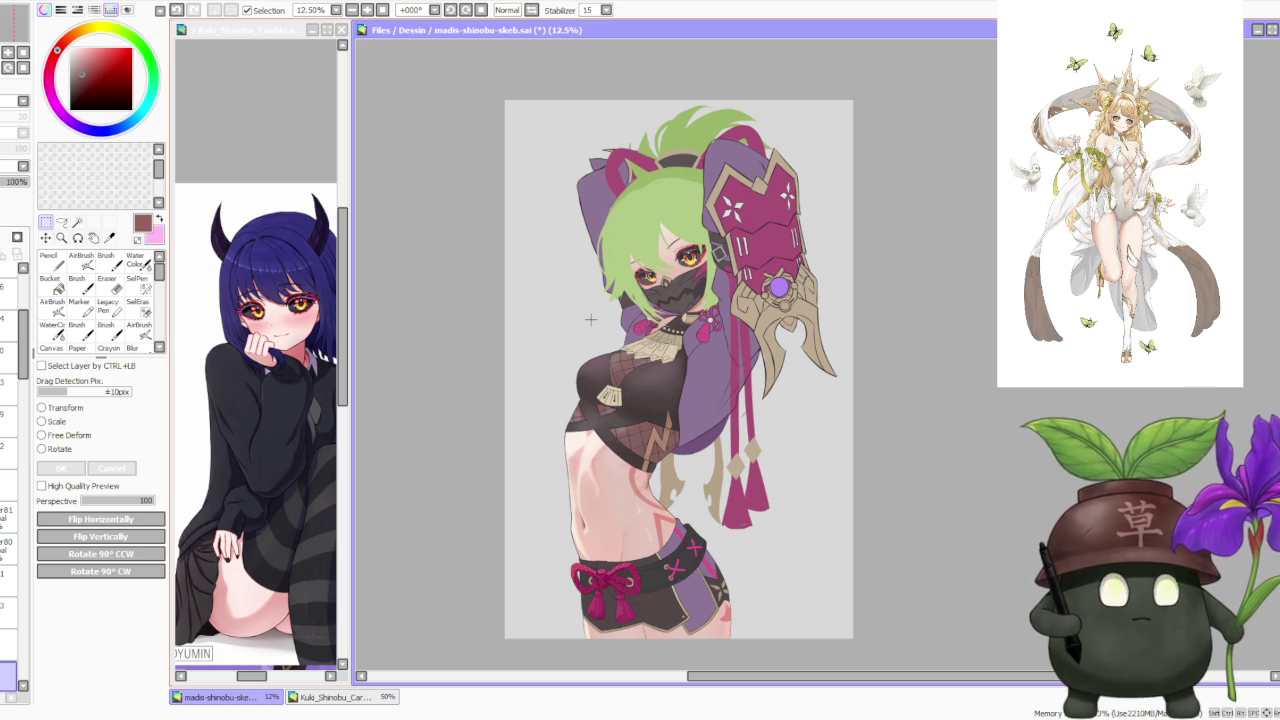
Step: Step away from SAI briefly, then bring focus back to the drawing canvas
{"action": "scroll", "coordinate": [589, 320], "scroll_direction": "up", "scroll_amount": 1}
{"action": "scroll", "coordinate": [586, 322], "scroll_direction": "down", "scroll_amount": 1}
{"action": "scroll", "coordinate": [580, 325], "scroll_direction": "up", "scroll_amount": 1}
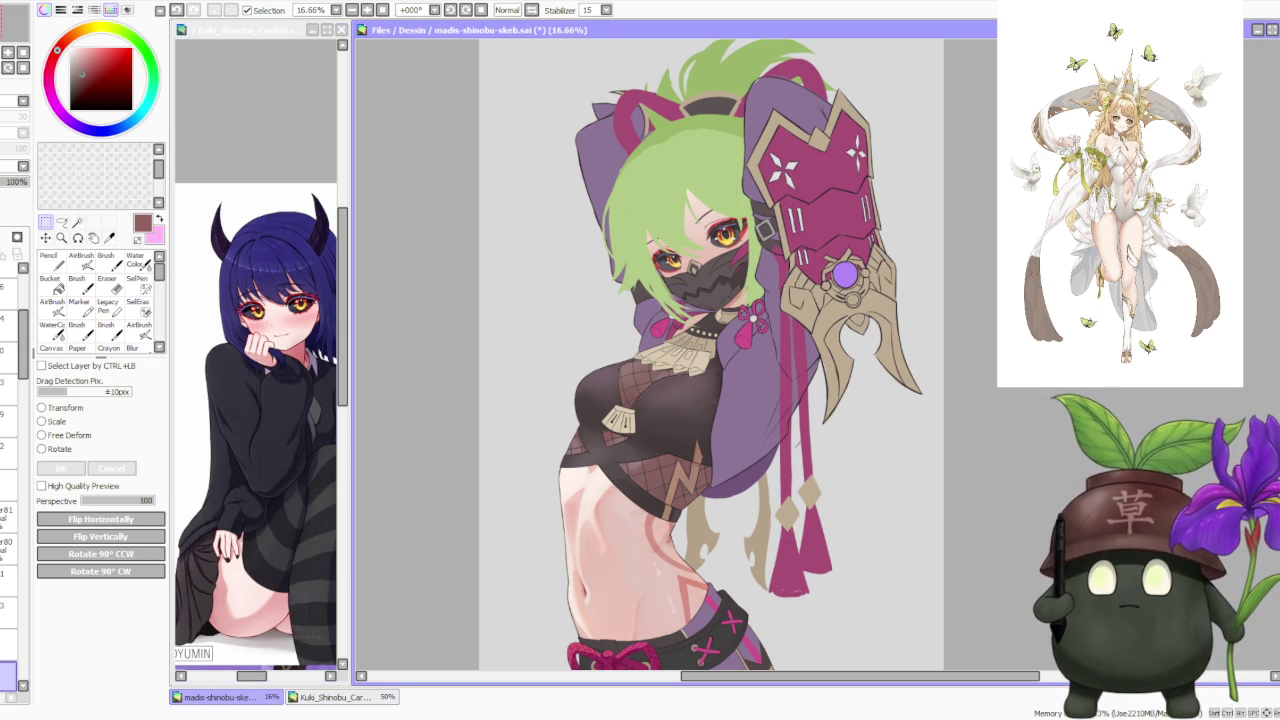
{"action": "key", "text": "alt+Tab"}
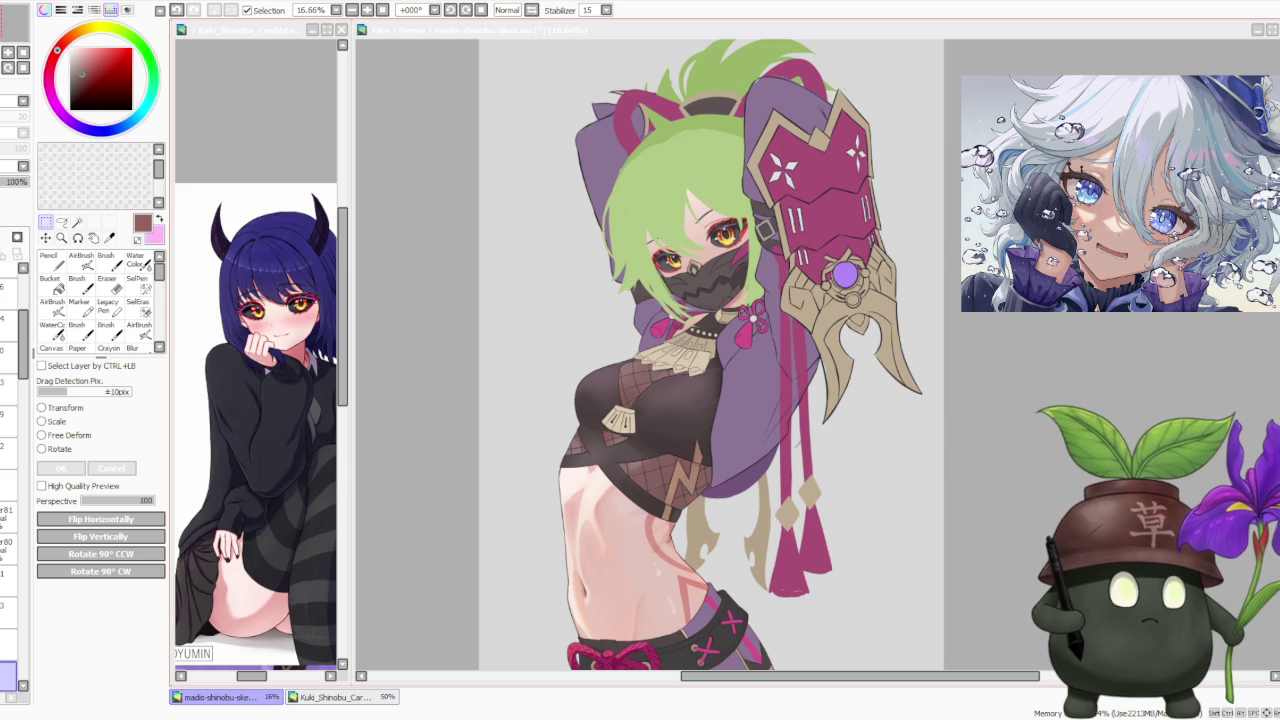
{"action": "left_click", "coordinate": [420, 172]}
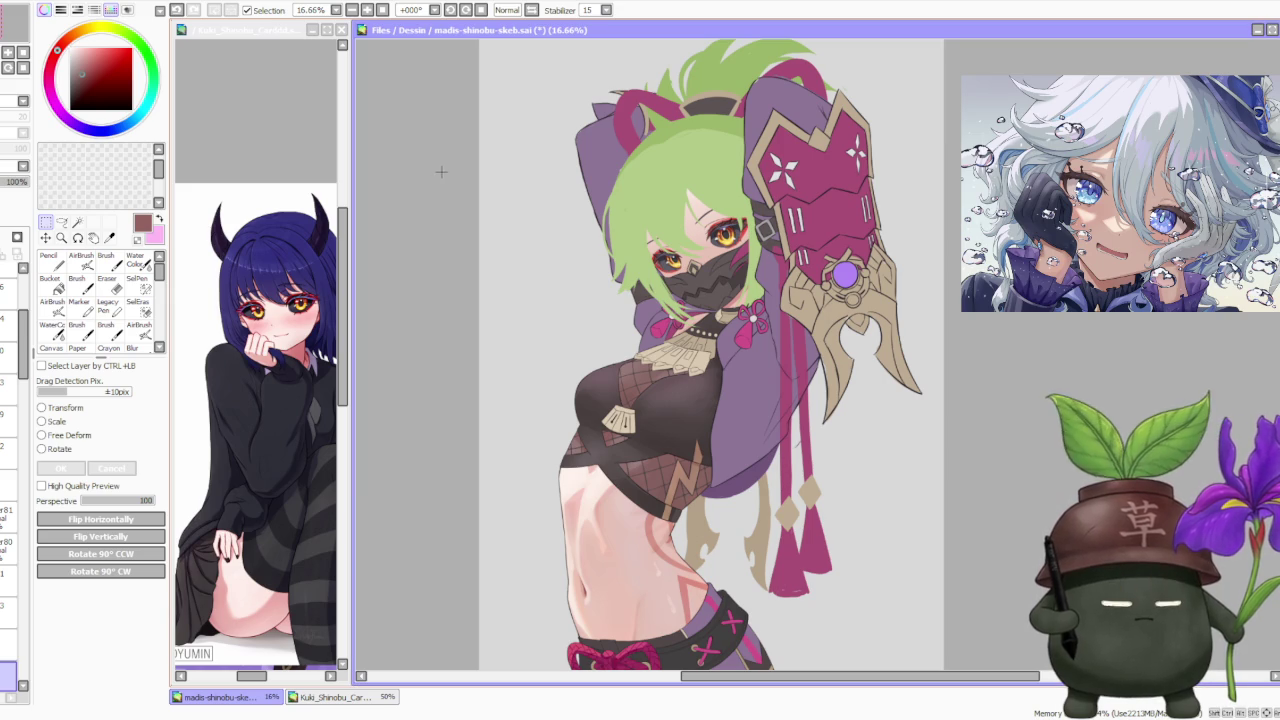
Step: Adjust the Layer panel width and select a different layer to paint on
{"action": "scroll", "coordinate": [434, 163], "scroll_direction": "down", "scroll_amount": 3}
{"action": "scroll", "coordinate": [572, 169], "scroll_direction": "up", "scroll_amount": 3}
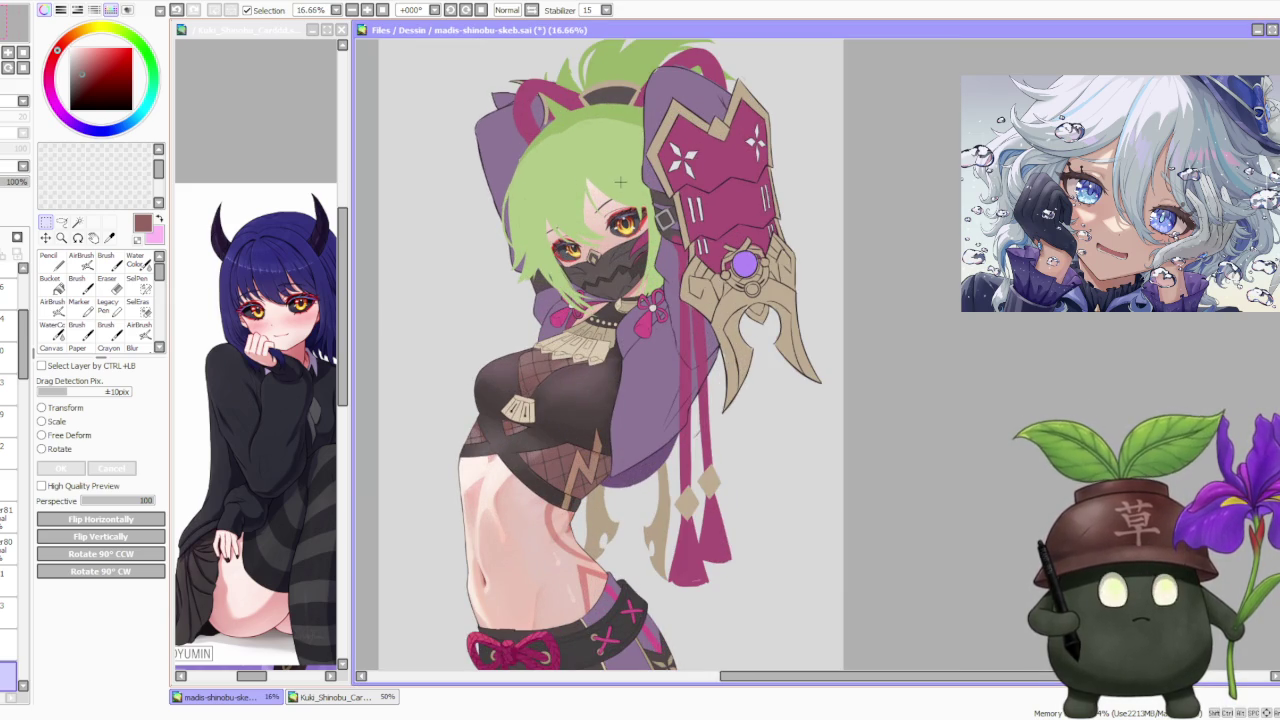
{"action": "scroll", "coordinate": [620, 183], "scroll_direction": "down", "scroll_amount": 1}
{"action": "scroll", "coordinate": [580, 102], "scroll_direction": "up", "scroll_amount": 1}
{"action": "scroll", "coordinate": [533, 104], "scroll_direction": "up", "scroll_amount": 1}
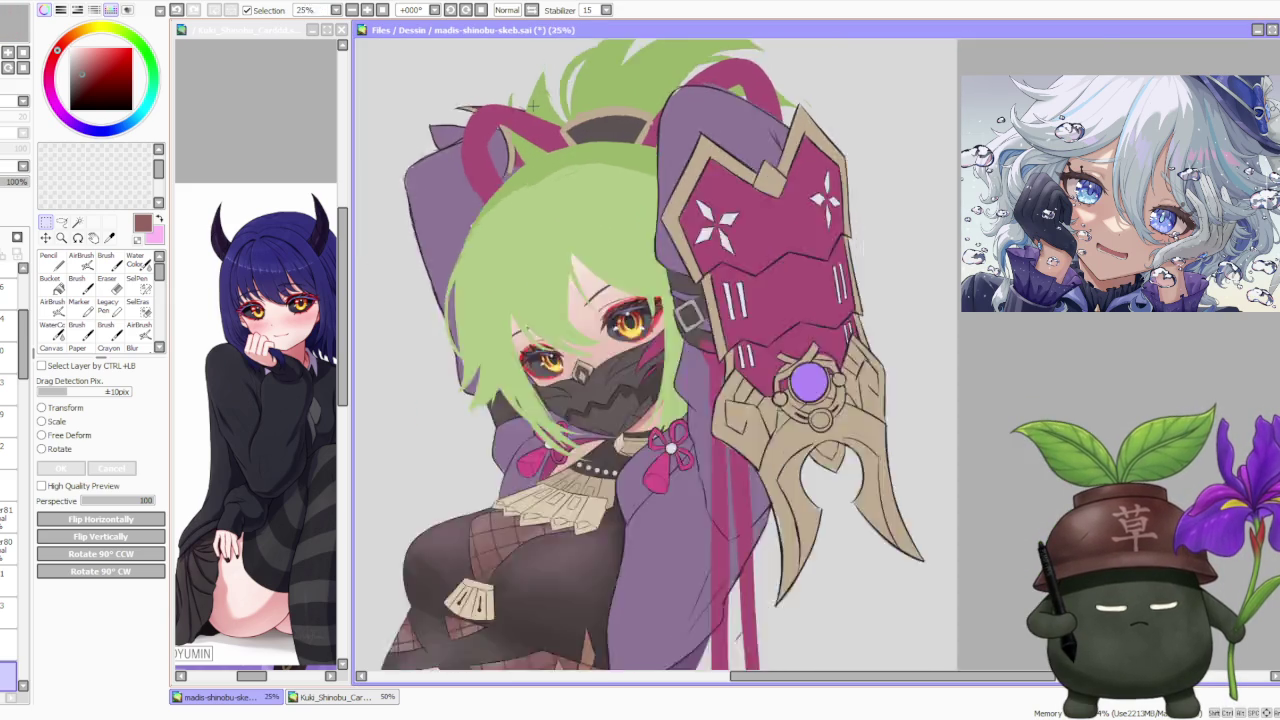
{"action": "scroll", "coordinate": [533, 104], "scroll_direction": "down", "scroll_amount": 3}
{"action": "scroll", "coordinate": [544, 101], "scroll_direction": "up", "scroll_amount": 1}
{"action": "scroll", "coordinate": [520, 150], "scroll_direction": "up", "scroll_amount": 1}
{"action": "scroll", "coordinate": [479, 195], "scroll_direction": "up", "scroll_amount": 1}
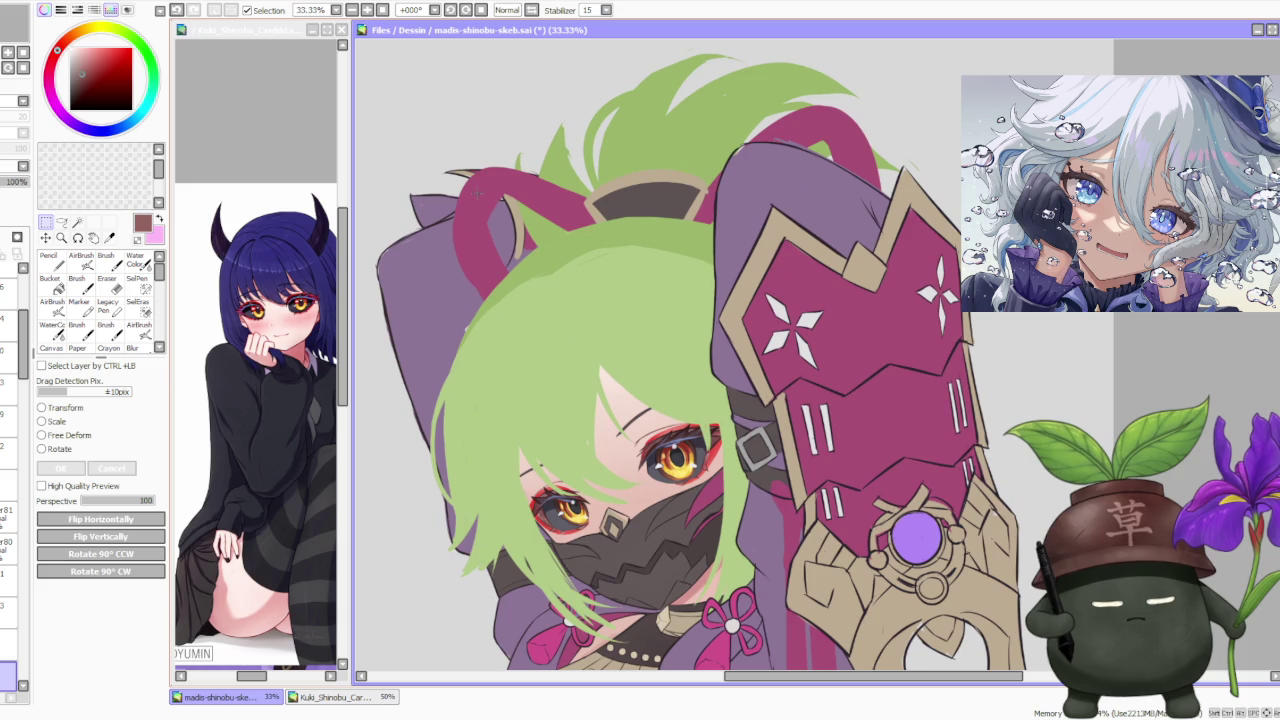
{"action": "scroll", "coordinate": [469, 201], "scroll_direction": "down", "scroll_amount": 3}
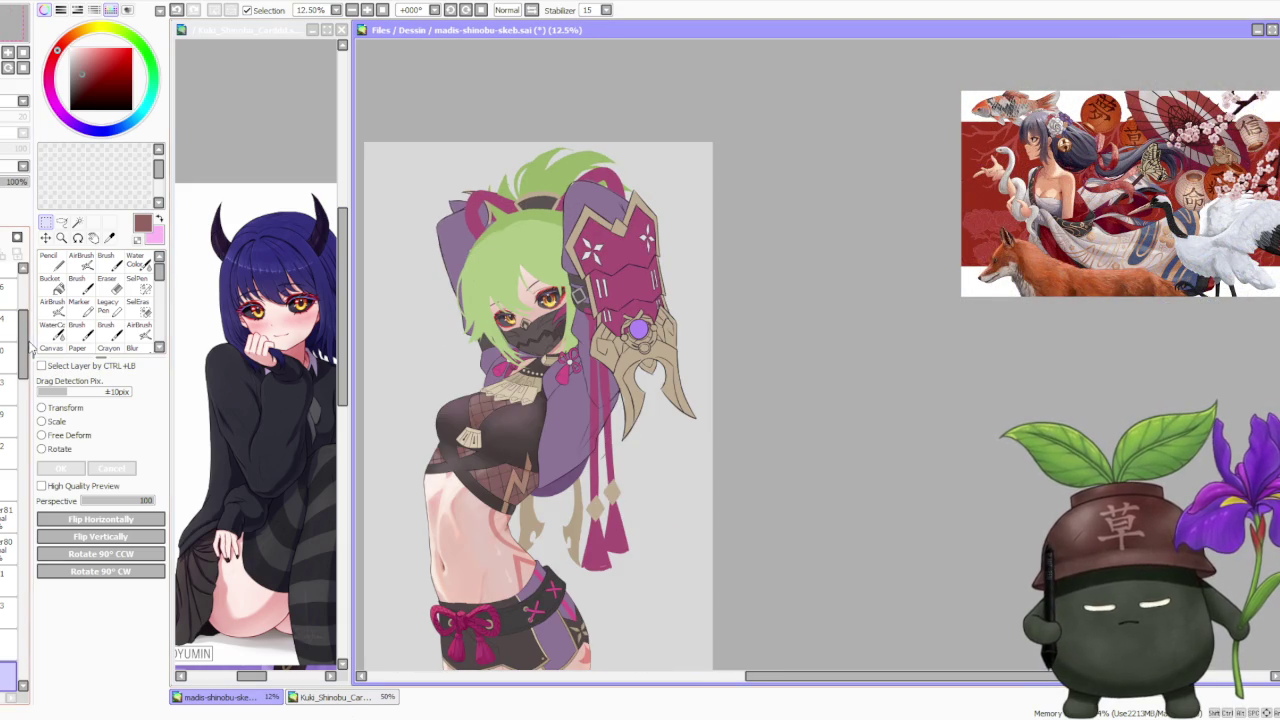
{"action": "scroll", "coordinate": [27, 350], "scroll_direction": "down", "scroll_amount": 1}
{"action": "scroll", "coordinate": [27, 350], "scroll_direction": "down", "scroll_amount": 3}
{"action": "left_click_drag", "start_coordinate": [28, 493], "coordinate": [27, 493]}
{"action": "mouse_move", "coordinate": [22, 380]}
{"action": "left_mouse_down"}
{"action": "mouse_move", "coordinate": [30, 668]}
{"action": "mouse_move", "coordinate": [20, 655]}
{"action": "left_mouse_up"}
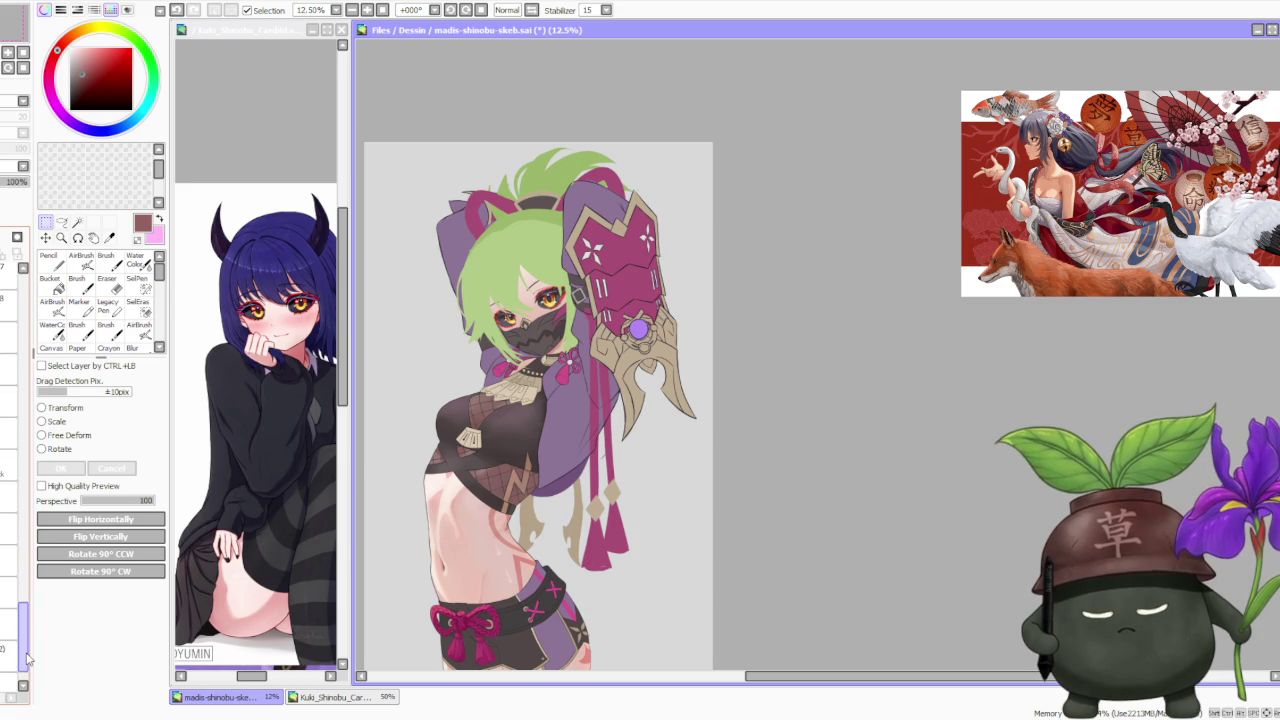
{"action": "left_click", "coordinate": [8, 592]}
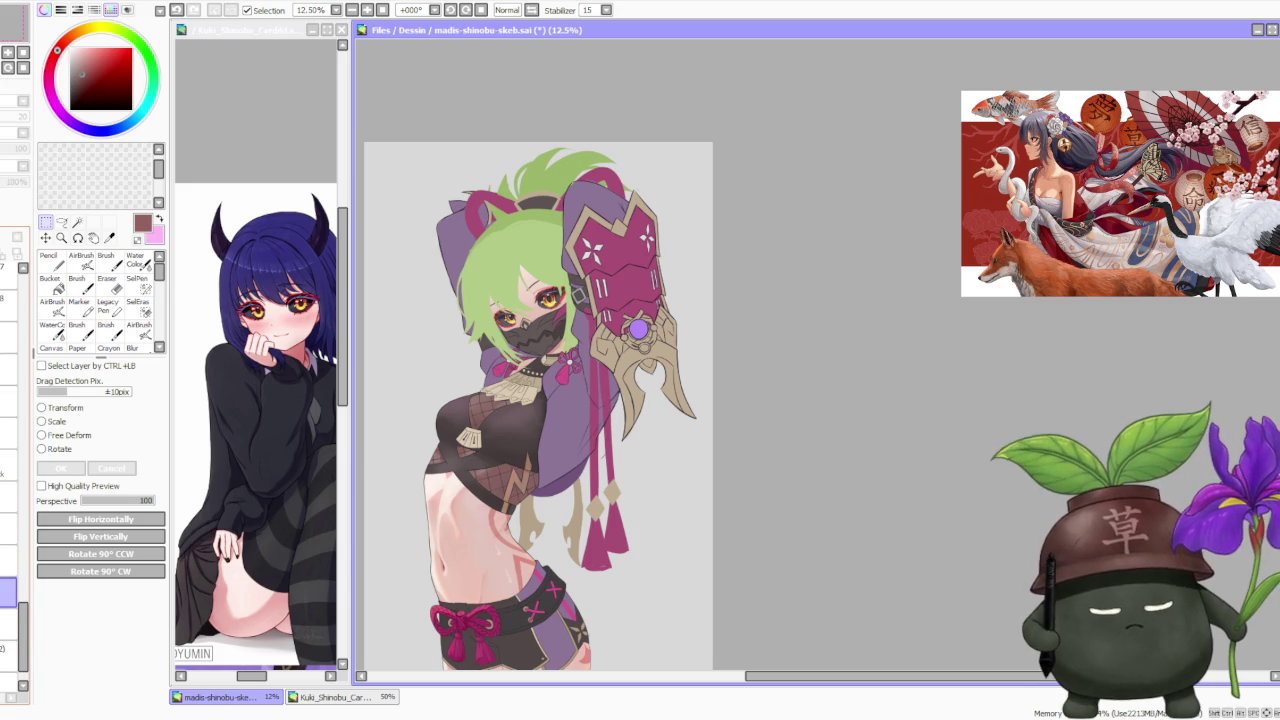
Step: Switch to the Brush tool and sample the hair band's magenta
{"action": "scroll", "coordinate": [507, 166], "scroll_direction": "down", "scroll_amount": 1}
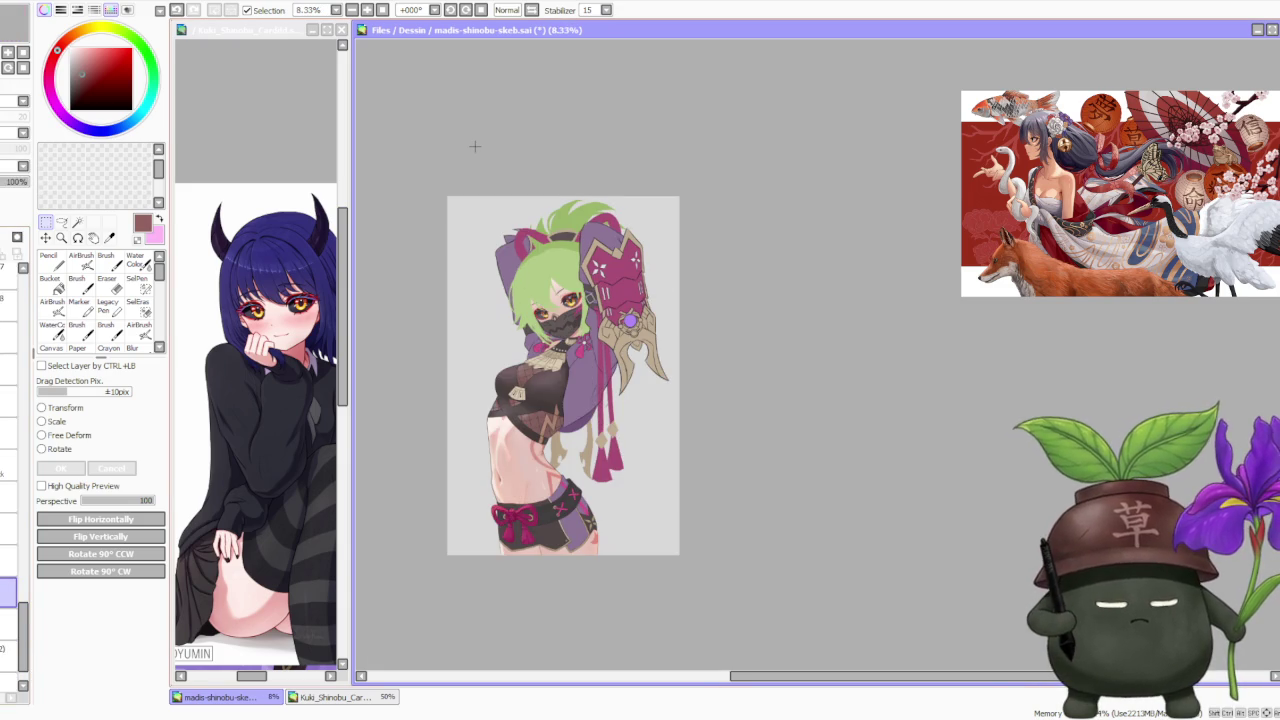
{"action": "scroll", "coordinate": [475, 146], "scroll_direction": "up", "scroll_amount": 1}
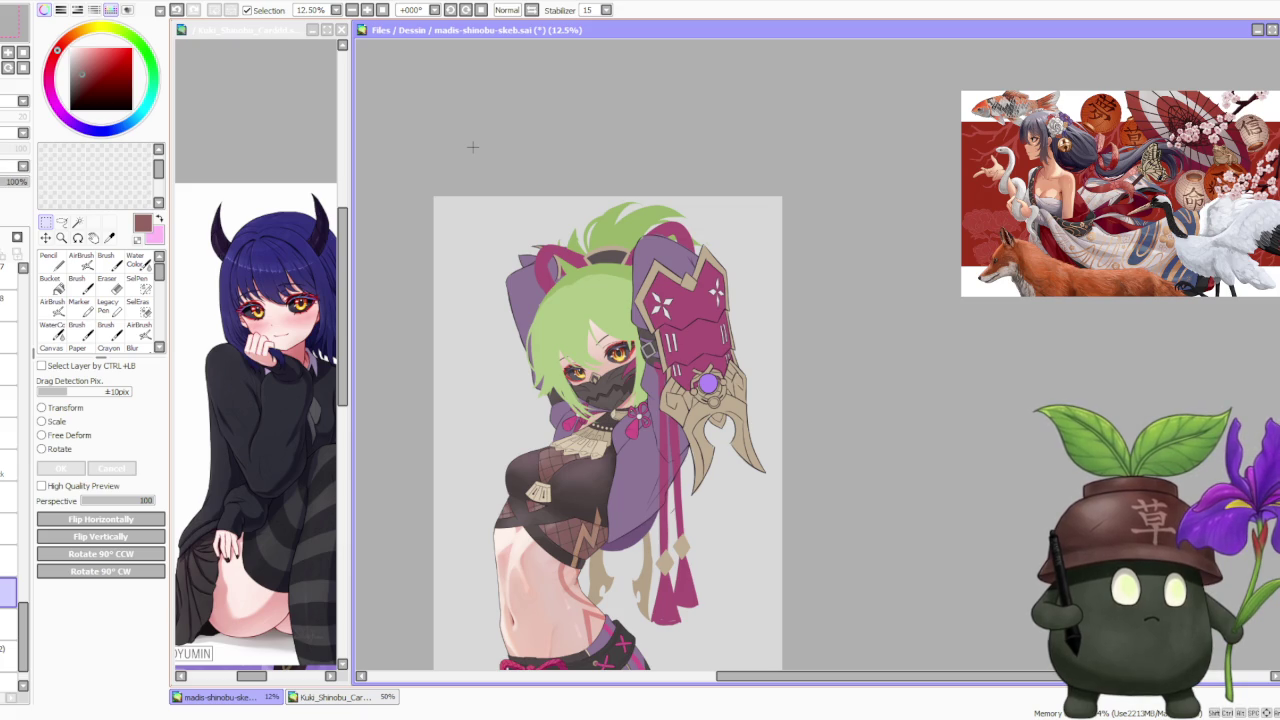
{"action": "scroll", "coordinate": [558, 200], "scroll_direction": "up", "scroll_amount": 1}
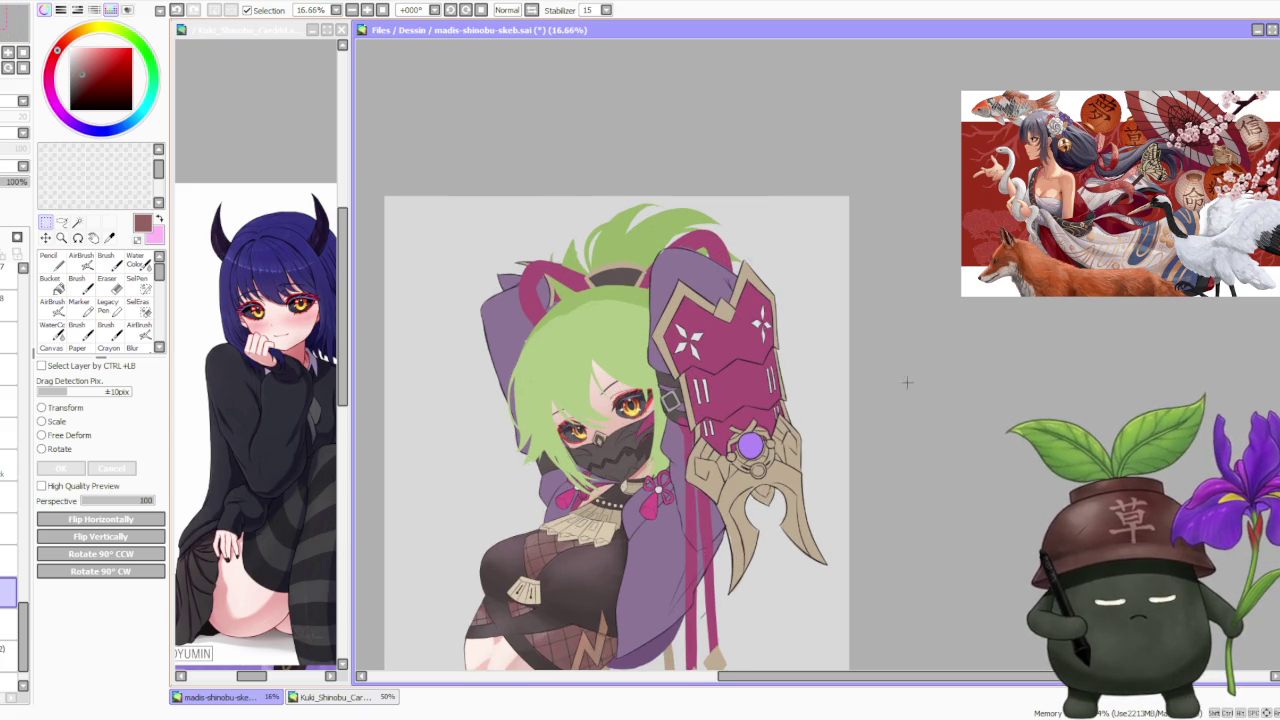
{"action": "key", "text": "b"}
{"action": "scroll", "coordinate": [547, 318], "scroll_direction": "up", "scroll_amount": 1}
{"action": "scroll", "coordinate": [547, 318], "scroll_direction": "up", "scroll_amount": 2}
{"action": "left_click", "coordinate": [535, 340], "text": "alt"}
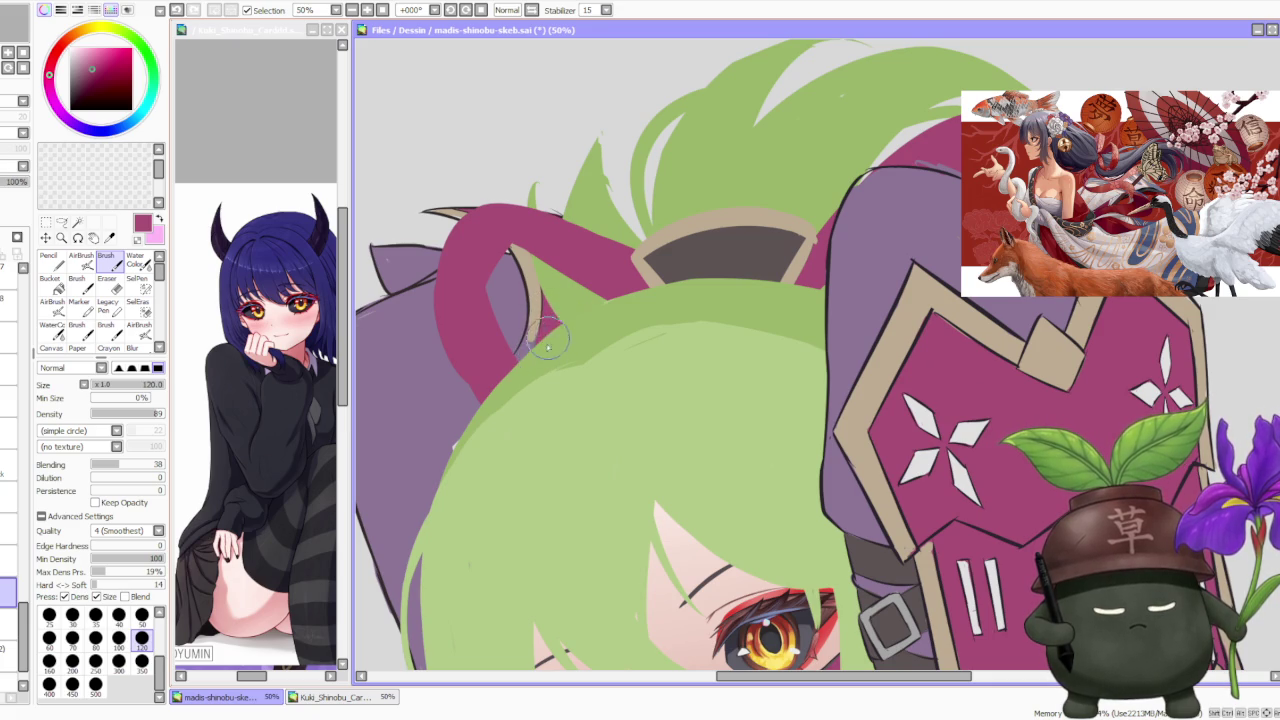
Step: Sample the tan outline colour and paint a short stroke along the ear outline
{"action": "scroll", "coordinate": [545, 335], "scroll_direction": "down", "scroll_amount": 2}
{"action": "scroll", "coordinate": [545, 320], "scroll_direction": "up", "scroll_amount": 2}
{"action": "left_click", "coordinate": [540, 300], "text": "alt"}
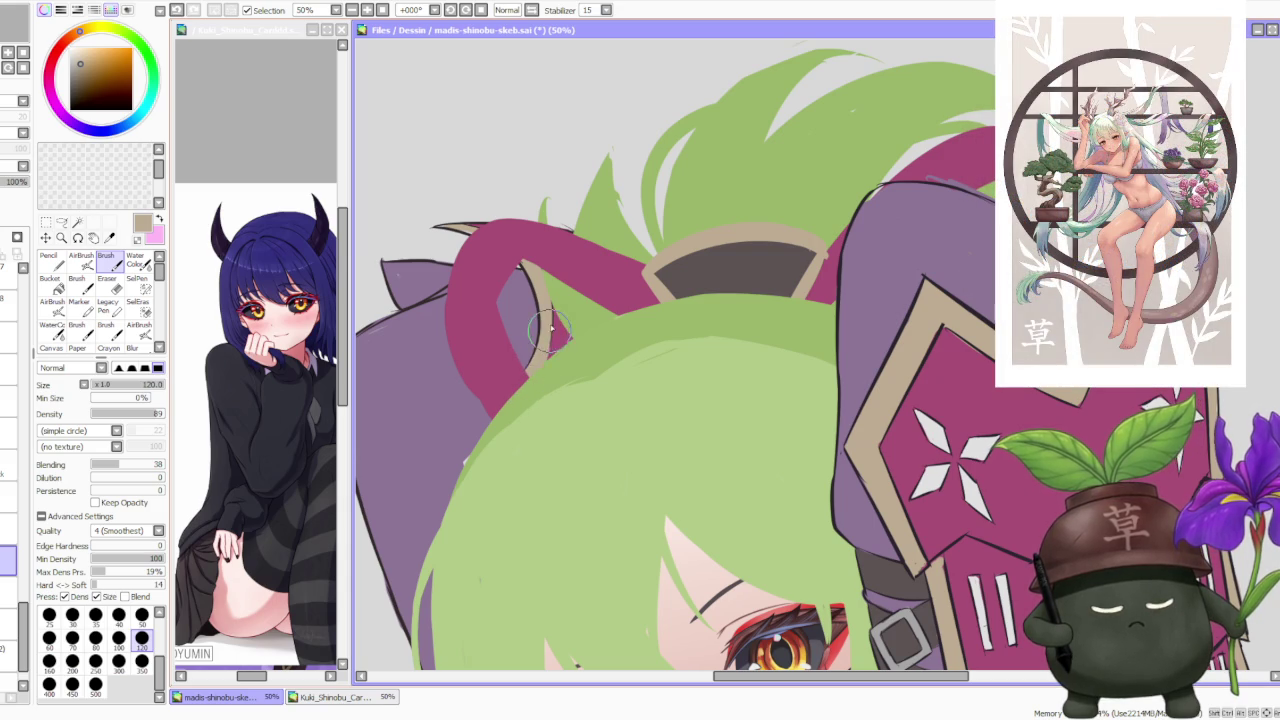
{"action": "left_click_drag", "start_coordinate": [535, 372], "coordinate": [538, 375]}
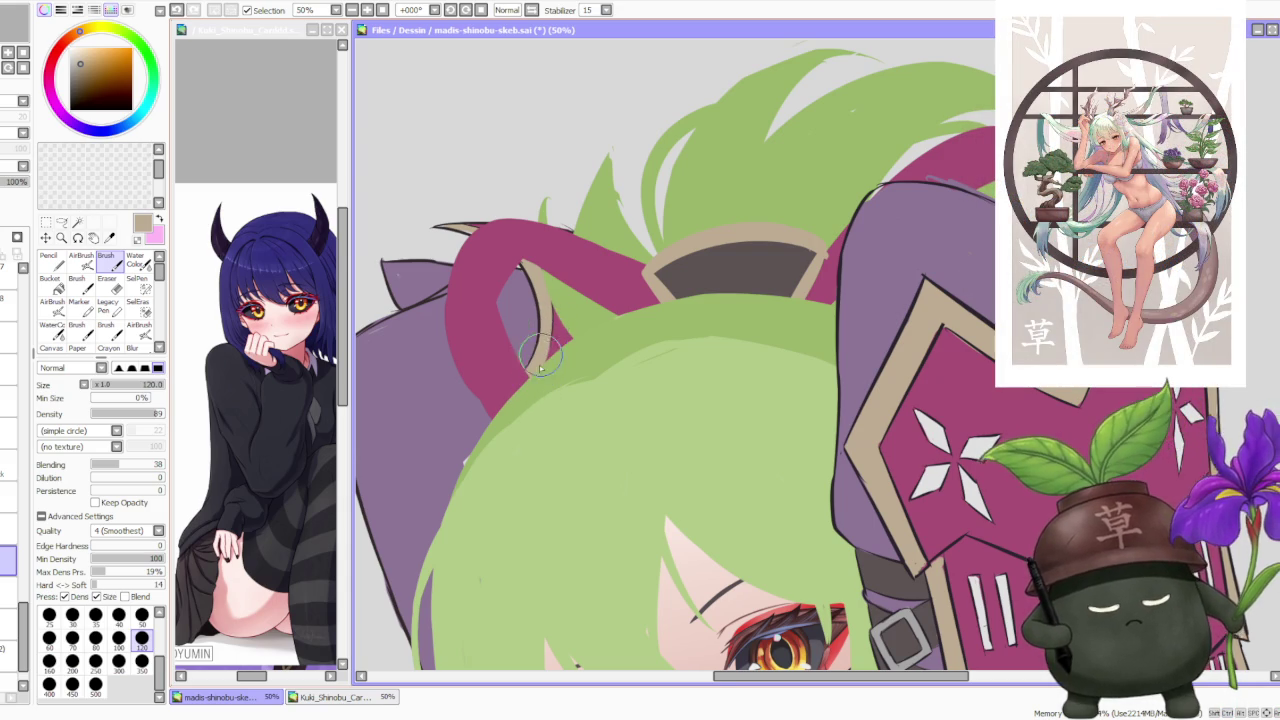
Step: Zoom around the head and sample the purple of the hair
{"action": "scroll", "coordinate": [541, 312], "scroll_direction": "down", "scroll_amount": 1}
{"action": "scroll", "coordinate": [561, 272], "scroll_direction": "down", "scroll_amount": 1}
{"action": "scroll", "coordinate": [561, 272], "scroll_direction": "down", "scroll_amount": 1}
{"action": "scroll", "coordinate": [600, 272], "scroll_direction": "down", "scroll_amount": 1}
{"action": "scroll", "coordinate": [605, 272], "scroll_direction": "up", "scroll_amount": 1}
{"action": "scroll", "coordinate": [605, 270], "scroll_direction": "up", "scroll_amount": 1}
{"action": "scroll", "coordinate": [612, 223], "scroll_direction": "down", "scroll_amount": 1}
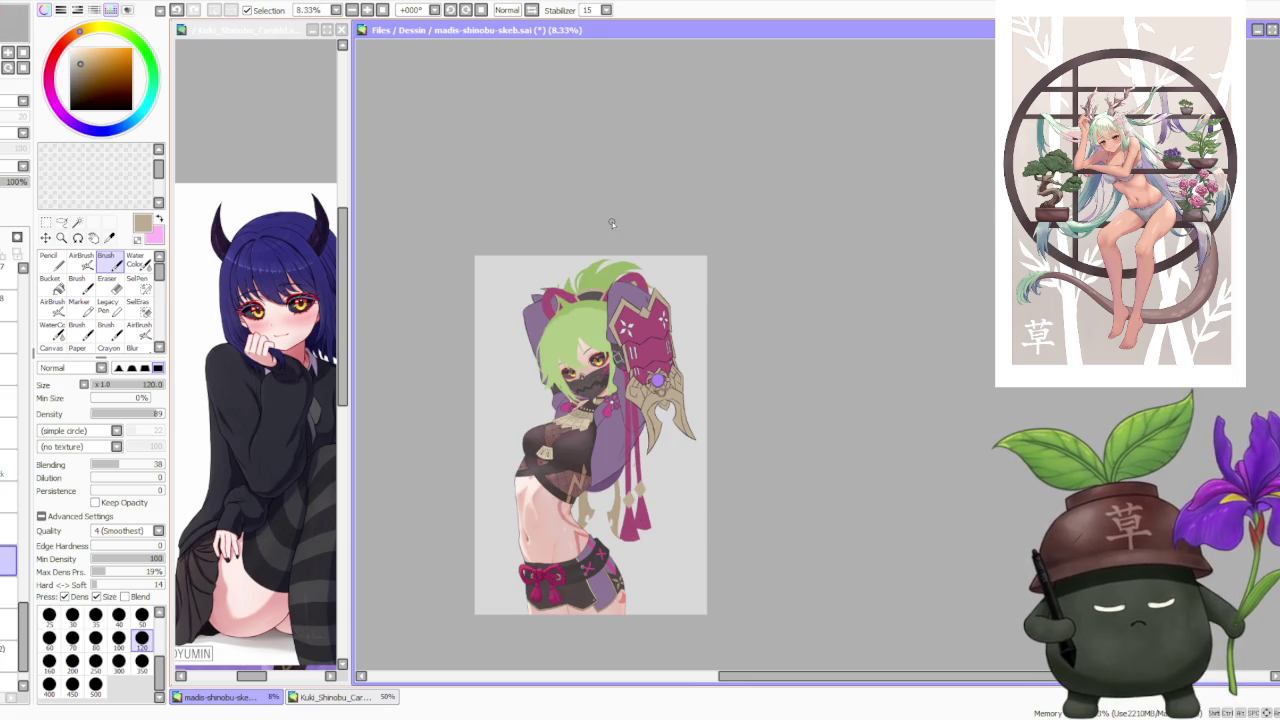
{"action": "scroll", "coordinate": [650, 398], "scroll_direction": "up", "scroll_amount": 1}
{"action": "scroll", "coordinate": [646, 400], "scroll_direction": "up", "scroll_amount": 1}
{"action": "scroll", "coordinate": [635, 398], "scroll_direction": "down", "scroll_amount": 1}
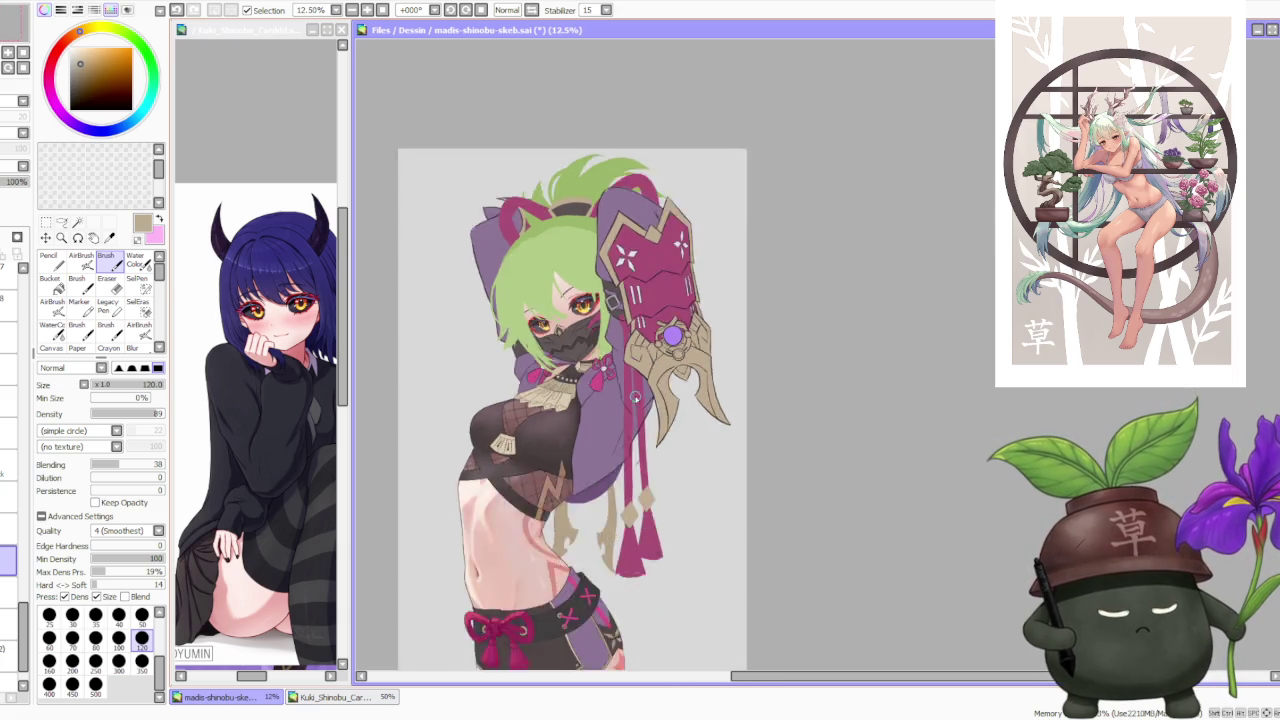
{"action": "scroll", "coordinate": [650, 305], "scroll_direction": "down", "scroll_amount": 1}
{"action": "scroll", "coordinate": [655, 295], "scroll_direction": "up", "scroll_amount": 2}
{"action": "scroll", "coordinate": [640, 270], "scroll_direction": "up", "scroll_amount": 1}
{"action": "scroll", "coordinate": [574, 221], "scroll_direction": "down", "scroll_amount": 2}
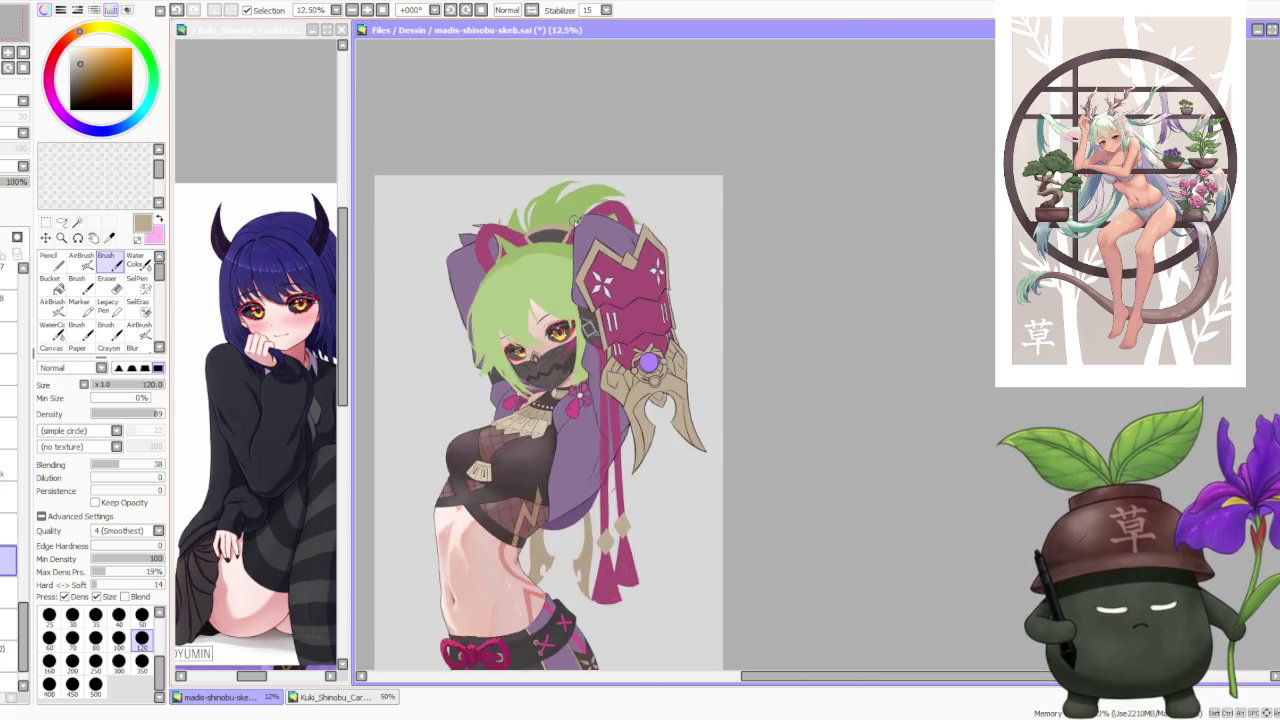
{"action": "scroll", "coordinate": [575, 222], "scroll_direction": "up", "scroll_amount": 3}
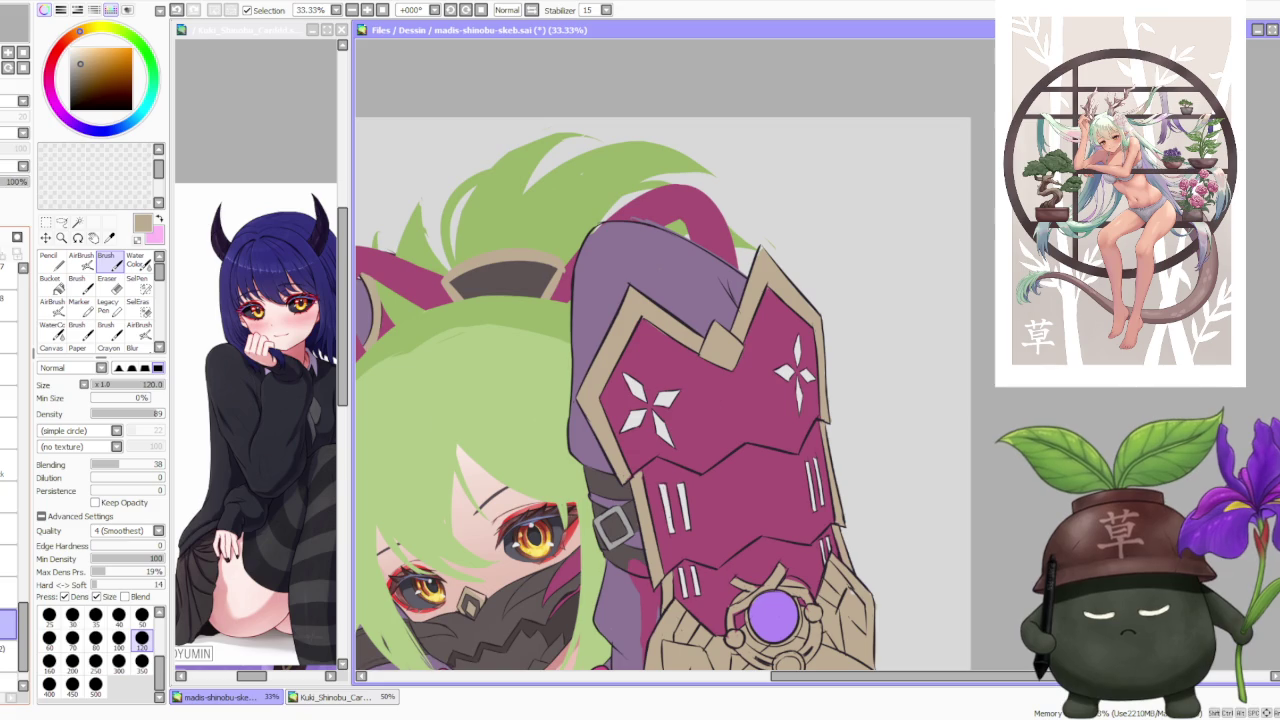
{"action": "scroll", "coordinate": [470, 383], "scroll_direction": "down", "scroll_amount": 3}
{"action": "scroll", "coordinate": [470, 383], "scroll_direction": "up", "scroll_amount": 4}
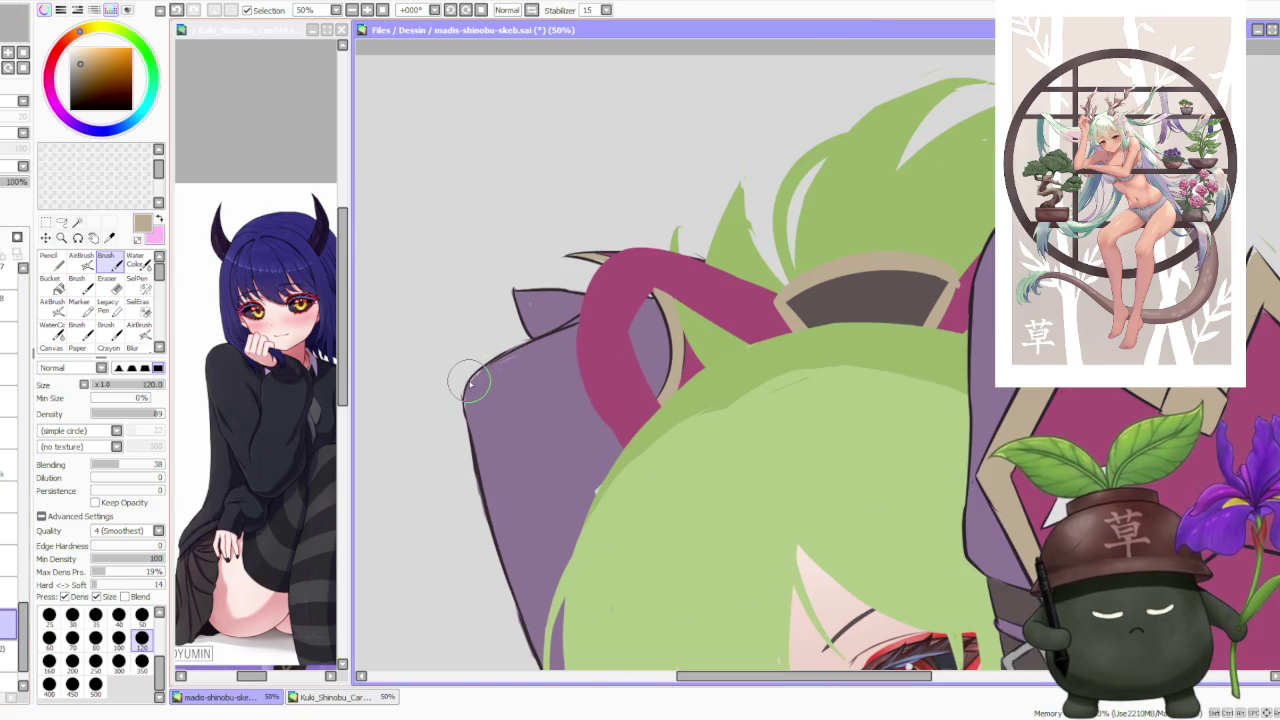
{"action": "left_click", "coordinate": [500, 416], "text": "alt"}
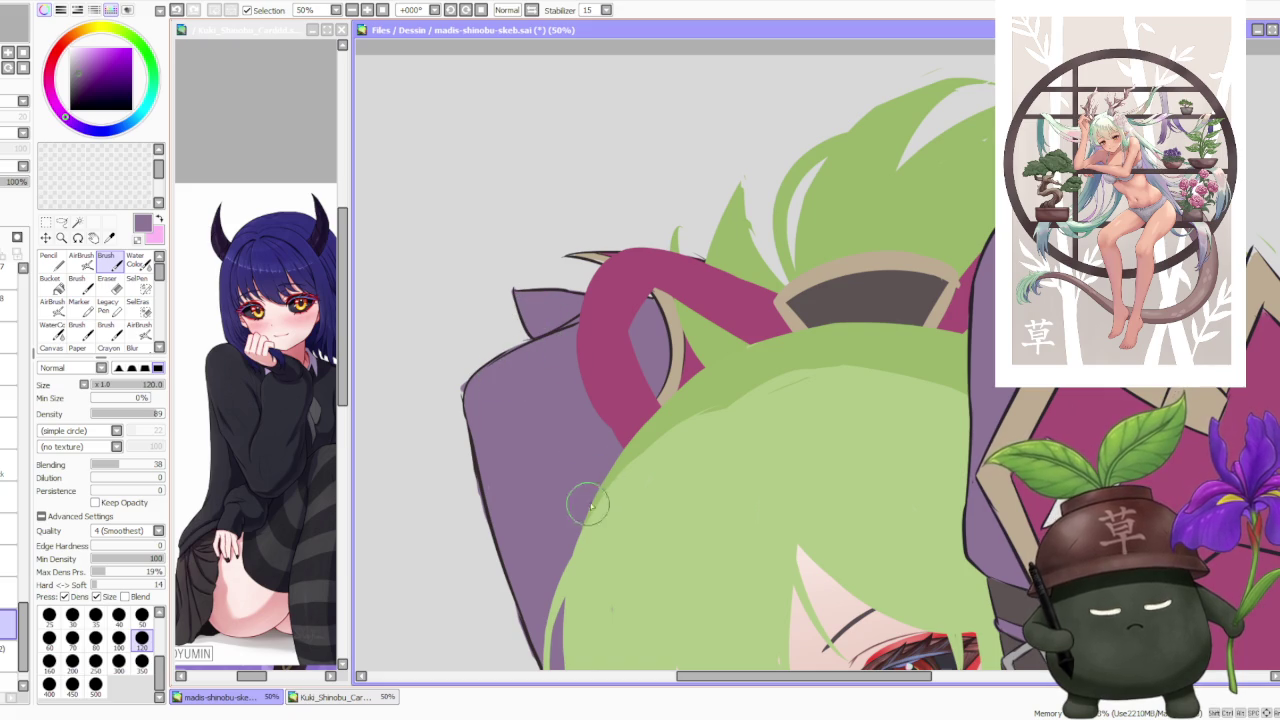
Step: Toggle the eye layer off and on, then hide the face mask layer
{"action": "scroll", "coordinate": [455, 375], "scroll_direction": "down", "scroll_amount": 2}
{"action": "scroll", "coordinate": [565, 430], "scroll_direction": "down", "scroll_amount": 1}
{"action": "scroll", "coordinate": [641, 418], "scroll_direction": "up", "scroll_amount": 2}
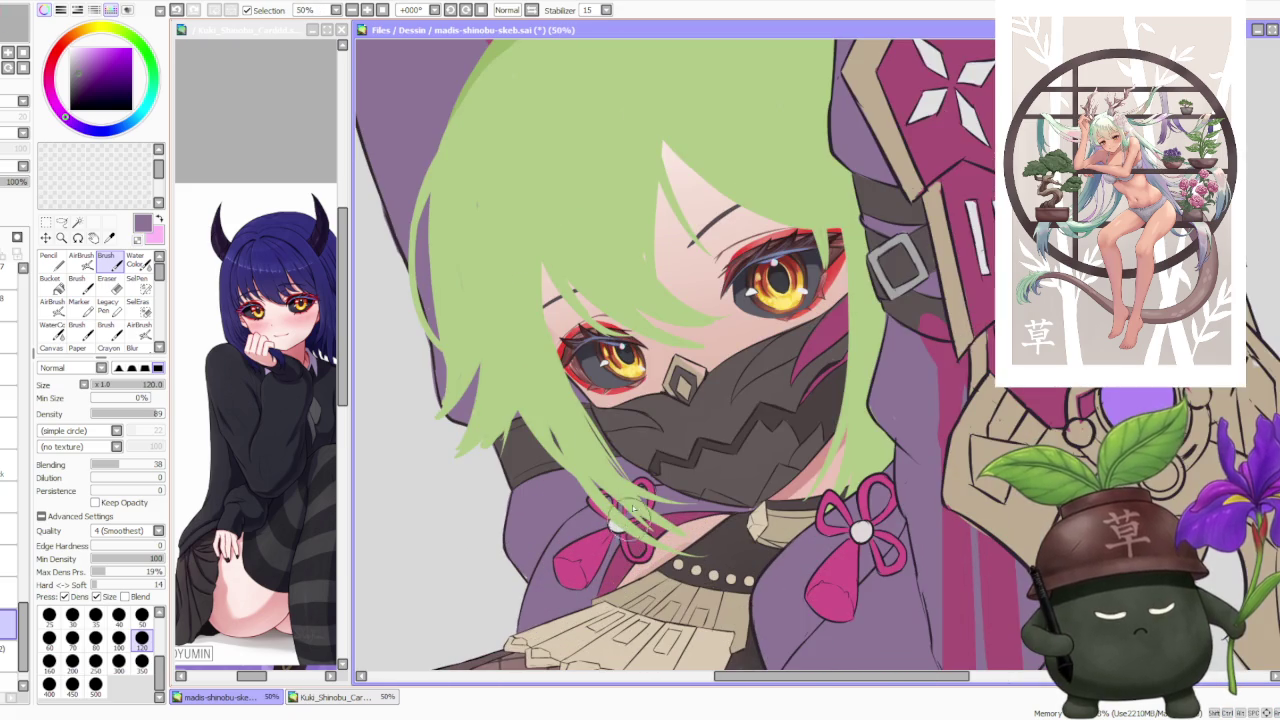
{"action": "scroll", "coordinate": [750, 540], "scroll_direction": "up", "scroll_amount": 2}
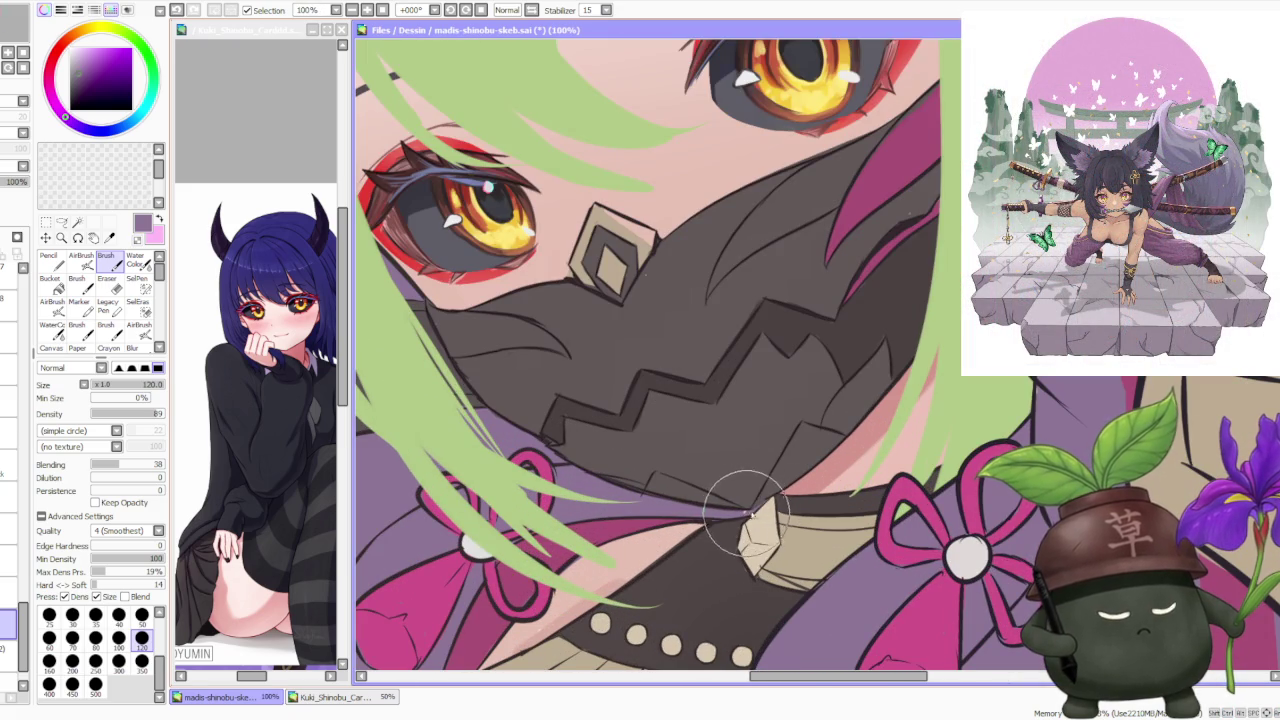
{"action": "scroll", "coordinate": [750, 488], "scroll_direction": "down", "scroll_amount": 2}
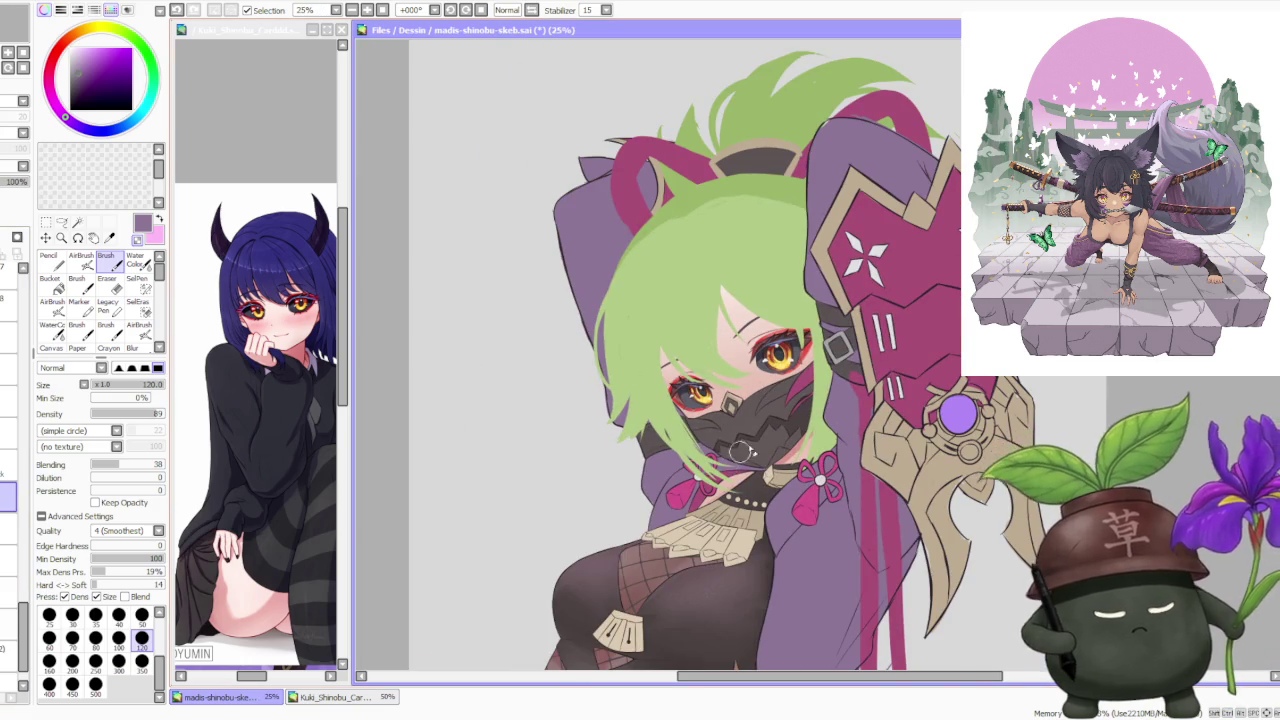
{"action": "scroll", "coordinate": [740, 462], "scroll_direction": "up", "scroll_amount": 2}
{"action": "scroll", "coordinate": [775, 512], "scroll_direction": "up", "scroll_amount": 1}
{"action": "scroll", "coordinate": [740, 515], "scroll_direction": "down", "scroll_amount": 2}
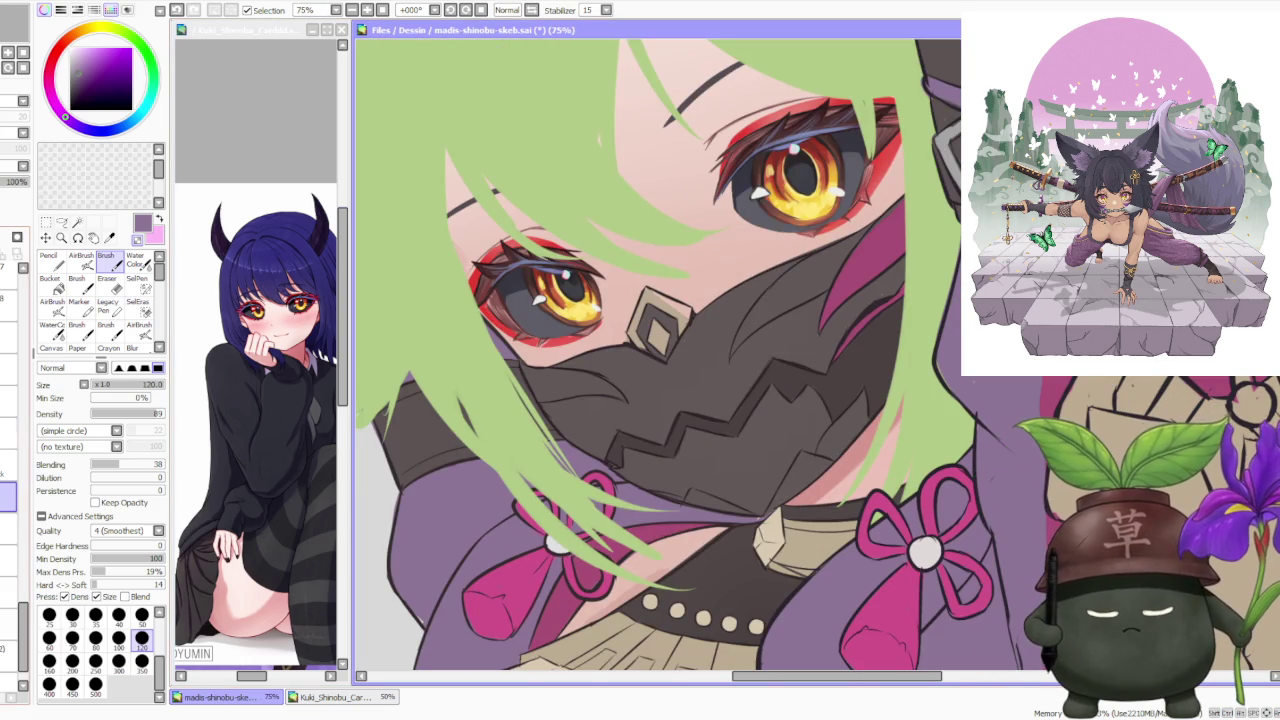
{"action": "mouse_move", "coordinate": [5, 646]}
{"action": "left_mouse_down"}
{"action": "mouse_move", "coordinate": [4, 336]}
{"action": "mouse_move", "coordinate": [12, 418]}
{"action": "left_mouse_up"}
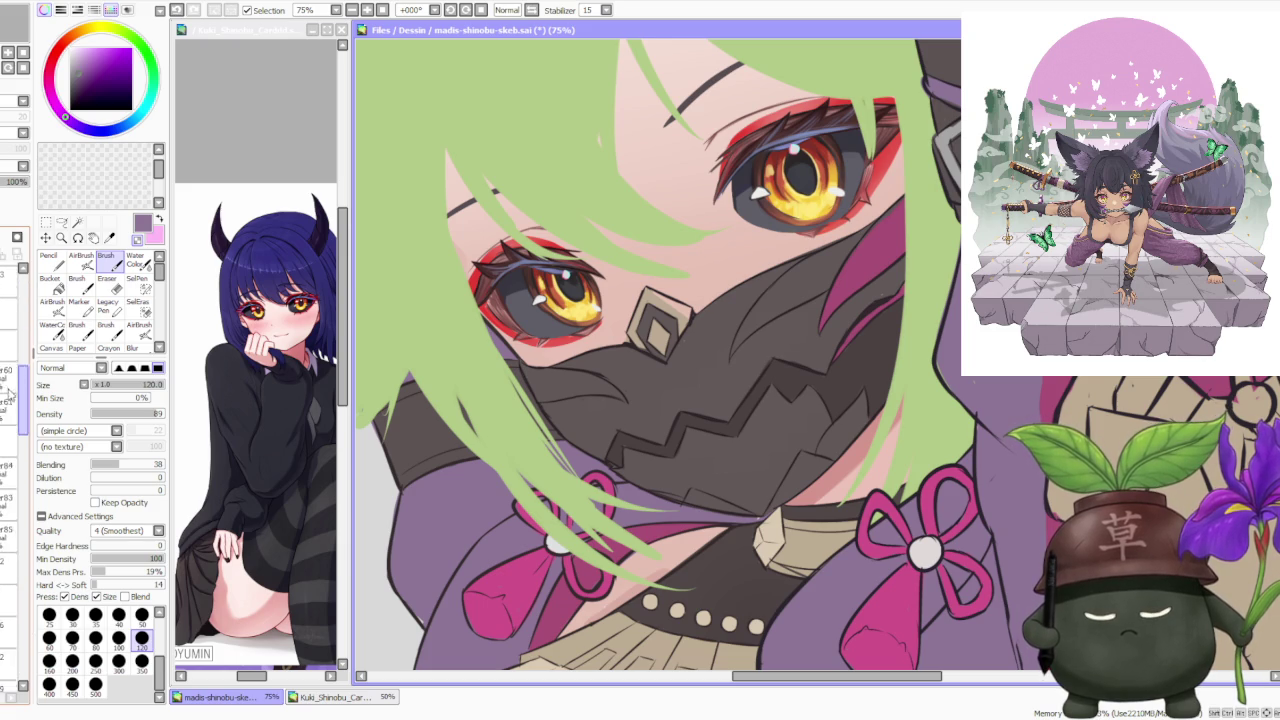
{"action": "left_click", "coordinate": [8, 482]}
{"action": "left_click", "coordinate": [8, 482]}
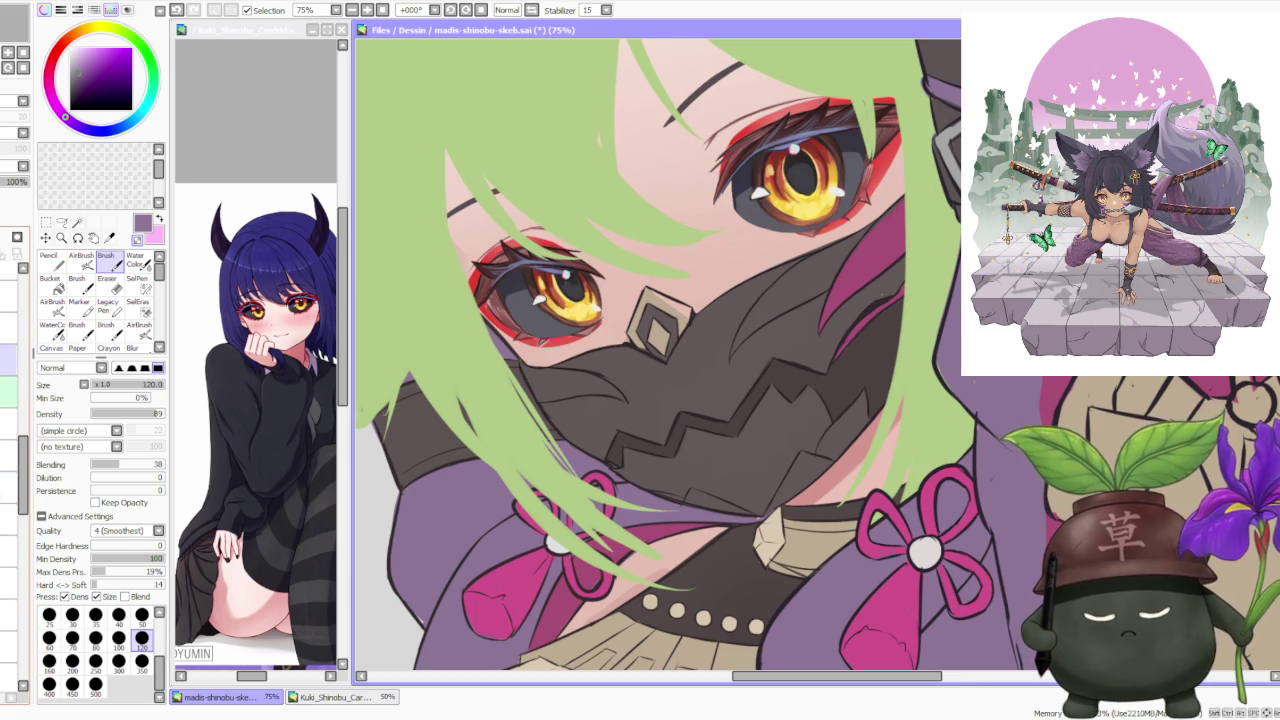
{"action": "left_click", "coordinate": [8, 328]}
Step: Select a different layer to work on
{"action": "scroll", "coordinate": [590, 400], "scroll_direction": "up", "scroll_amount": 1}
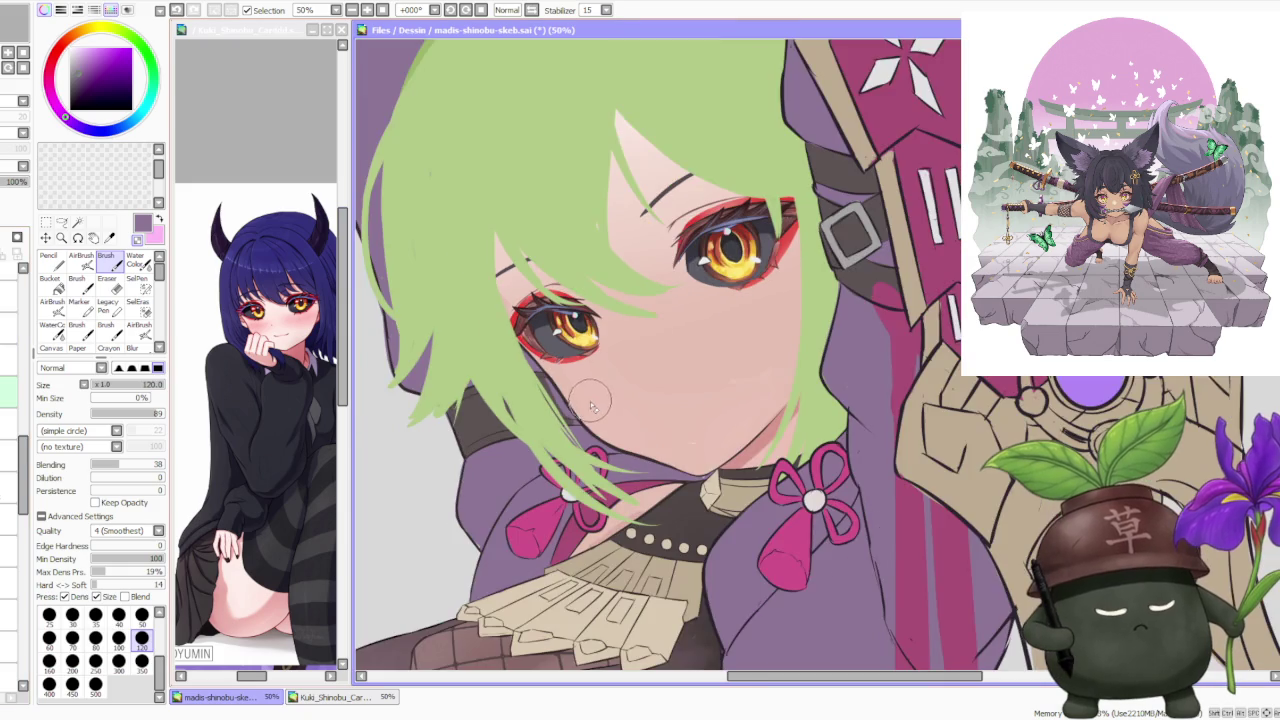
{"action": "scroll", "coordinate": [795, 460], "scroll_direction": "up", "scroll_amount": 1}
{"action": "scroll", "coordinate": [590, 480], "scroll_direction": "down", "scroll_amount": 3}
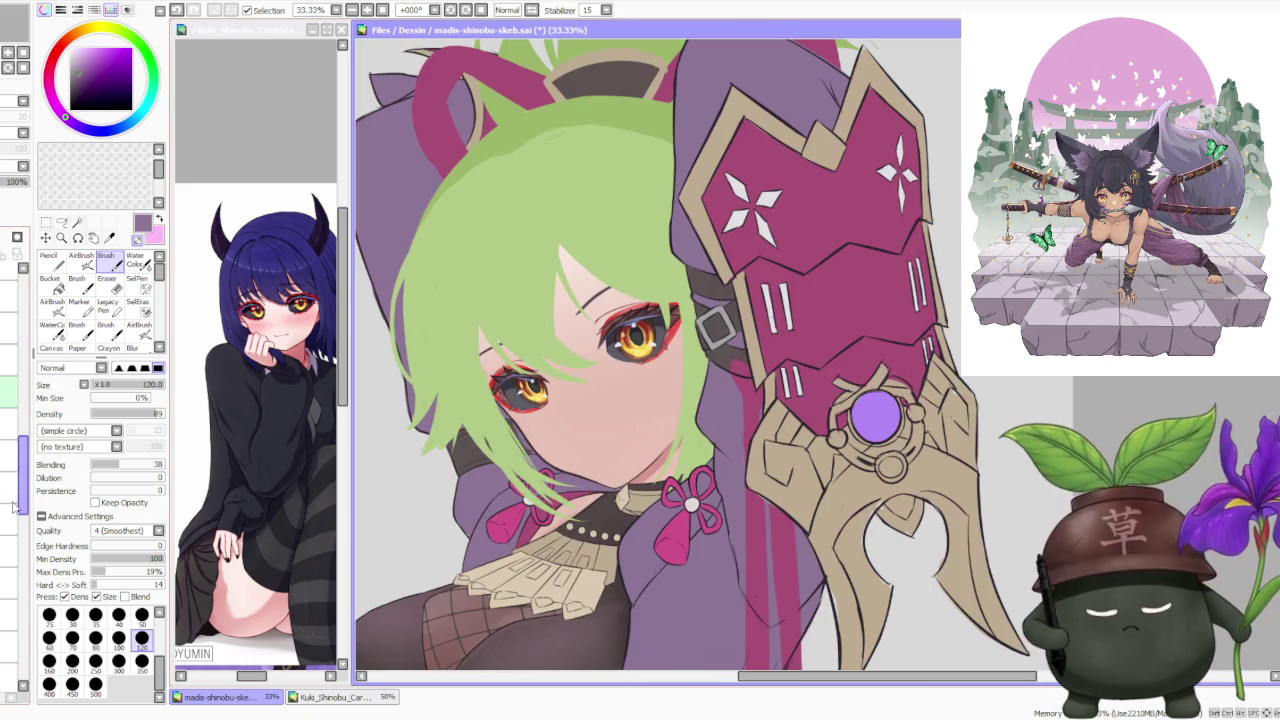
{"action": "left_click", "coordinate": [9, 455]}
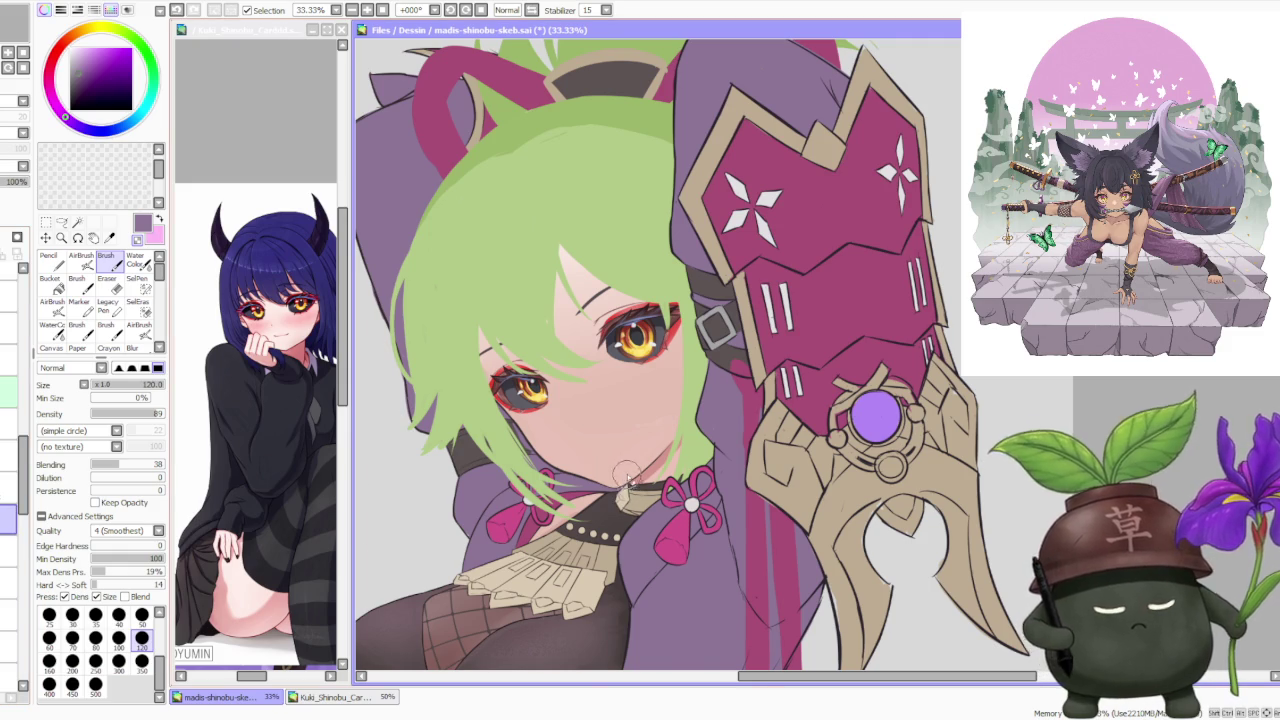
{"action": "scroll", "coordinate": [628, 476], "scroll_direction": "up", "scroll_amount": 3}
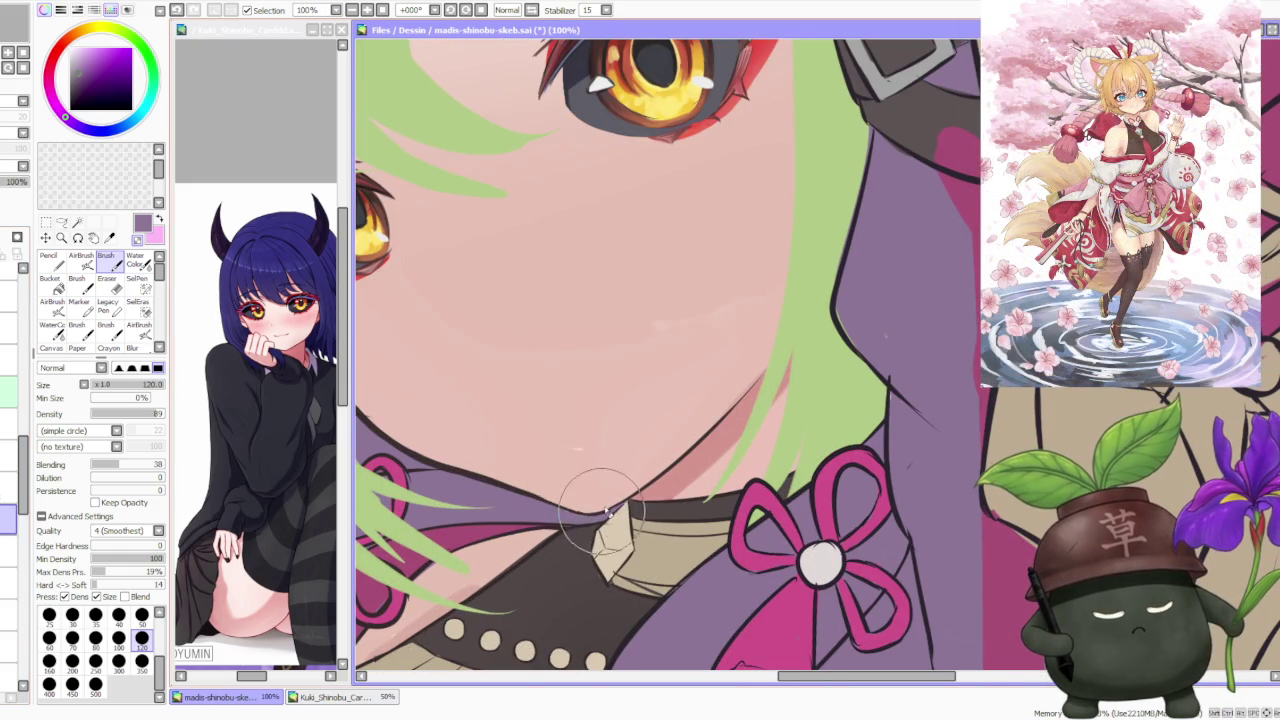
Step: Set the brush size to 80 and sample the skin pink from the face
{"action": "scroll", "coordinate": [565, 490], "scroll_direction": "down", "scroll_amount": 1}
{"action": "scroll", "coordinate": [25, 548], "scroll_direction": "down", "scroll_amount": 5}
{"action": "left_click", "coordinate": [95, 639]}
{"action": "scroll", "coordinate": [603, 512], "scroll_direction": "up", "scroll_amount": 1}
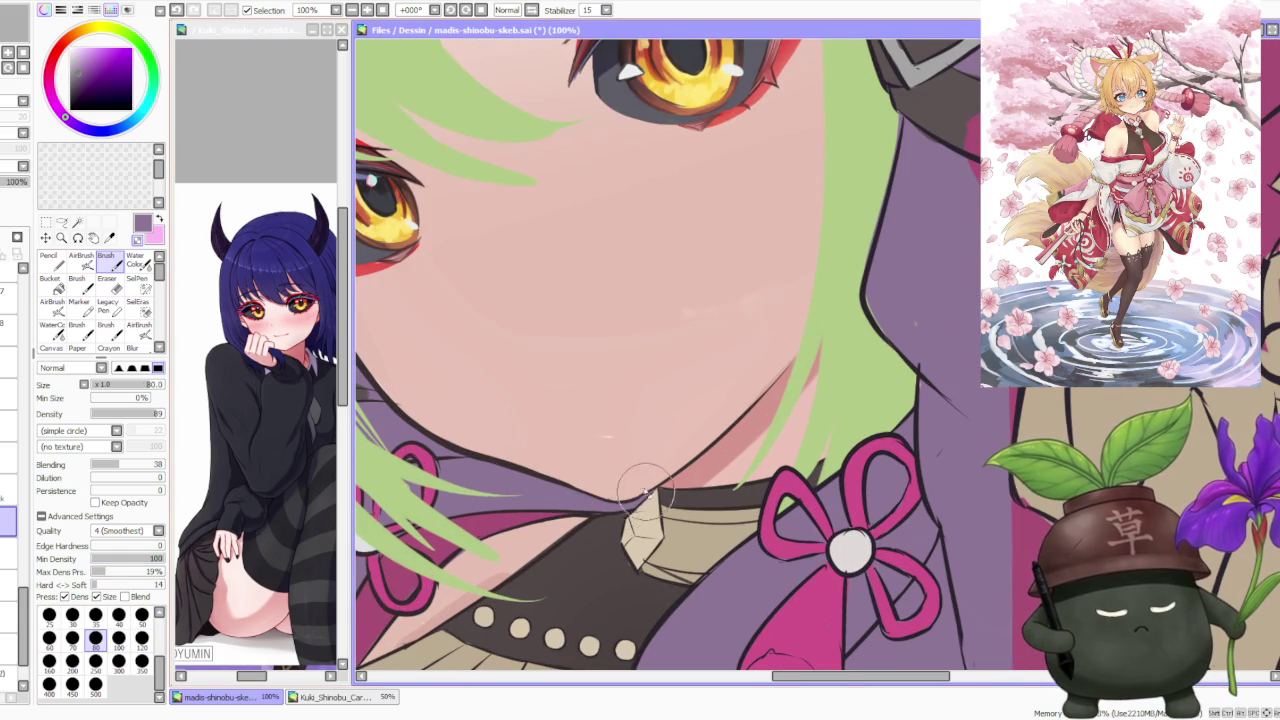
{"action": "left_click", "coordinate": [612, 422], "text": "alt"}
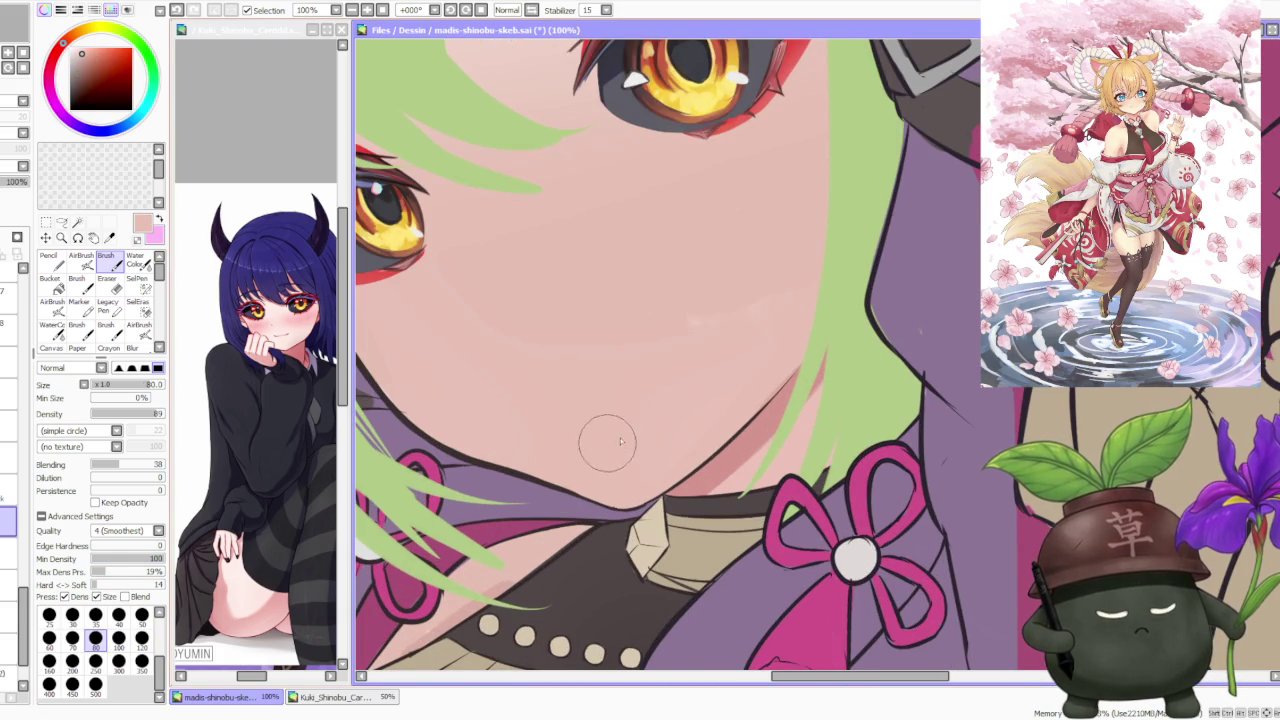
Step: Zoom around the figure and choose a different layer to work on
{"action": "scroll", "coordinate": [757, 330], "scroll_direction": "down", "scroll_amount": 1}
{"action": "scroll", "coordinate": [755, 370], "scroll_direction": "down", "scroll_amount": 2}
{"action": "scroll", "coordinate": [765, 350], "scroll_direction": "down", "scroll_amount": 1}
{"action": "scroll", "coordinate": [771, 325], "scroll_direction": "up", "scroll_amount": 3}
{"action": "scroll", "coordinate": [777, 333], "scroll_direction": "down", "scroll_amount": 3}
{"action": "scroll", "coordinate": [777, 333], "scroll_direction": "down", "scroll_amount": 1}
{"action": "scroll", "coordinate": [785, 337], "scroll_direction": "up", "scroll_amount": 2}
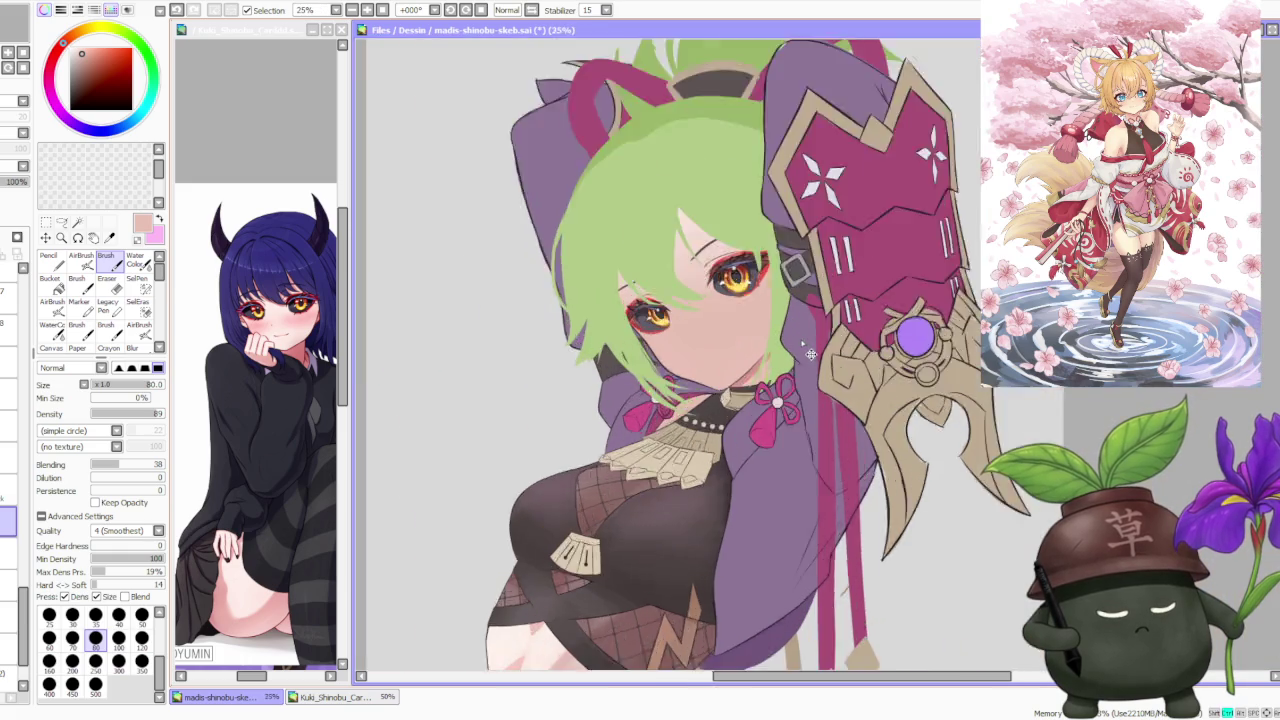
{"action": "scroll", "coordinate": [790, 340], "scroll_direction": "up", "scroll_amount": 2}
{"action": "scroll", "coordinate": [797, 350], "scroll_direction": "up", "scroll_amount": 1}
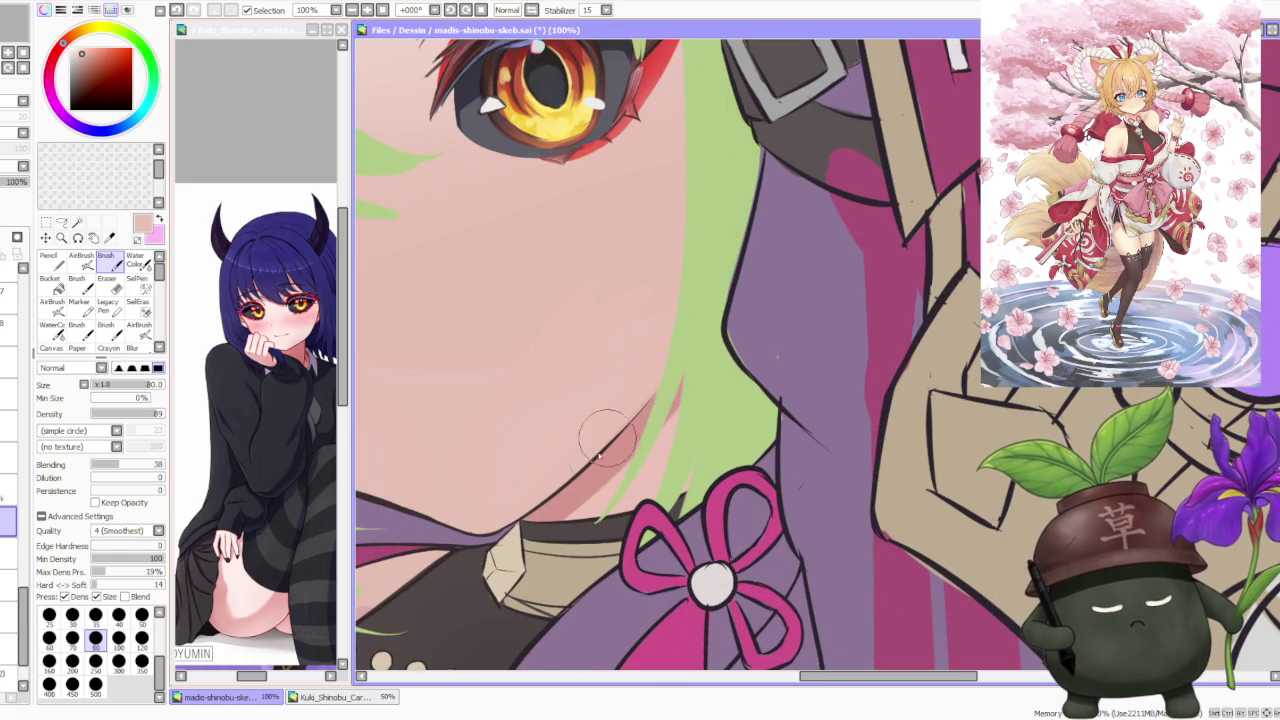
{"action": "scroll", "coordinate": [650, 400], "scroll_direction": "down", "scroll_amount": 2}
{"action": "scroll", "coordinate": [690, 360], "scroll_direction": "down", "scroll_amount": 3}
{"action": "scroll", "coordinate": [705, 345], "scroll_direction": "down", "scroll_amount": 2}
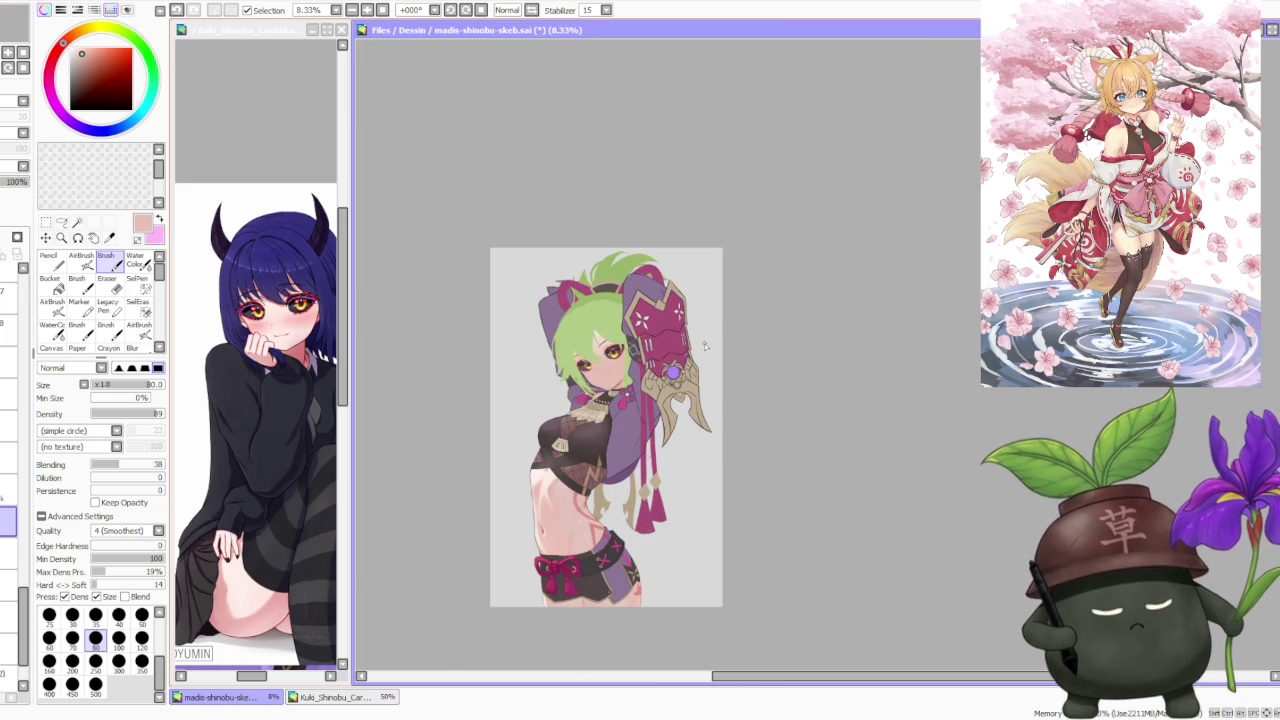
{"action": "scroll", "coordinate": [705, 345], "scroll_direction": "up", "scroll_amount": 1}
{"action": "scroll", "coordinate": [441, 535], "scroll_direction": "down", "scroll_amount": 1}
{"action": "scroll", "coordinate": [531, 506], "scroll_direction": "up", "scroll_amount": 1}
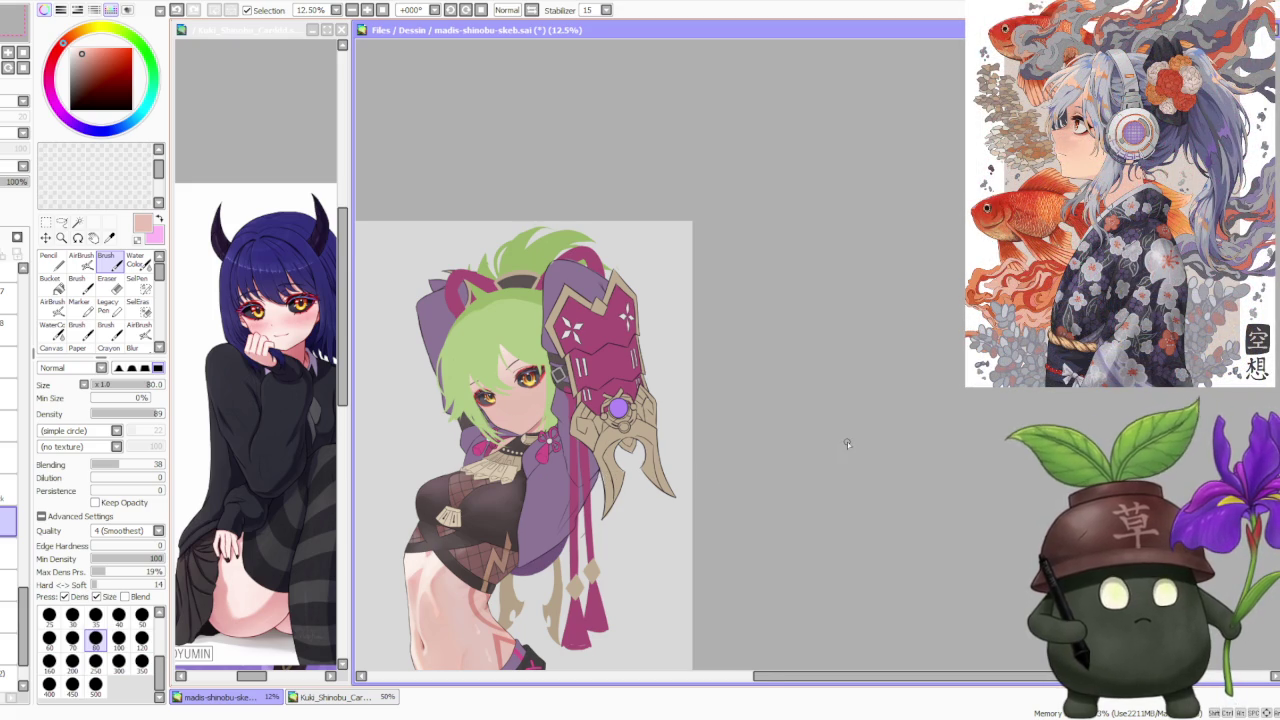
{"action": "scroll", "coordinate": [614, 442], "scroll_direction": "up", "scroll_amount": 1}
{"action": "scroll", "coordinate": [561, 433], "scroll_direction": "up", "scroll_amount": 1}
{"action": "scroll", "coordinate": [487, 414], "scroll_direction": "up", "scroll_amount": 1}
{"action": "scroll", "coordinate": [483, 411], "scroll_direction": "down", "scroll_amount": 1}
{"action": "scroll", "coordinate": [480, 410], "scroll_direction": "down", "scroll_amount": 1}
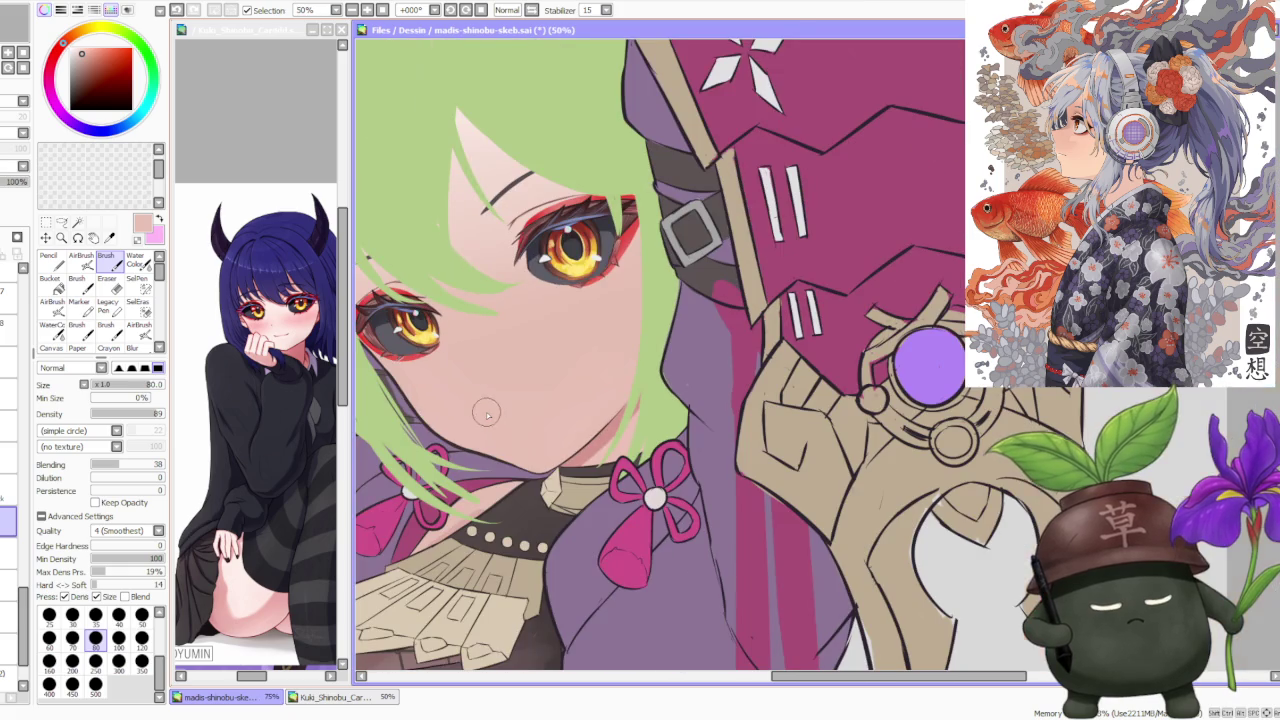
{"action": "scroll", "coordinate": [500, 406], "scroll_direction": "down", "scroll_amount": 1}
{"action": "scroll", "coordinate": [520, 400], "scroll_direction": "up", "scroll_amount": 1}
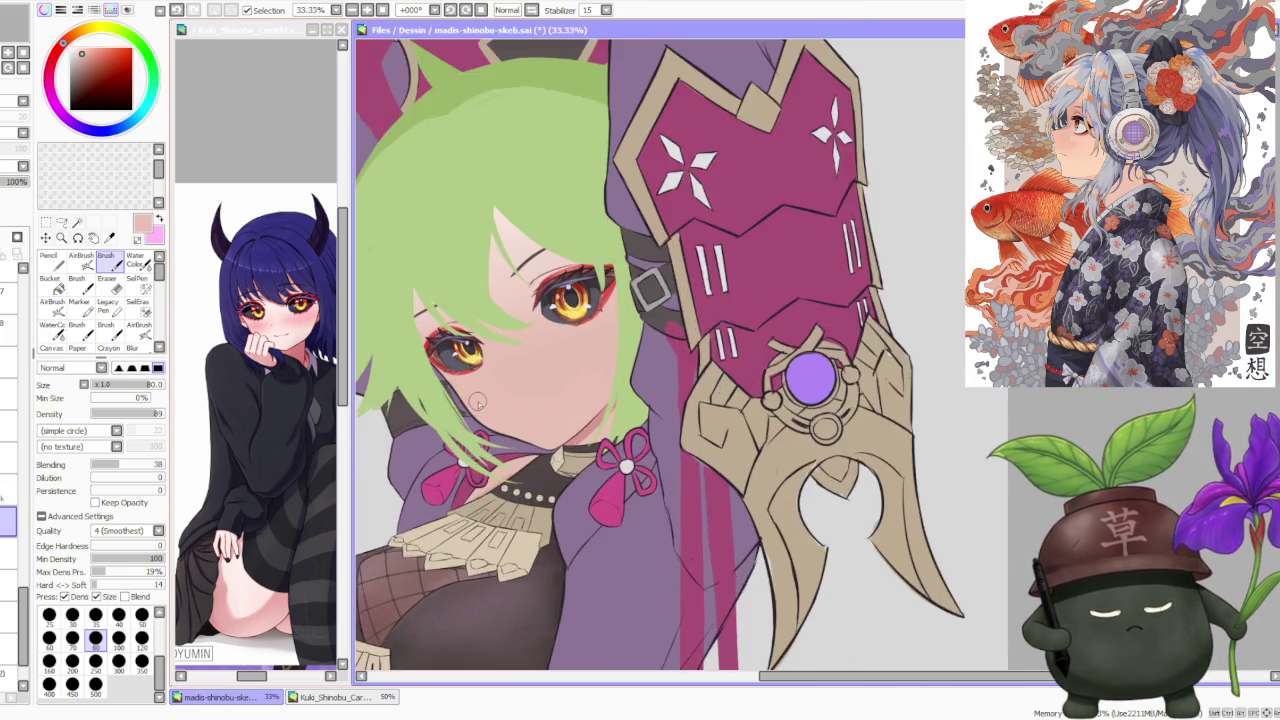
{"action": "scroll", "coordinate": [470, 398], "scroll_direction": "up", "scroll_amount": 1}
{"action": "scroll", "coordinate": [16, 600], "scroll_direction": "down", "scroll_amount": 3}
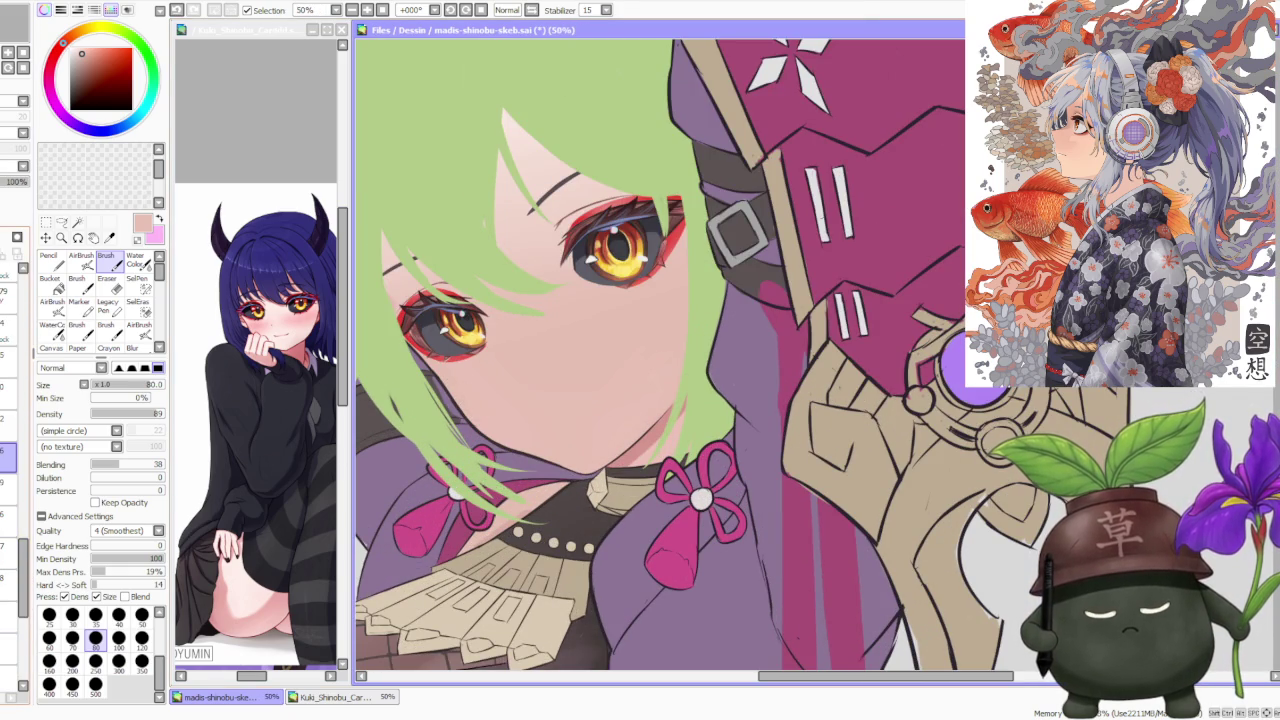
{"action": "mouse_move", "coordinate": [18, 560]}
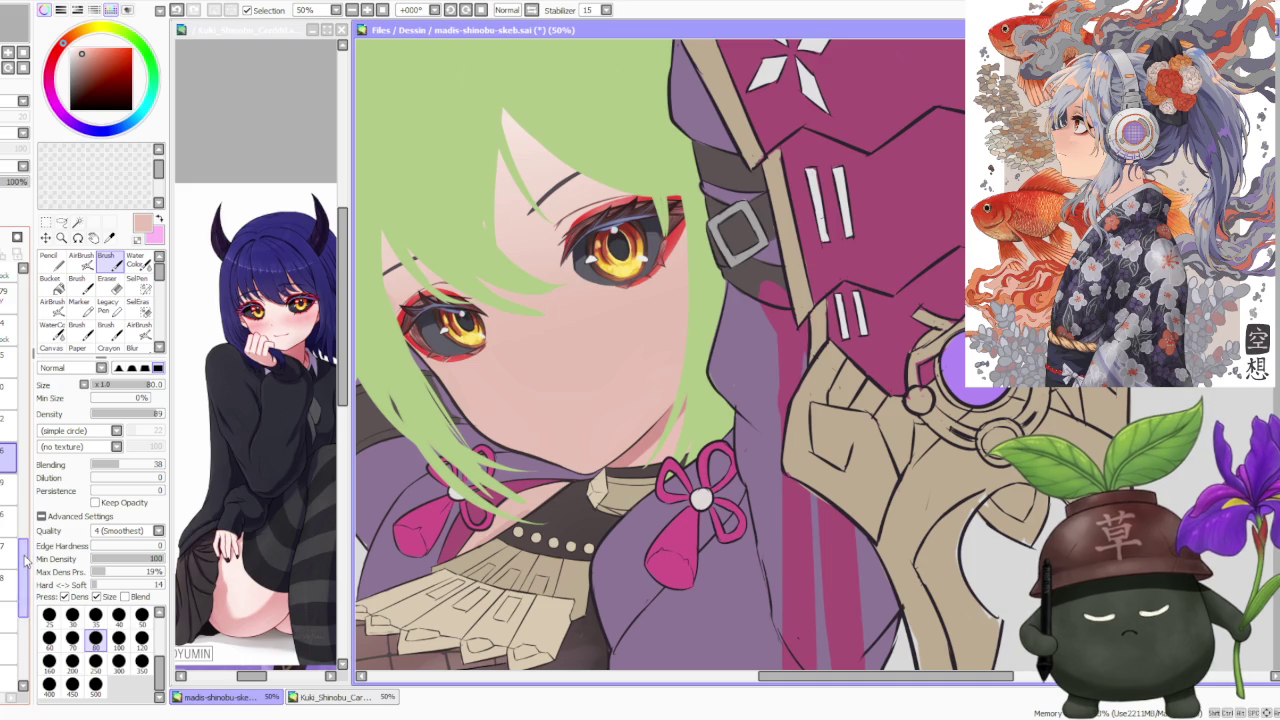
{"action": "scroll", "coordinate": [26, 562], "scroll_direction": "down", "scroll_amount": 2}
{"action": "scroll", "coordinate": [14, 578], "scroll_direction": "down", "scroll_amount": 2}
{"action": "scroll", "coordinate": [14, 570], "scroll_direction": "up", "scroll_amount": 2}
{"action": "scroll", "coordinate": [12, 540], "scroll_direction": "up", "scroll_amount": 2}
{"action": "scroll", "coordinate": [10, 505], "scroll_direction": "up", "scroll_amount": 2}
{"action": "left_click", "coordinate": [8, 470]}
Step: Hide the collar and pendant detail layer
{"action": "scroll", "coordinate": [649, 390], "scroll_direction": "down", "scroll_amount": 2}
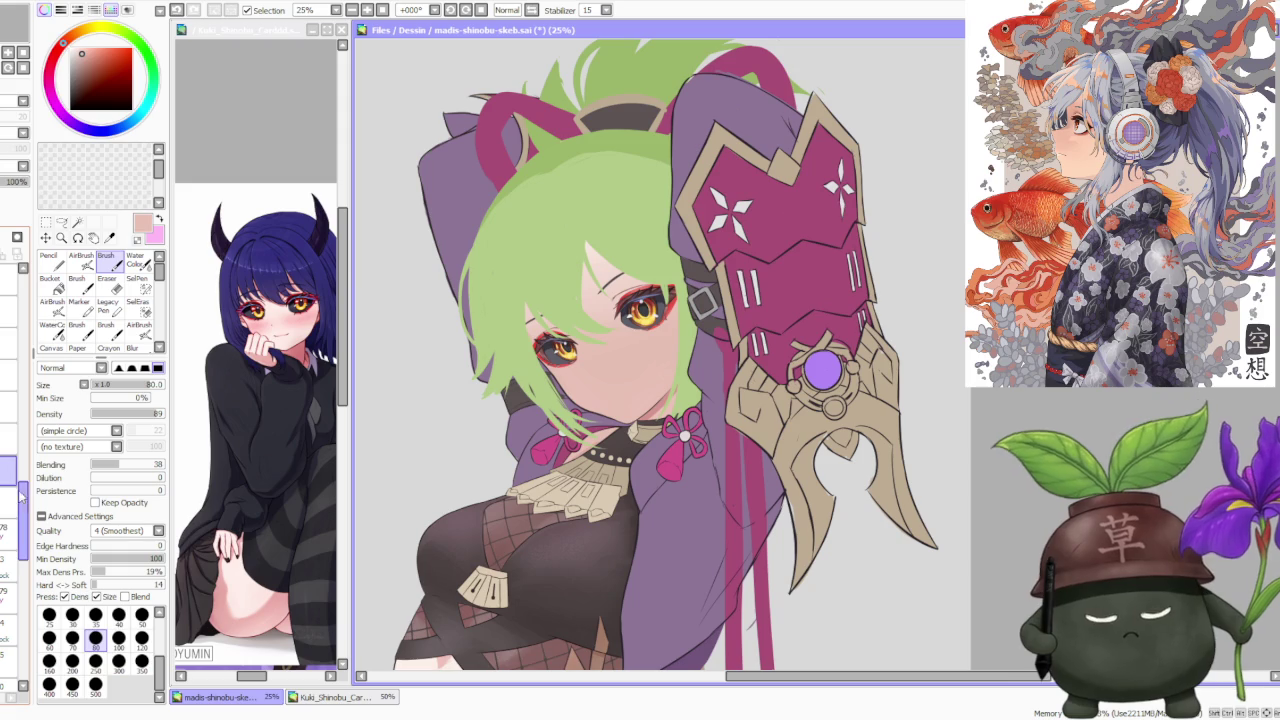
{"action": "scroll", "coordinate": [12, 500], "scroll_direction": "up", "scroll_amount": 1}
{"action": "scroll", "coordinate": [12, 500], "scroll_direction": "up", "scroll_amount": 2}
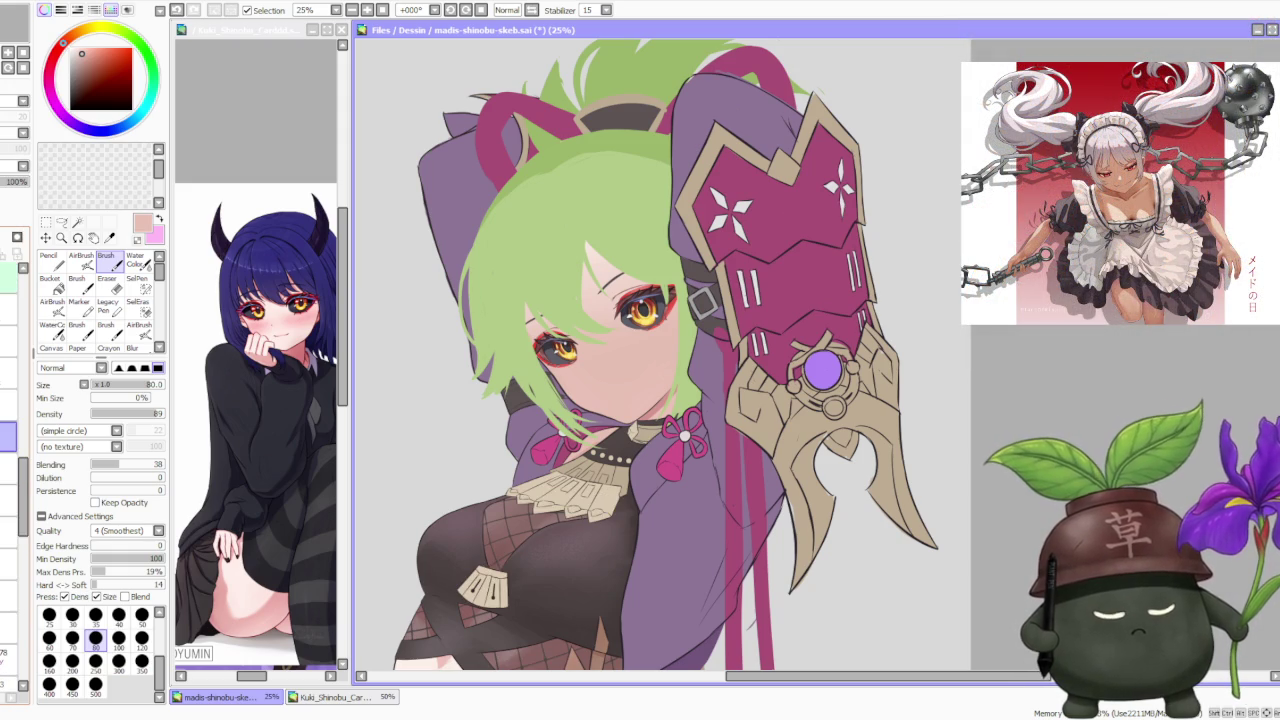
{"action": "left_click", "coordinate": [8, 345]}
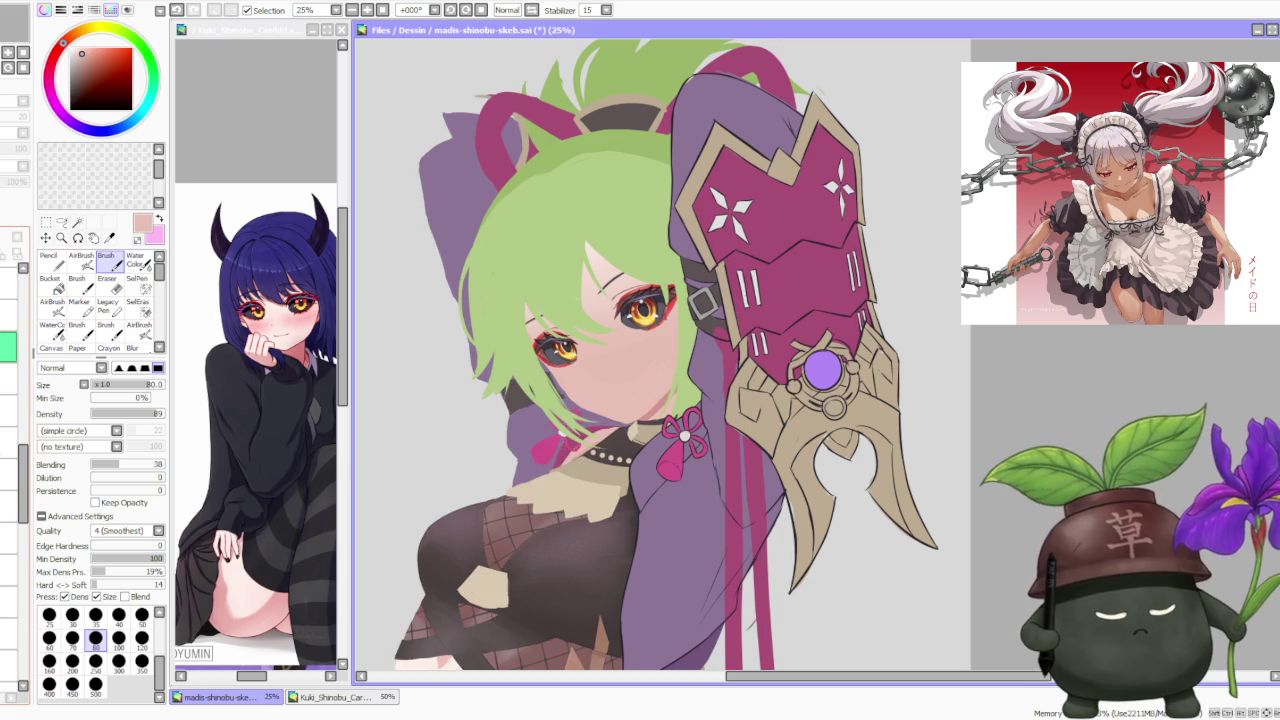
Step: Show the collar and pendant detail layer again and zoom in on the chin
{"action": "left_click", "coordinate": [17, 237]}
{"action": "scroll", "coordinate": [470, 335], "scroll_direction": "up", "scroll_amount": 1}
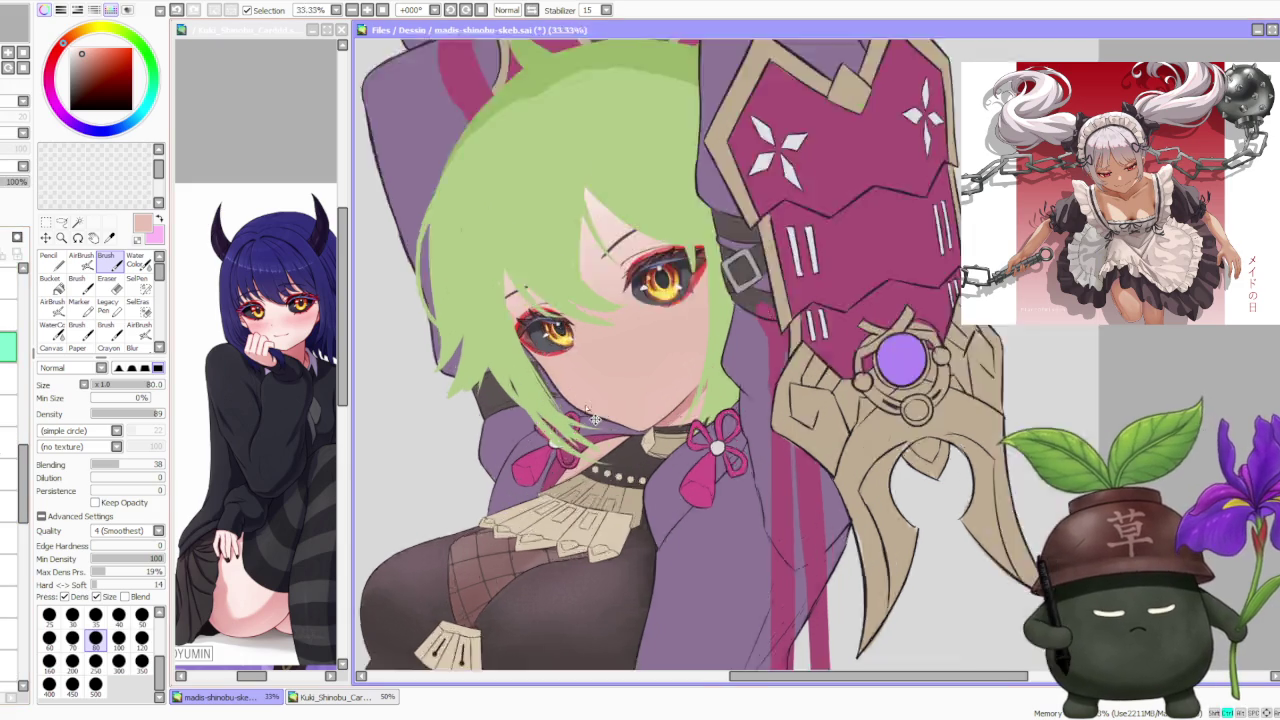
{"action": "scroll", "coordinate": [470, 335], "scroll_direction": "up", "scroll_amount": 4}
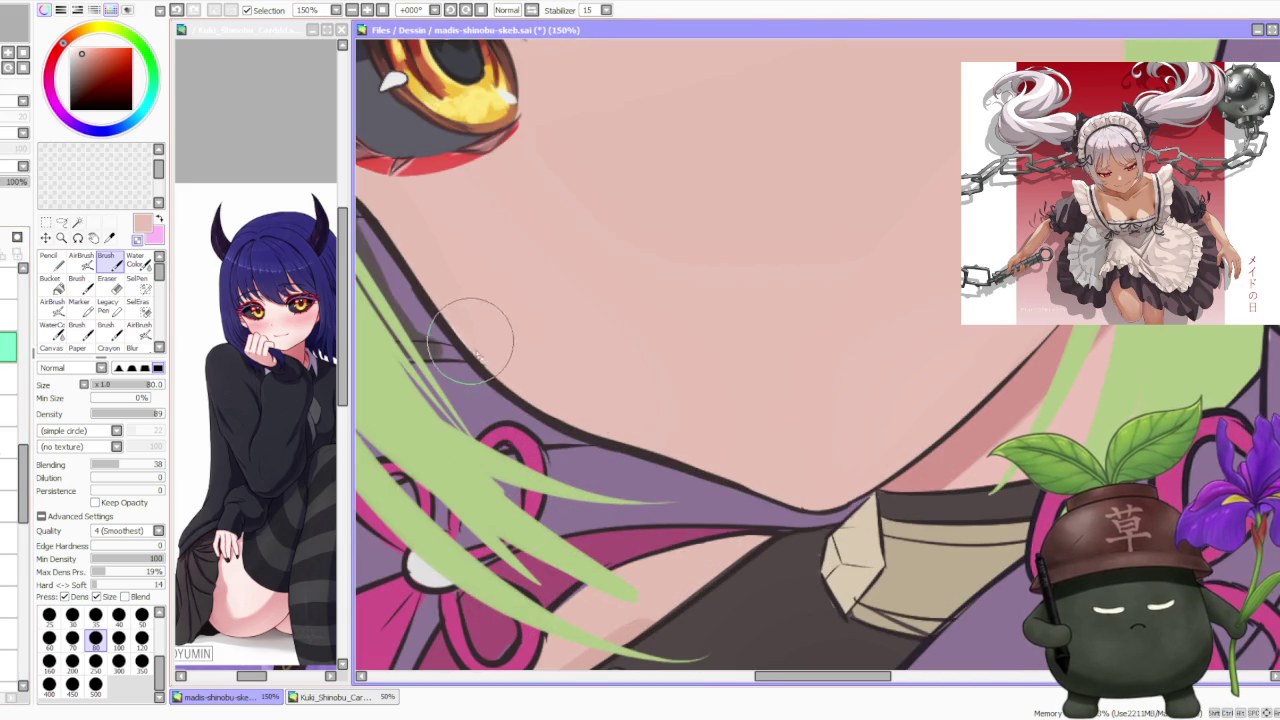
{"action": "scroll", "coordinate": [510, 380], "scroll_direction": "down", "scroll_amount": 2}
{"action": "scroll", "coordinate": [500, 395], "scroll_direction": "up", "scroll_amount": 2}
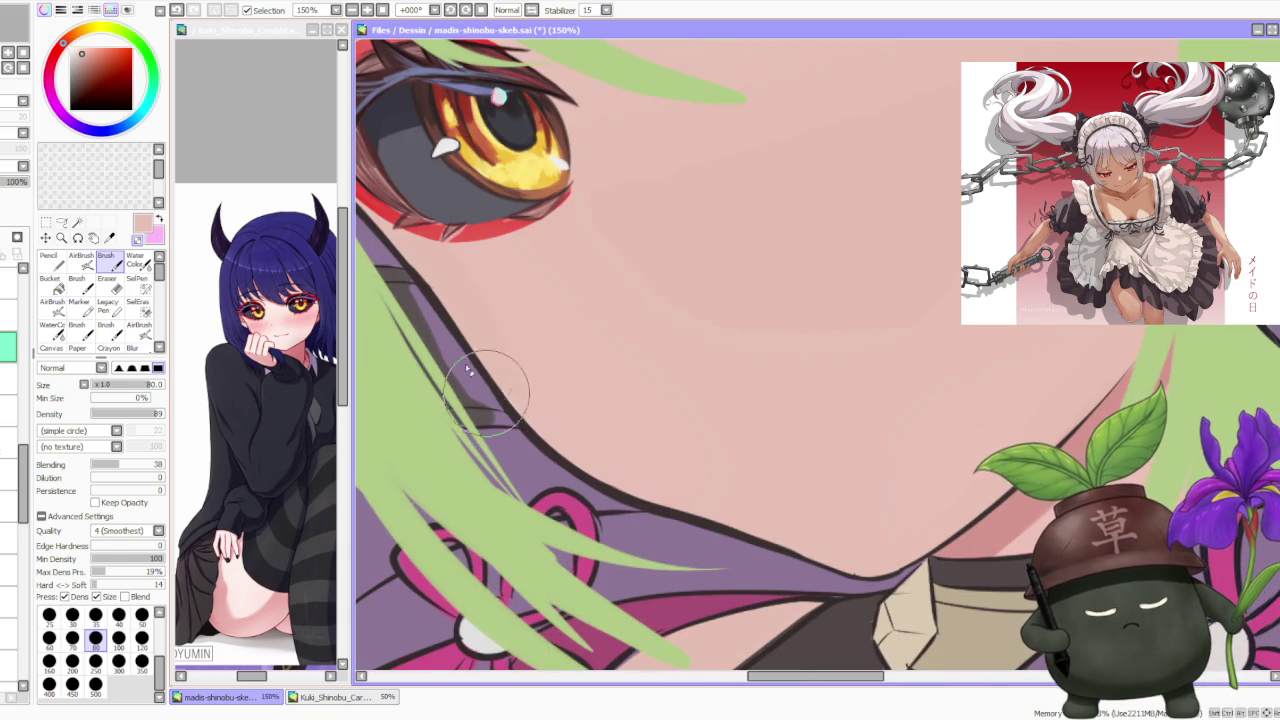
{"action": "scroll", "coordinate": [467, 370], "scroll_direction": "down", "scroll_amount": 1}
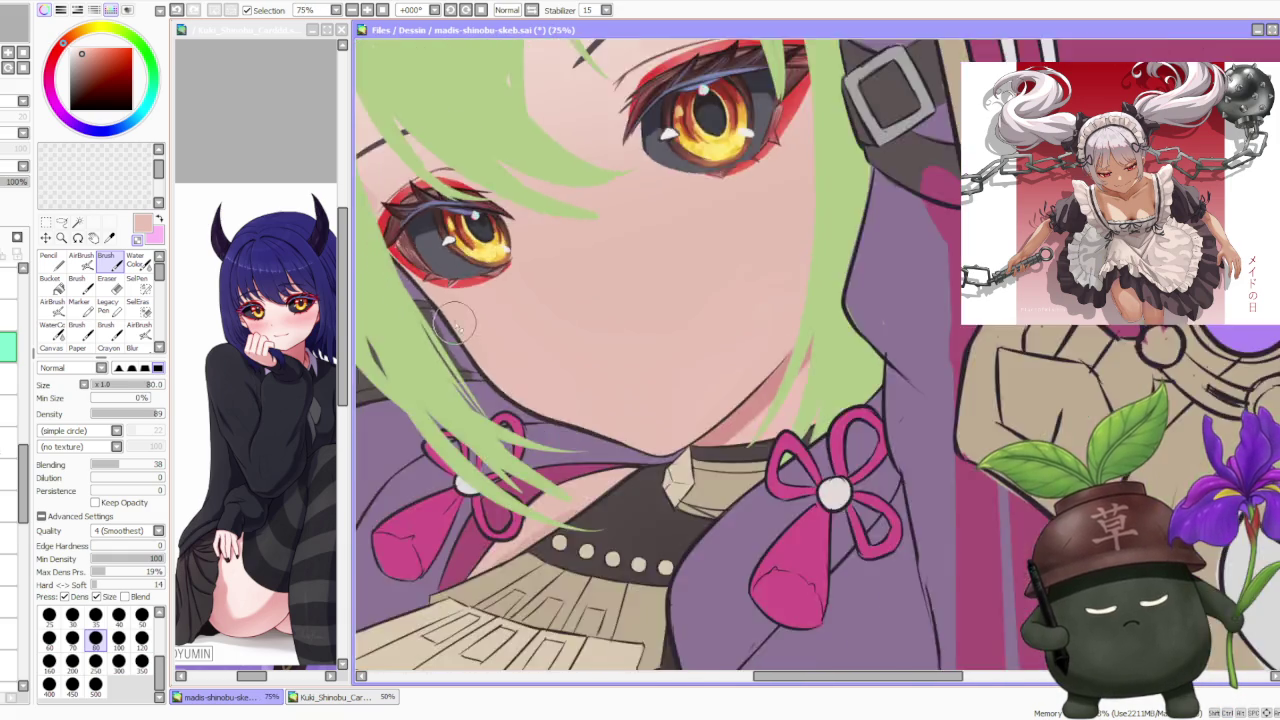
{"action": "scroll", "coordinate": [472, 373], "scroll_direction": "down", "scroll_amount": 1}
{"action": "scroll", "coordinate": [478, 377], "scroll_direction": "up", "scroll_amount": 1}
{"action": "scroll", "coordinate": [484, 381], "scroll_direction": "up", "scroll_amount": 1}
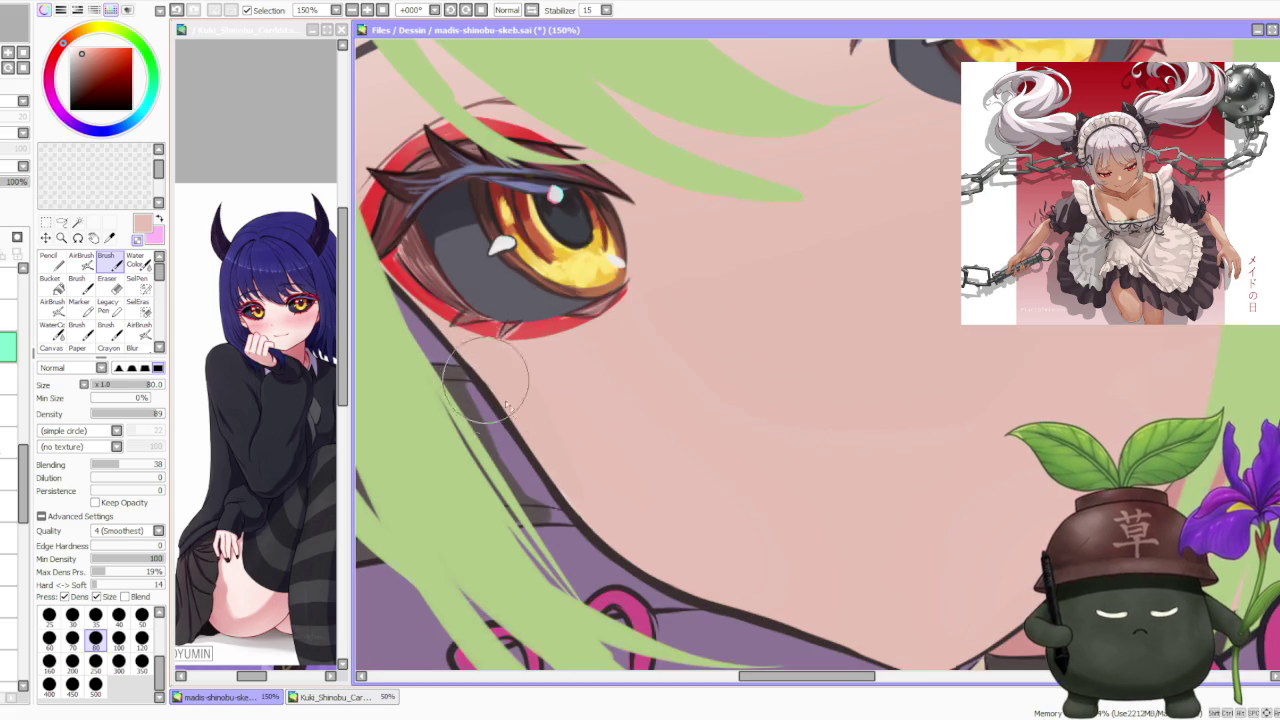
{"action": "scroll", "coordinate": [484, 383], "scroll_direction": "down", "scroll_amount": 4}
{"action": "scroll", "coordinate": [484, 383], "scroll_direction": "up", "scroll_amount": 2}
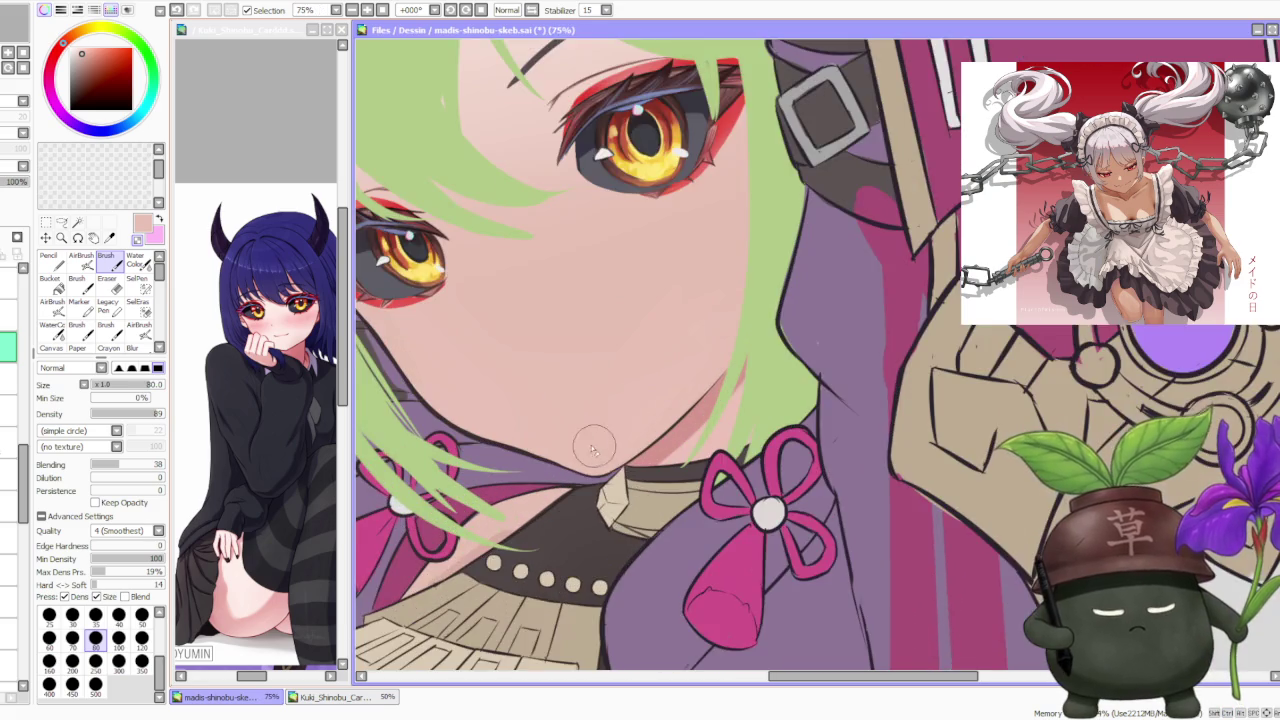
{"action": "scroll", "coordinate": [591, 437], "scroll_direction": "up", "scroll_amount": 1}
Step: Sample the chin outline's dark brown, draw a chin stroke, then undo it
{"action": "left_click", "coordinate": [525, 458], "text": "alt"}
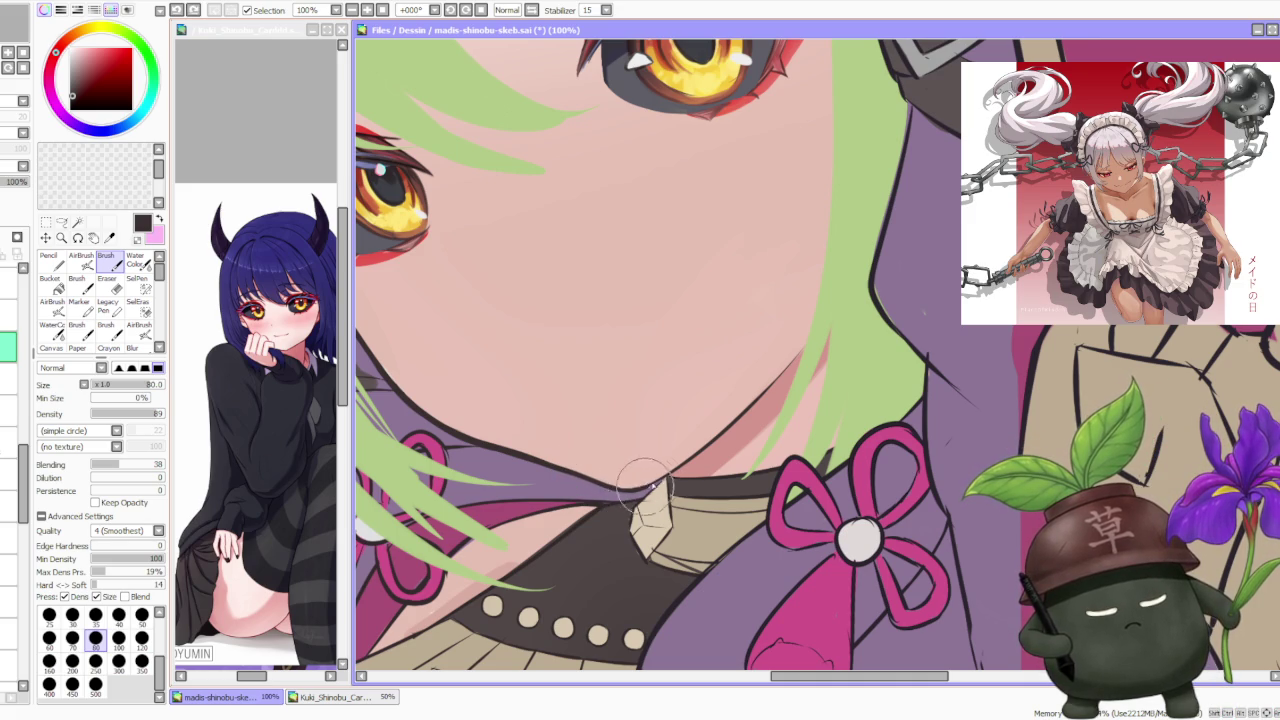
{"action": "left_click_drag", "start_coordinate": [633, 460], "coordinate": [636, 447]}
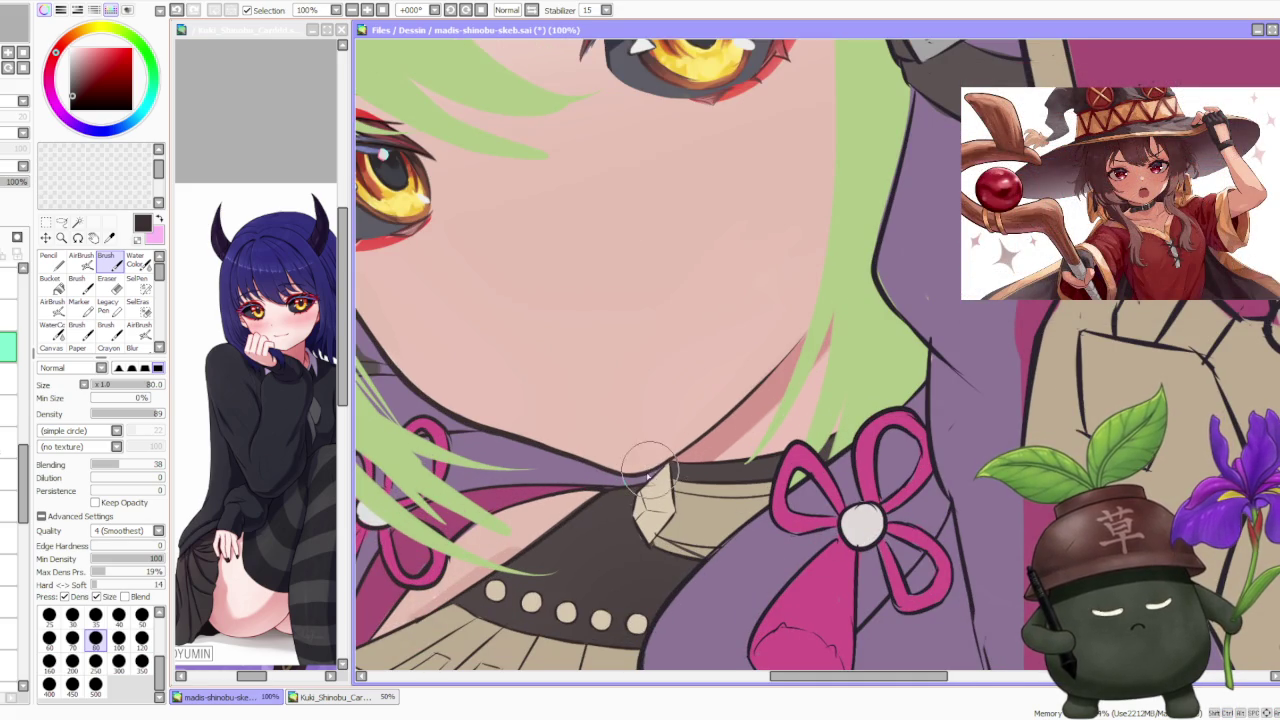
{"action": "key", "text": "ctrl+z"}
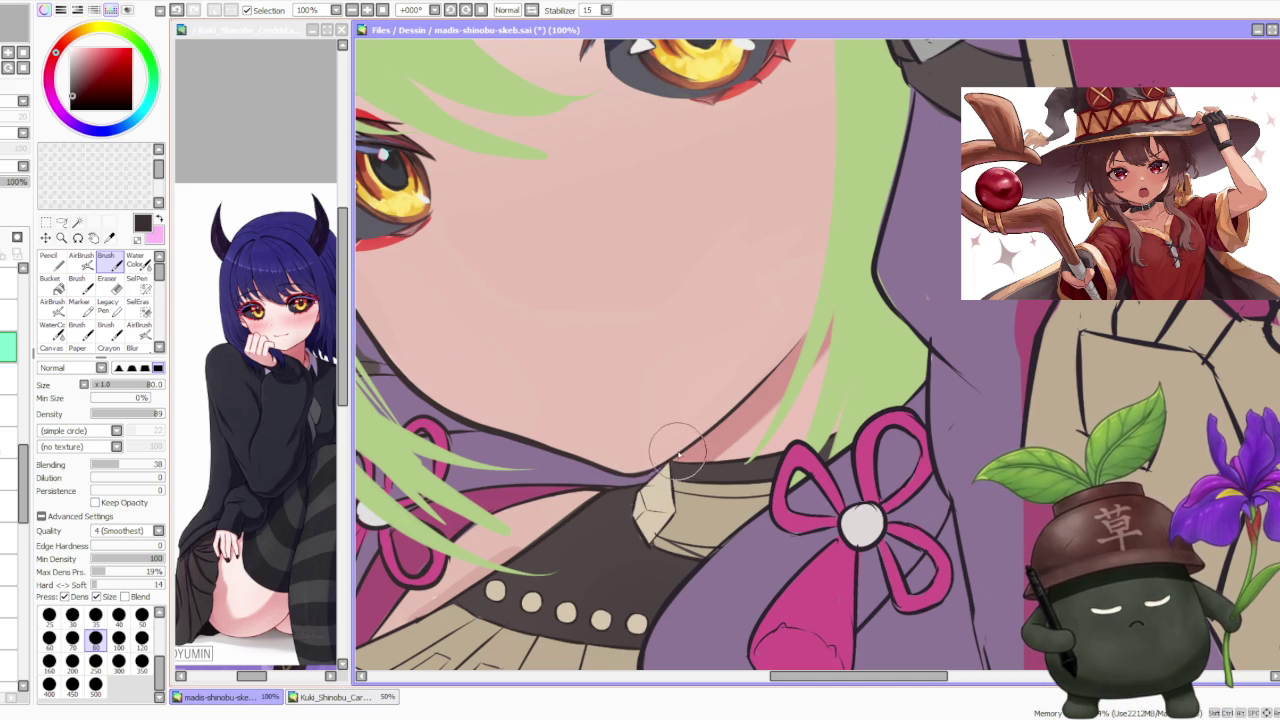
Step: Switch to transparent colour to erase stray marks around the chin
{"action": "key", "text": "c"}
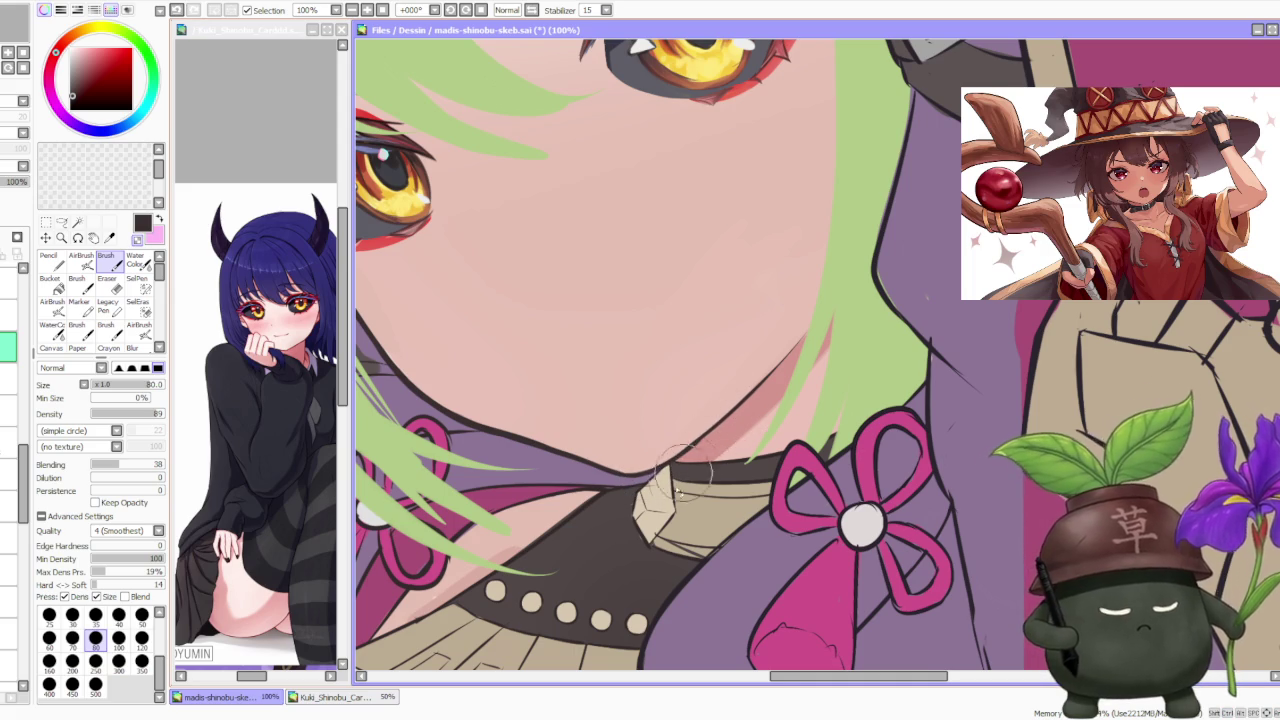
{"action": "scroll", "coordinate": [712, 428], "scroll_direction": "up", "scroll_amount": 2}
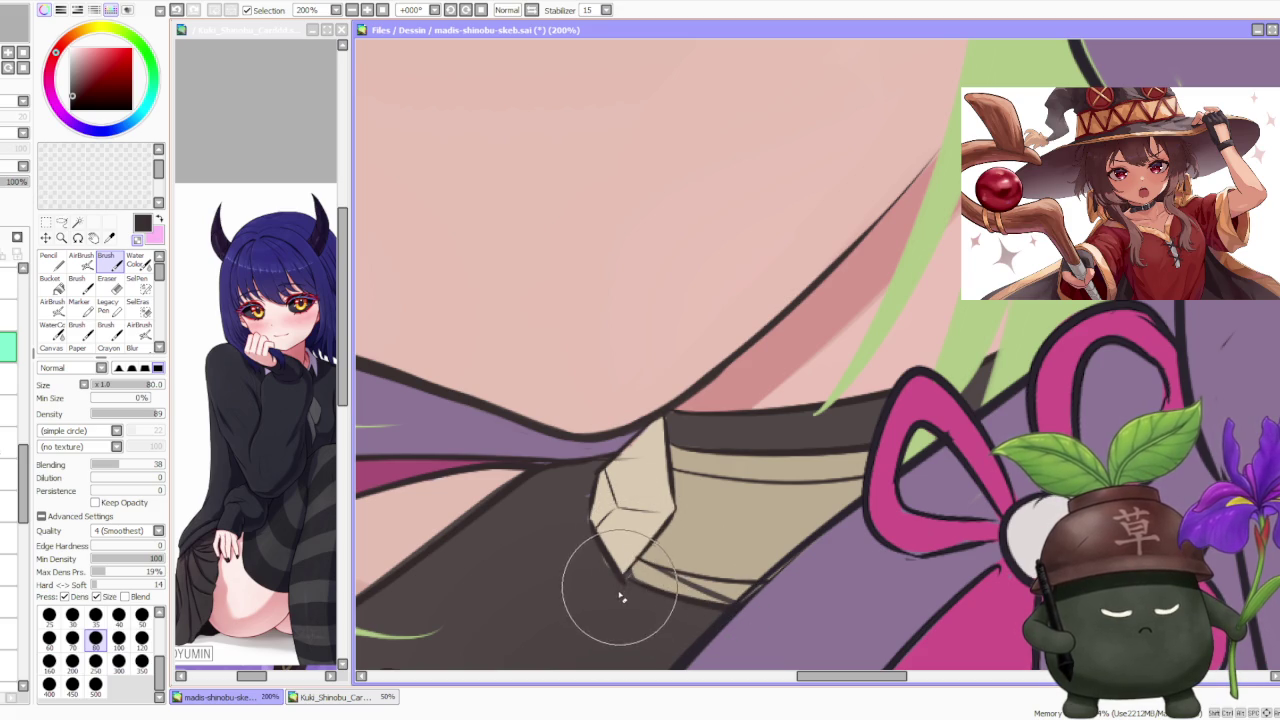
{"action": "scroll", "coordinate": [630, 483], "scroll_direction": "down", "scroll_amount": 2}
{"action": "scroll", "coordinate": [630, 483], "scroll_direction": "up", "scroll_amount": 2}
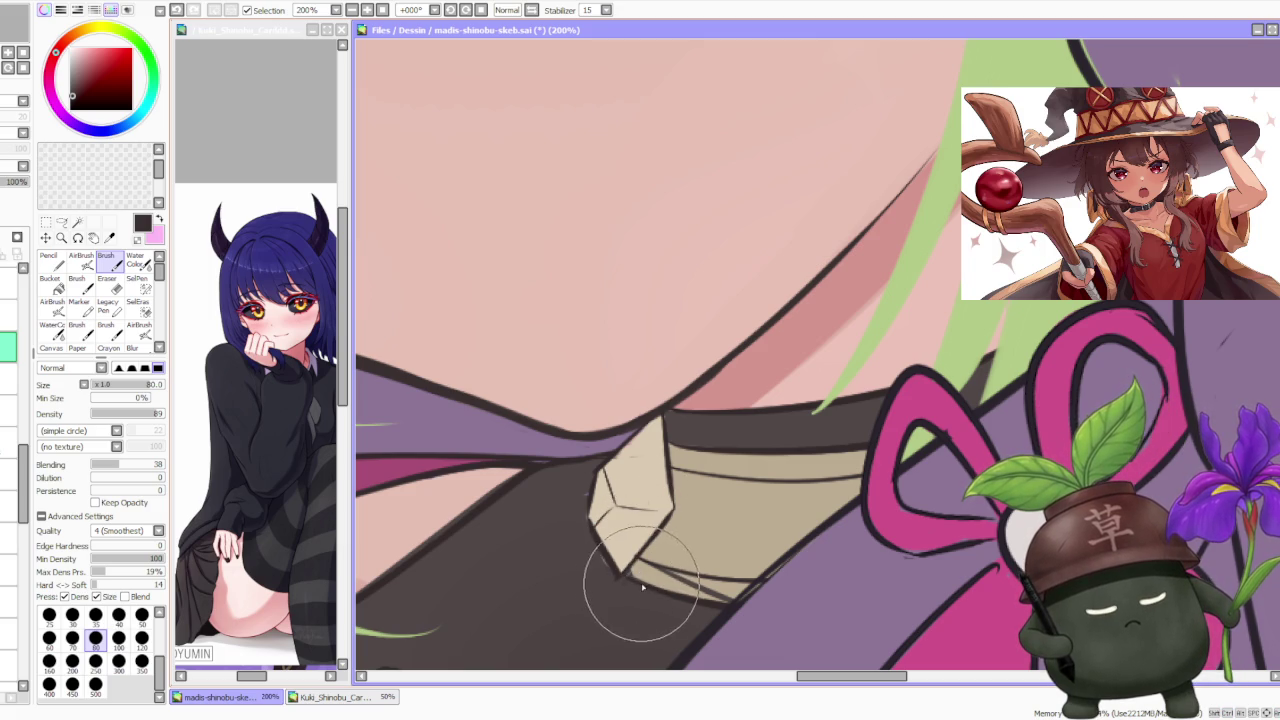
{"action": "scroll", "coordinate": [636, 575], "scroll_direction": "down", "scroll_amount": 2}
{"action": "scroll", "coordinate": [672, 474], "scroll_direction": "down", "scroll_amount": 1}
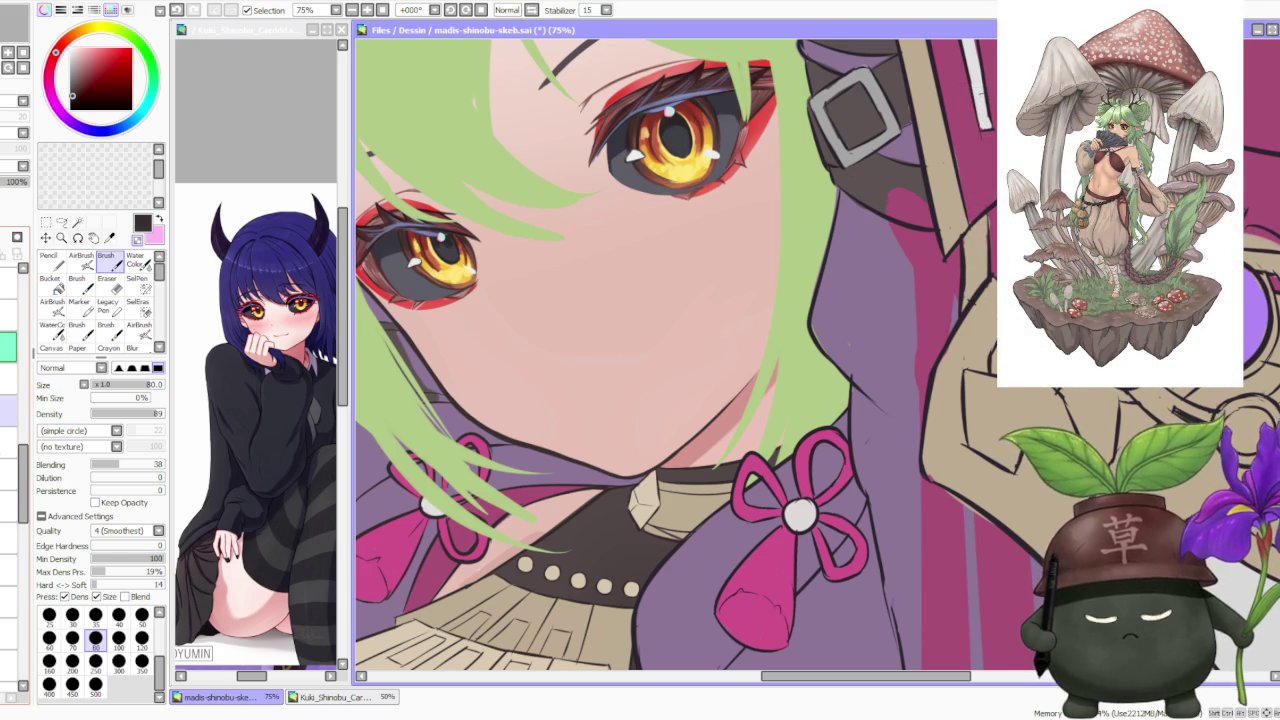
{"action": "scroll", "coordinate": [627, 432], "scroll_direction": "down", "scroll_amount": 2}
Step: Sample the collar's beige and paint it around the choker gem
{"action": "scroll", "coordinate": [627, 432], "scroll_direction": "down", "scroll_amount": 3}
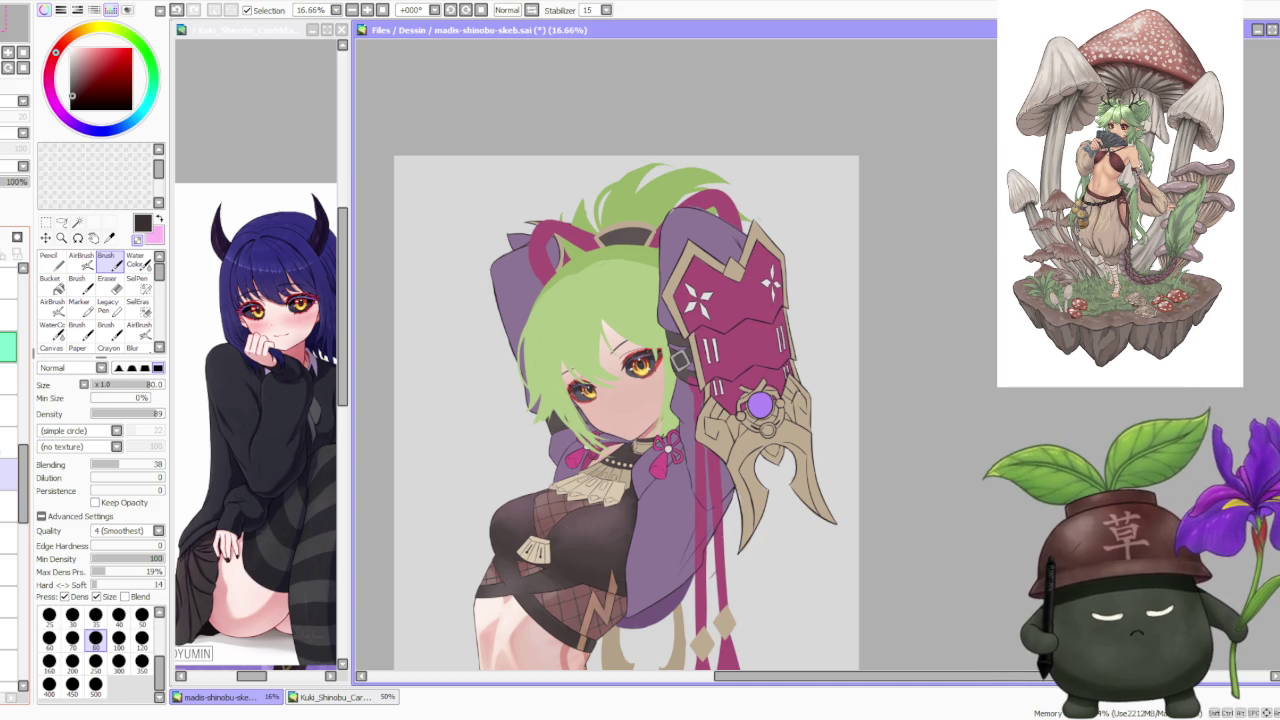
{"action": "scroll", "coordinate": [565, 440], "scroll_direction": "up", "scroll_amount": 2}
{"action": "scroll", "coordinate": [565, 440], "scroll_direction": "up", "scroll_amount": 2}
{"action": "scroll", "coordinate": [565, 440], "scroll_direction": "up", "scroll_amount": 2}
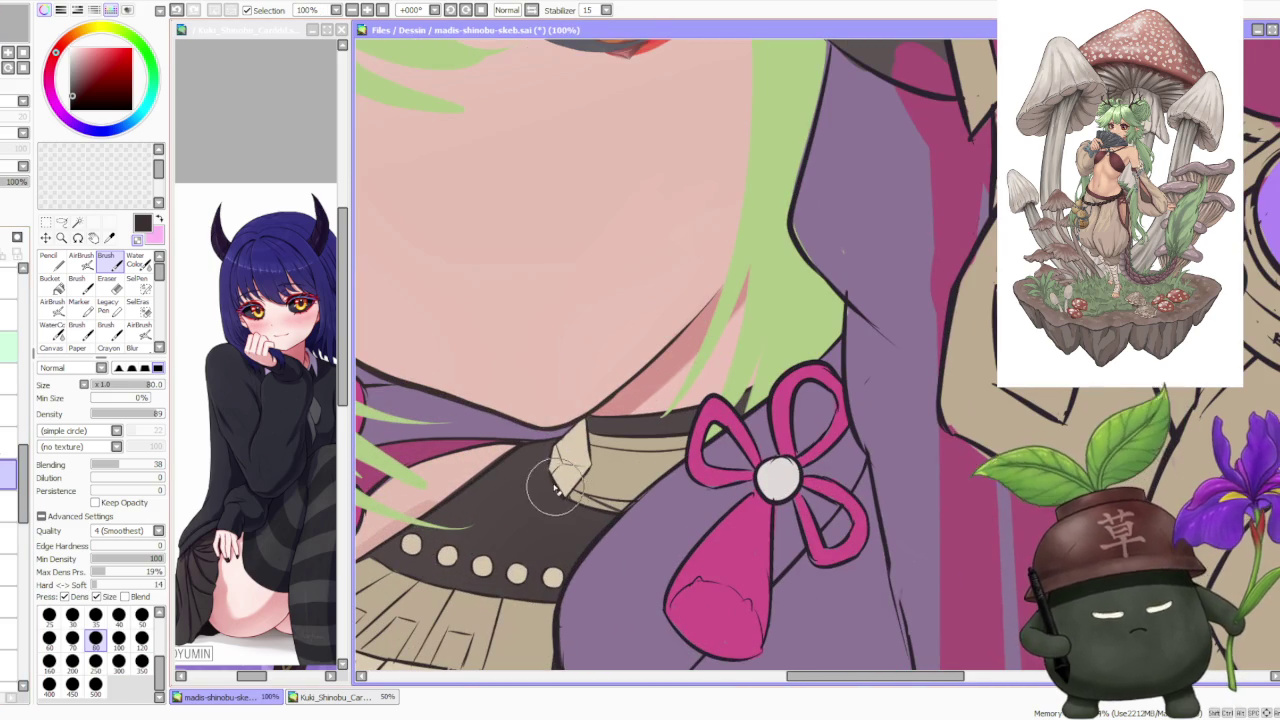
{"action": "key", "text": "ctrl"}
{"action": "scroll", "coordinate": [549, 444], "scroll_direction": "down", "scroll_amount": 1}
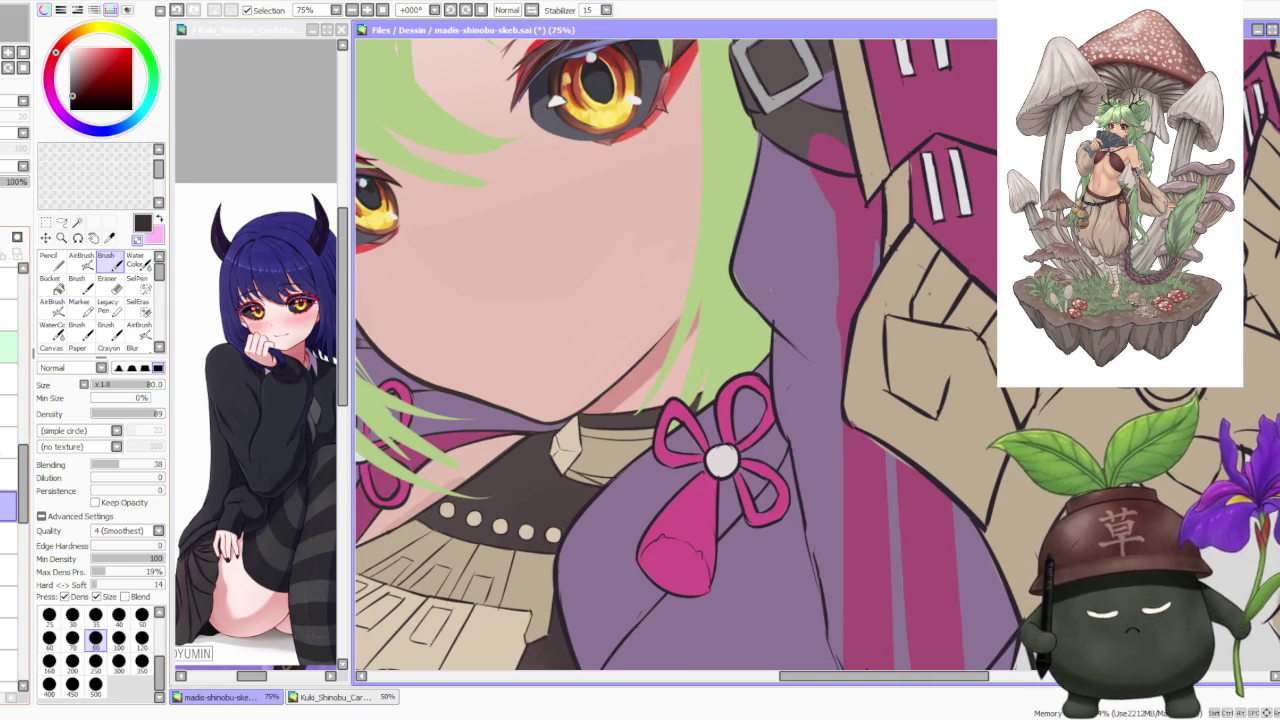
{"action": "left_click", "coordinate": [572, 440], "text": "alt"}
{"action": "mouse_move", "coordinate": [550, 448]}
{"action": "left_mouse_down"}
{"action": "mouse_move", "coordinate": [572, 480]}
{"action": "mouse_move", "coordinate": [610, 465]}
{"action": "left_mouse_up"}
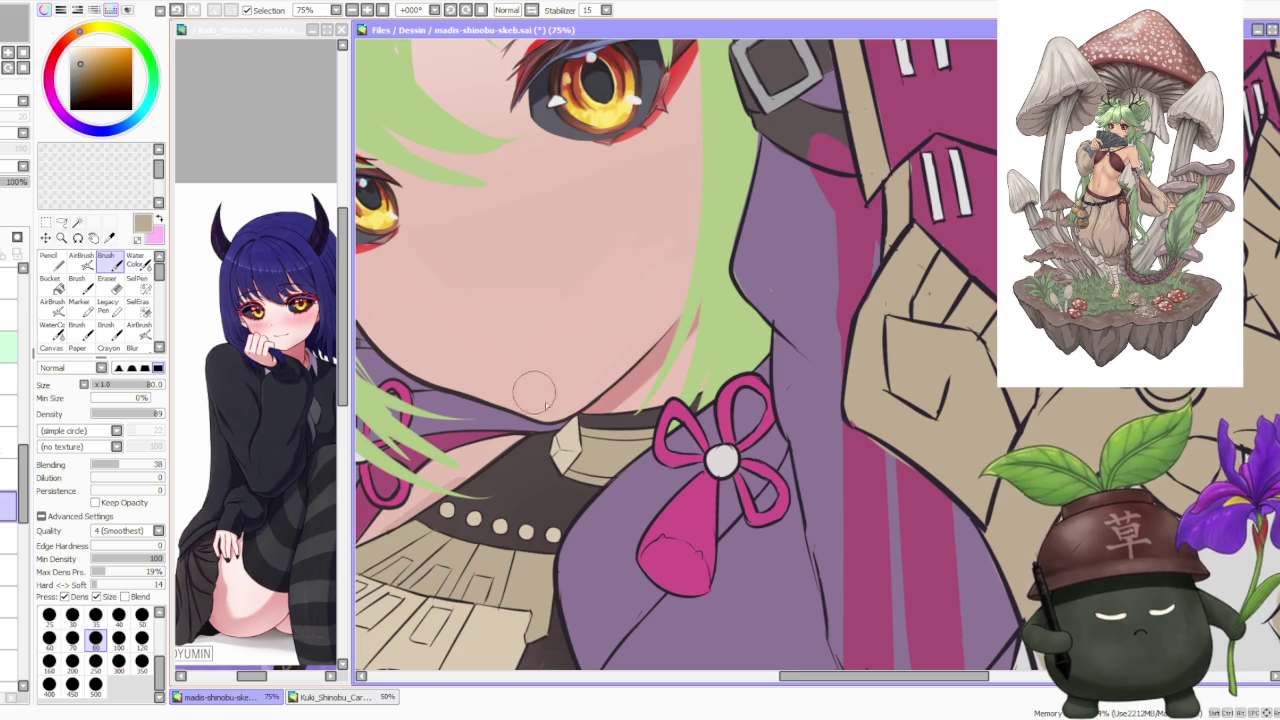
Step: Eyedrop the near-black line colour from the lineart
{"action": "scroll", "coordinate": [537, 398], "scroll_direction": "up", "scroll_amount": 1}
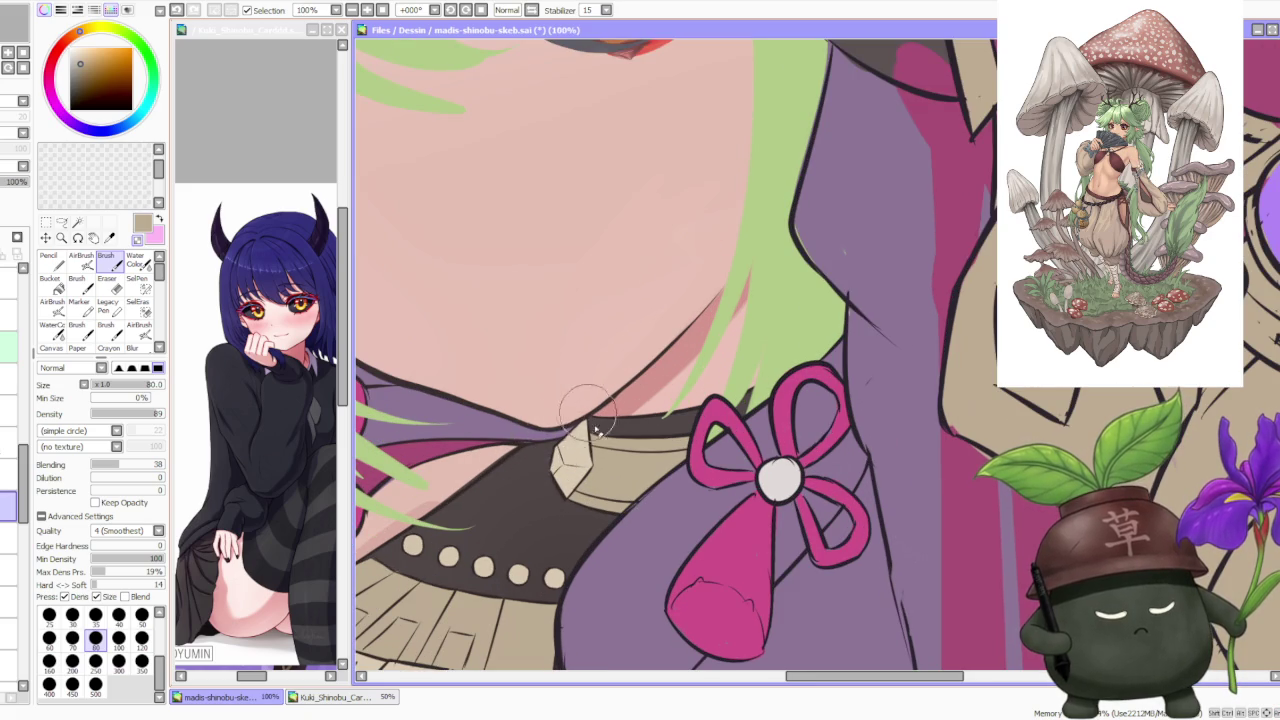
{"action": "scroll", "coordinate": [607, 437], "scroll_direction": "down", "scroll_amount": 2}
{"action": "scroll", "coordinate": [603, 221], "scroll_direction": "down", "scroll_amount": 1}
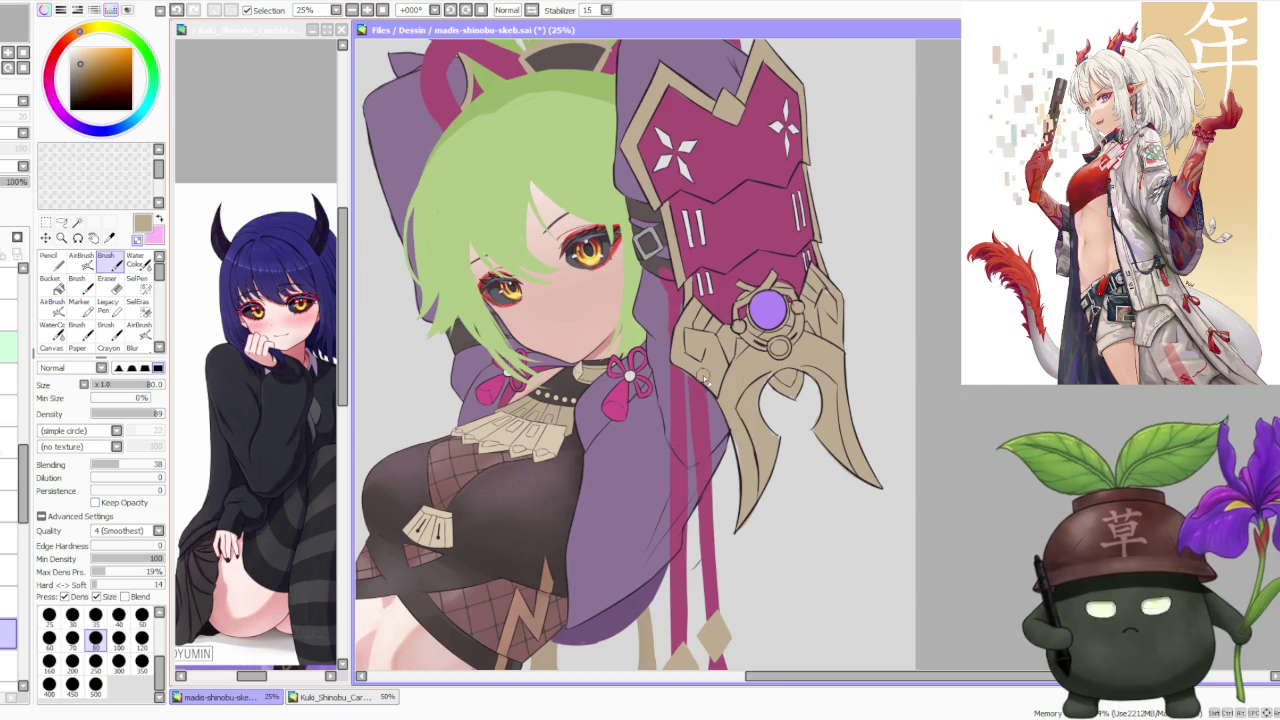
{"action": "scroll", "coordinate": [560, 395], "scroll_direction": "up", "scroll_amount": 3}
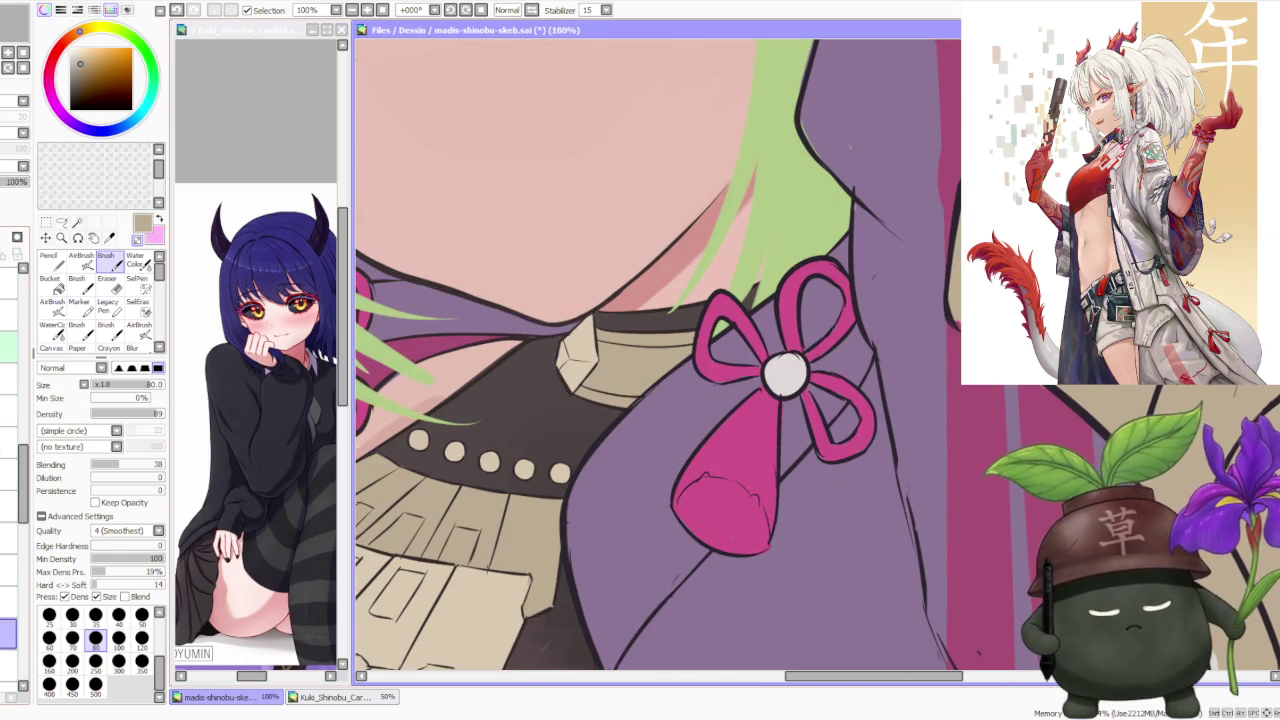
{"action": "left_click", "coordinate": [538, 360], "text": "alt"}
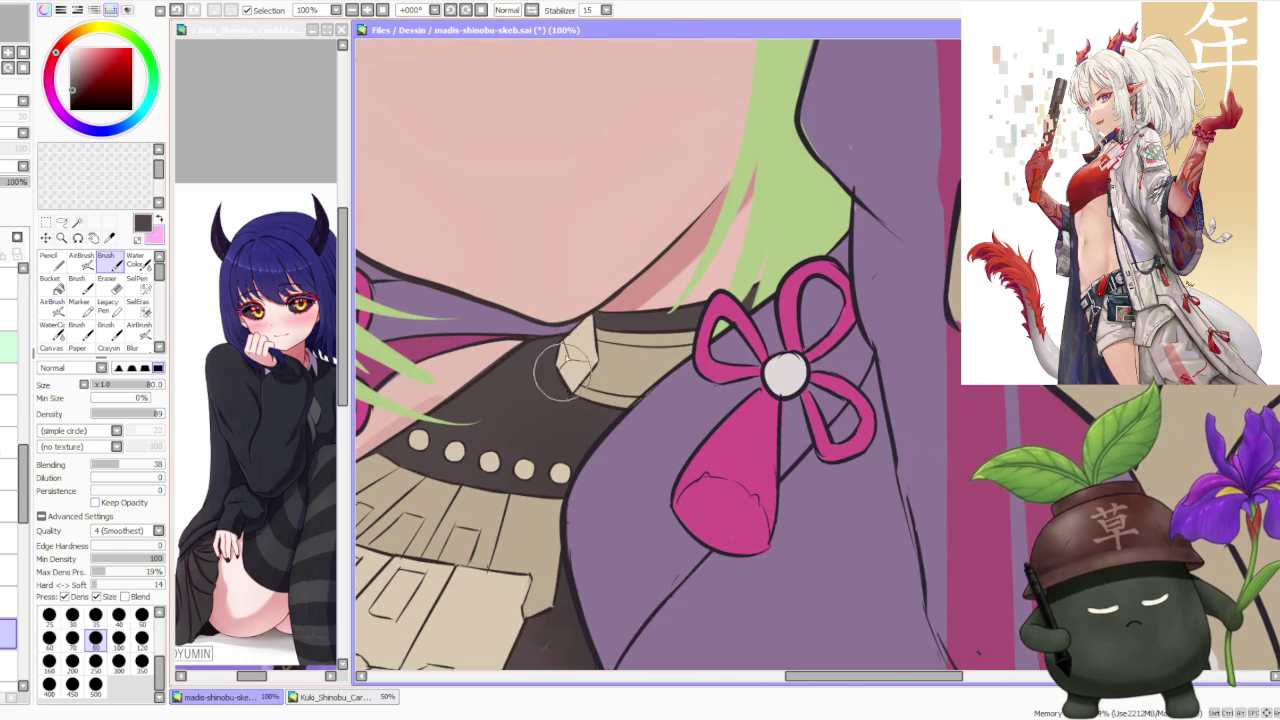
Step: Bring back the black face mask over the girl's lower face
{"action": "scroll", "coordinate": [555, 380], "scroll_direction": "down", "scroll_amount": 1}
{"action": "scroll", "coordinate": [864, 443], "scroll_direction": "down", "scroll_amount": 1}
{"action": "scroll", "coordinate": [672, 531], "scroll_direction": "up", "scroll_amount": 2}
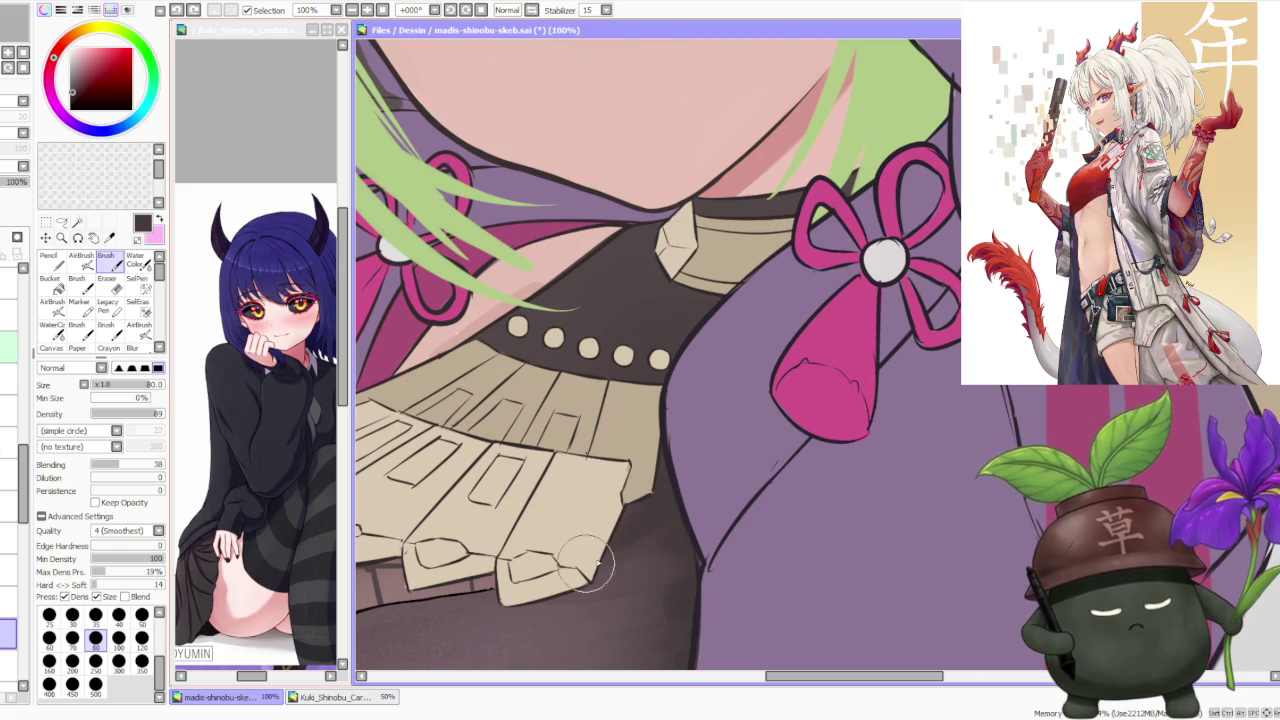
{"action": "scroll", "coordinate": [900, 505], "scroll_direction": "down", "scroll_amount": 2}
{"action": "scroll", "coordinate": [900, 505], "scroll_direction": "down", "scroll_amount": 3}
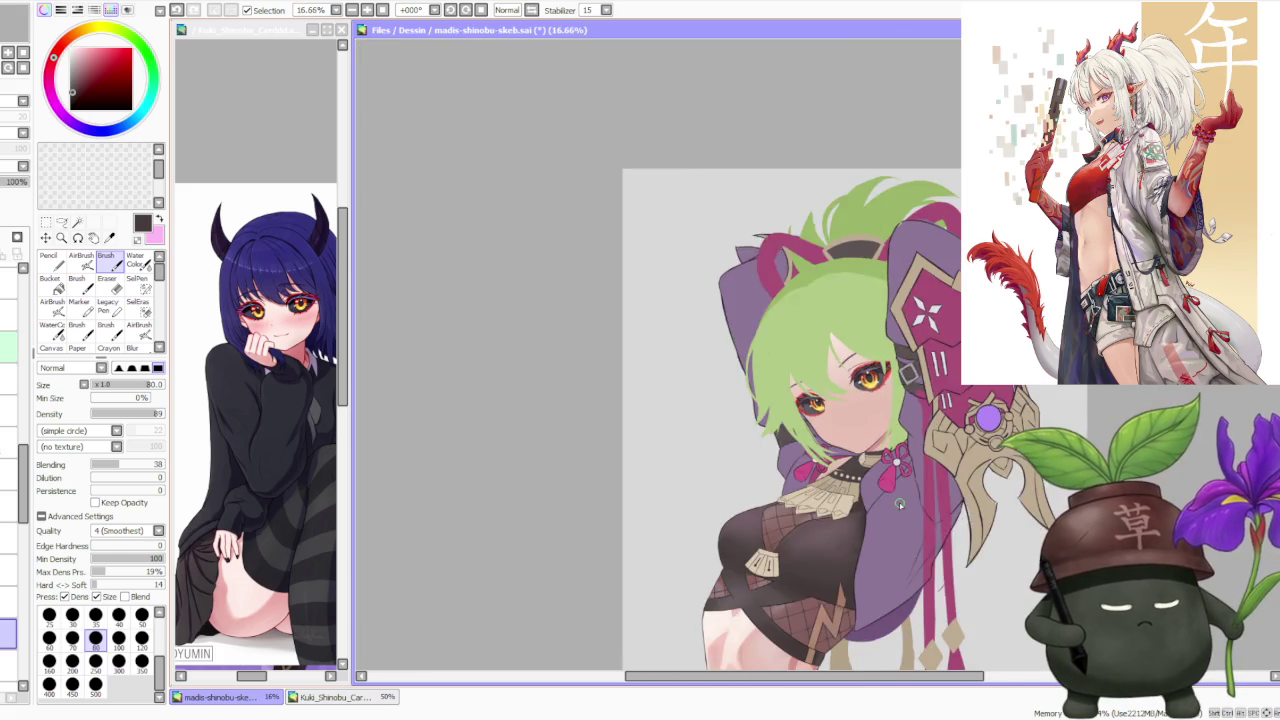
{"action": "scroll", "coordinate": [1015, 578], "scroll_direction": "up", "scroll_amount": 3}
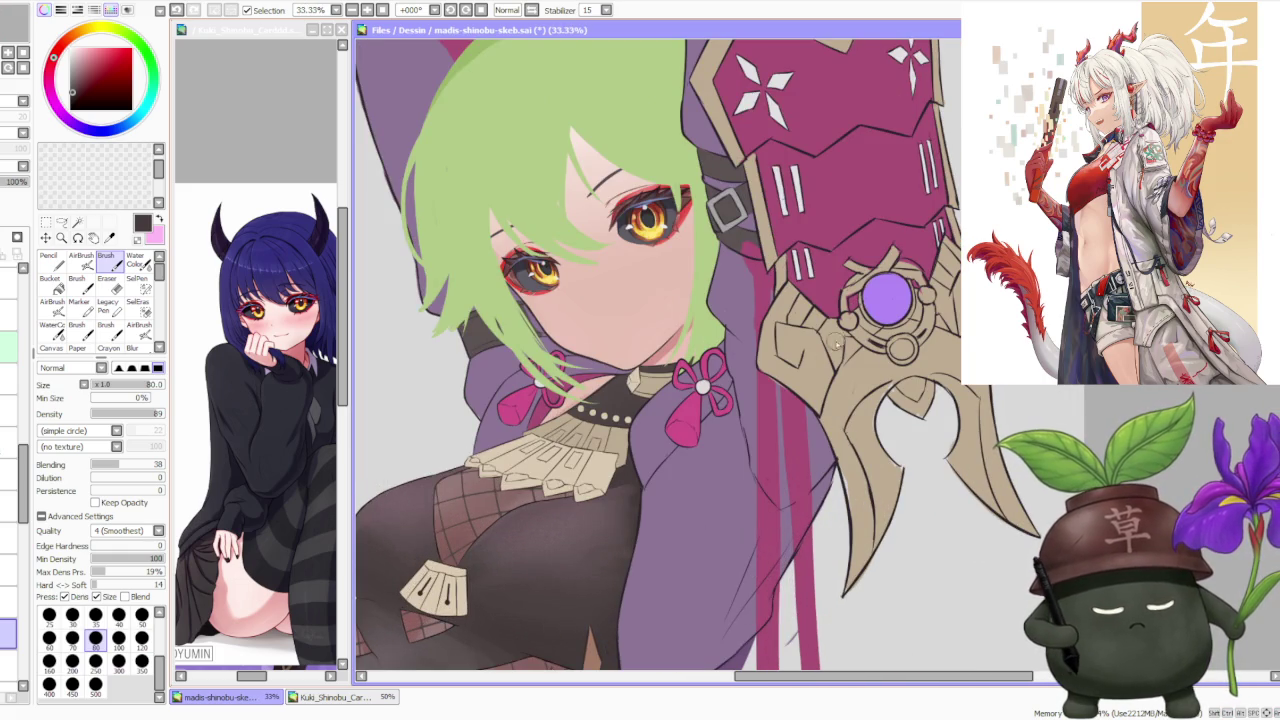
{"action": "scroll", "coordinate": [835, 345], "scroll_direction": "down", "scroll_amount": 1}
{"action": "scroll", "coordinate": [790, 347], "scroll_direction": "down", "scroll_amount": 2}
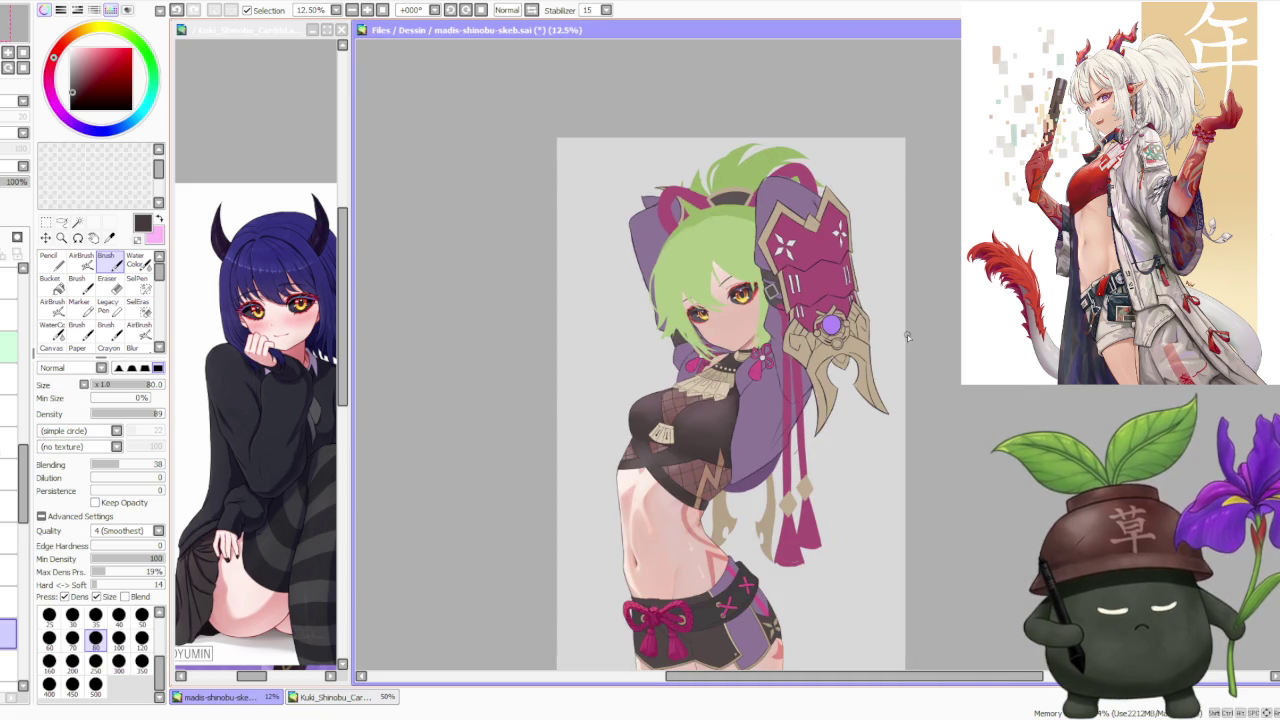
{"action": "scroll", "coordinate": [907, 334], "scroll_direction": "up", "scroll_amount": 1}
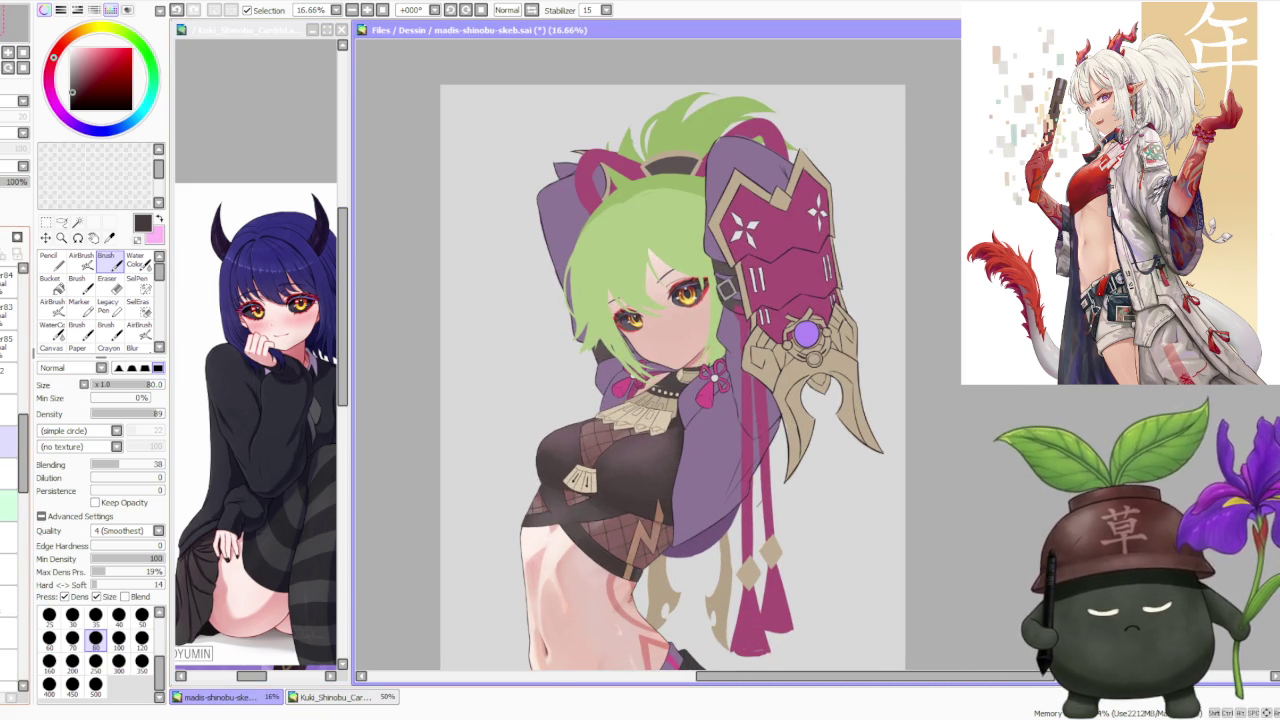
{"action": "key", "text": "ctrl+z"}
{"action": "scroll", "coordinate": [688, 343], "scroll_direction": "down", "scroll_amount": 2}
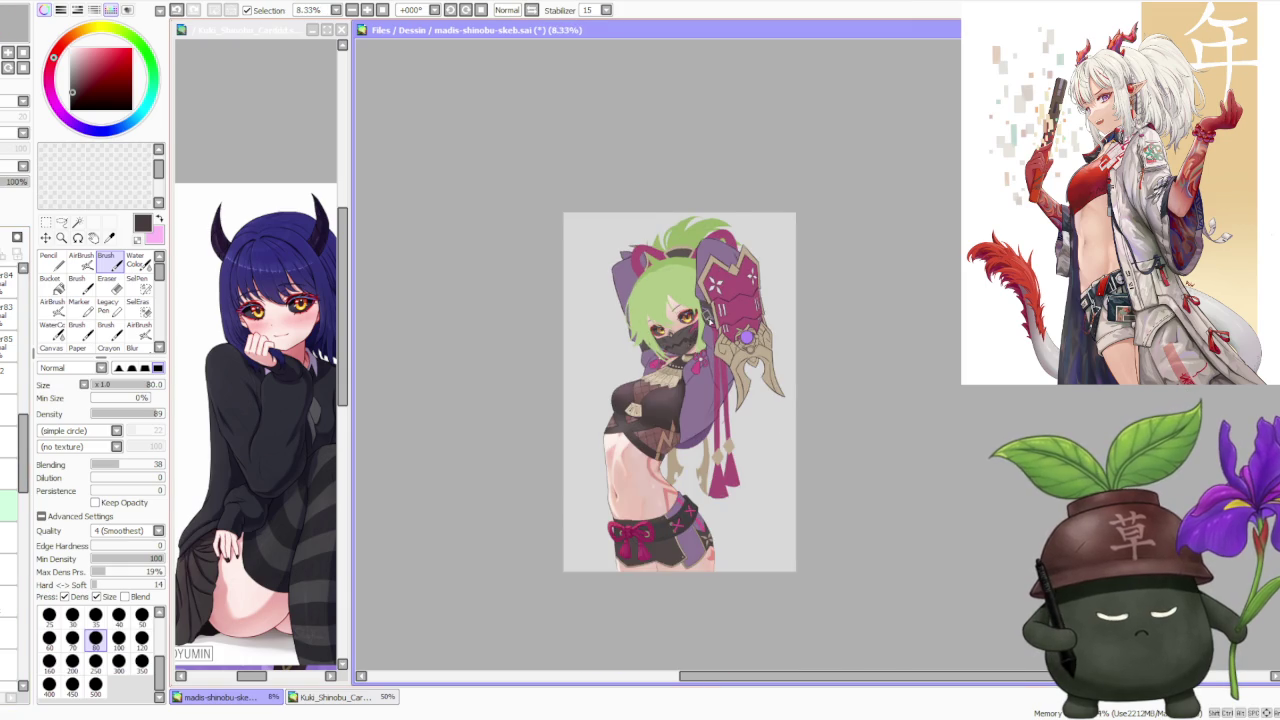
Step: Hide and restore the dark torso shading layer twice to compare the torso
{"action": "scroll", "coordinate": [707, 317], "scroll_direction": "up", "scroll_amount": 1}
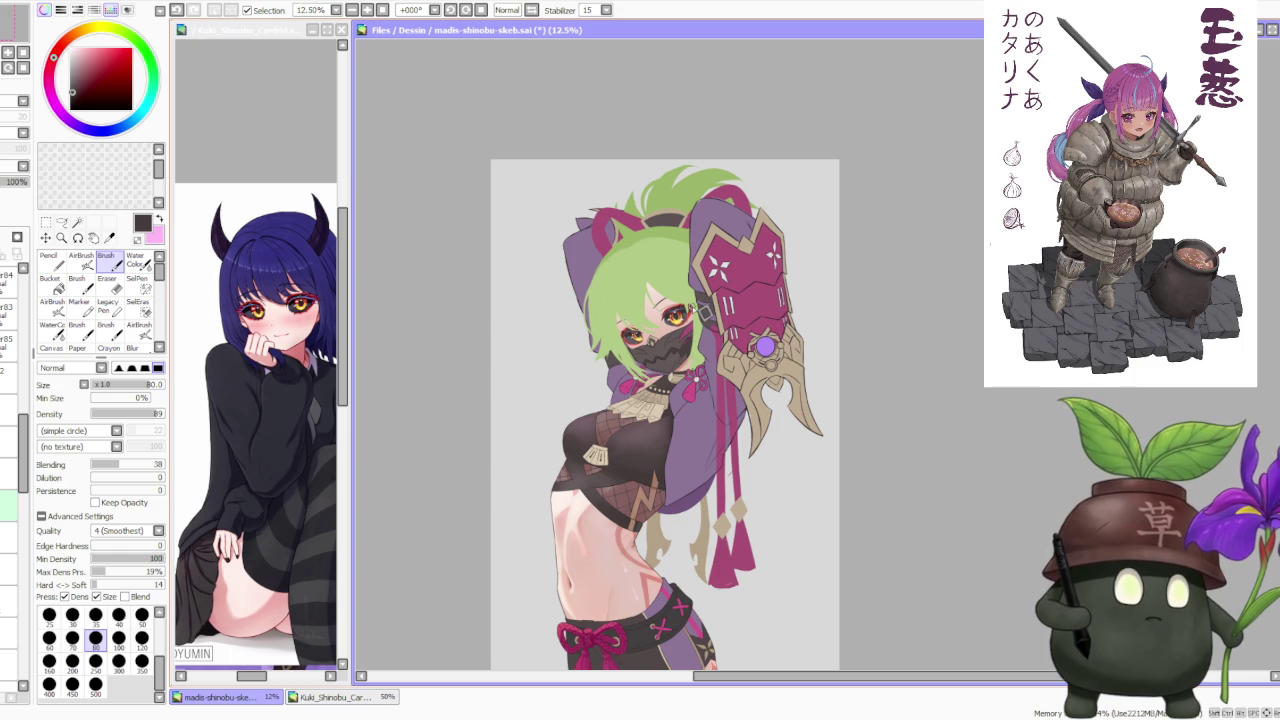
{"action": "scroll", "coordinate": [676, 298], "scroll_direction": "up", "scroll_amount": 1}
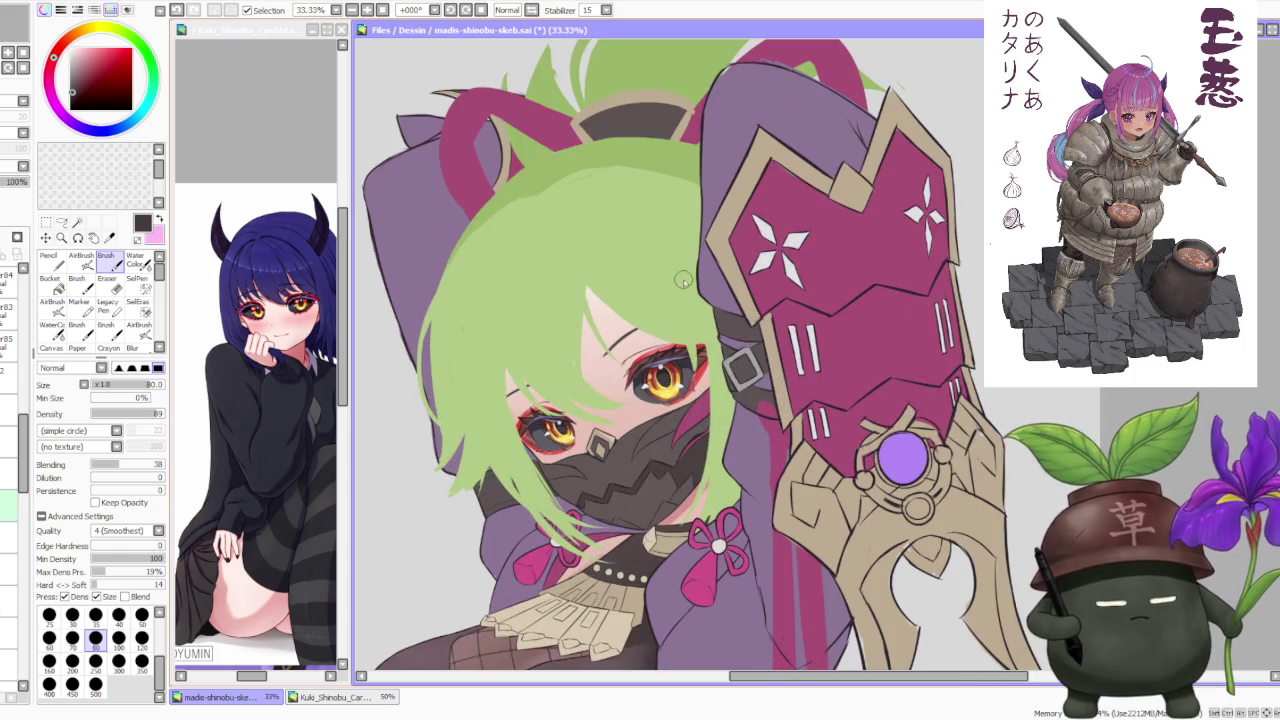
{"action": "scroll", "coordinate": [676, 298], "scroll_direction": "up", "scroll_amount": 1}
{"action": "scroll", "coordinate": [676, 298], "scroll_direction": "up", "scroll_amount": 1}
{"action": "scroll", "coordinate": [676, 298], "scroll_direction": "down", "scroll_amount": 1}
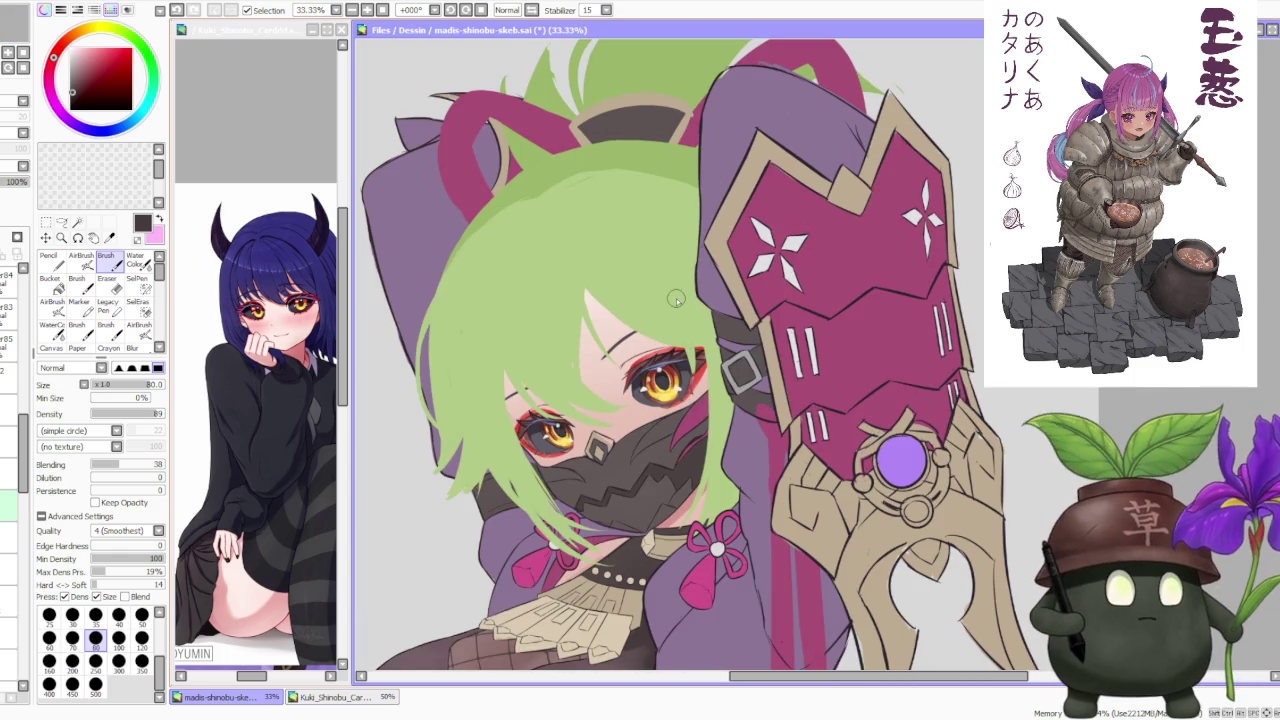
{"action": "scroll", "coordinate": [676, 298], "scroll_direction": "down", "scroll_amount": 2}
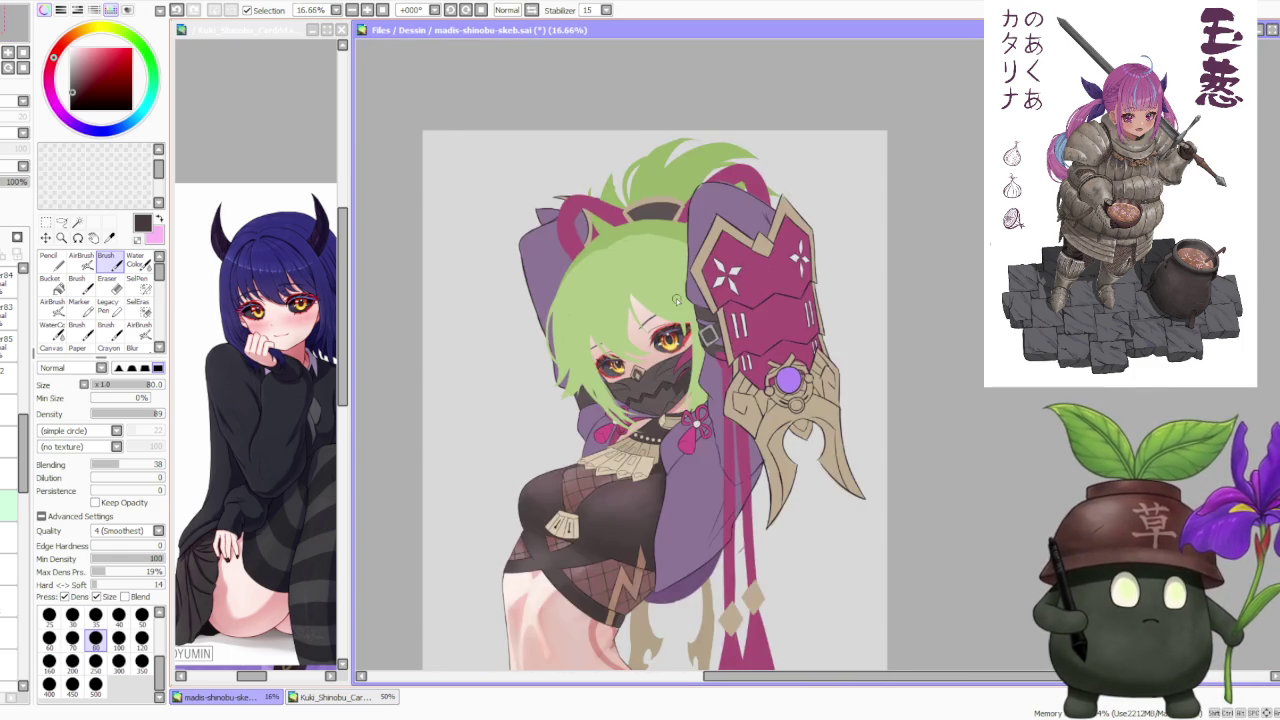
{"action": "scroll", "coordinate": [676, 298], "scroll_direction": "down", "scroll_amount": 1}
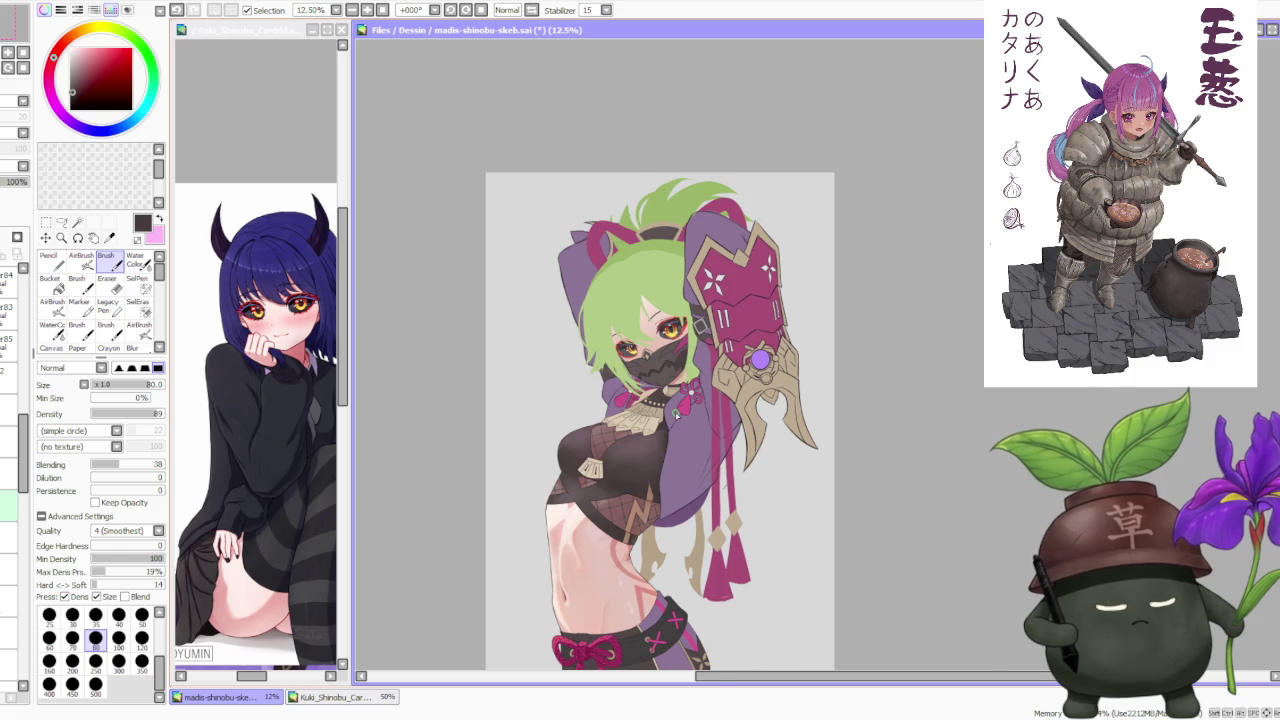
{"action": "scroll", "coordinate": [676, 414], "scroll_direction": "up", "scroll_amount": 2}
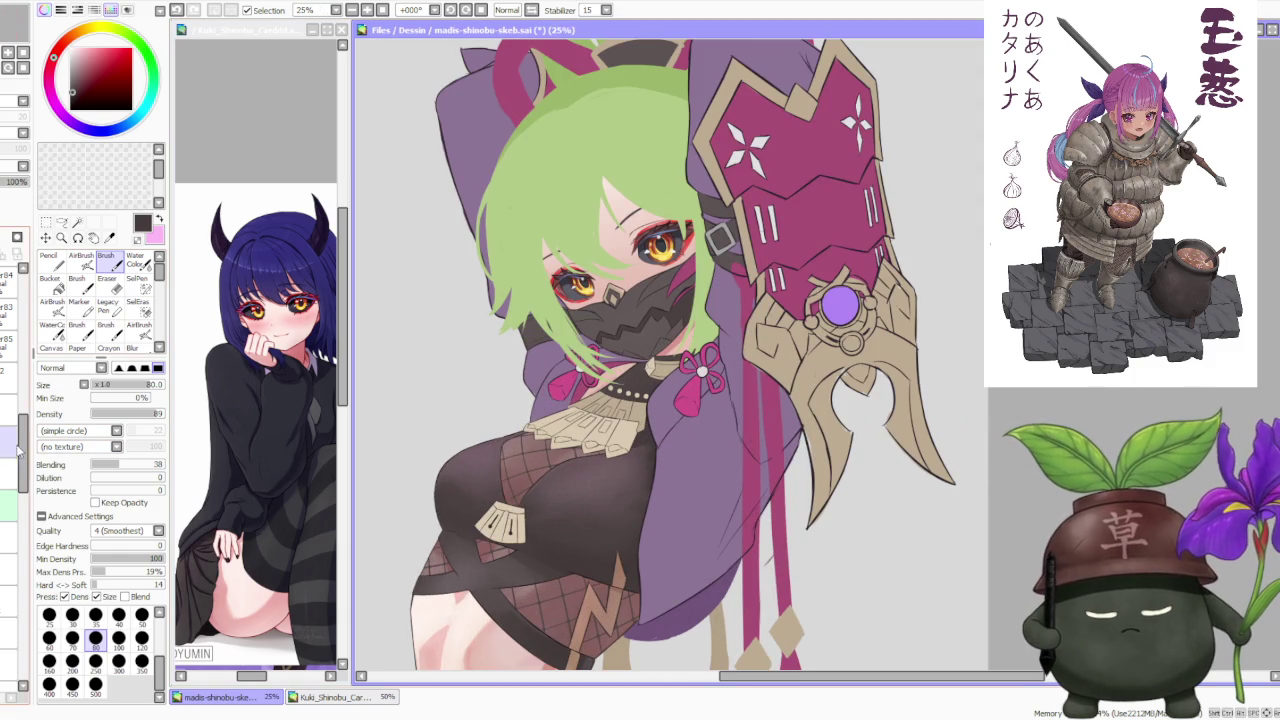
{"action": "scroll", "coordinate": [30, 500], "scroll_direction": "up", "scroll_amount": 3}
{"action": "scroll", "coordinate": [20, 504], "scroll_direction": "down", "scroll_amount": 1}
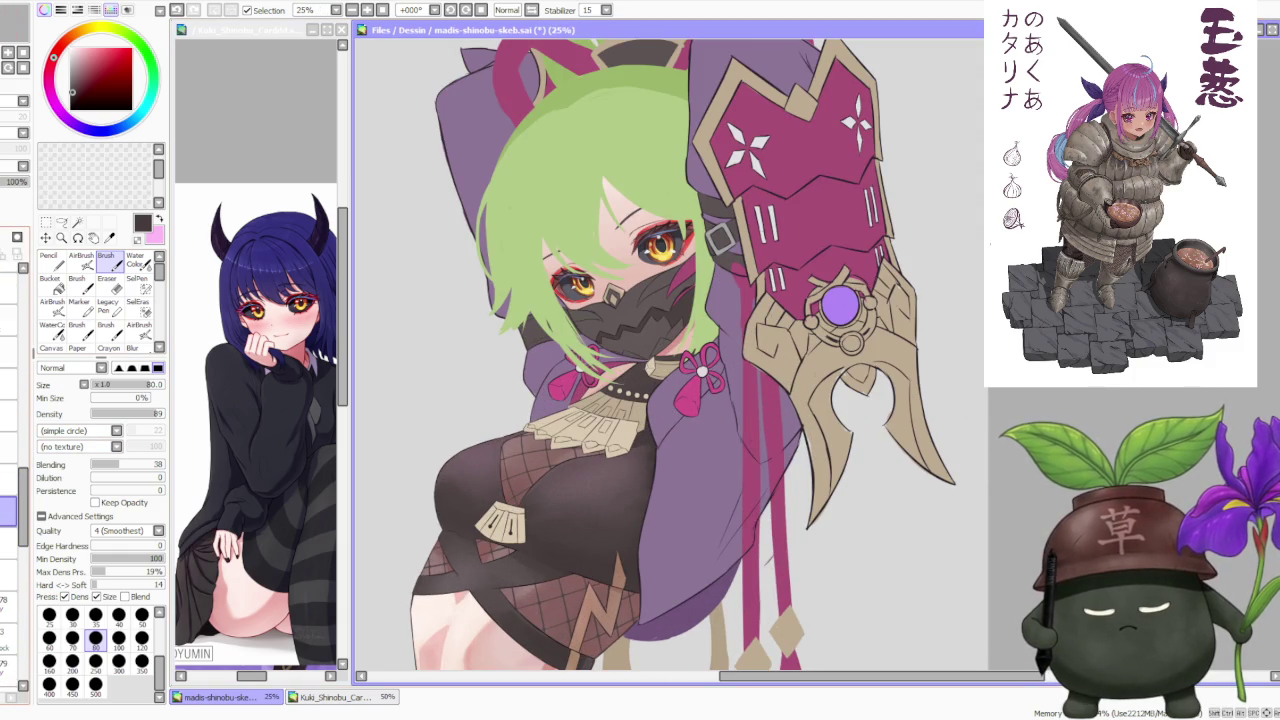
{"action": "left_click", "coordinate": [8, 510]}
{"action": "left_click", "coordinate": [8, 510]}
{"action": "left_click", "coordinate": [8, 510]}
{"action": "left_click", "coordinate": [8, 510]}
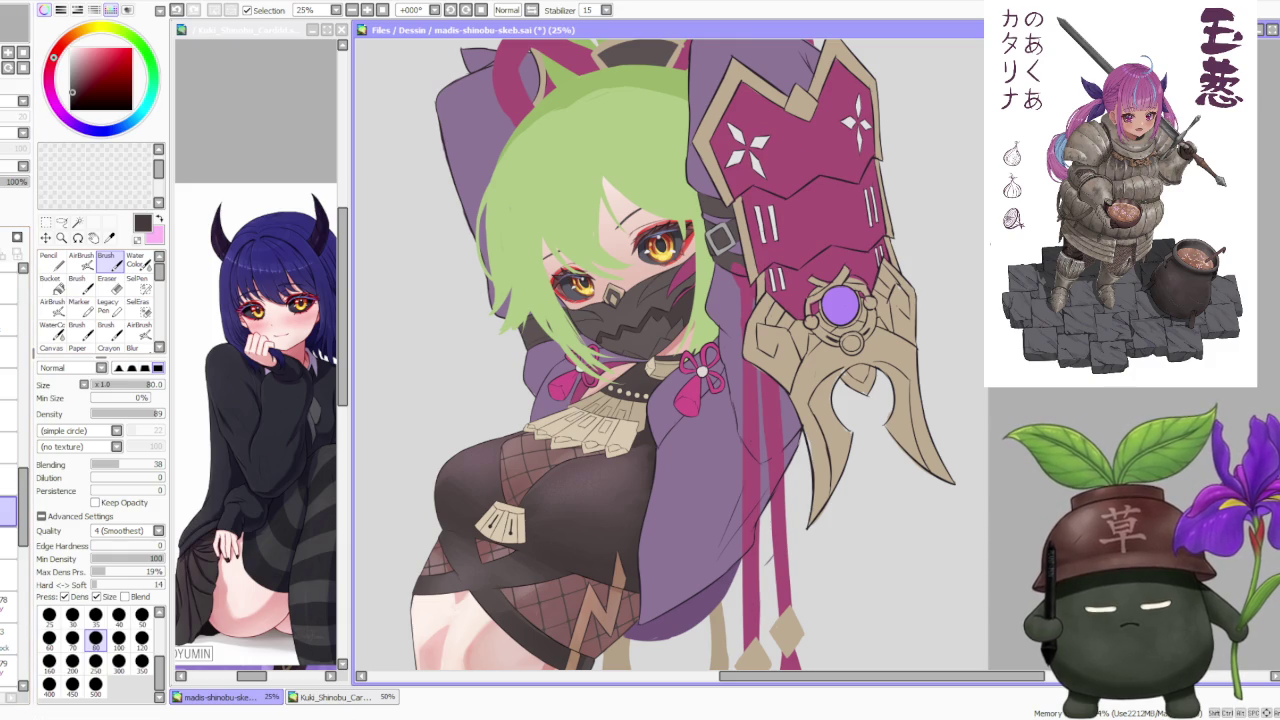
Step: Switch to the Water Color tool (C) for soft blended painting
{"action": "key", "text": "c"}
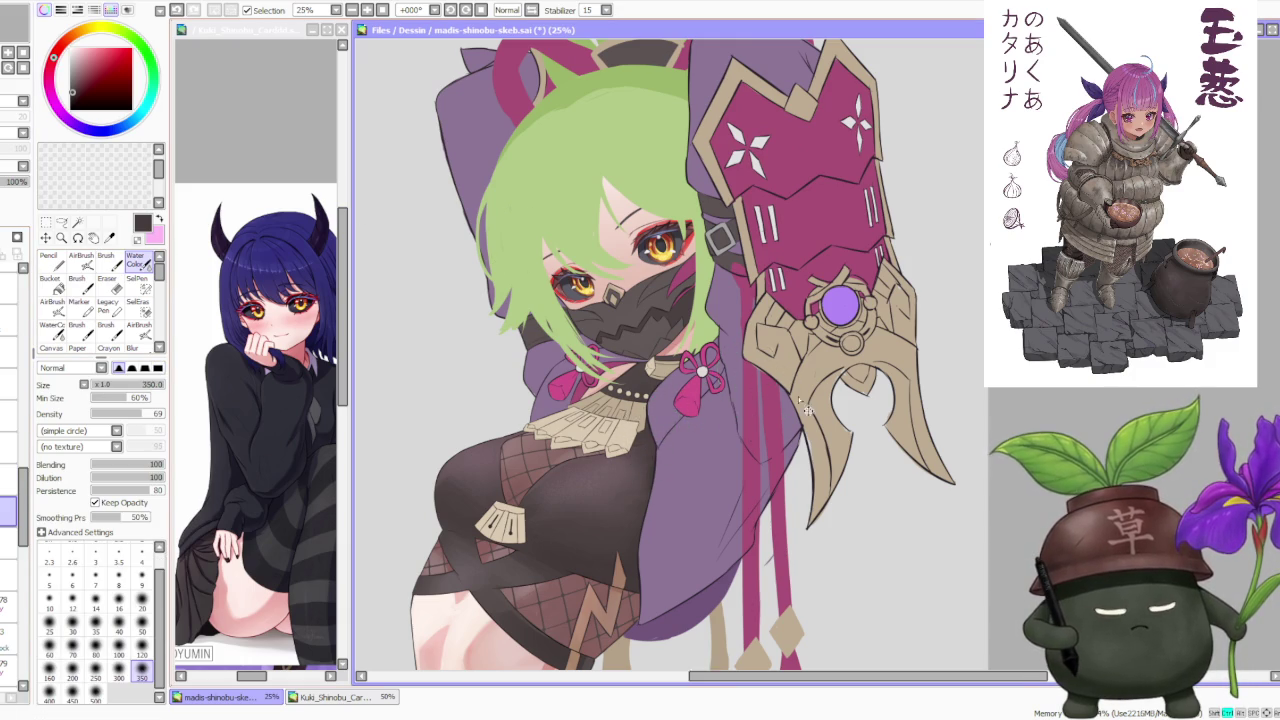
{"action": "scroll", "coordinate": [800, 405], "scroll_direction": "down", "scroll_amount": 1}
{"action": "scroll", "coordinate": [807, 410], "scroll_direction": "down", "scroll_amount": 1}
{"action": "scroll", "coordinate": [805, 405], "scroll_direction": "up", "scroll_amount": 2}
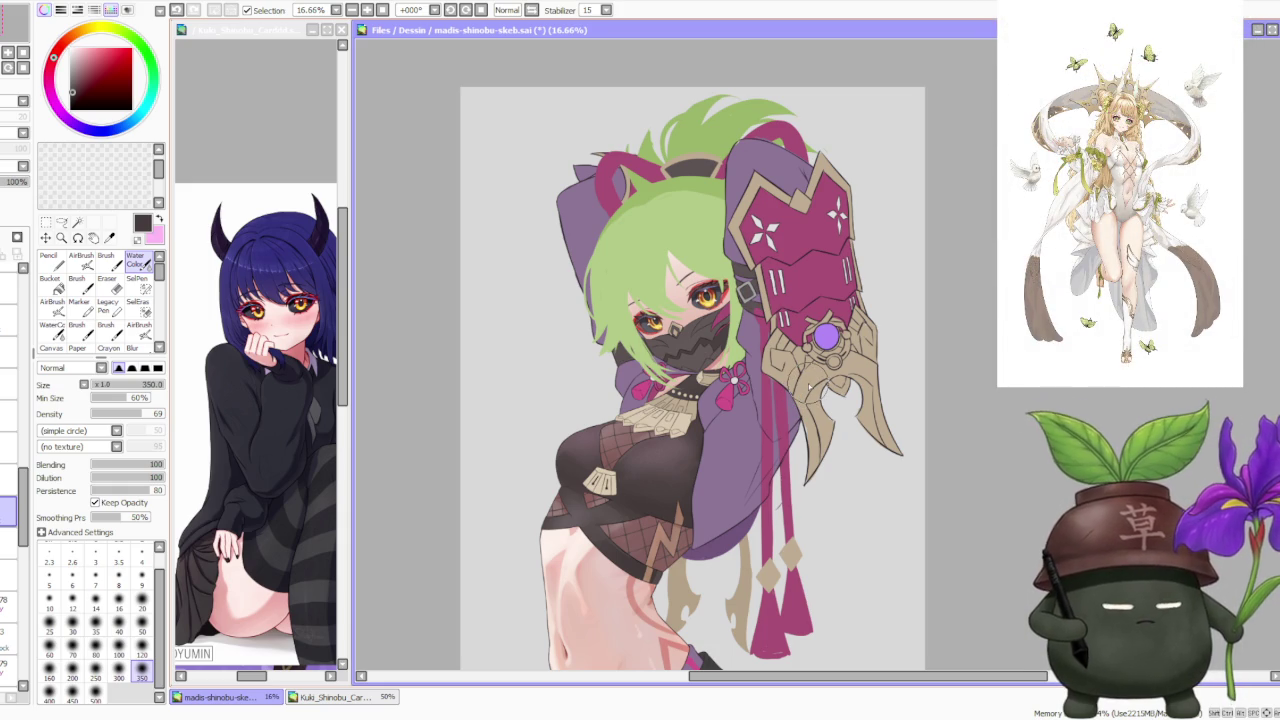
{"action": "scroll", "coordinate": [812, 390], "scroll_direction": "down", "scroll_amount": 2}
{"action": "scroll", "coordinate": [790, 410], "scroll_direction": "up", "scroll_amount": 3}
{"action": "scroll", "coordinate": [765, 430], "scroll_direction": "up", "scroll_amount": 2}
{"action": "scroll", "coordinate": [755, 425], "scroll_direction": "down", "scroll_amount": 2}
{"action": "scroll", "coordinate": [740, 415], "scroll_direction": "down", "scroll_amount": 3}
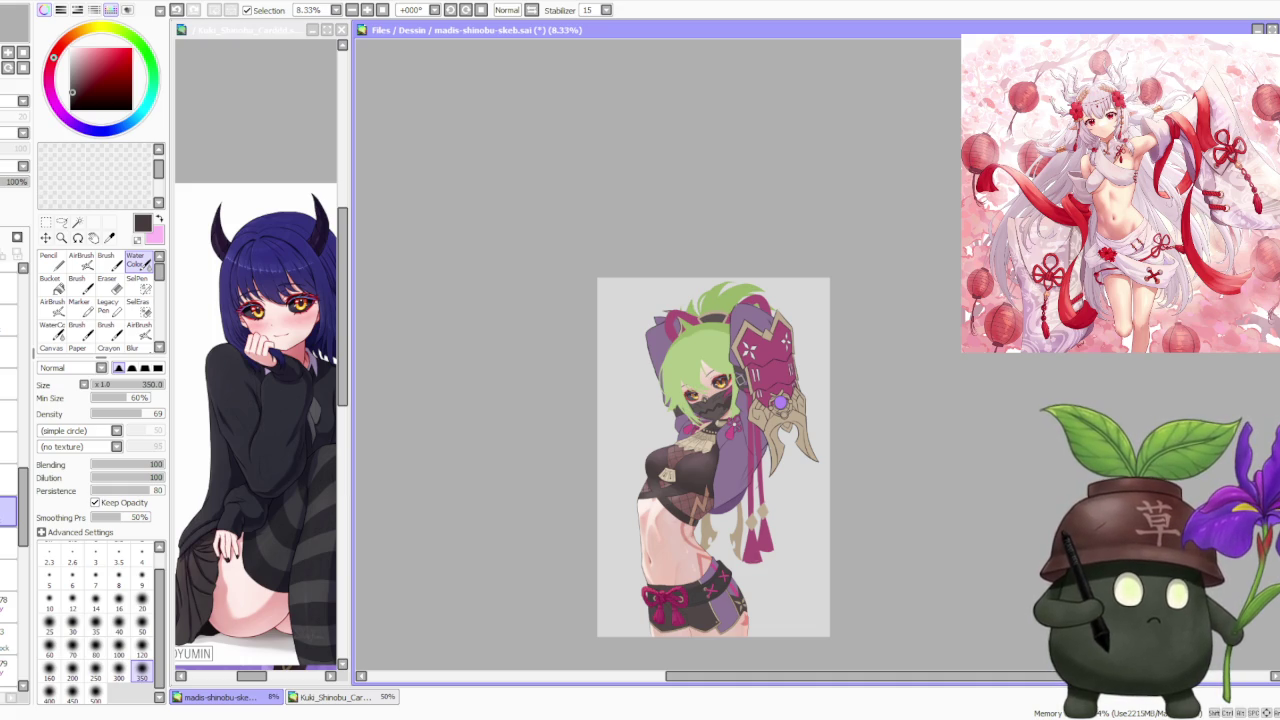
{"action": "scroll", "coordinate": [748, 344], "scroll_direction": "up", "scroll_amount": 2}
{"action": "scroll", "coordinate": [748, 344], "scroll_direction": "up", "scroll_amount": 2}
{"action": "scroll", "coordinate": [748, 344], "scroll_direction": "down", "scroll_amount": 1}
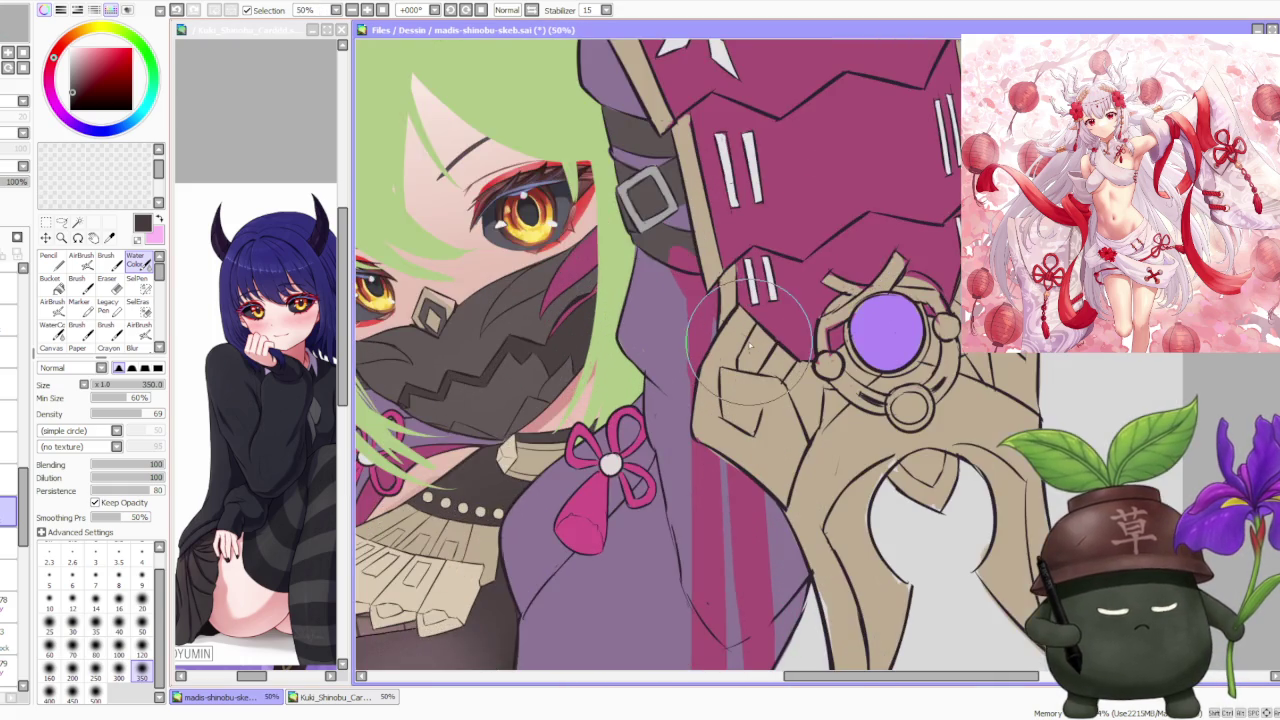
{"action": "scroll", "coordinate": [748, 344], "scroll_direction": "down", "scroll_amount": 1}
{"action": "scroll", "coordinate": [745, 344], "scroll_direction": "down", "scroll_amount": 1}
{"action": "scroll", "coordinate": [740, 345], "scroll_direction": "down", "scroll_amount": 1}
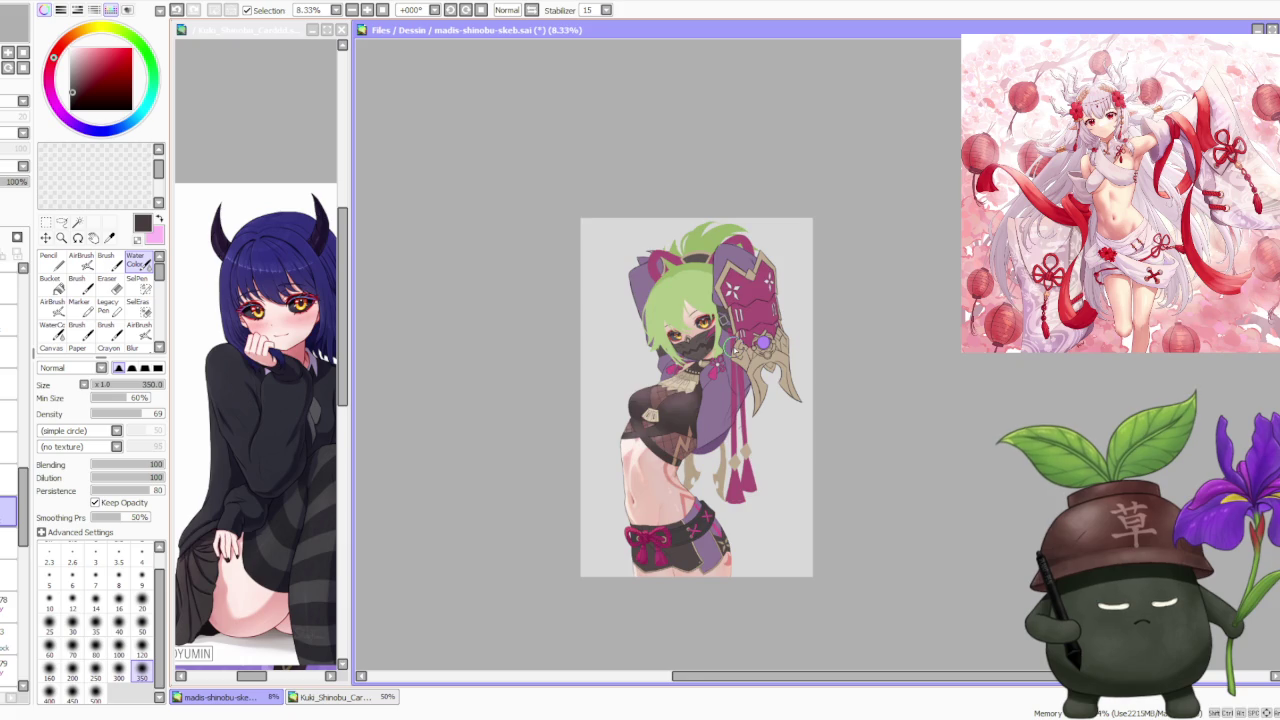
{"action": "scroll", "coordinate": [741, 366], "scroll_direction": "up", "scroll_amount": 1}
{"action": "scroll", "coordinate": [730, 380], "scroll_direction": "down", "scroll_amount": 2}
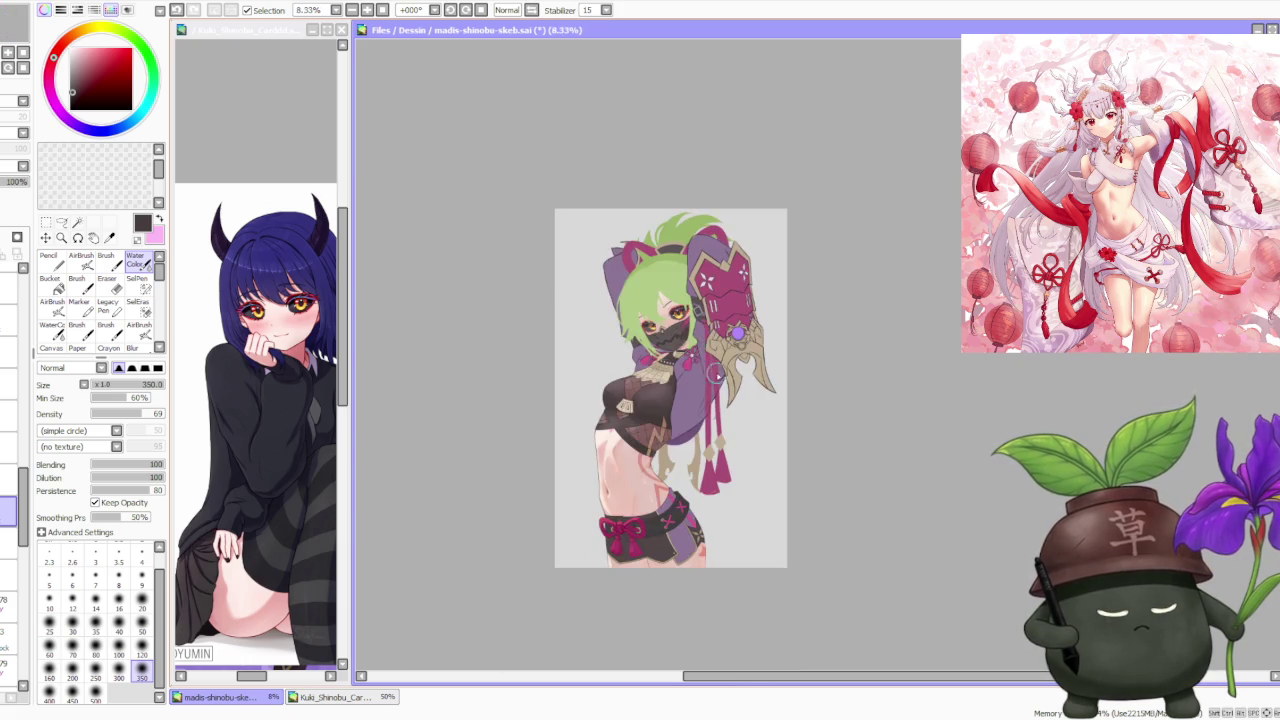
{"action": "scroll", "coordinate": [715, 420], "scroll_direction": "up", "scroll_amount": 3}
{"action": "scroll", "coordinate": [715, 420], "scroll_direction": "up", "scroll_amount": 2}
{"action": "scroll", "coordinate": [620, 400], "scroll_direction": "down", "scroll_amount": 1}
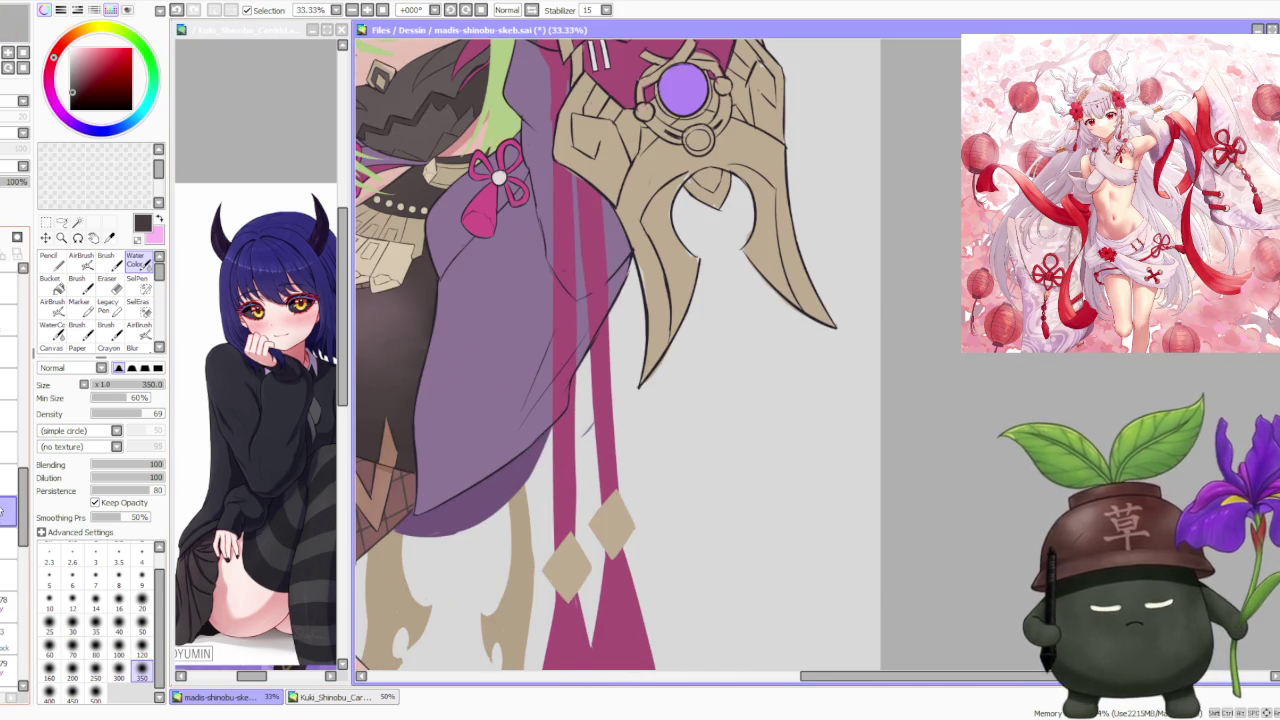
{"action": "scroll", "coordinate": [760, 435], "scroll_direction": "down", "scroll_amount": 2}
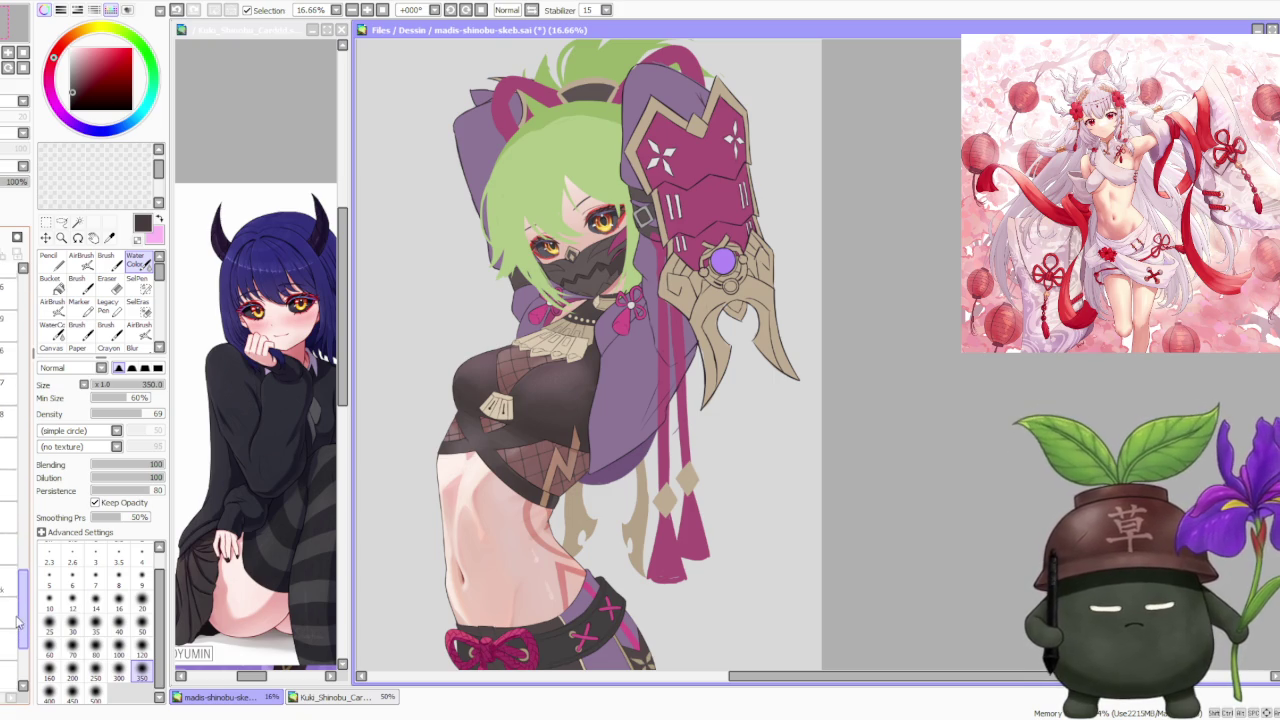
{"action": "scroll", "coordinate": [8, 601], "scroll_direction": "up", "scroll_amount": 3}
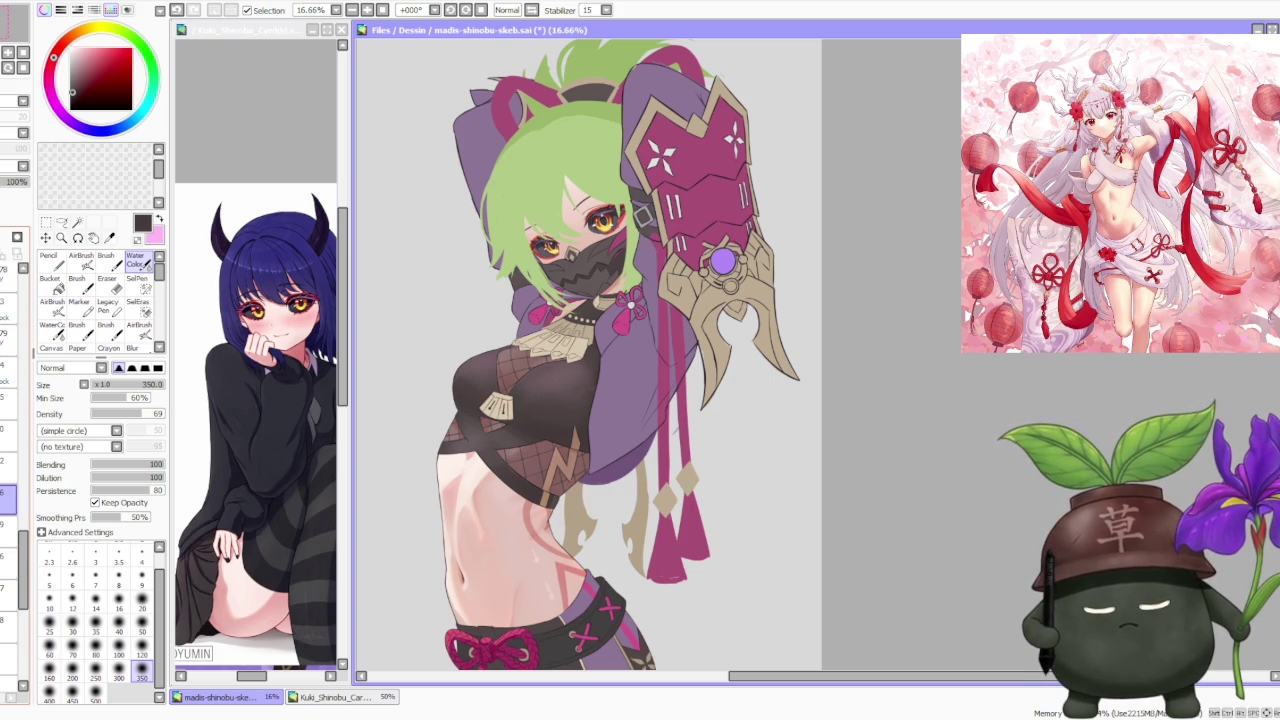
Step: Zoom in on the purple sleeve beside the hanging magenta ribbons
{"action": "scroll", "coordinate": [20, 545], "scroll_direction": "up", "scroll_amount": 2}
{"action": "scroll", "coordinate": [10, 560], "scroll_direction": "up", "scroll_amount": 1}
{"action": "scroll", "coordinate": [10, 540], "scroll_direction": "up", "scroll_amount": 2}
{"action": "scroll", "coordinate": [10, 500], "scroll_direction": "up", "scroll_amount": 1}
{"action": "scroll", "coordinate": [5, 470], "scroll_direction": "up", "scroll_amount": 1}
{"action": "scroll", "coordinate": [5, 470], "scroll_direction": "up", "scroll_amount": 2}
{"action": "scroll", "coordinate": [5, 465], "scroll_direction": "up", "scroll_amount": 2}
{"action": "scroll", "coordinate": [3, 460], "scroll_direction": "up", "scroll_amount": 1}
{"action": "scroll", "coordinate": [5, 465], "scroll_direction": "up", "scroll_amount": 2}
{"action": "scroll", "coordinate": [5, 465], "scroll_direction": "up", "scroll_amount": 2}
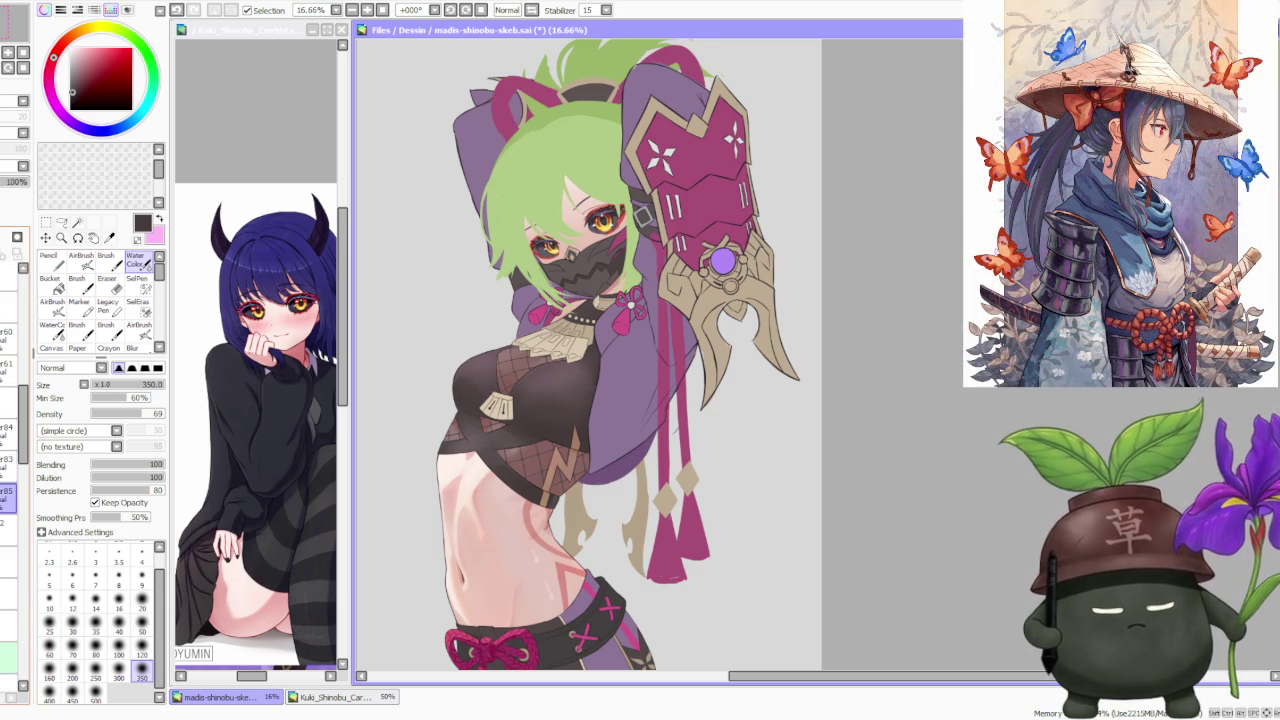
{"action": "scroll", "coordinate": [5, 465], "scroll_direction": "up", "scroll_amount": 1}
Step: Zoom back out to check the sleeve and change the painting tool in the tool panel
{"action": "scroll", "coordinate": [5, 450], "scroll_direction": "down", "scroll_amount": 1}
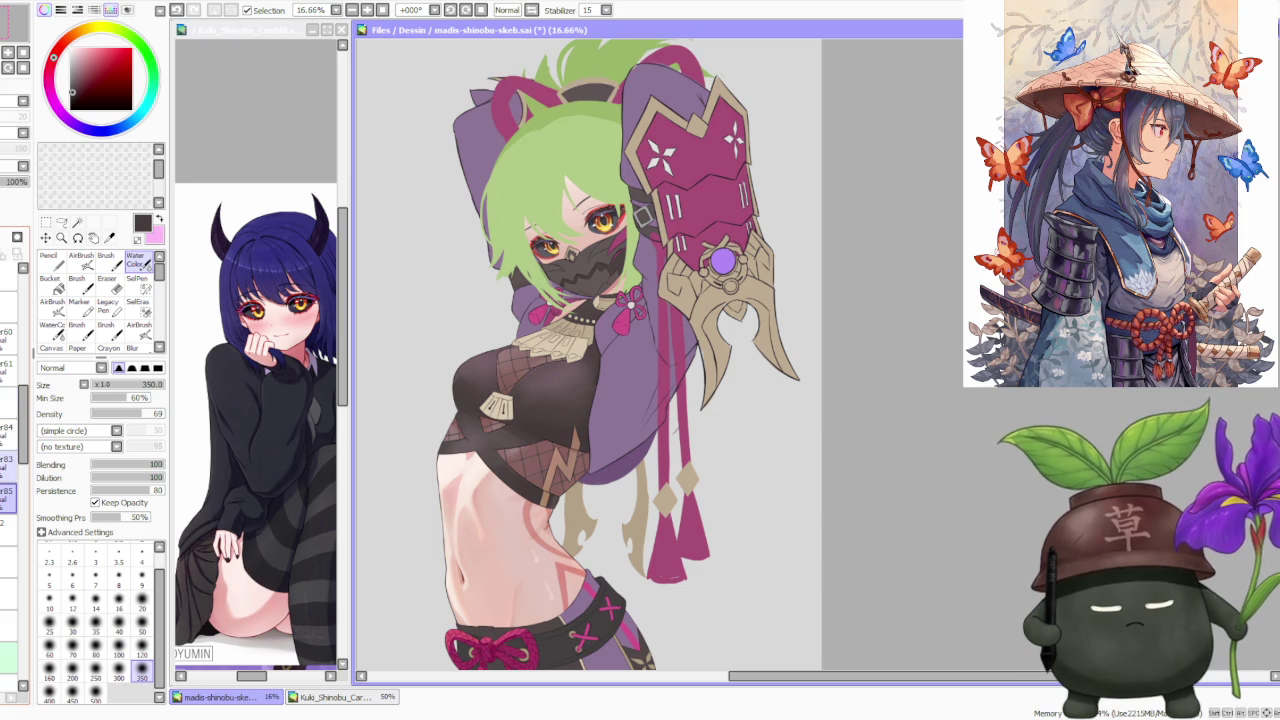
{"action": "scroll", "coordinate": [5, 450], "scroll_direction": "down", "scroll_amount": 2}
{"action": "scroll", "coordinate": [5, 450], "scroll_direction": "down", "scroll_amount": 2}
{"action": "scroll", "coordinate": [5, 450], "scroll_direction": "down", "scroll_amount": 1}
{"action": "scroll", "coordinate": [5, 450], "scroll_direction": "down", "scroll_amount": 2}
{"action": "scroll", "coordinate": [5, 450], "scroll_direction": "down", "scroll_amount": 1}
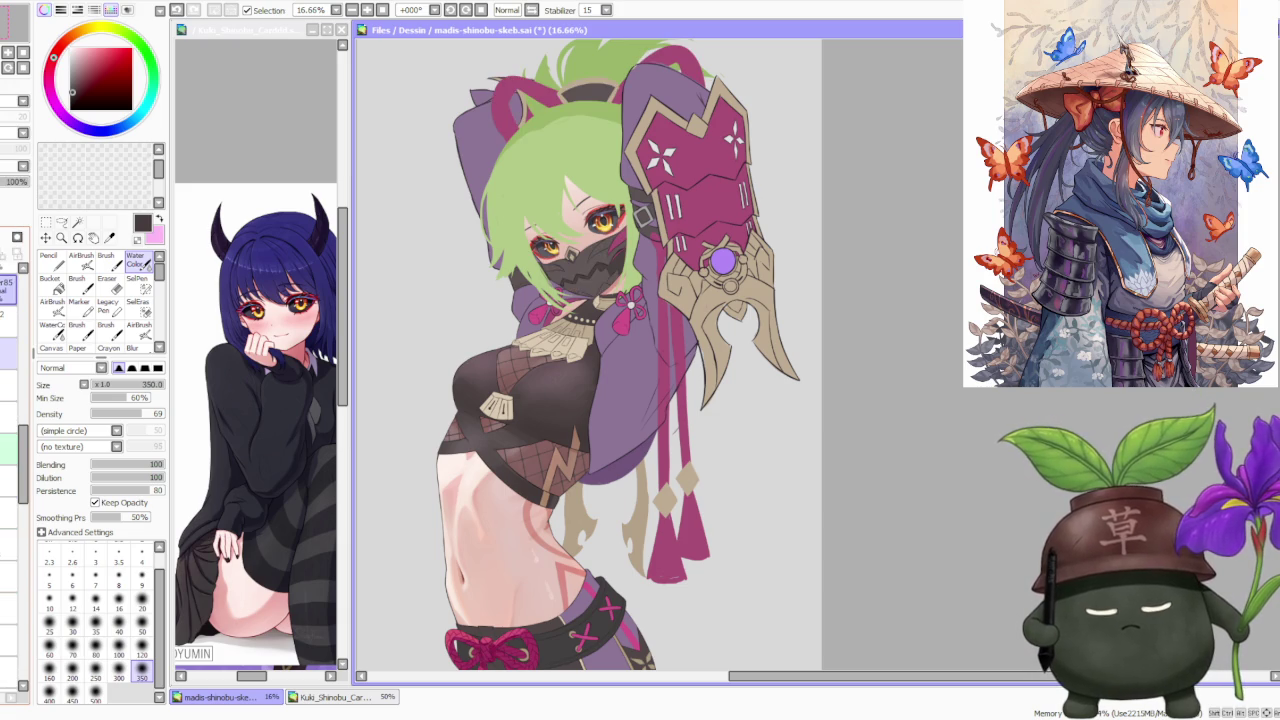
{"action": "scroll", "coordinate": [8, 450], "scroll_direction": "up", "scroll_amount": 2}
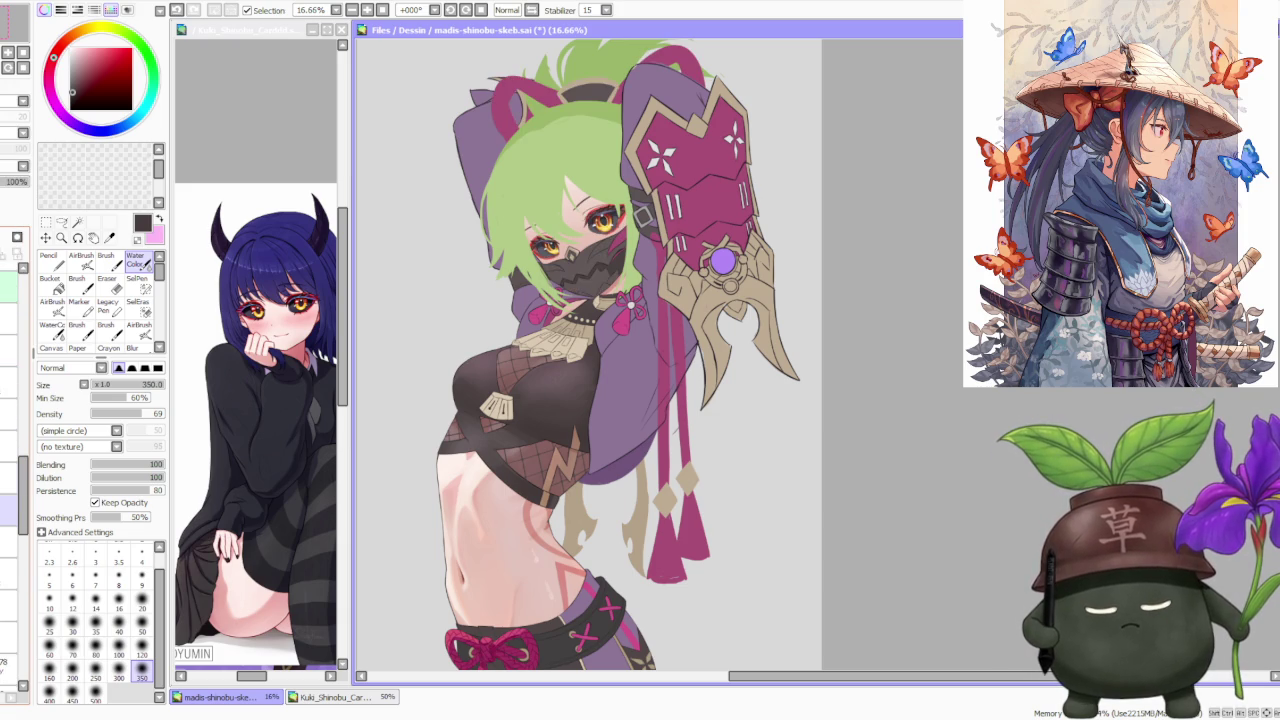
{"action": "scroll", "coordinate": [20, 500], "scroll_direction": "down", "scroll_amount": 1}
{"action": "scroll", "coordinate": [20, 500], "scroll_direction": "down", "scroll_amount": 2}
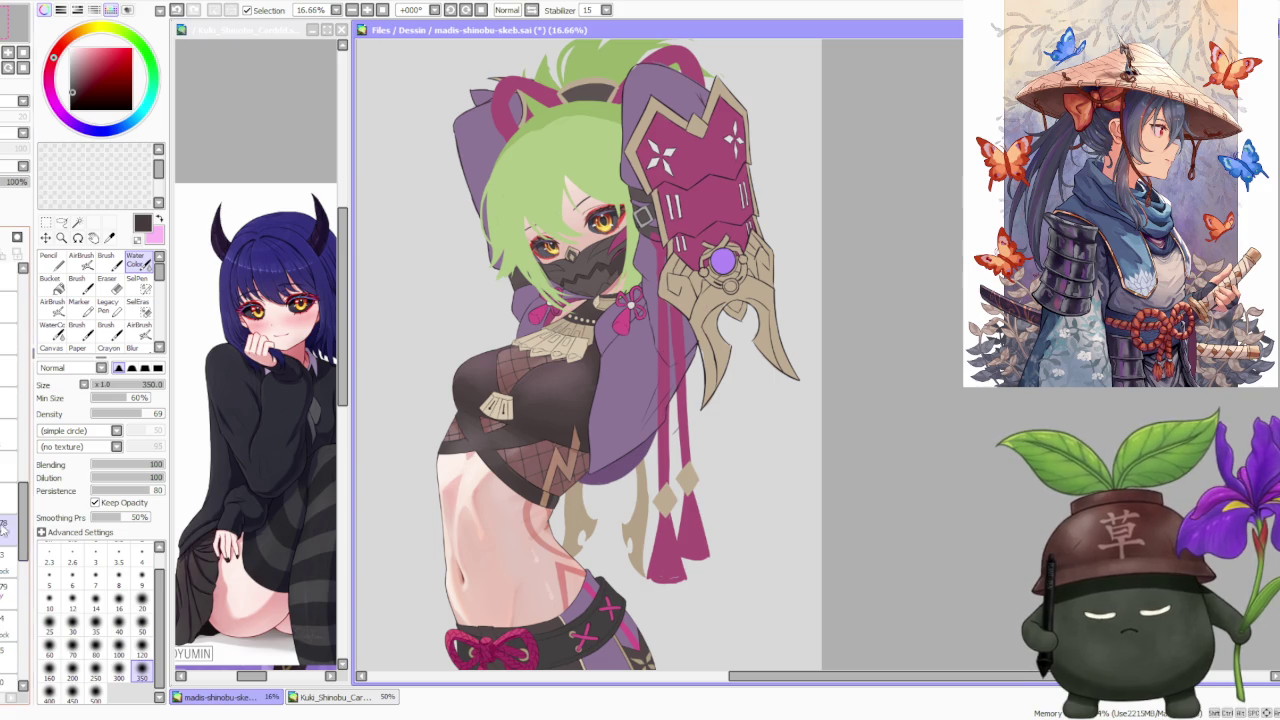
{"action": "scroll", "coordinate": [20, 520], "scroll_direction": "down", "scroll_amount": 2}
{"action": "scroll", "coordinate": [10, 540], "scroll_direction": "down", "scroll_amount": 1}
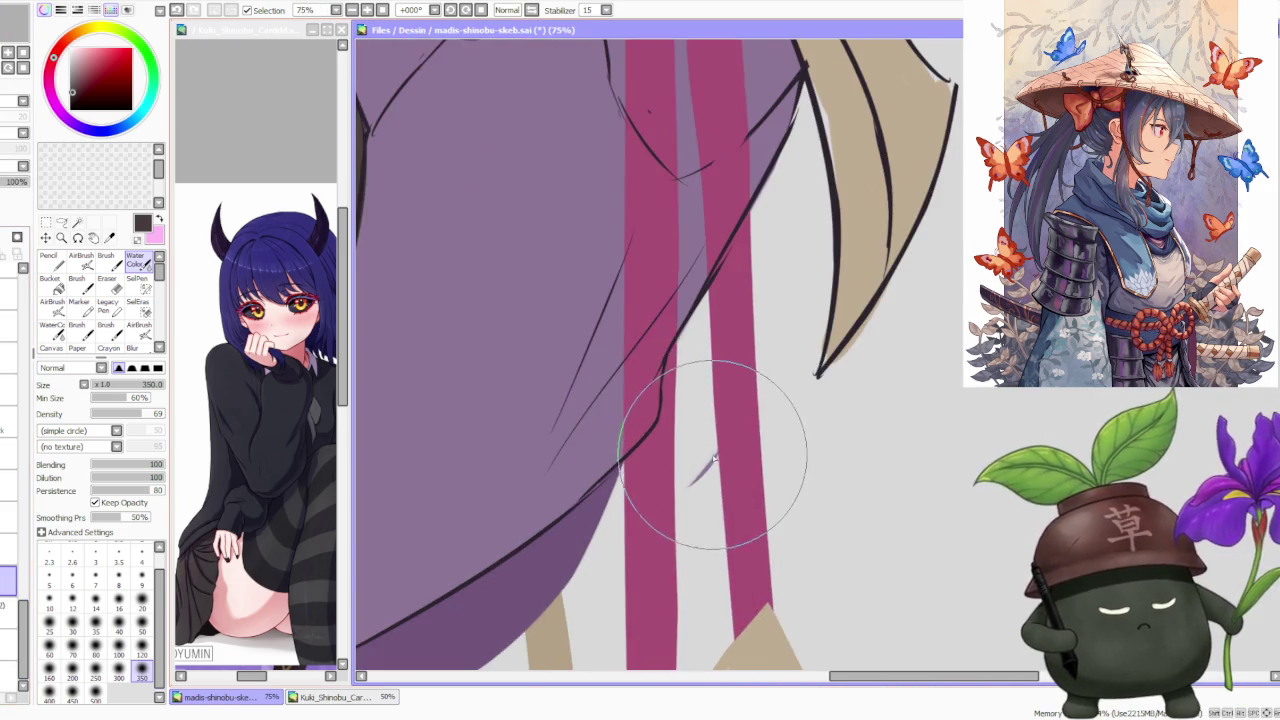
{"action": "scroll", "coordinate": [606, 374], "scroll_direction": "up", "scroll_amount": 1}
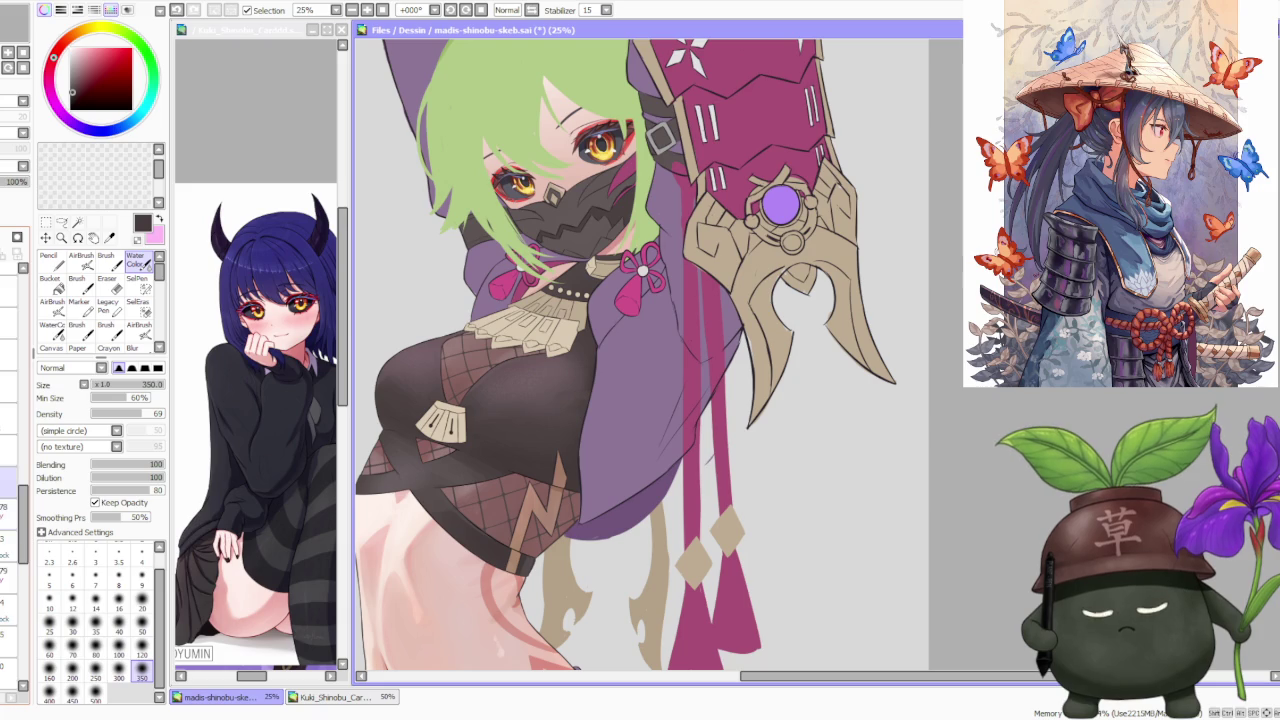
{"action": "left_click", "coordinate": [18, 338]}
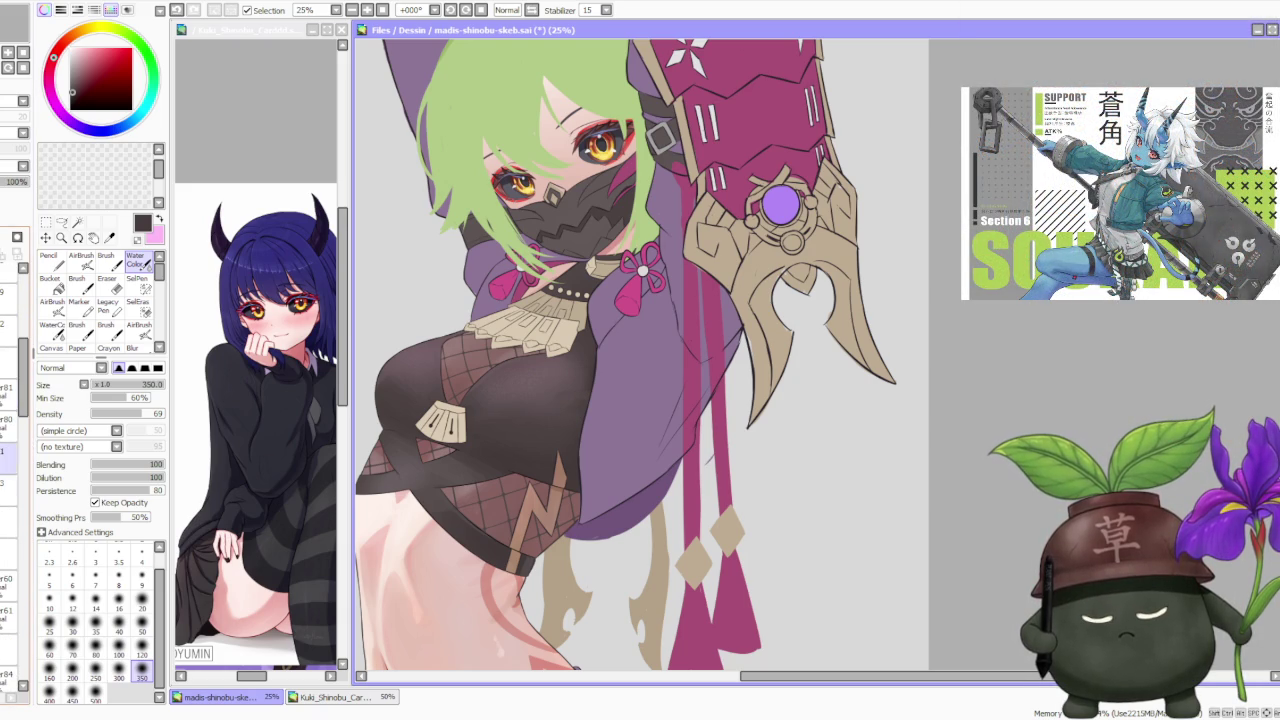
{"action": "left_click", "coordinate": [82, 260]}
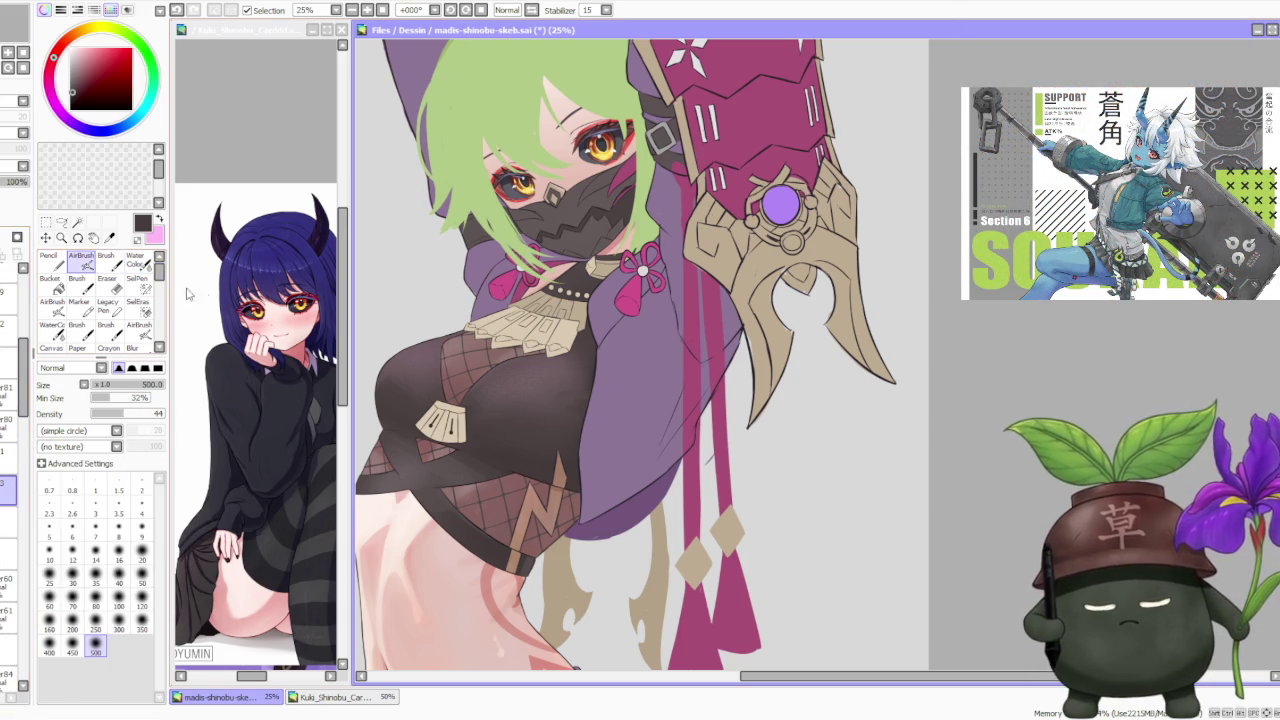
Step: Select the regular Brush and mirror the canvas horizontally to check proportions
{"action": "left_click", "coordinate": [105, 260]}
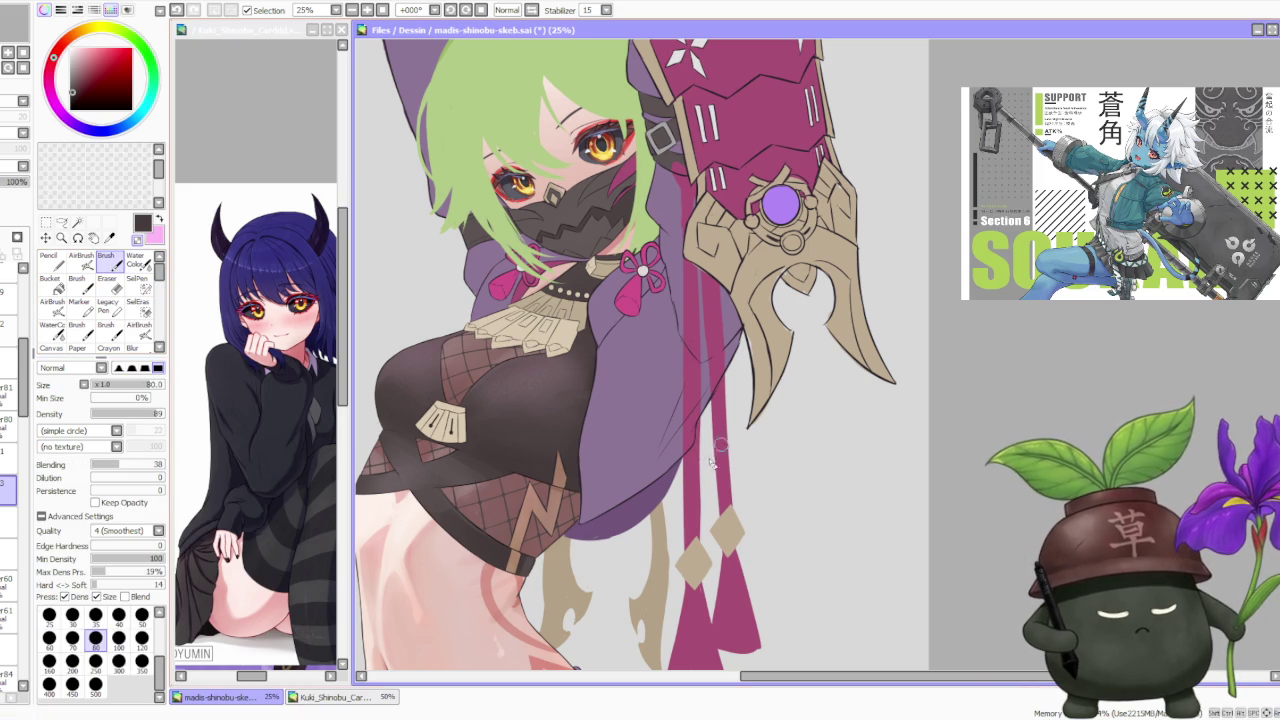
{"action": "scroll", "coordinate": [910, 413], "scroll_direction": "down", "scroll_amount": 2}
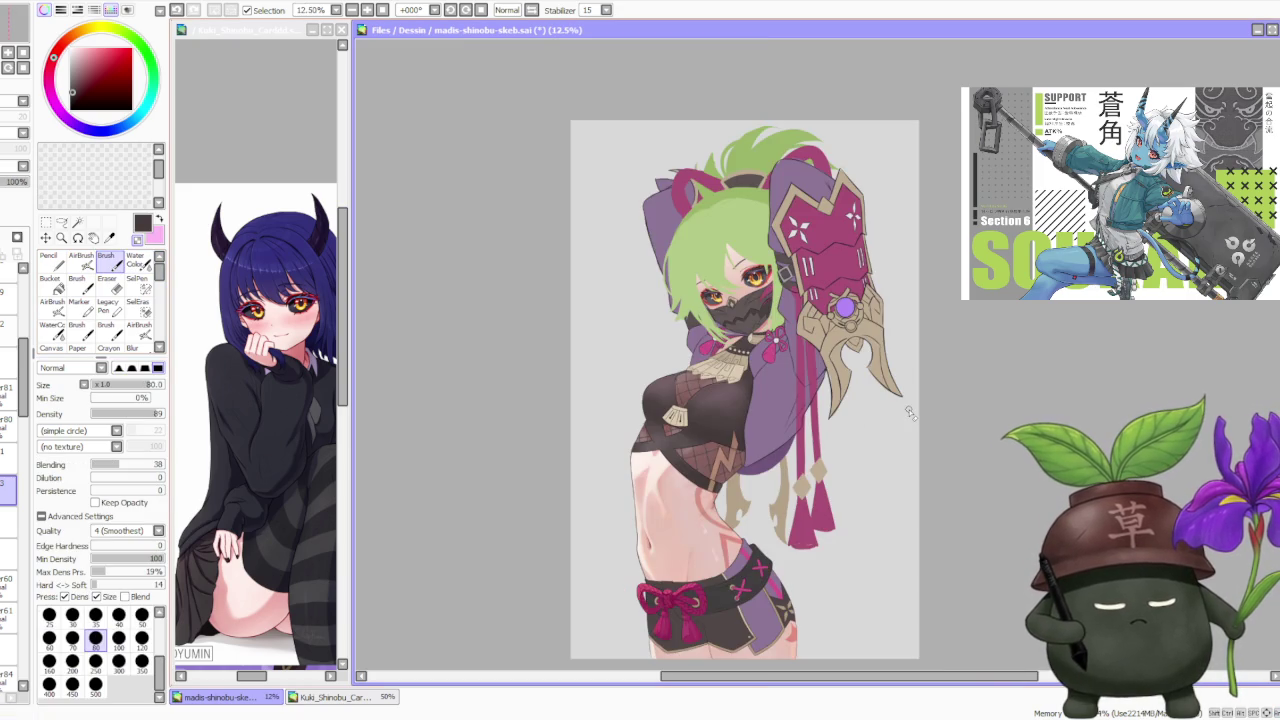
{"action": "key", "text": "h"}
{"action": "key", "text": "h"}
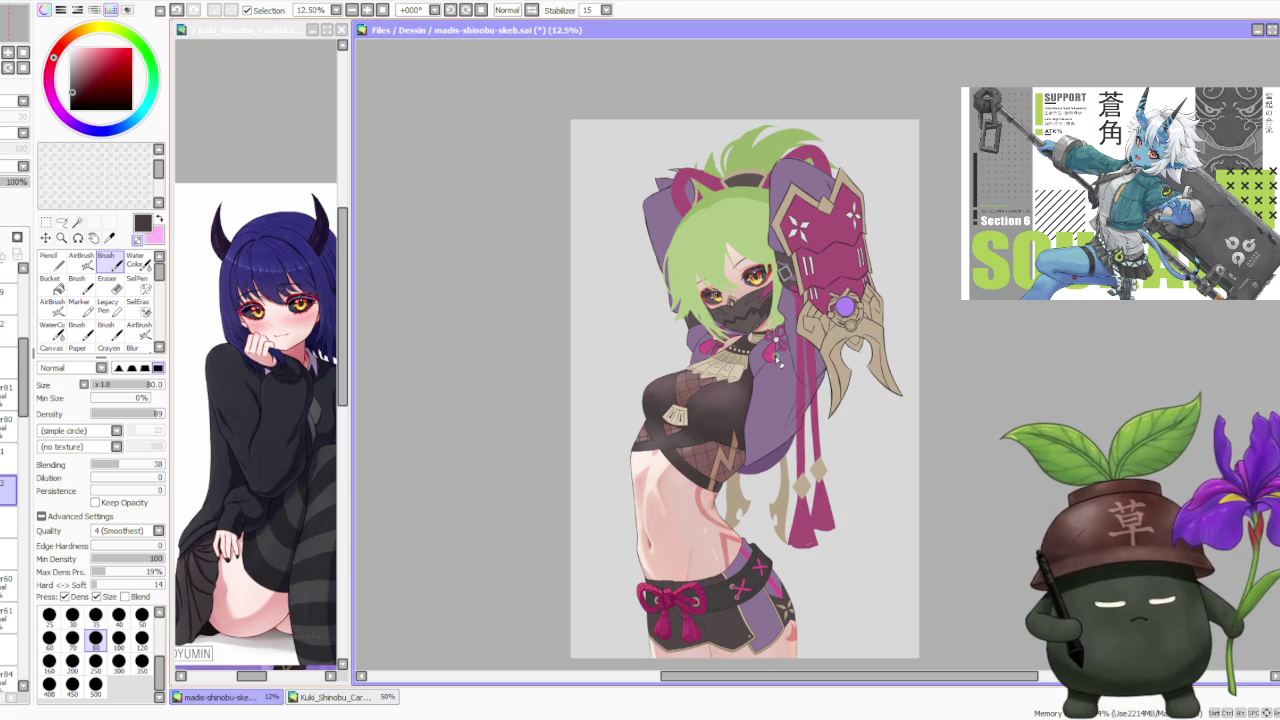
{"action": "left_click_drag", "start_coordinate": [820, 328], "coordinate": [813, 319]}
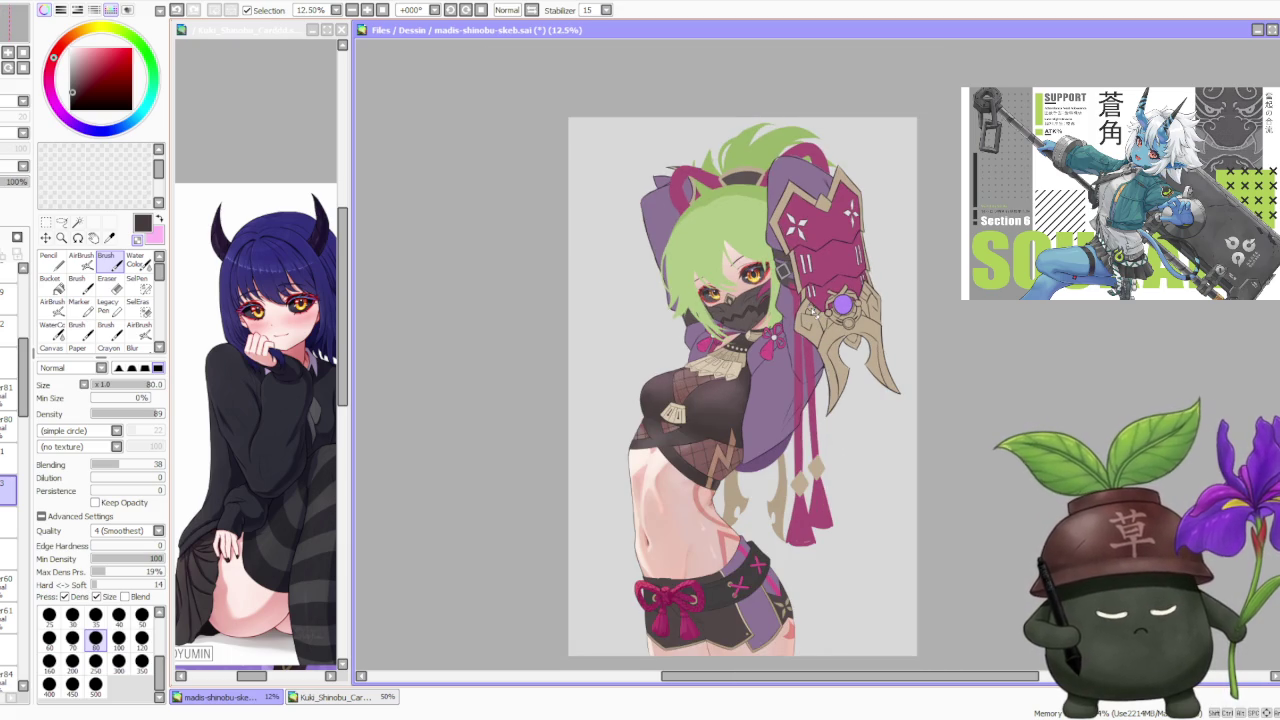
{"action": "scroll", "coordinate": [843, 305], "scroll_direction": "down", "scroll_amount": 1}
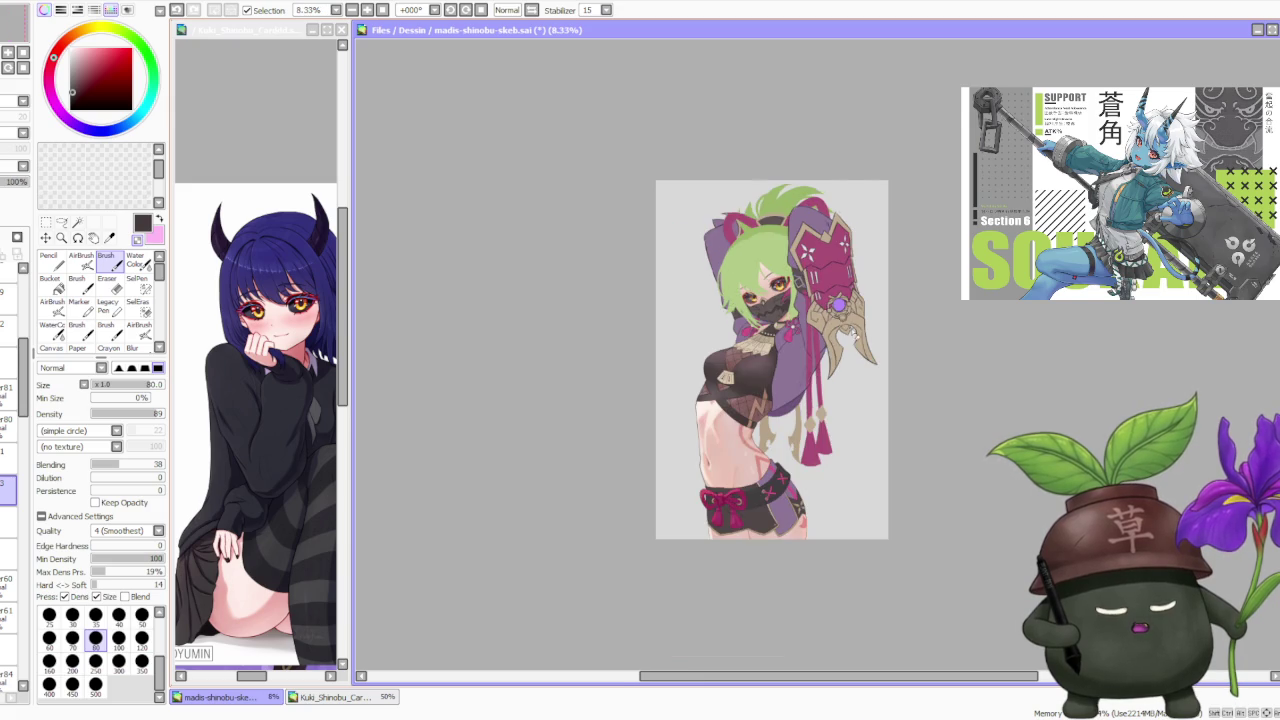
{"action": "scroll", "coordinate": [830, 300], "scroll_direction": "up", "scroll_amount": 2}
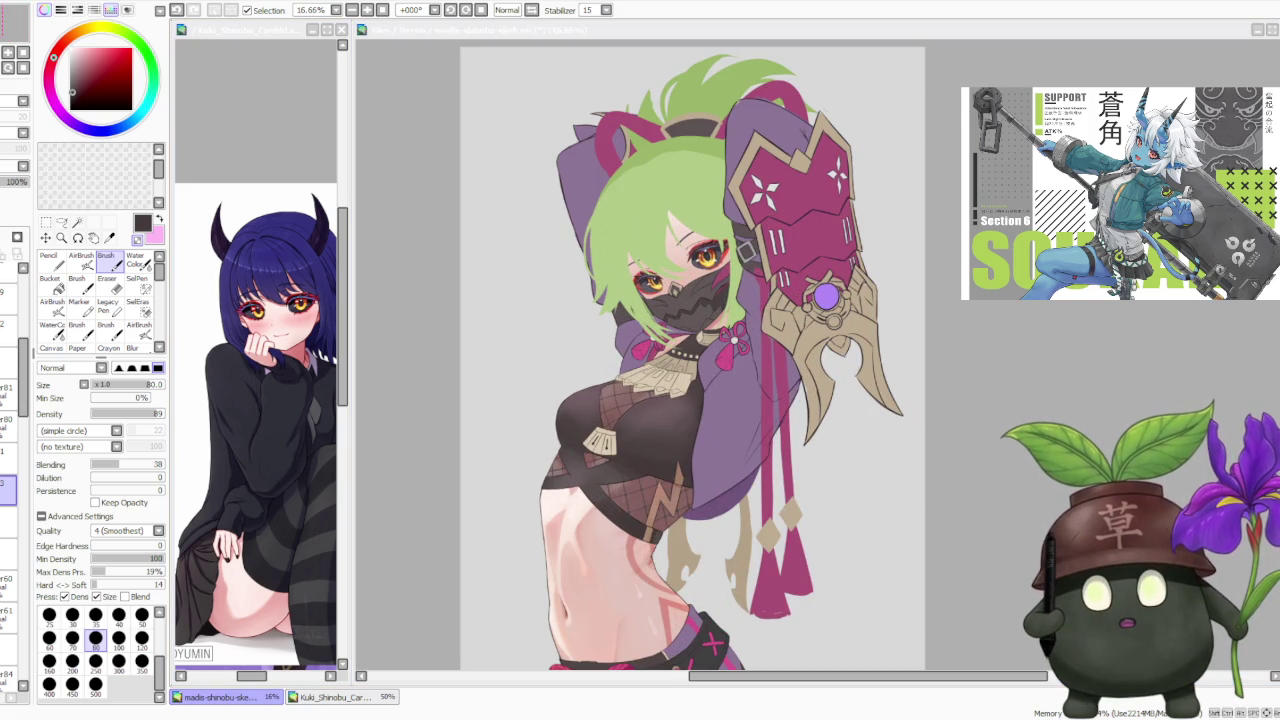
{"action": "left_click", "coordinate": [1008, 347]}
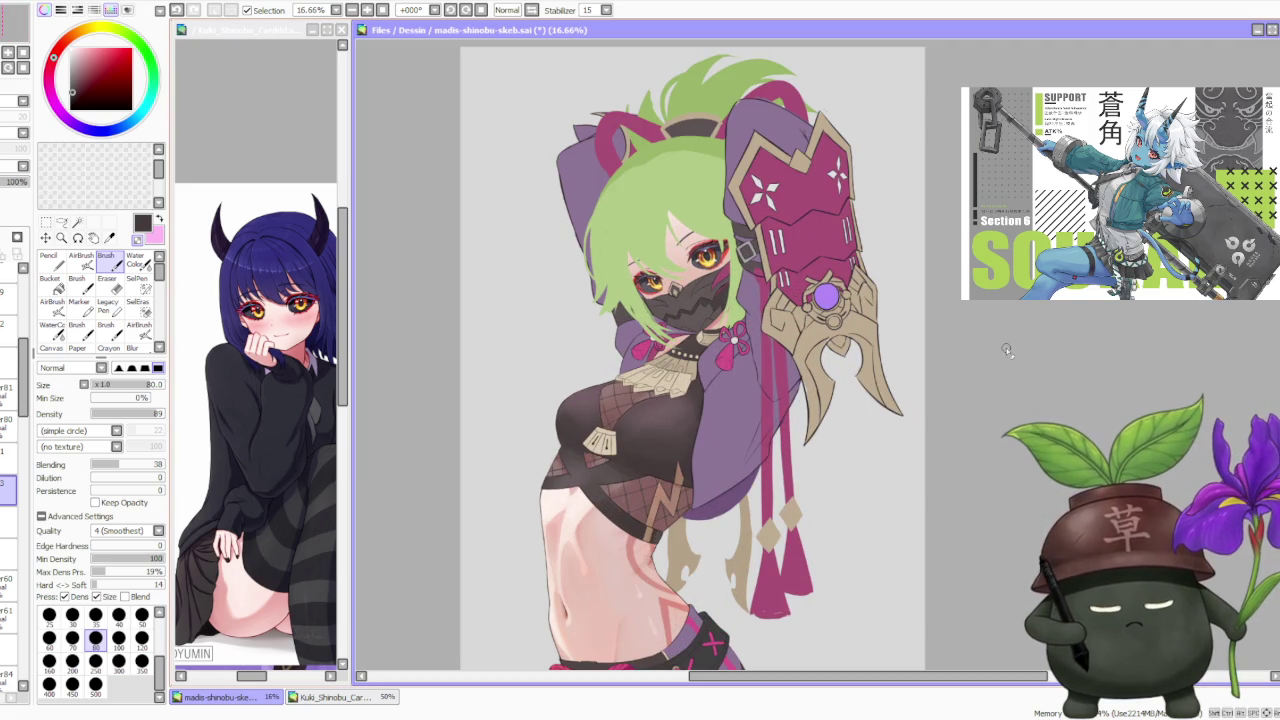
Step: Scroll the Layer panel and toggle the gauntlet layer's visibility to compare
{"action": "left_click_drag", "start_coordinate": [20, 380], "coordinate": [23, 322]}
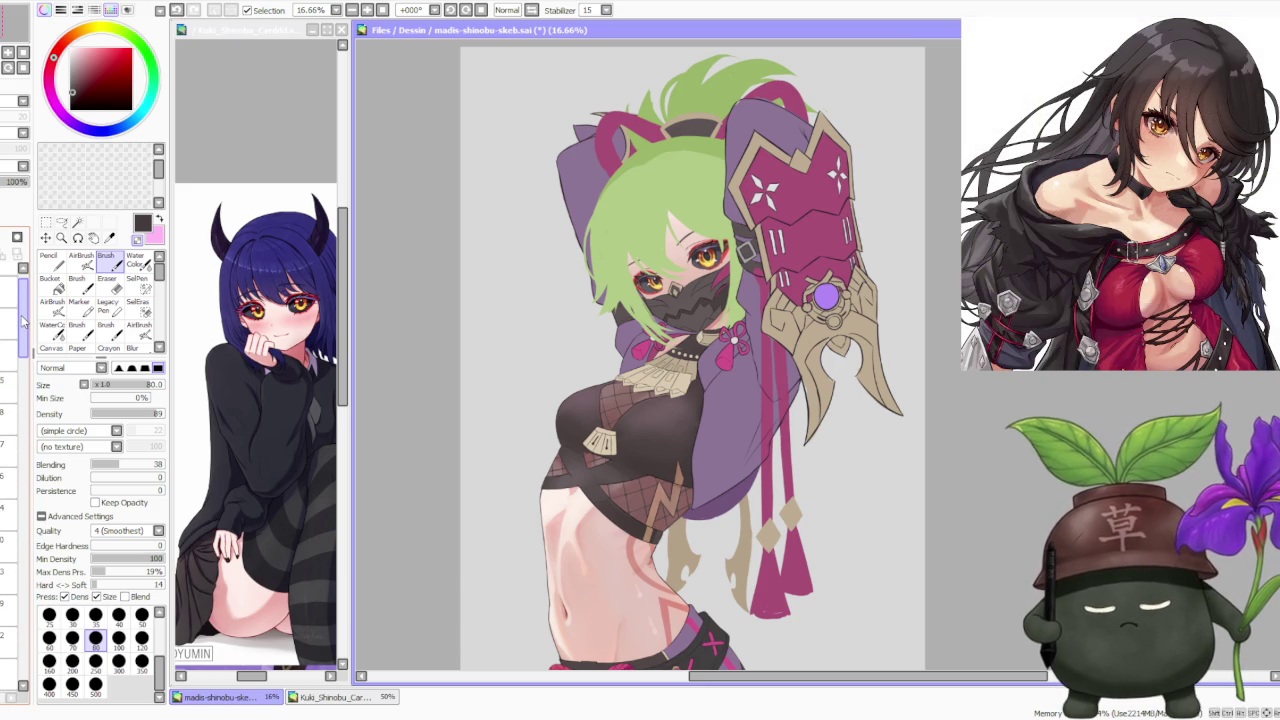
{"action": "mouse_move", "coordinate": [24, 322]}
{"action": "left_mouse_down"}
{"action": "mouse_move", "coordinate": [12, 385]}
{"action": "mouse_move", "coordinate": [33, 432]}
{"action": "mouse_move", "coordinate": [12, 330]}
{"action": "left_mouse_up"}
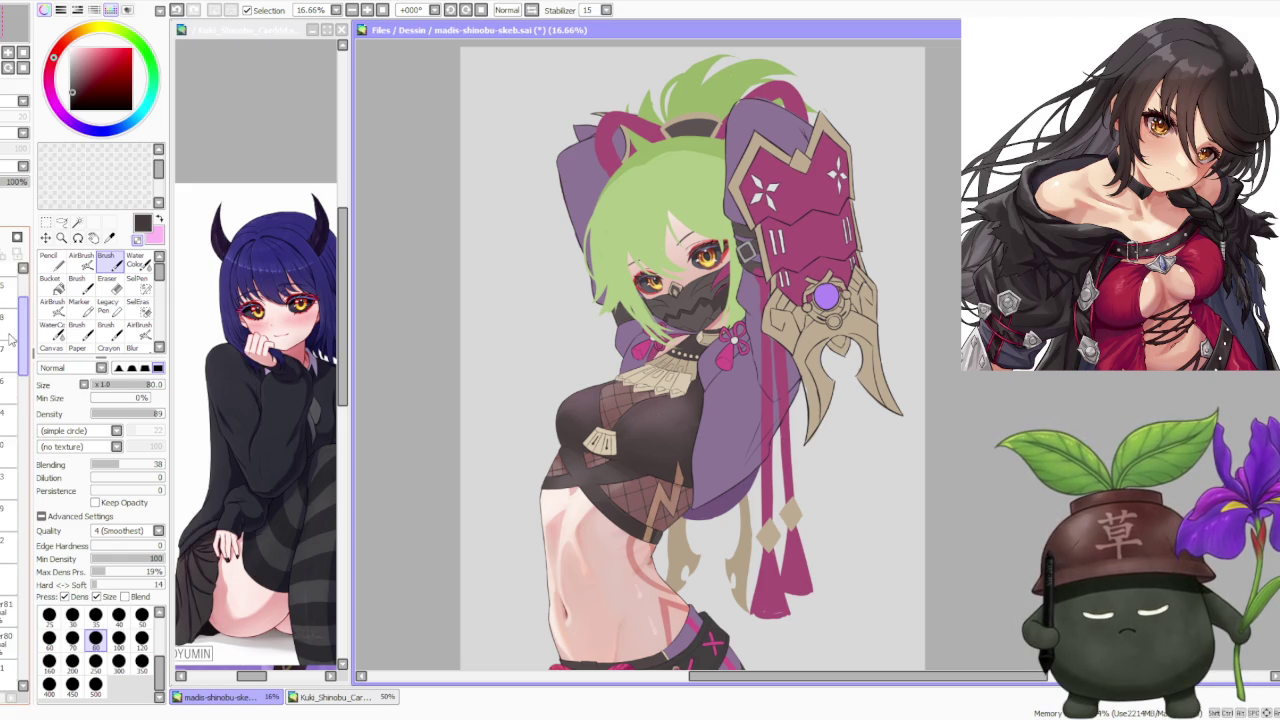
{"action": "mouse_move", "coordinate": [12, 332]}
{"action": "left_mouse_down"}
{"action": "mouse_move", "coordinate": [24, 314]}
{"action": "mouse_move", "coordinate": [12, 340]}
{"action": "left_mouse_up"}
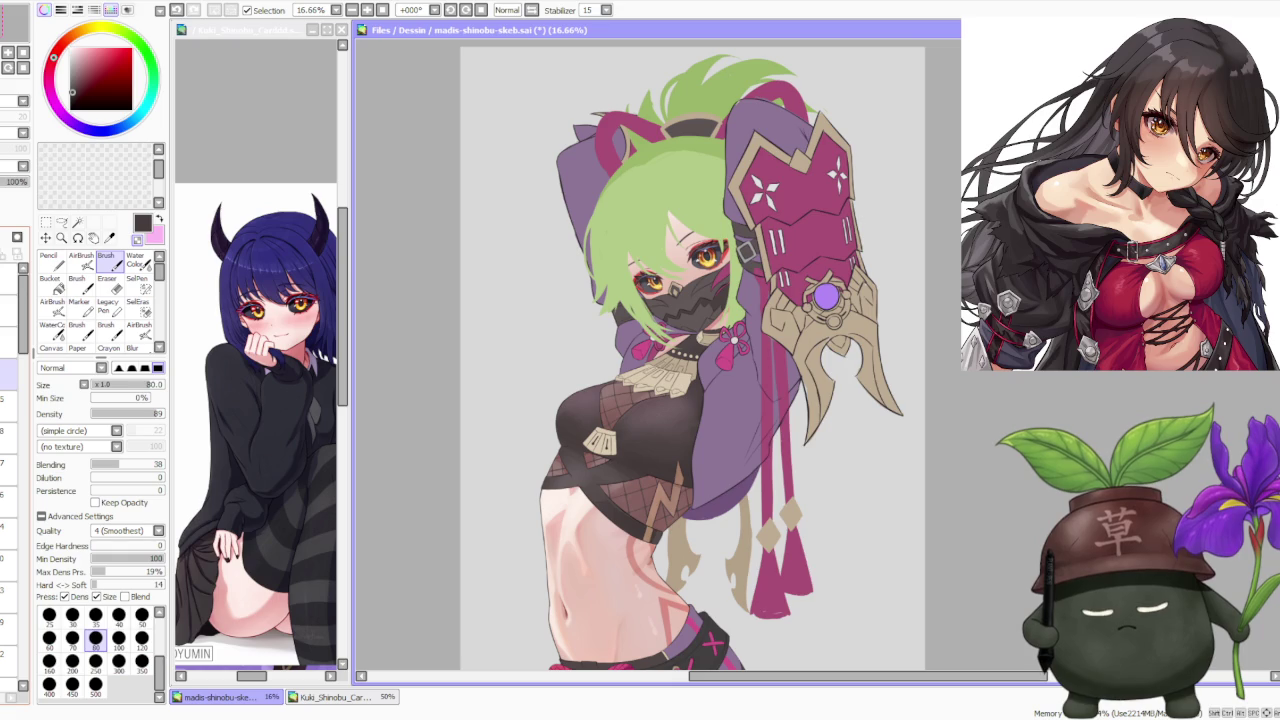
{"action": "left_click", "coordinate": [15, 172]}
{"action": "left_click", "coordinate": [15, 172]}
{"action": "left_click", "coordinate": [15, 172]}
{"action": "left_click", "coordinate": [15, 172]}
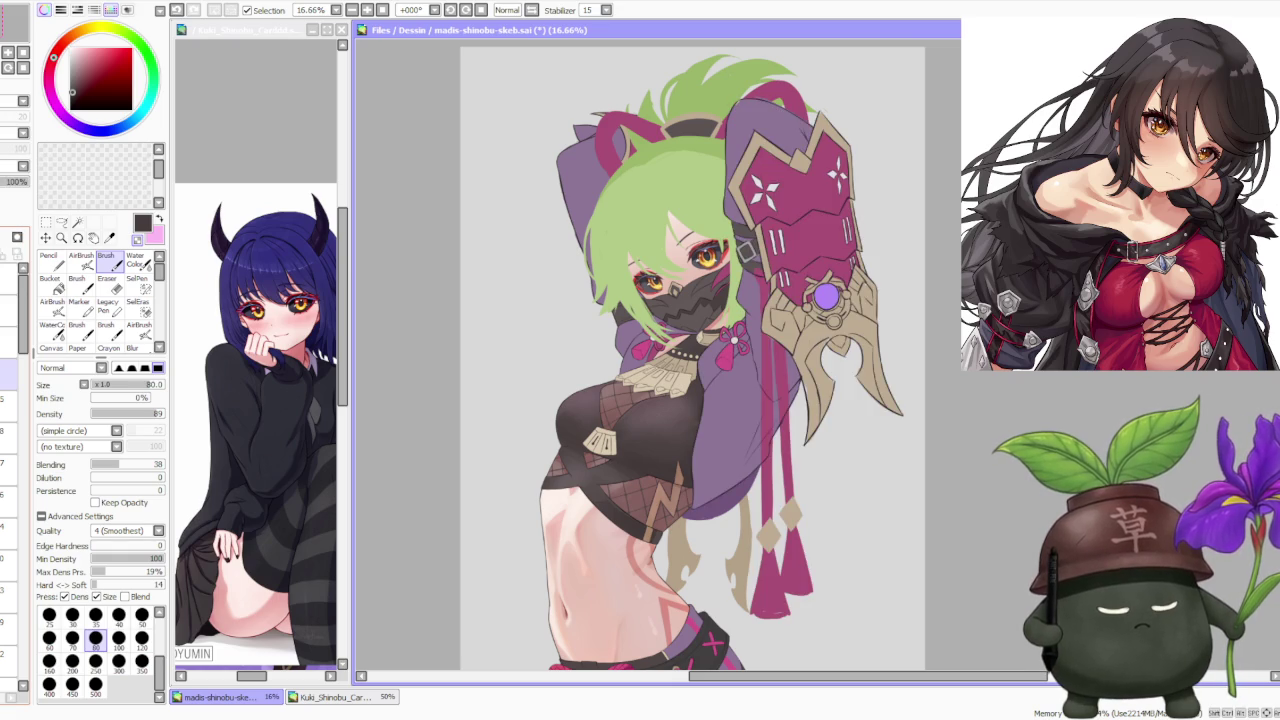
Step: Select a lower layer to paint on and set the brush size to 100
{"action": "left_click", "coordinate": [8, 398]}
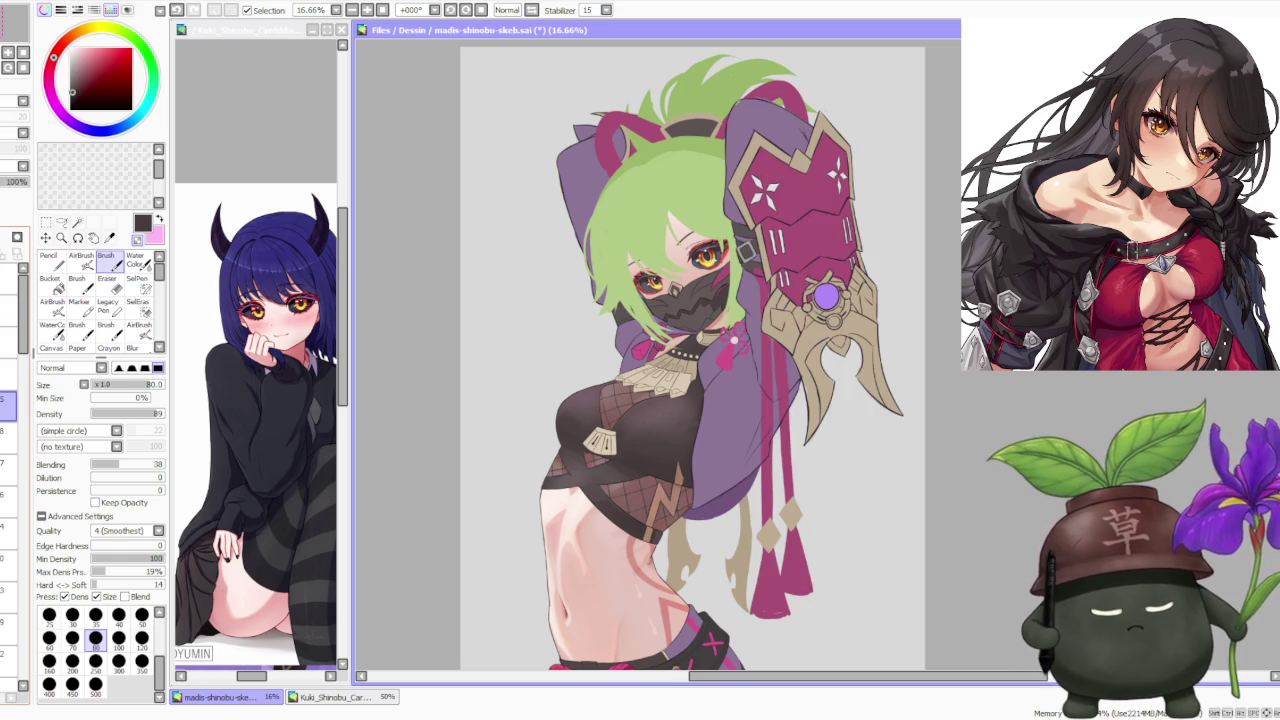
{"action": "left_click", "coordinate": [8, 430]}
{"action": "left_click", "coordinate": [15, 172]}
{"action": "left_click", "coordinate": [15, 172]}
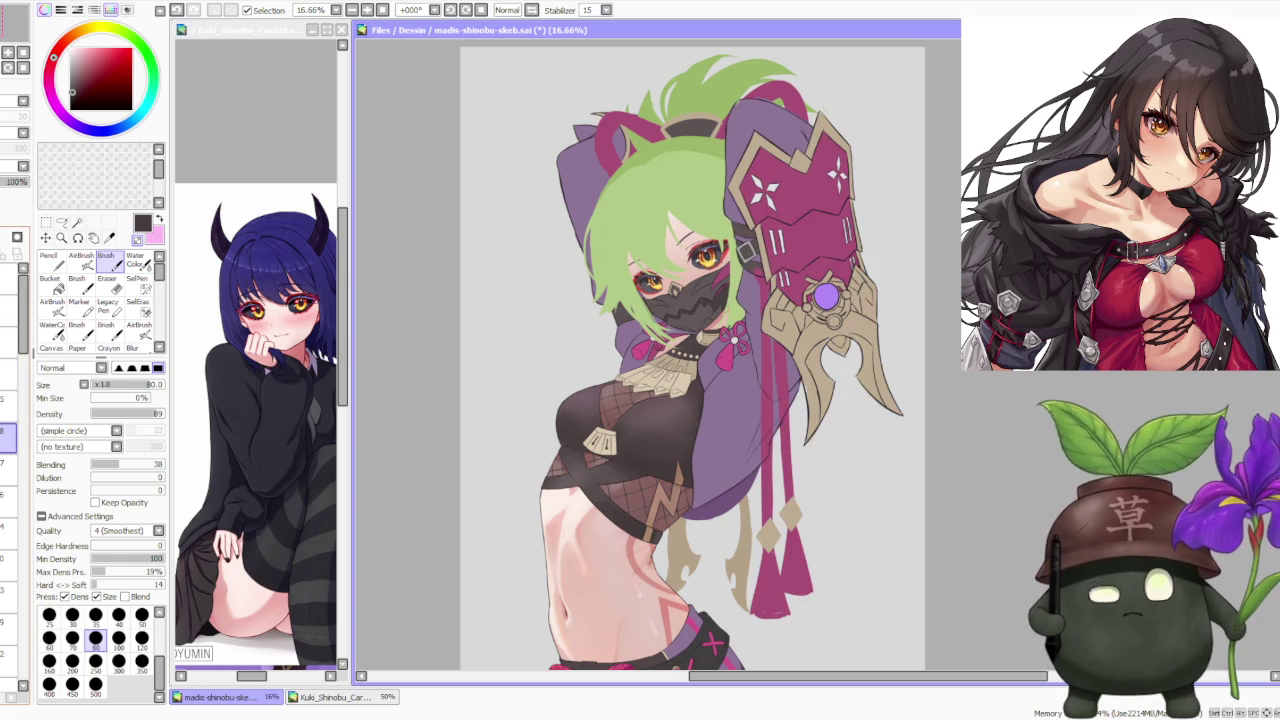
{"action": "left_click", "coordinate": [118, 637]}
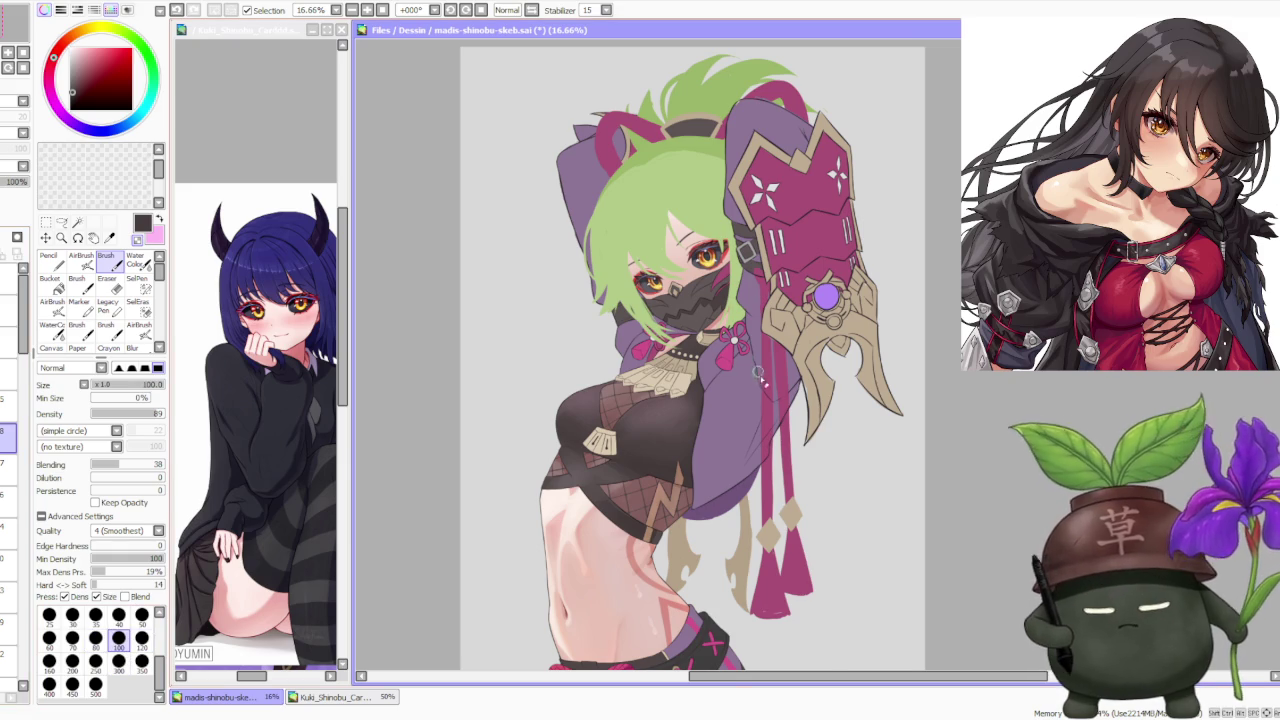
Step: Pick a purple on the colour wheel for shading the sleeve
{"action": "scroll", "coordinate": [757, 372], "scroll_direction": "up", "scroll_amount": 3}
{"action": "scroll", "coordinate": [757, 372], "scroll_direction": "up", "scroll_amount": 2}
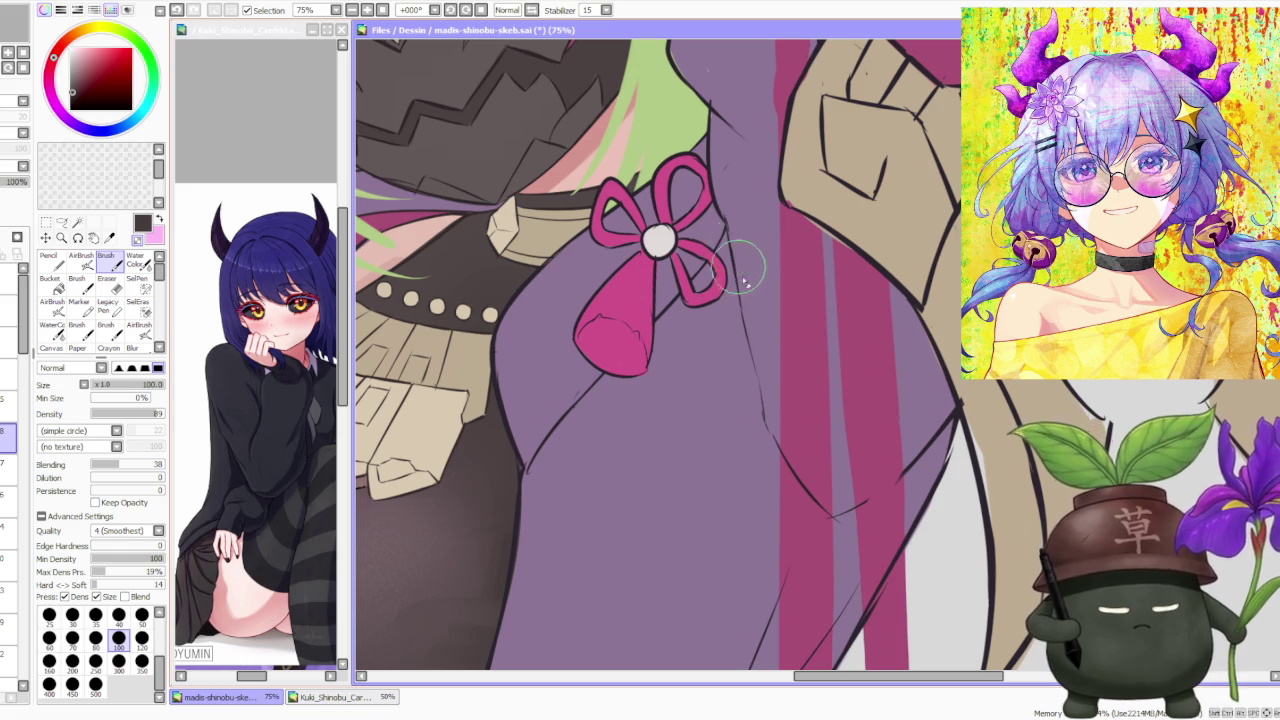
{"action": "scroll", "coordinate": [733, 230], "scroll_direction": "down", "scroll_amount": 3}
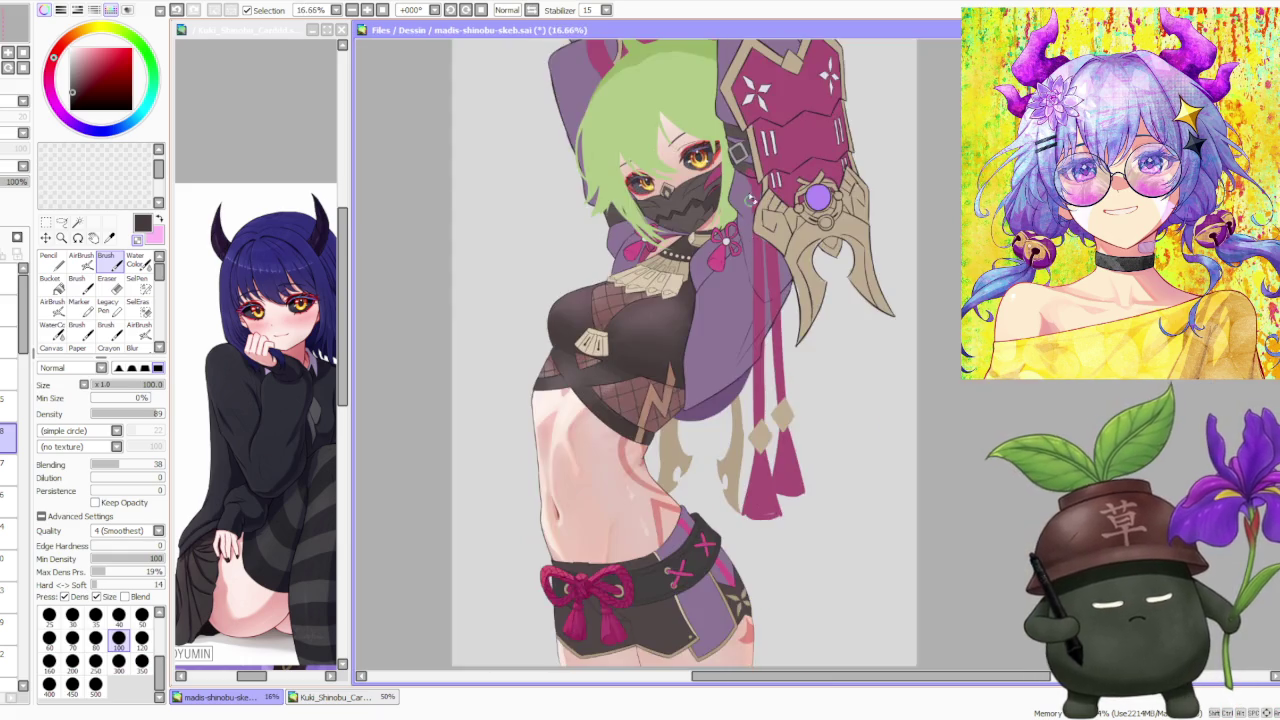
{"action": "scroll", "coordinate": [733, 230], "scroll_direction": "up", "scroll_amount": 2}
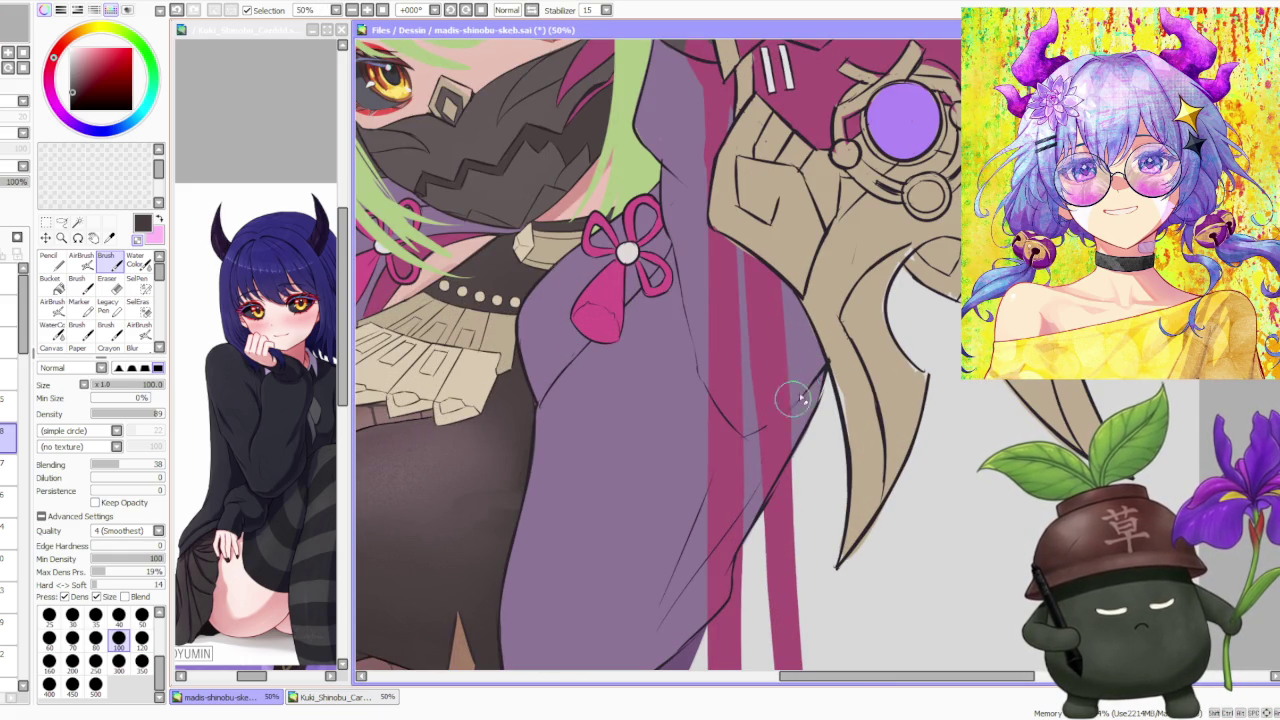
{"action": "scroll", "coordinate": [820, 365], "scroll_direction": "up", "scroll_amount": 1}
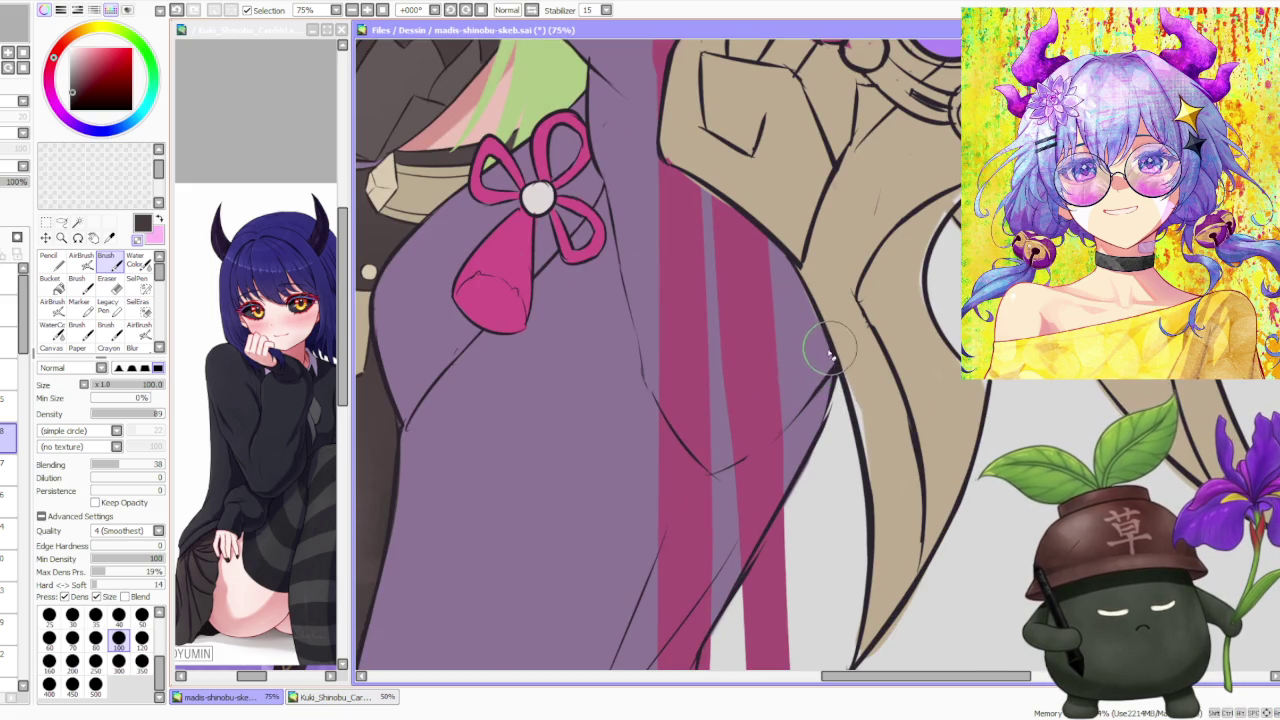
{"action": "left_click", "coordinate": [827, 400], "text": "alt"}
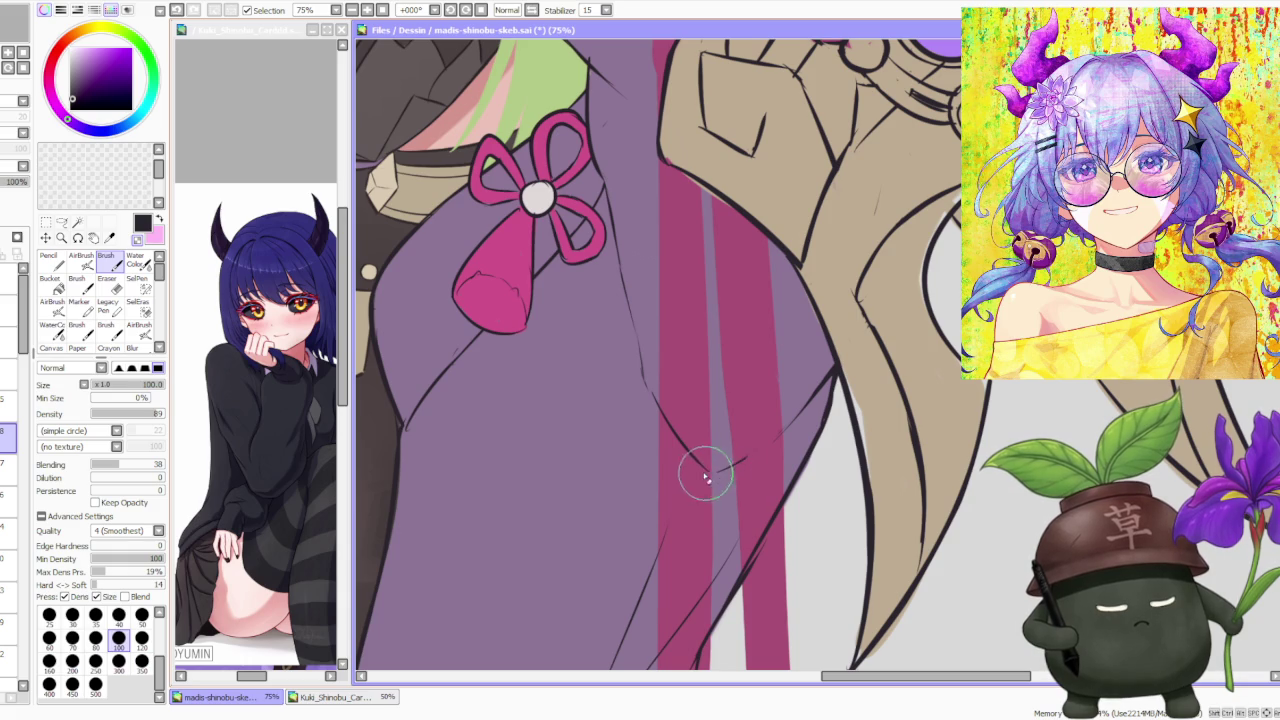
Step: Zoom in and paint fold shadows on the sleeve below the pink bow, then zoom out
{"action": "scroll", "coordinate": [748, 480], "scroll_direction": "down", "scroll_amount": 6}
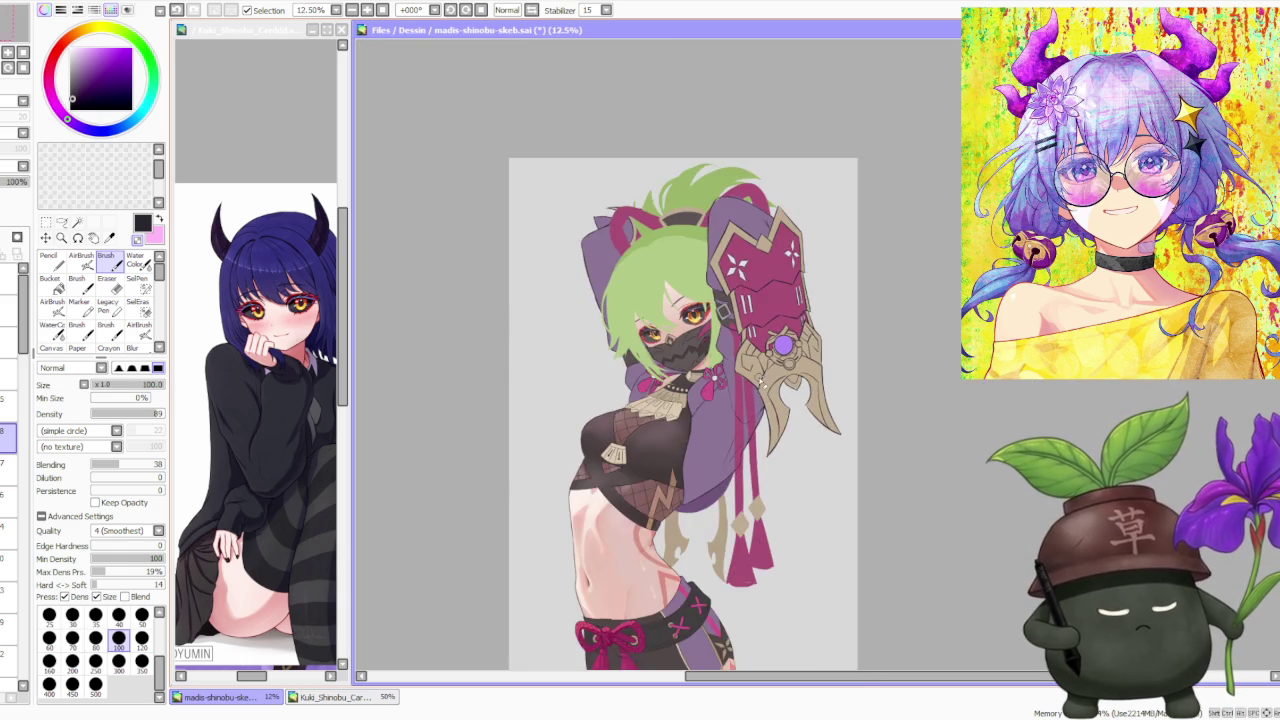
{"action": "scroll", "coordinate": [748, 415], "scroll_direction": "up", "scroll_amount": 2}
{"action": "scroll", "coordinate": [748, 415], "scroll_direction": "up", "scroll_amount": 2}
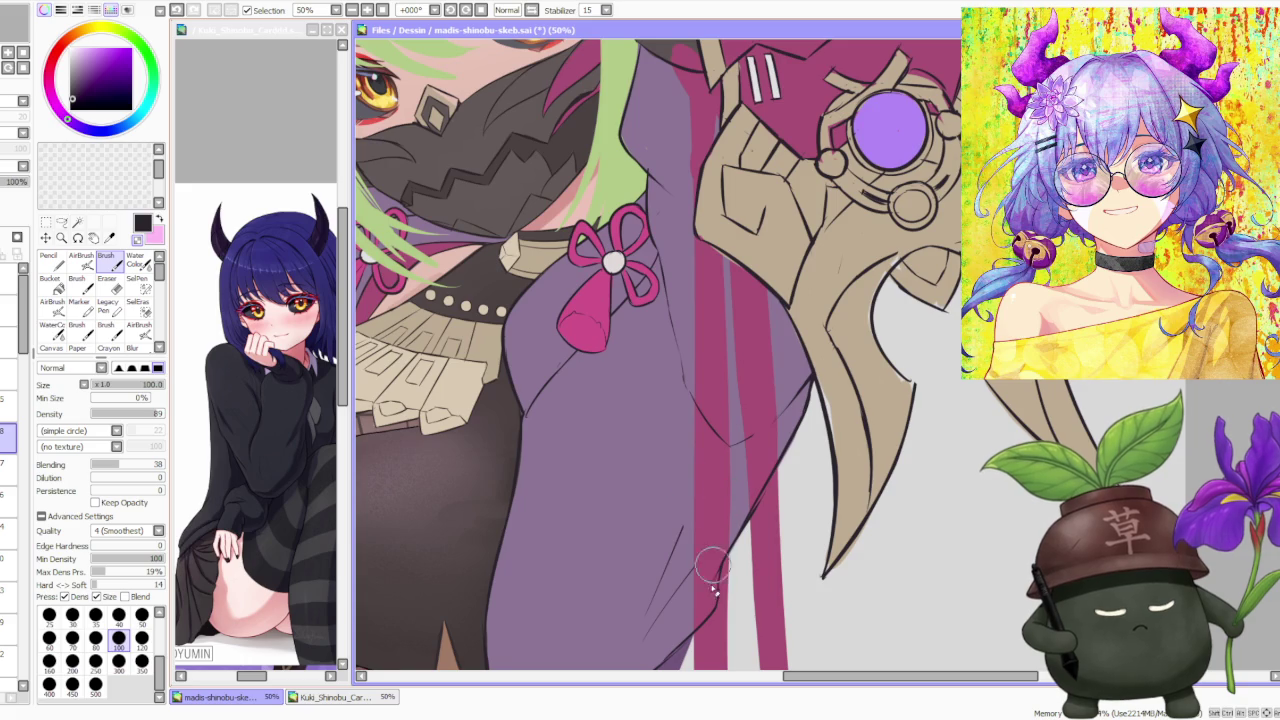
{"action": "scroll", "coordinate": [716, 577], "scroll_direction": "down", "scroll_amount": 4}
{"action": "scroll", "coordinate": [737, 522], "scroll_direction": "up", "scroll_amount": 2}
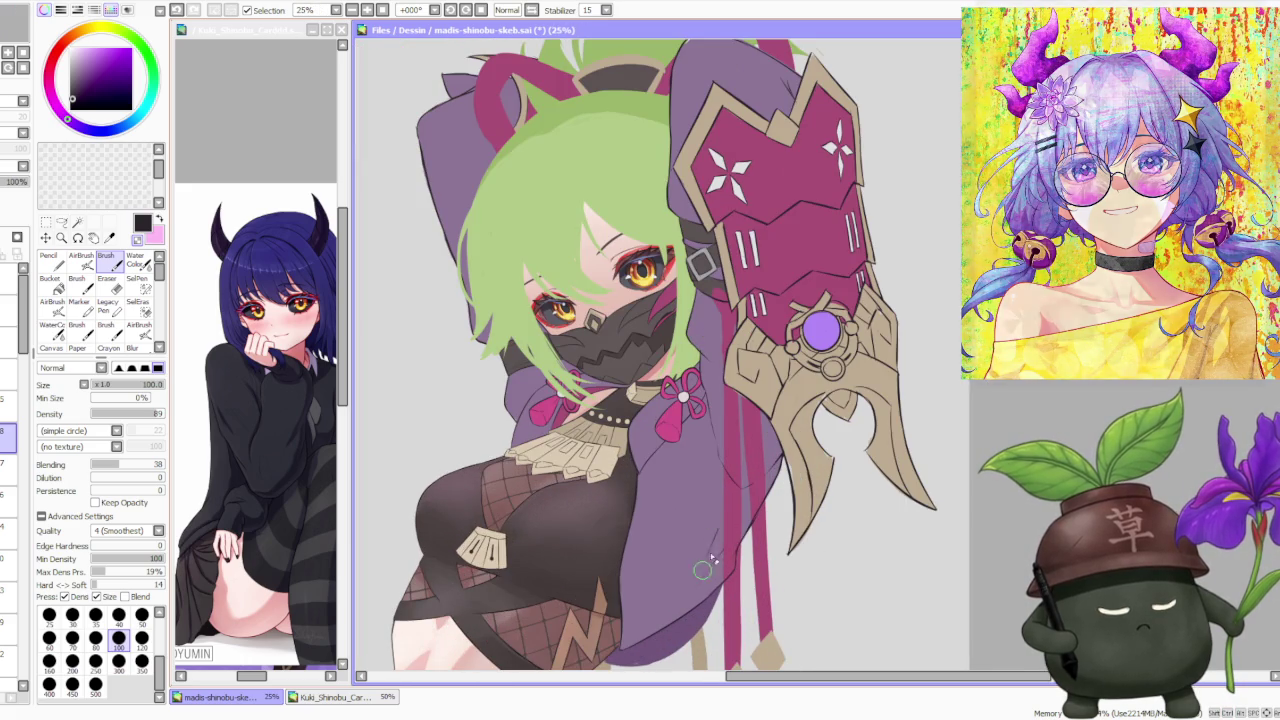
{"action": "scroll", "coordinate": [722, 537], "scroll_direction": "down", "scroll_amount": 2}
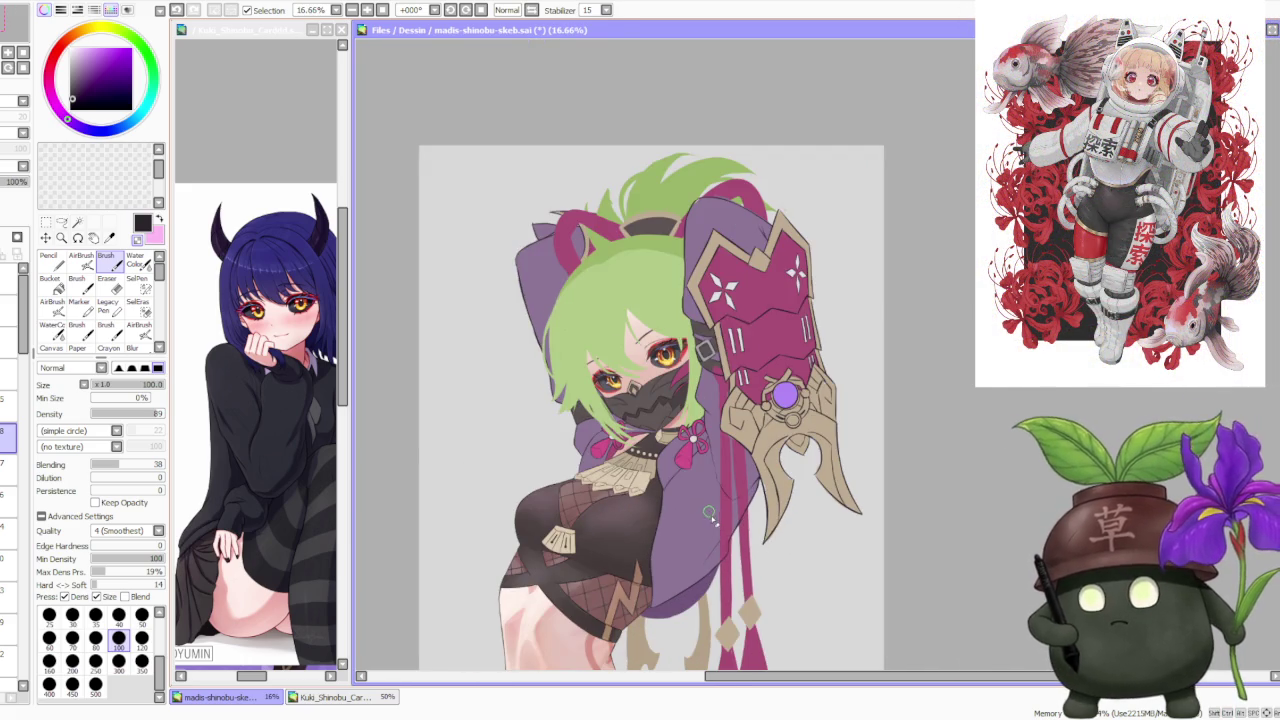
{"action": "scroll", "coordinate": [715, 532], "scroll_direction": "up", "scroll_amount": 2}
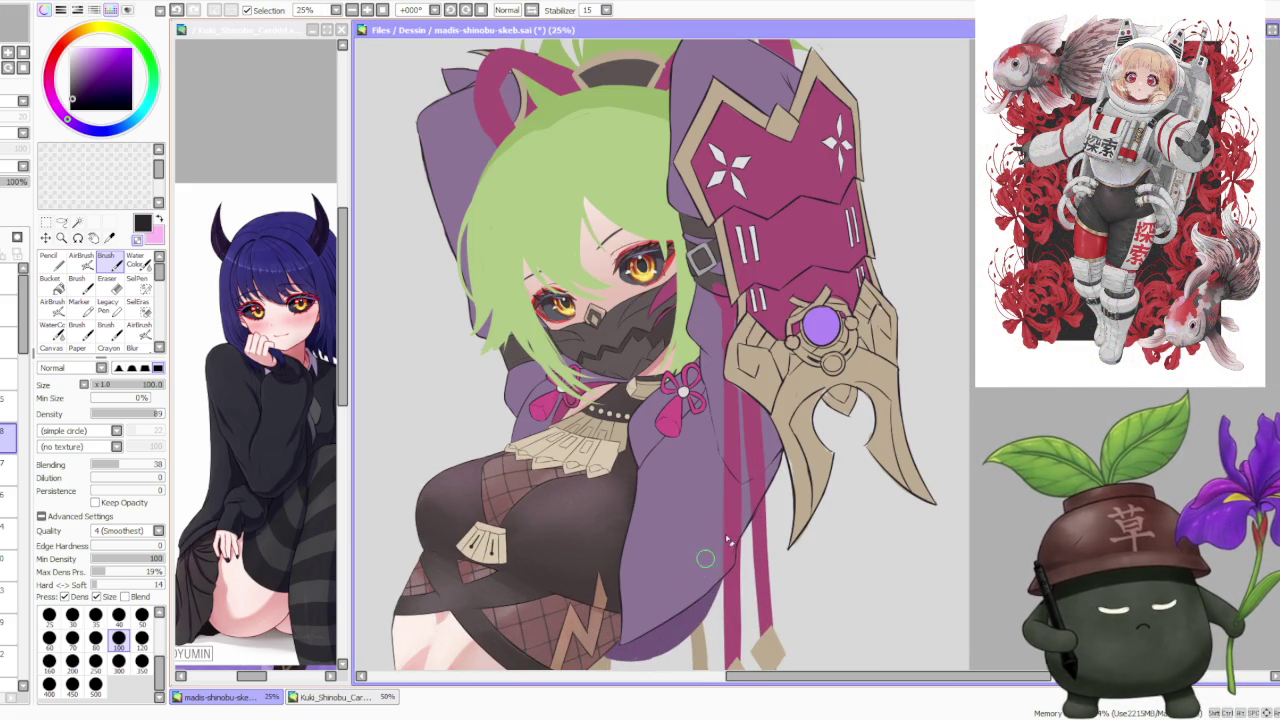
{"action": "scroll", "coordinate": [713, 556], "scroll_direction": "down", "scroll_amount": 2}
{"action": "scroll", "coordinate": [718, 536], "scroll_direction": "up", "scroll_amount": 2}
{"action": "scroll", "coordinate": [700, 530], "scroll_direction": "up", "scroll_amount": 2}
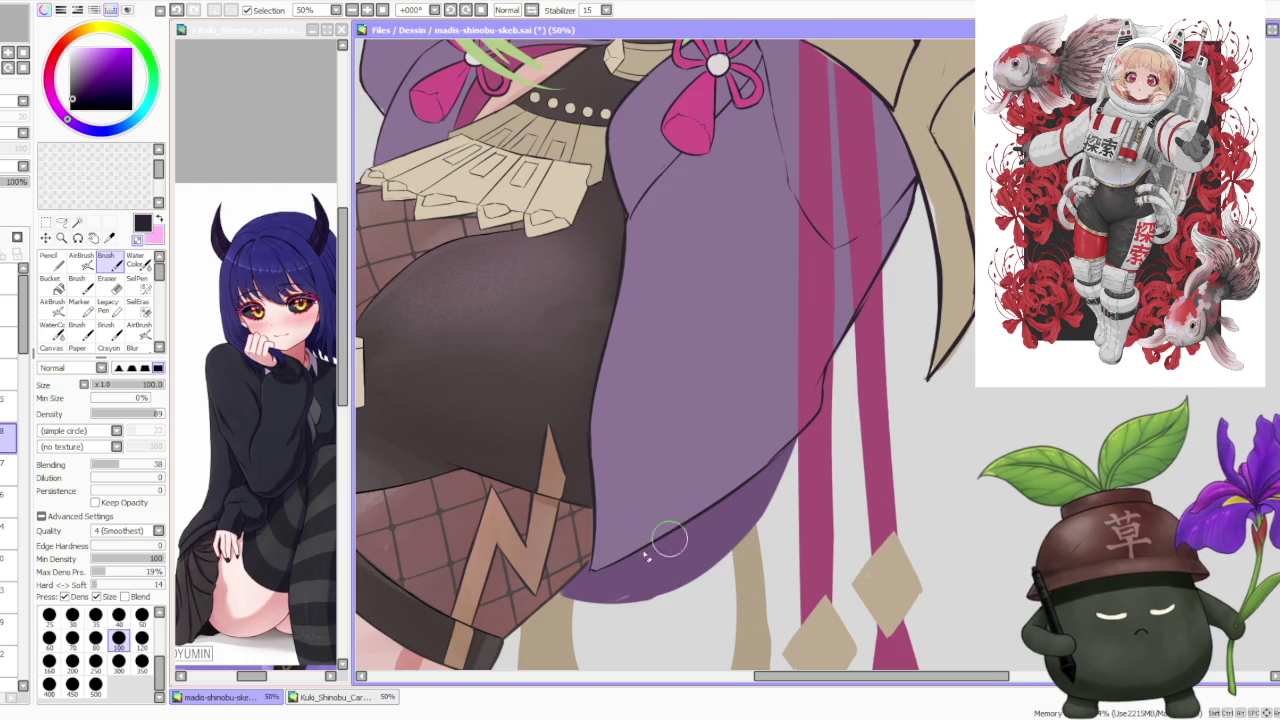
{"action": "scroll", "coordinate": [684, 536], "scroll_direction": "up", "scroll_amount": 2}
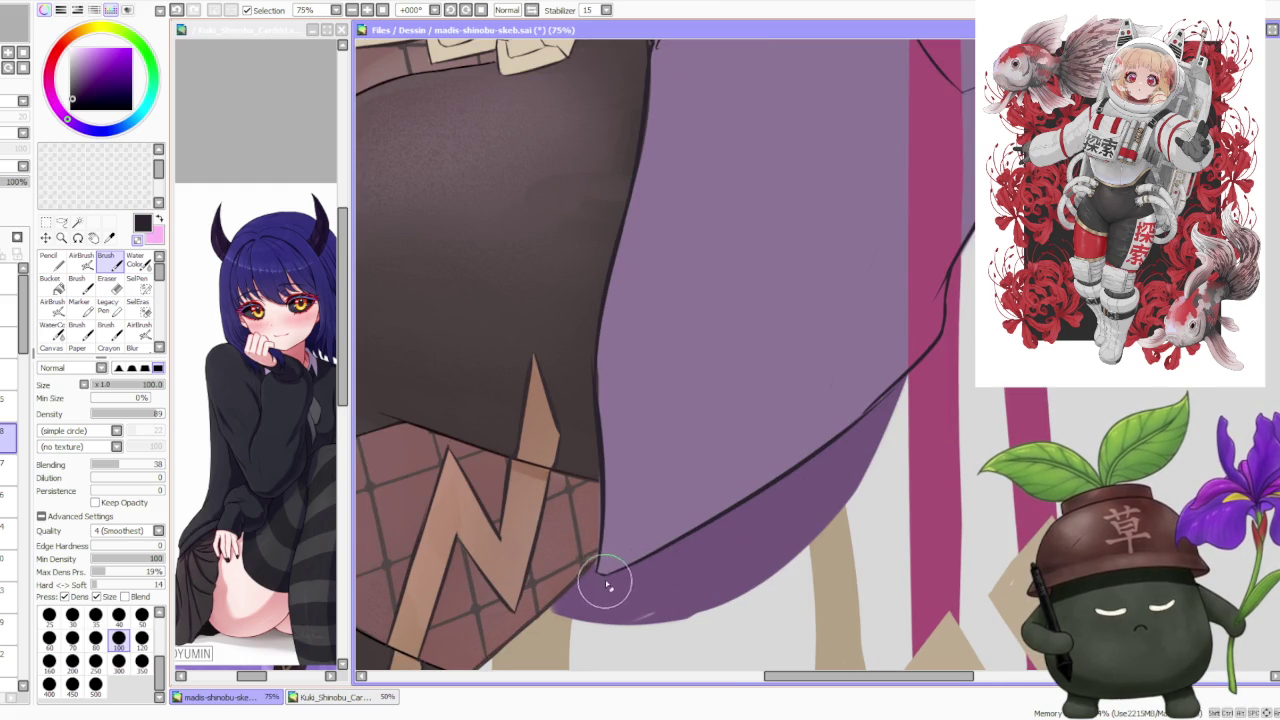
{"action": "scroll", "coordinate": [625, 585], "scroll_direction": "down", "scroll_amount": 2}
{"action": "scroll", "coordinate": [690, 450], "scroll_direction": "down", "scroll_amount": 2}
{"action": "scroll", "coordinate": [713, 480], "scroll_direction": "down", "scroll_amount": 2}
{"action": "scroll", "coordinate": [730, 470], "scroll_direction": "down", "scroll_amount": 2}
{"action": "scroll", "coordinate": [754, 440], "scroll_direction": "up", "scroll_amount": 4}
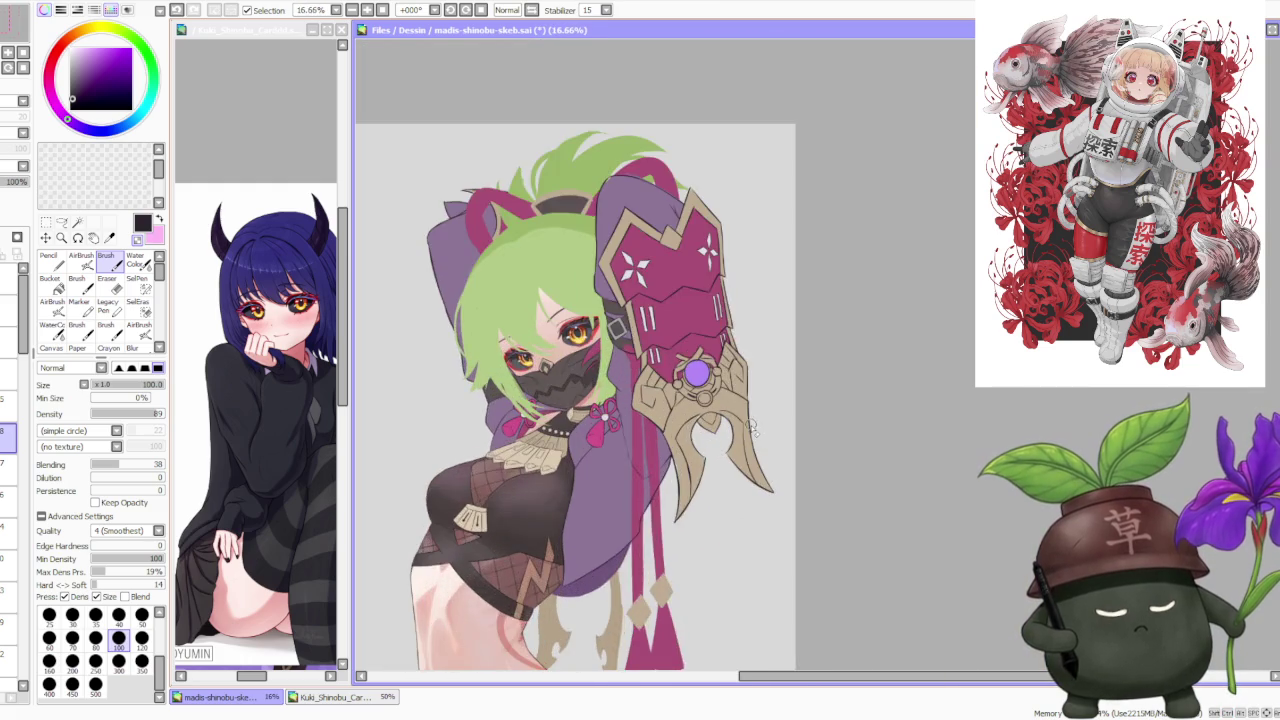
{"action": "scroll", "coordinate": [750, 427], "scroll_direction": "down", "scroll_amount": 3}
{"action": "scroll", "coordinate": [722, 400], "scroll_direction": "up", "scroll_amount": 4}
{"action": "scroll", "coordinate": [640, 620], "scroll_direction": "up", "scroll_amount": 1}
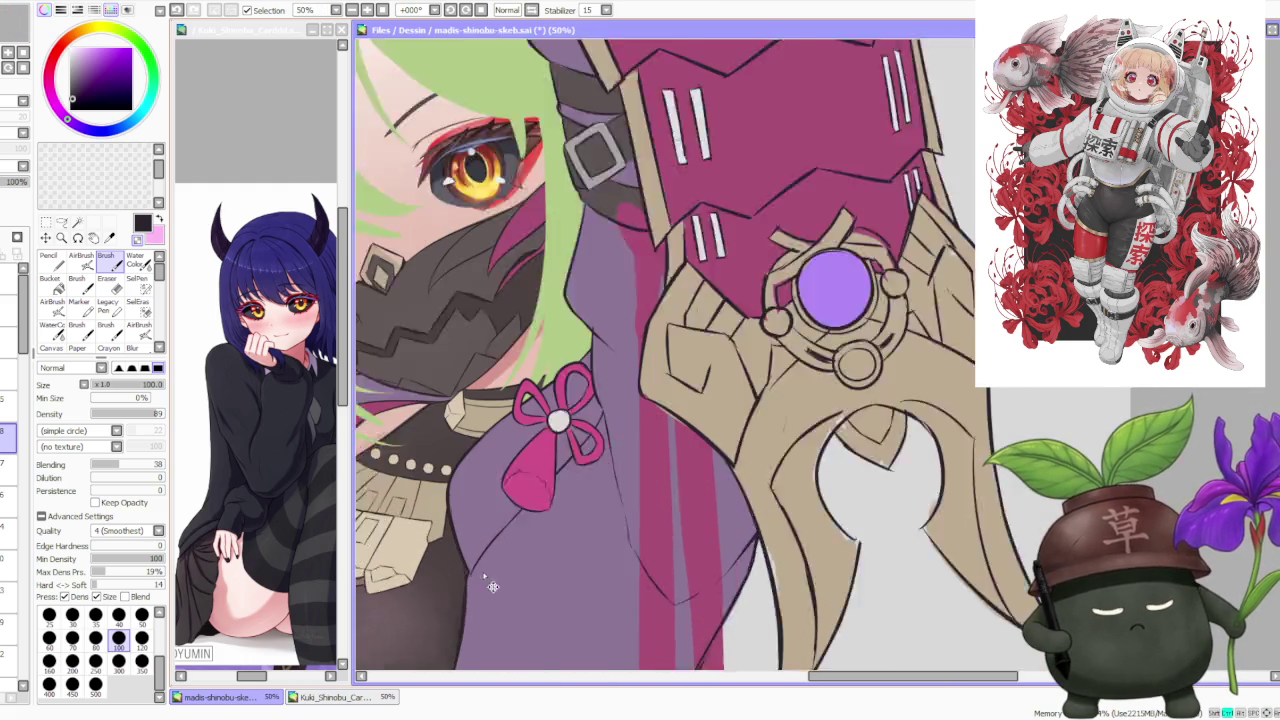
Step: Zoom in and out around the pink bow, green hair strand and strap buckle to tidy their edges
{"action": "scroll", "coordinate": [465, 578], "scroll_direction": "up", "scroll_amount": 1}
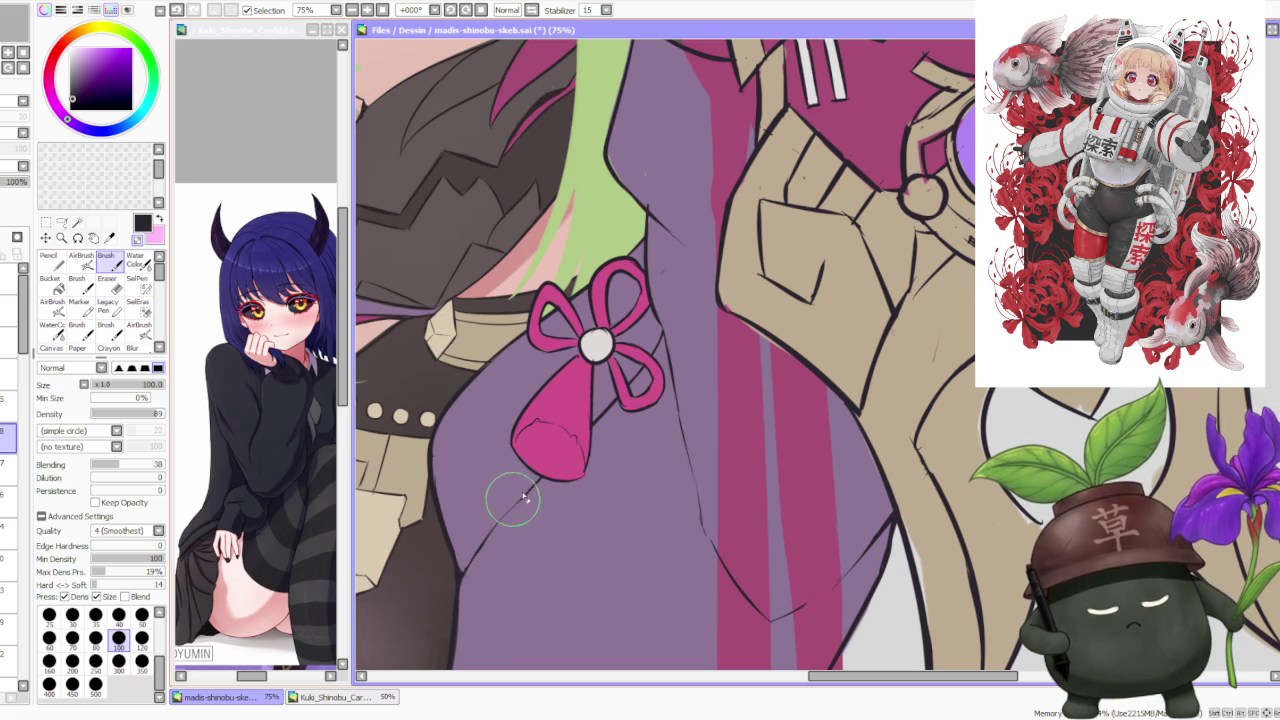
{"action": "scroll", "coordinate": [603, 421], "scroll_direction": "up", "scroll_amount": 2}
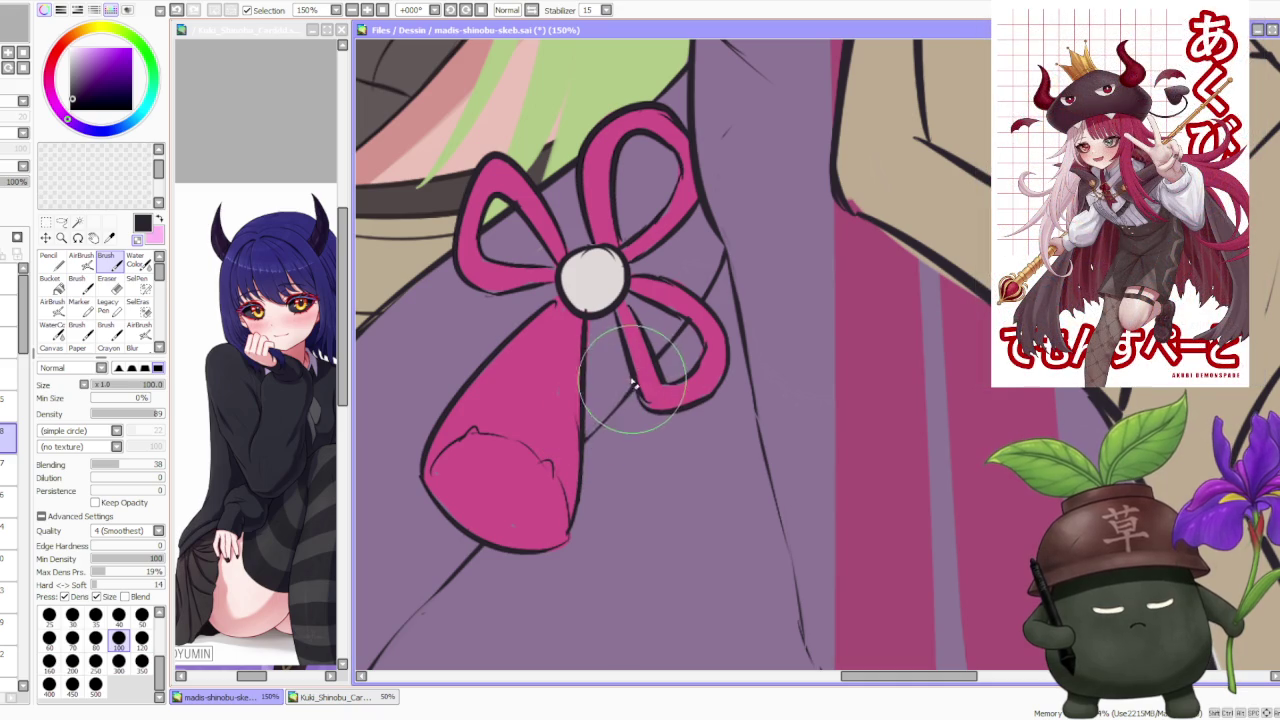
{"action": "scroll", "coordinate": [645, 400], "scroll_direction": "down", "scroll_amount": 3}
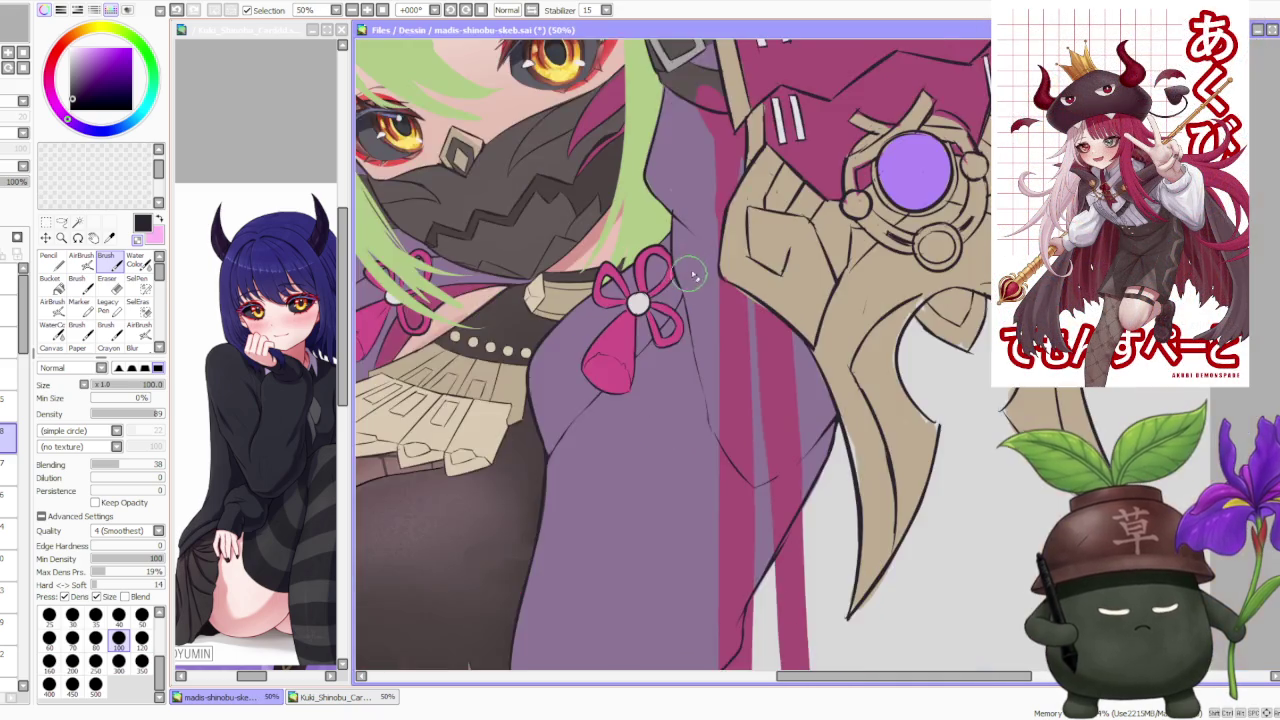
{"action": "scroll", "coordinate": [660, 340], "scroll_direction": "up", "scroll_amount": 2}
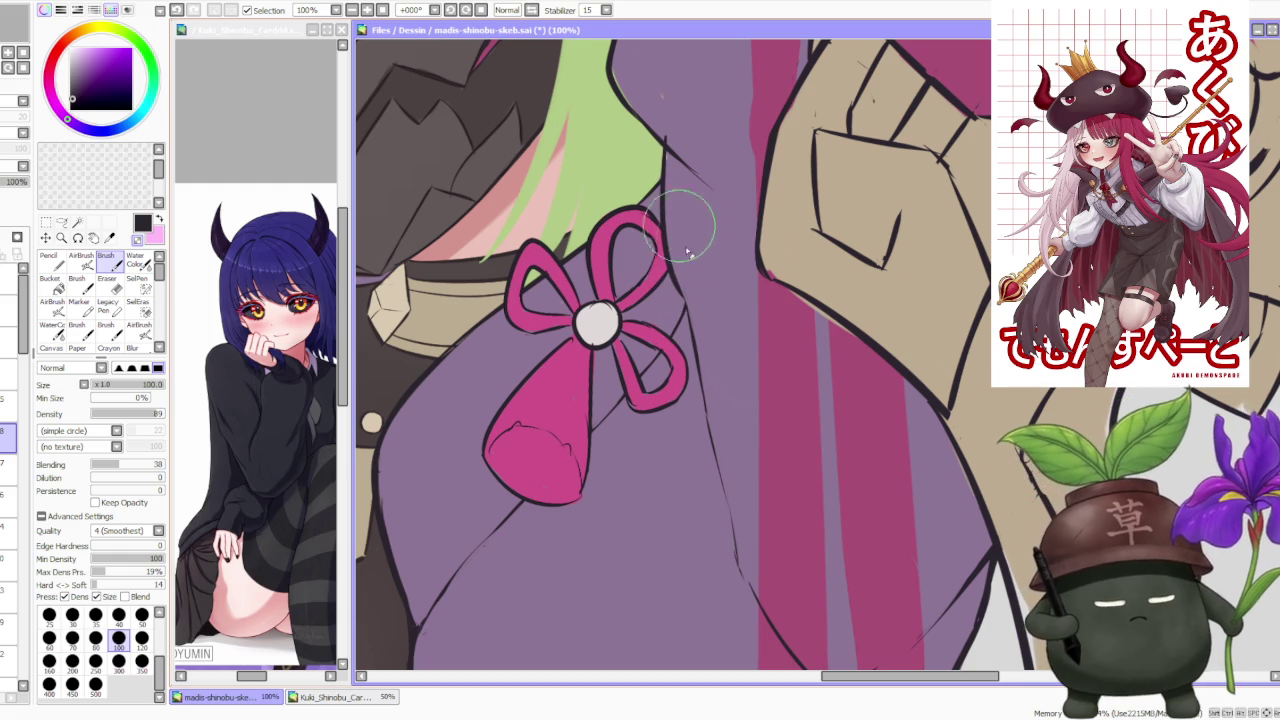
{"action": "scroll", "coordinate": [697, 222], "scroll_direction": "down", "scroll_amount": 2}
{"action": "scroll", "coordinate": [697, 222], "scroll_direction": "up", "scroll_amount": 2}
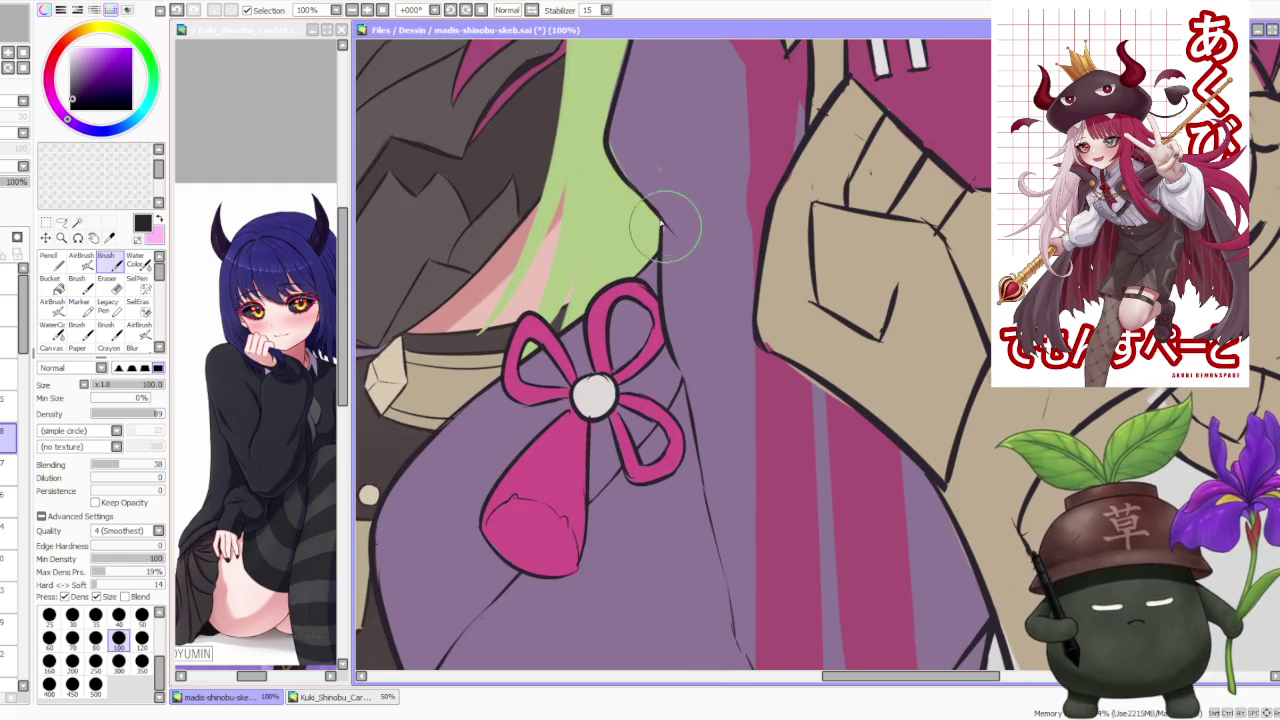
{"action": "scroll", "coordinate": [663, 225], "scroll_direction": "down", "scroll_amount": 2}
{"action": "scroll", "coordinate": [663, 225], "scroll_direction": "down", "scroll_amount": 2}
{"action": "scroll", "coordinate": [651, 206], "scroll_direction": "up", "scroll_amount": 4}
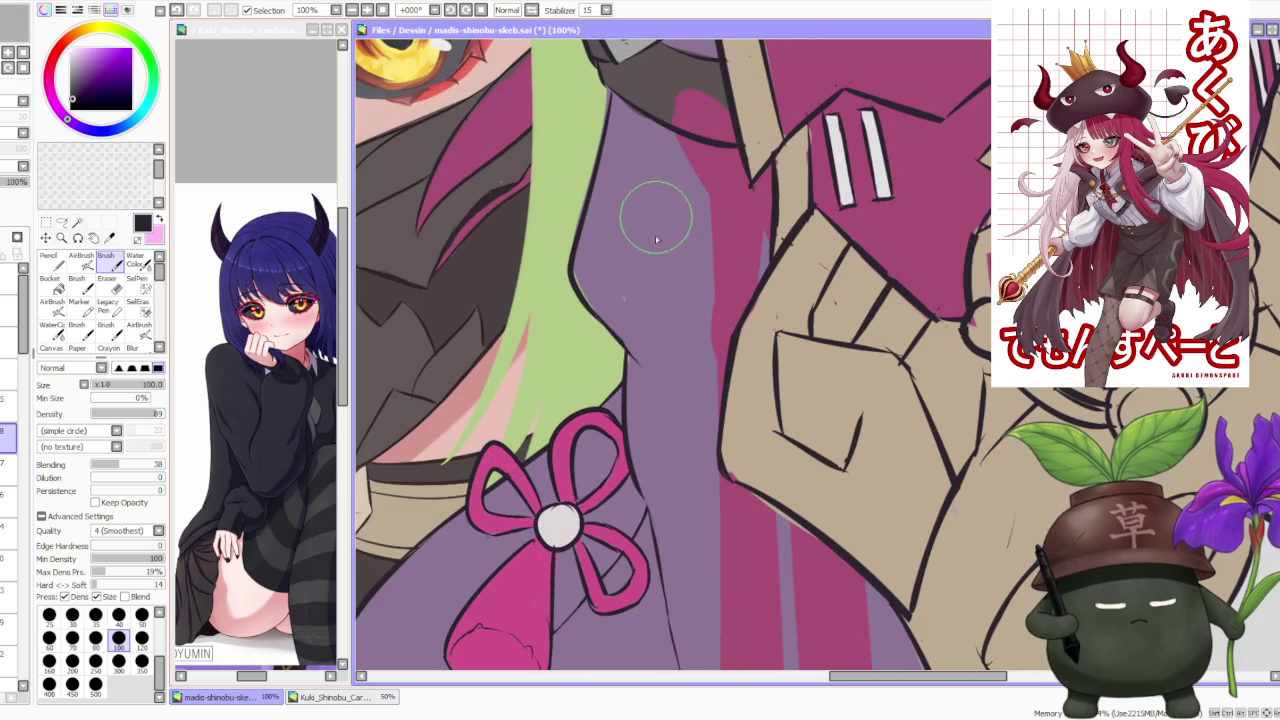
{"action": "scroll", "coordinate": [600, 279], "scroll_direction": "down", "scroll_amount": 2}
{"action": "scroll", "coordinate": [592, 245], "scroll_direction": "up", "scroll_amount": 1}
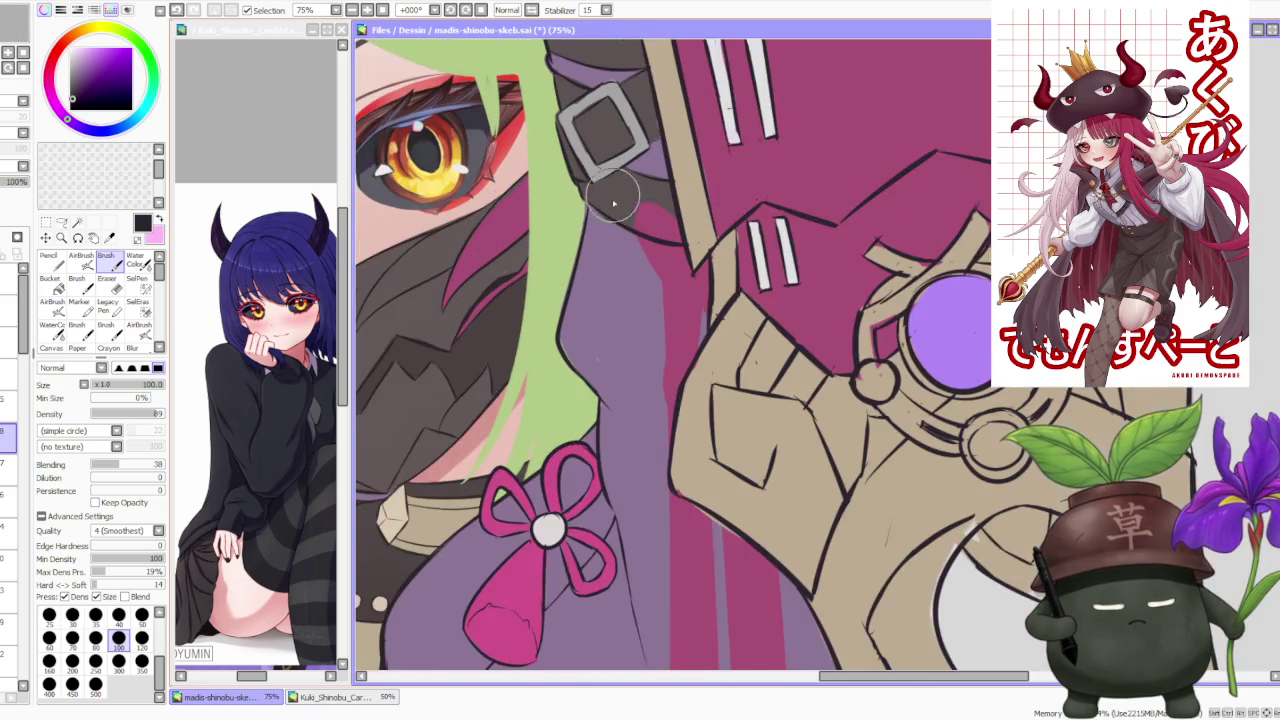
{"action": "scroll", "coordinate": [586, 213], "scroll_direction": "up", "scroll_amount": 1}
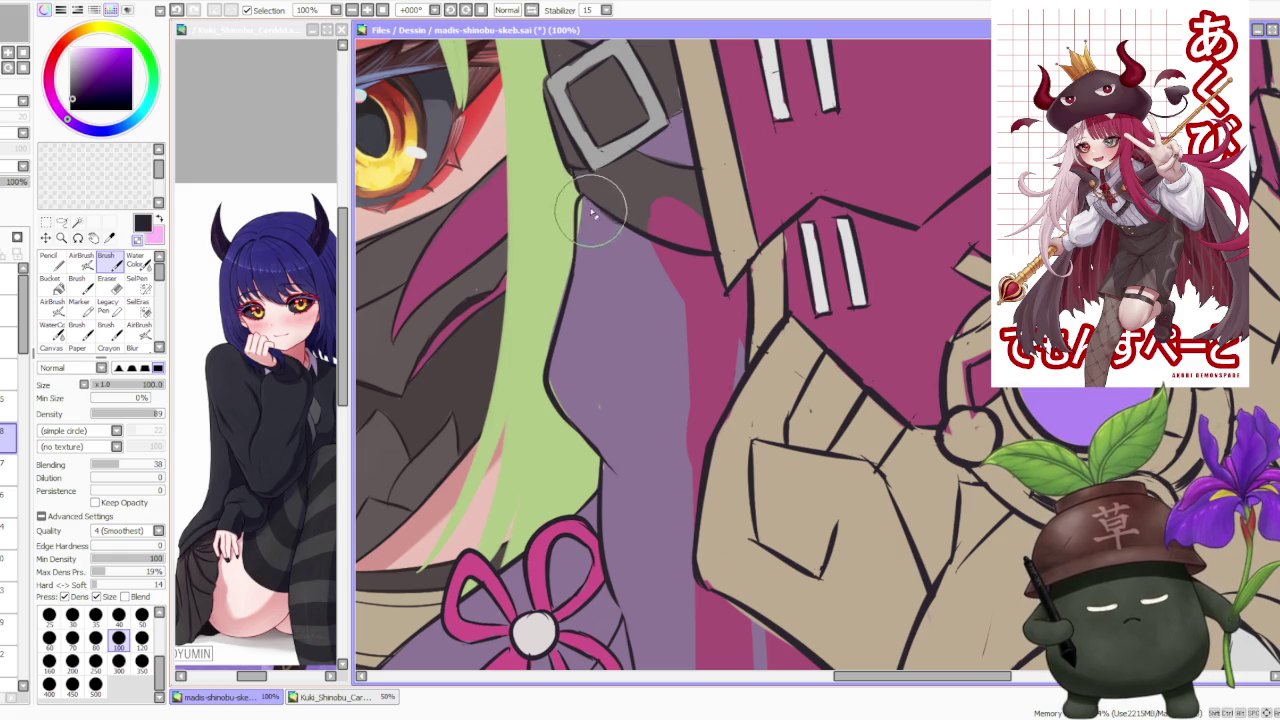
{"action": "scroll", "coordinate": [601, 160], "scroll_direction": "down", "scroll_amount": 3}
{"action": "scroll", "coordinate": [610, 162], "scroll_direction": "up", "scroll_amount": 5}
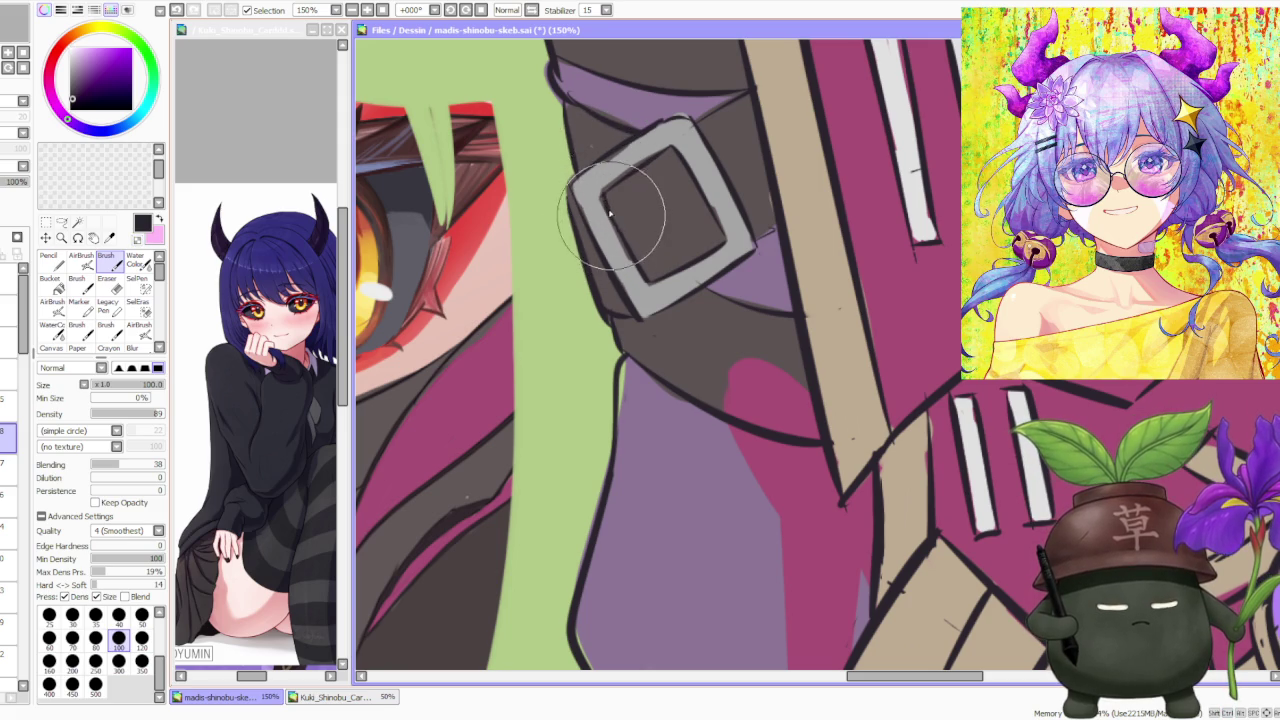
{"action": "scroll", "coordinate": [614, 187], "scroll_direction": "down", "scroll_amount": 4}
{"action": "scroll", "coordinate": [640, 180], "scroll_direction": "down", "scroll_amount": 4}
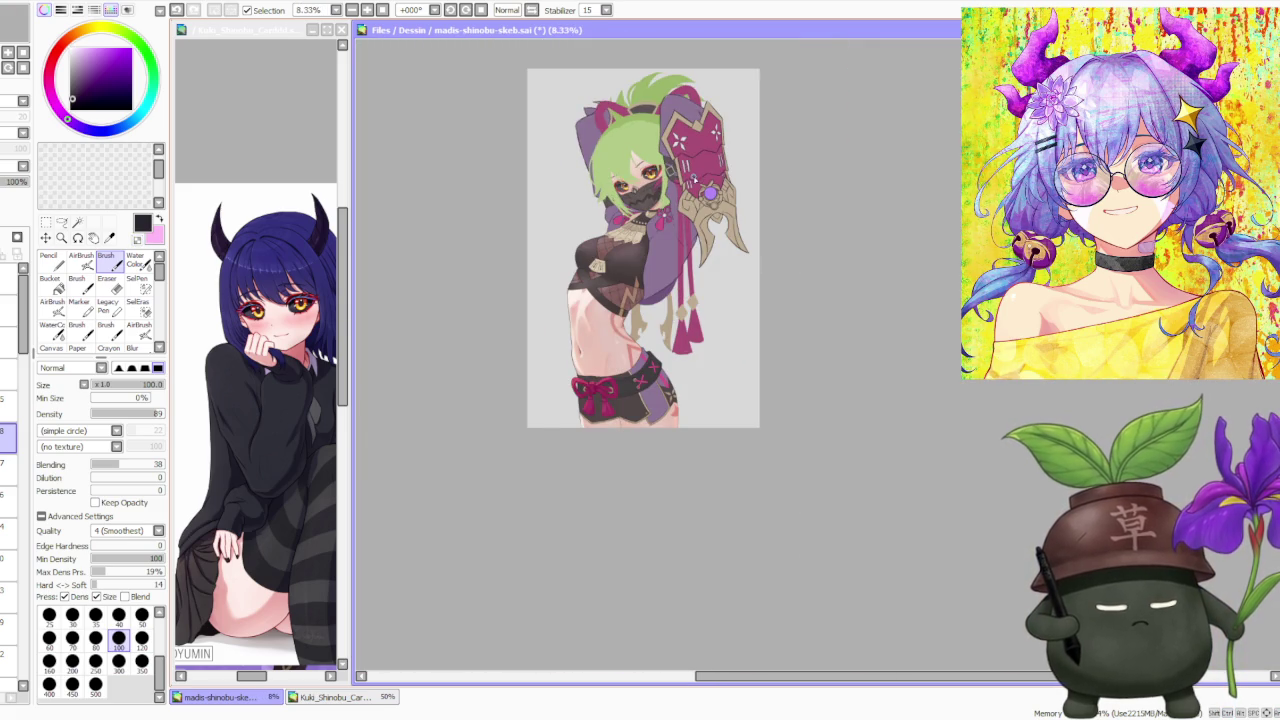
{"action": "scroll", "coordinate": [697, 197], "scroll_direction": "up", "scroll_amount": 2}
{"action": "scroll", "coordinate": [700, 215], "scroll_direction": "down", "scroll_amount": 1}
{"action": "scroll", "coordinate": [703, 228], "scroll_direction": "down", "scroll_amount": 1}
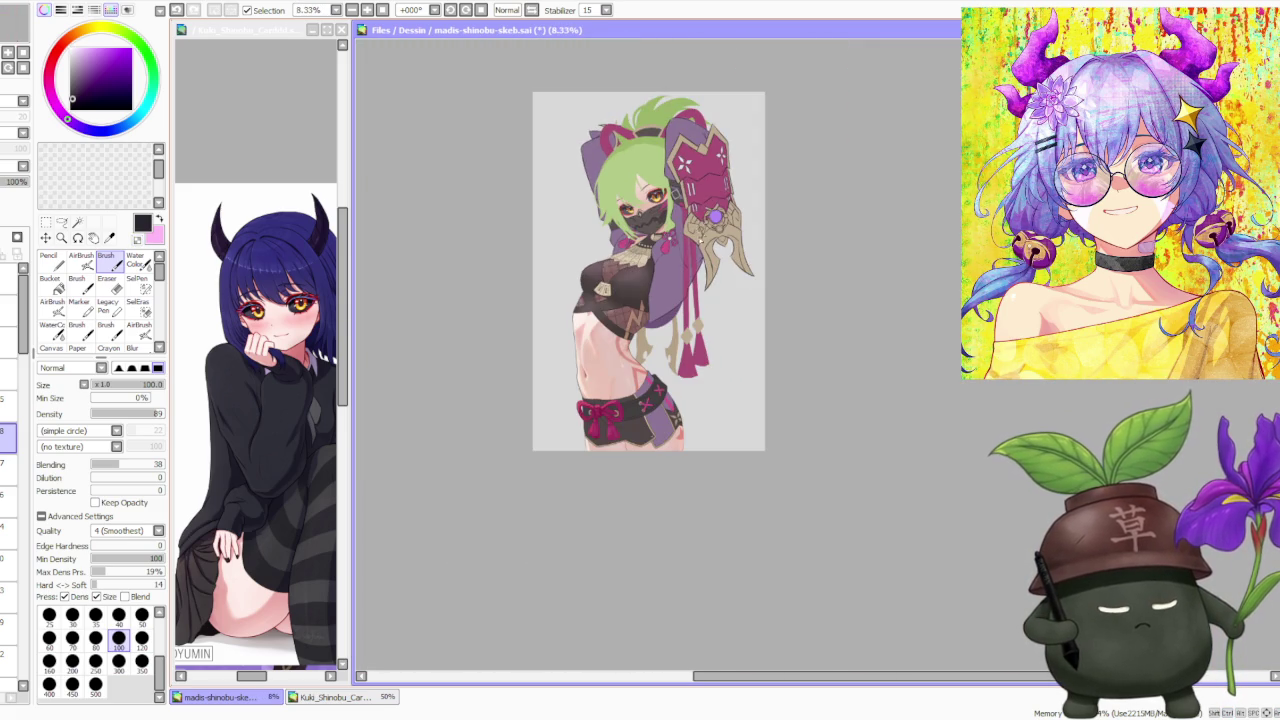
{"action": "scroll", "coordinate": [705, 228], "scroll_direction": "up", "scroll_amount": 1}
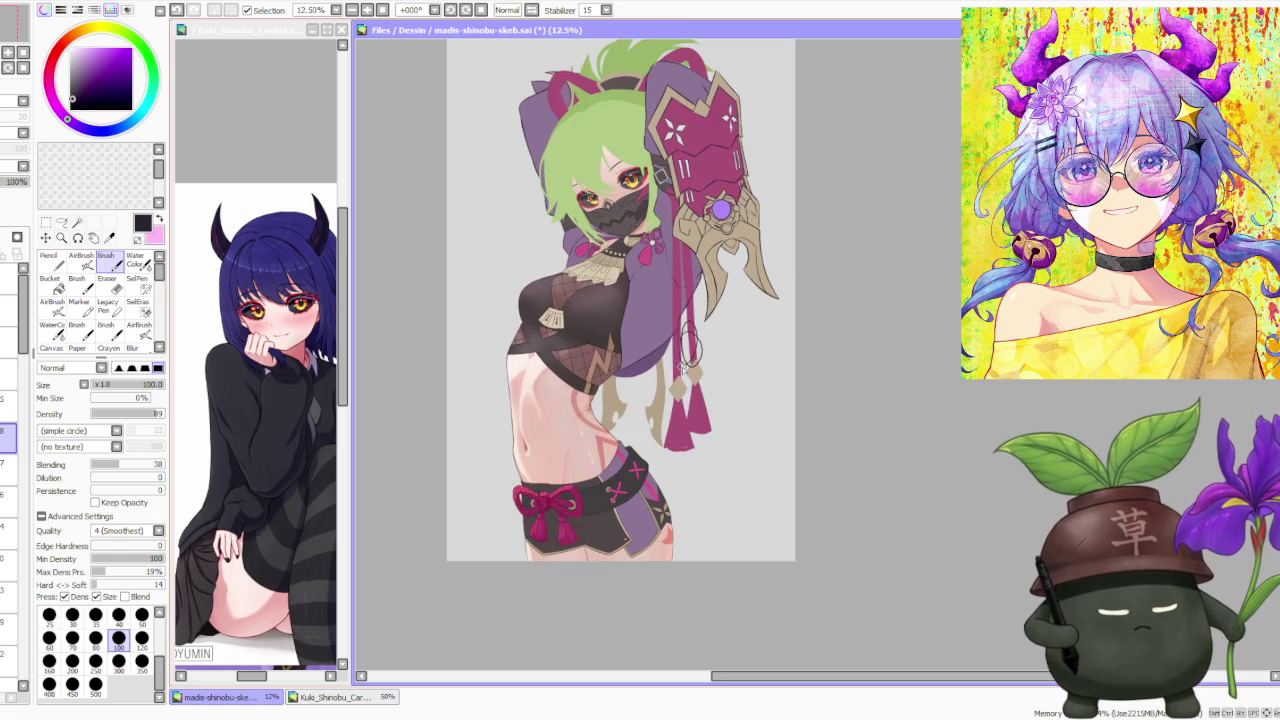
{"action": "scroll", "coordinate": [660, 370], "scroll_direction": "down", "scroll_amount": 1}
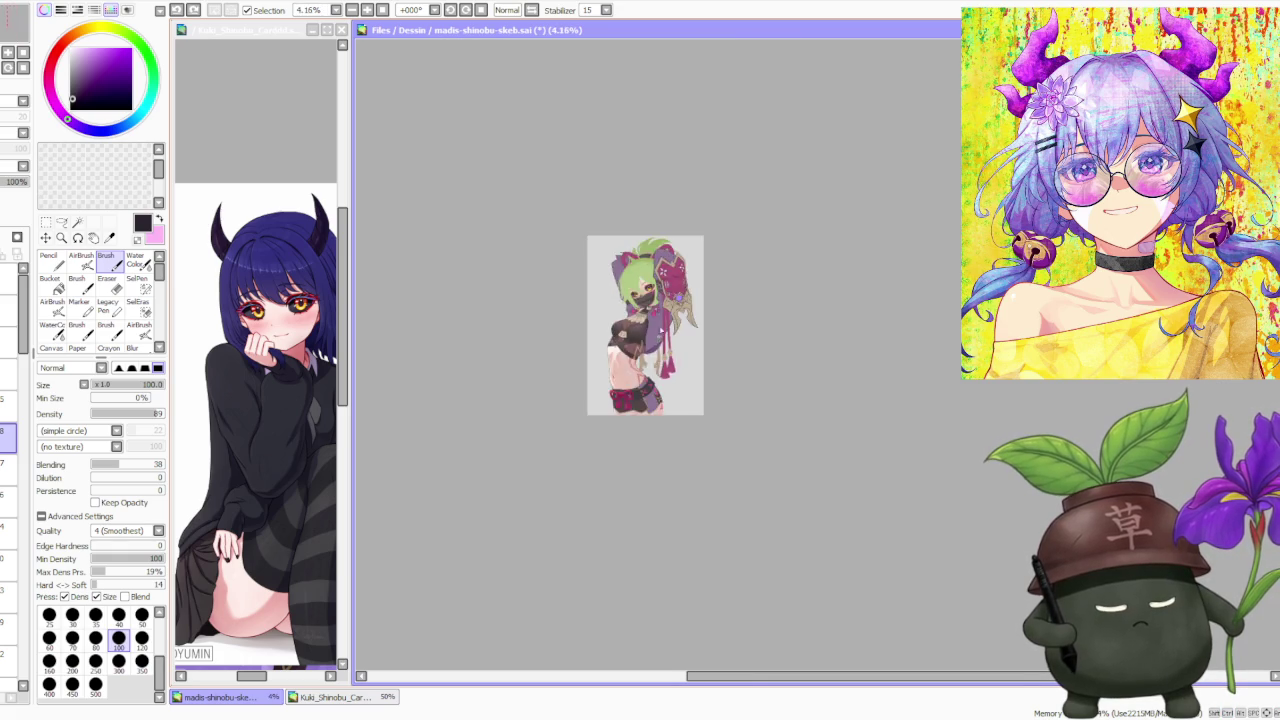
{"action": "scroll", "coordinate": [670, 300], "scroll_direction": "up", "scroll_amount": 1}
{"action": "scroll", "coordinate": [684, 258], "scroll_direction": "up", "scroll_amount": 1}
{"action": "scroll", "coordinate": [685, 260], "scroll_direction": "up", "scroll_amount": 1}
{"action": "scroll", "coordinate": [681, 230], "scroll_direction": "down", "scroll_amount": 2}
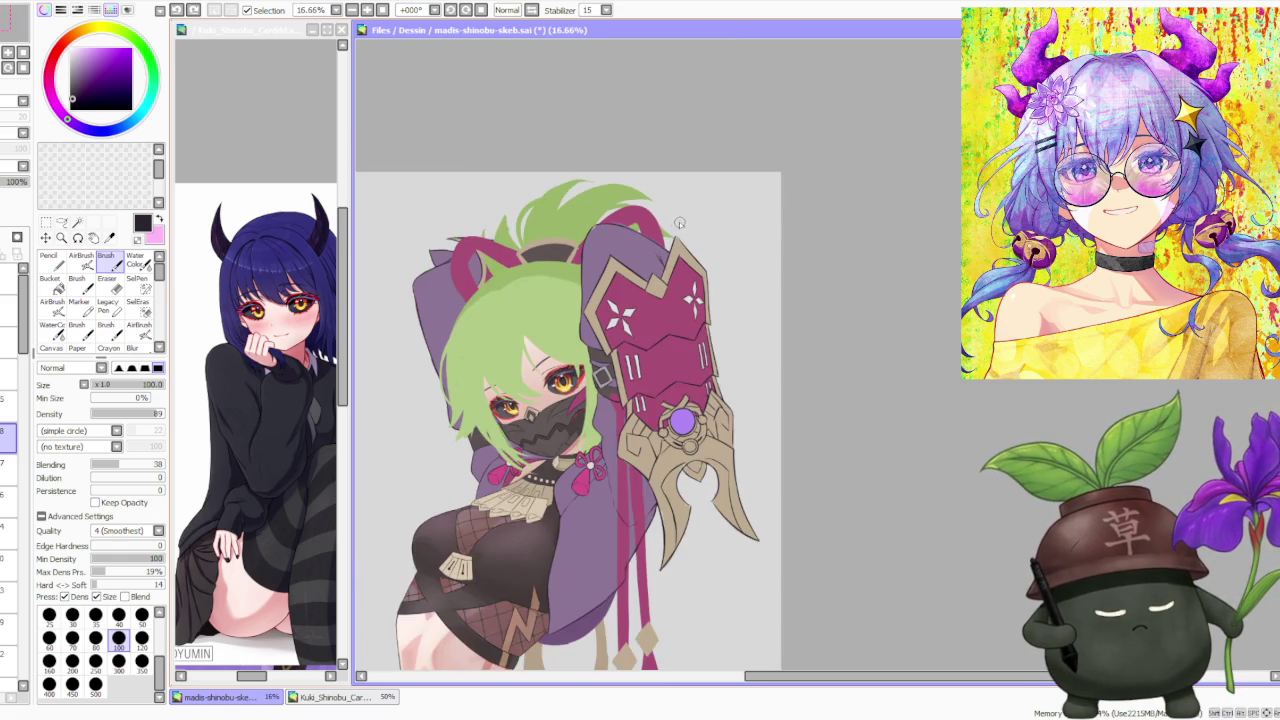
{"action": "scroll", "coordinate": [697, 305], "scroll_direction": "up", "scroll_amount": 3}
{"action": "scroll", "coordinate": [733, 365], "scroll_direction": "up", "scroll_amount": 2}
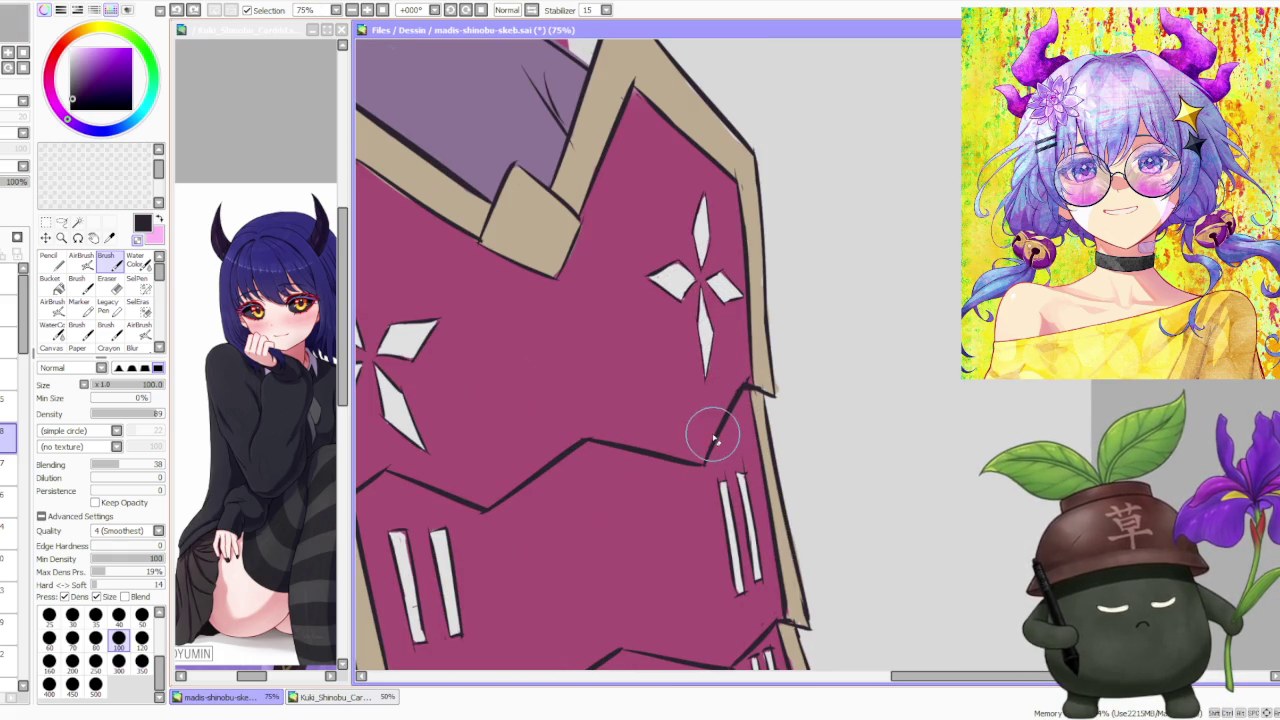
Step: Add a short dark stroke along the armor's edge and three thin hatch strokes on the purple sleeve
{"action": "left_click_drag", "start_coordinate": [740, 382], "coordinate": [745, 376]}
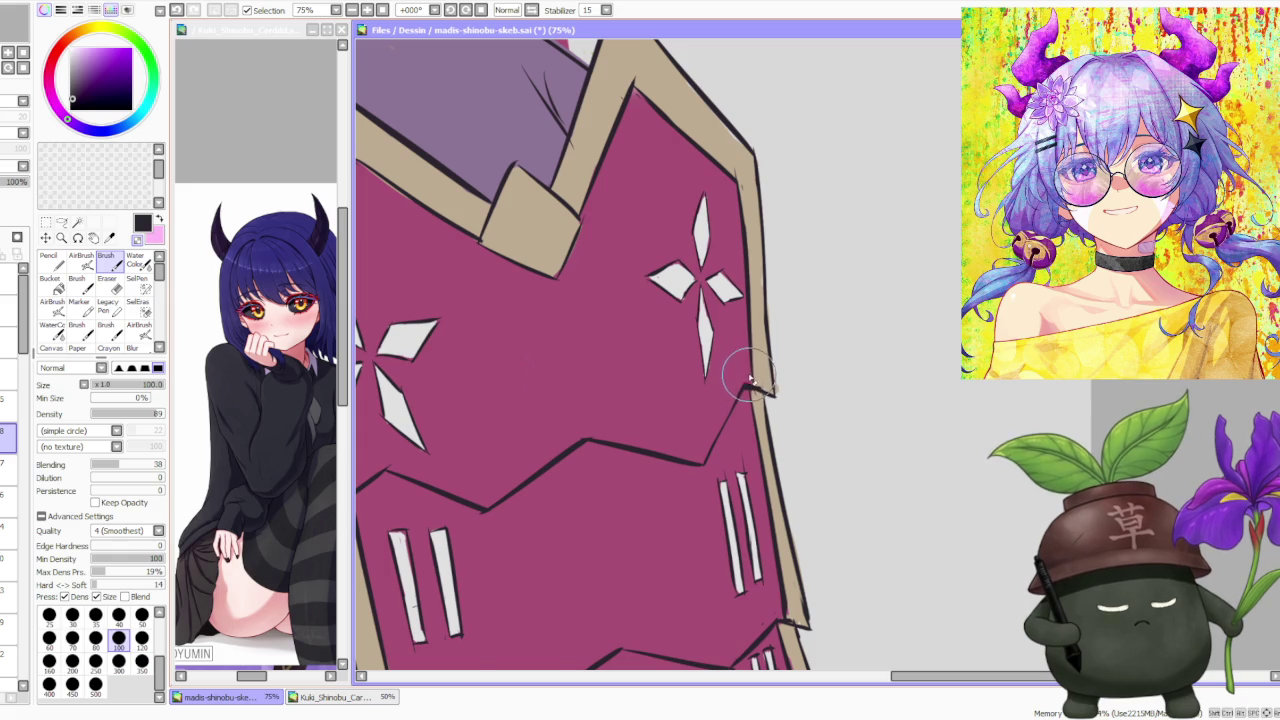
{"action": "scroll", "coordinate": [750, 383], "scroll_direction": "down", "scroll_amount": 3}
{"action": "scroll", "coordinate": [686, 197], "scroll_direction": "up", "scroll_amount": 4}
{"action": "left_click_drag", "start_coordinate": [590, 229], "coordinate": [653, 318]}
{"action": "left_click_drag", "start_coordinate": [620, 239], "coordinate": [648, 309]}
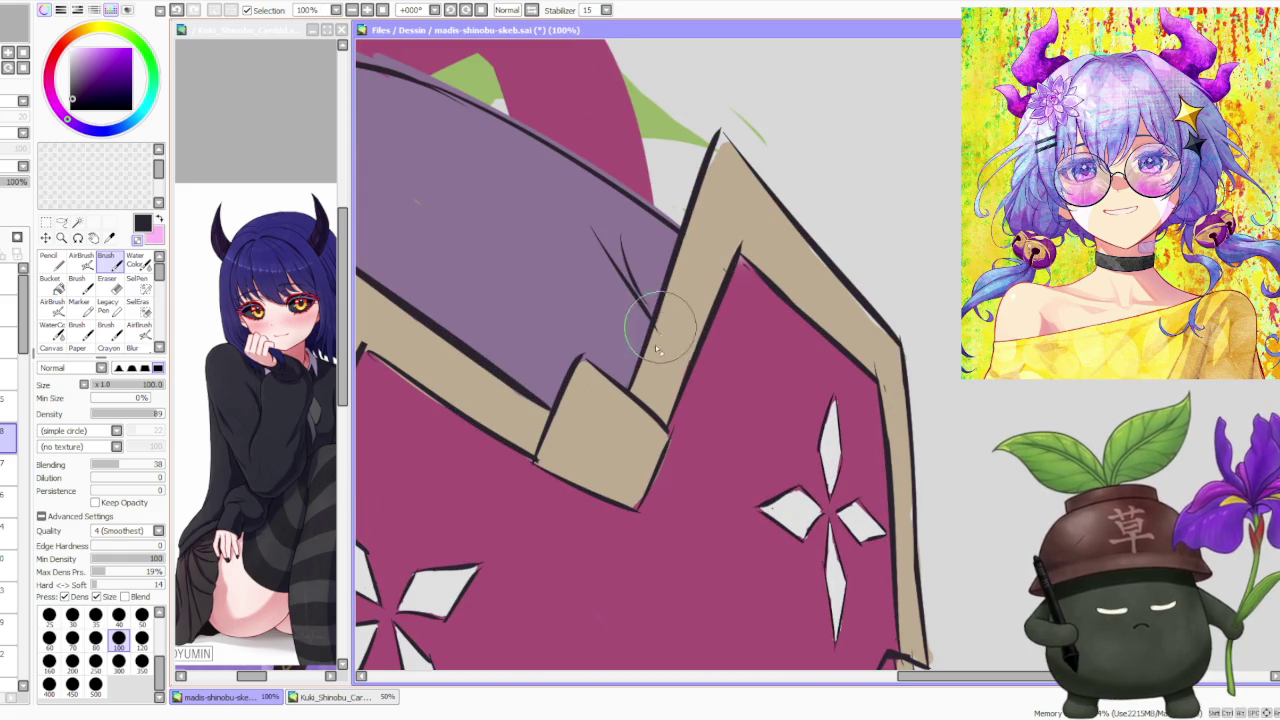
{"action": "left_click_drag", "start_coordinate": [628, 255], "coordinate": [655, 318]}
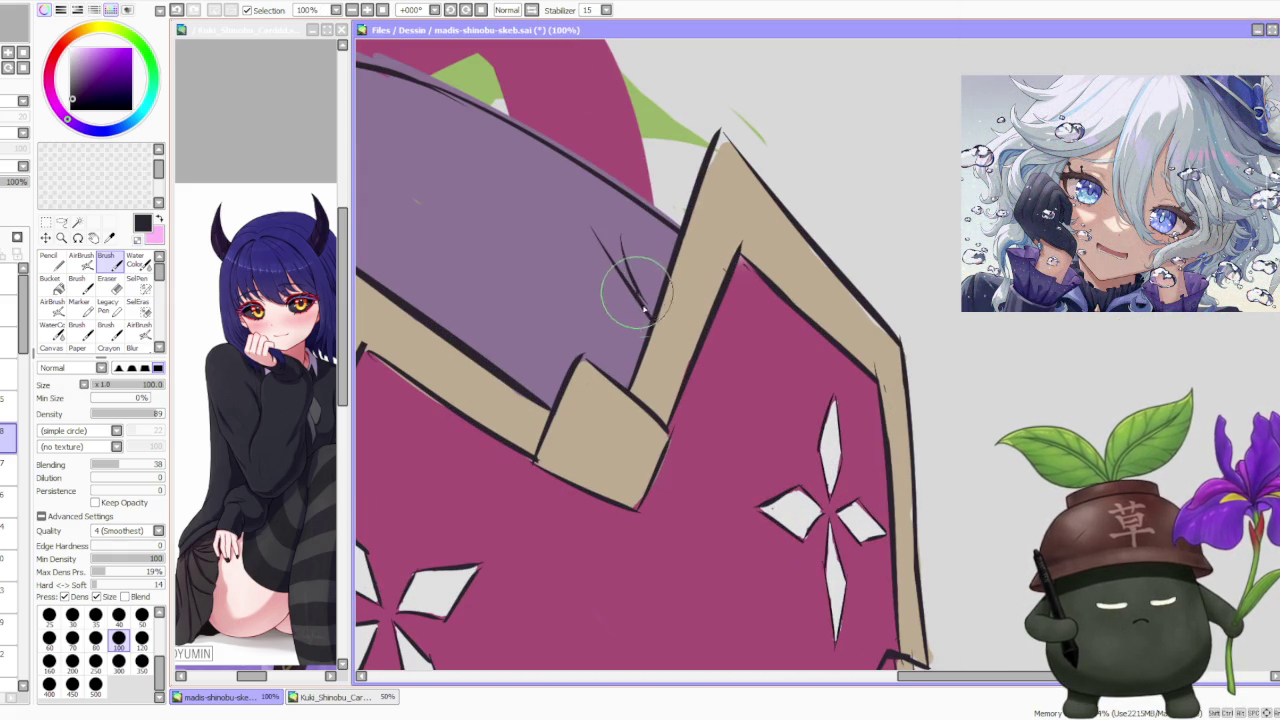
Step: Zoom in and out to check the hatched sleeve and the gauntlet's dark-edged tan border
{"action": "scroll", "coordinate": [650, 300], "scroll_direction": "down", "scroll_amount": 4}
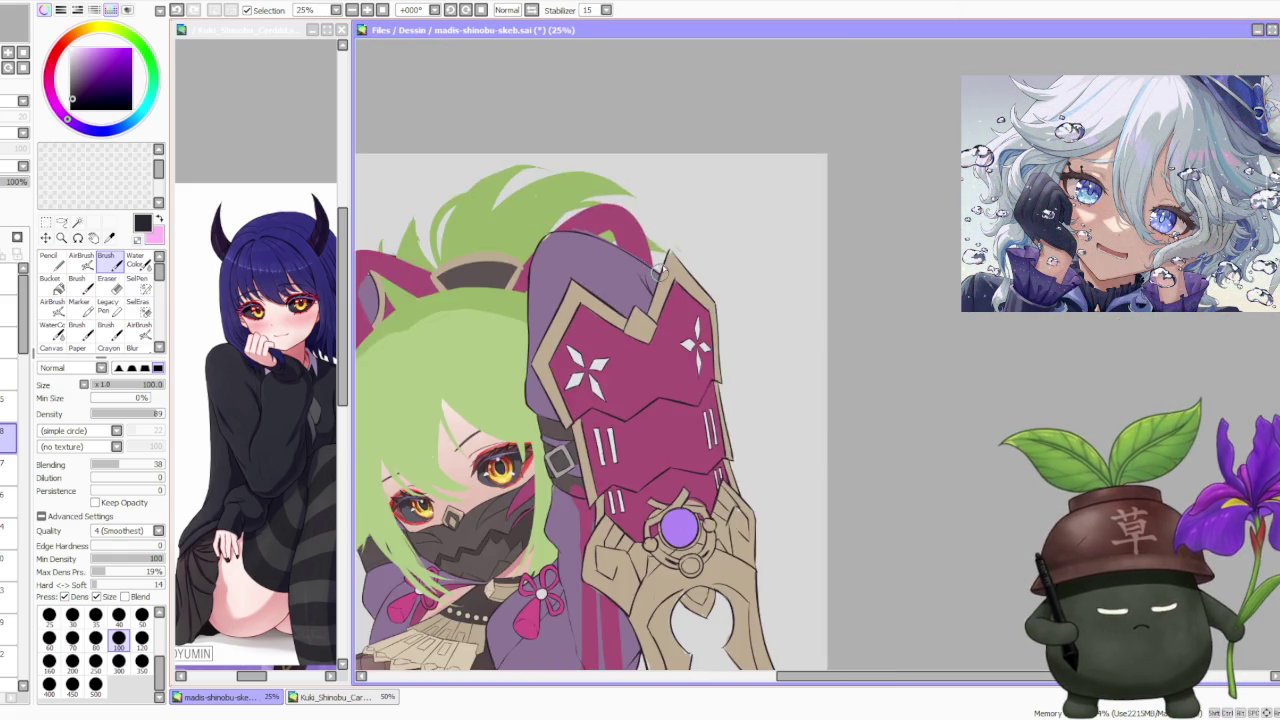
{"action": "scroll", "coordinate": [658, 244], "scroll_direction": "down", "scroll_amount": 1}
{"action": "scroll", "coordinate": [650, 243], "scroll_direction": "up", "scroll_amount": 3}
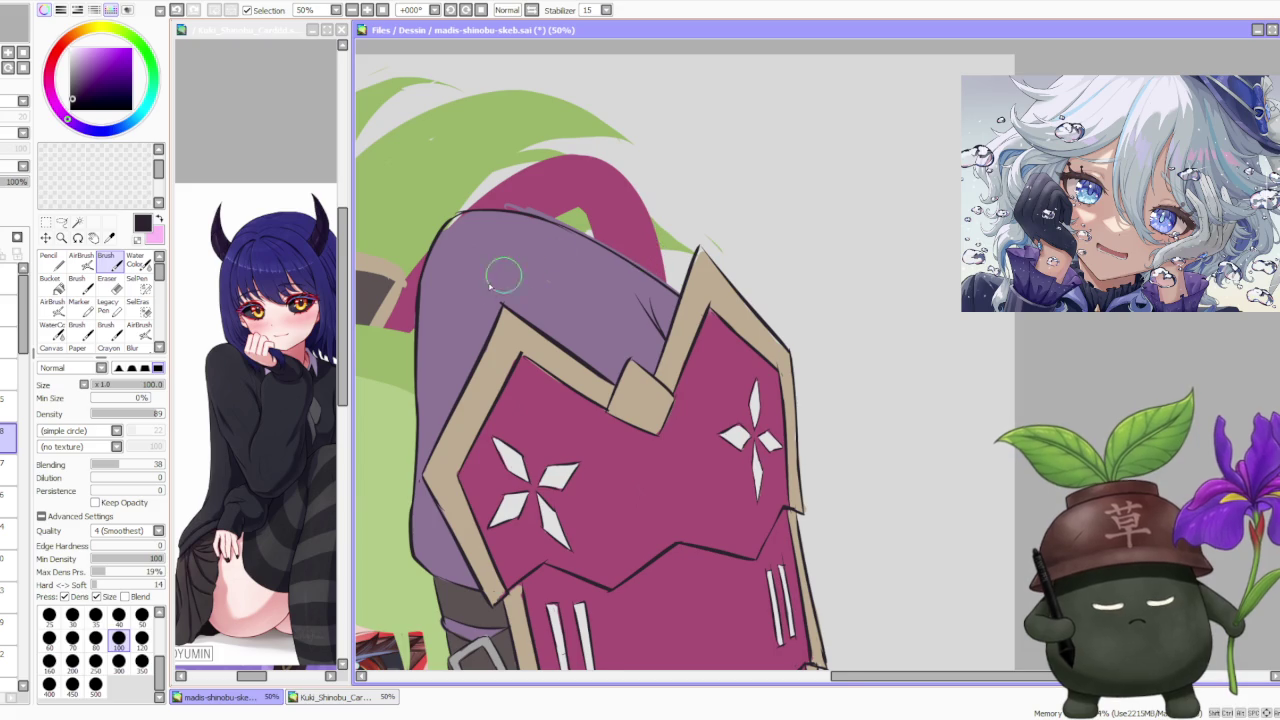
{"action": "scroll", "coordinate": [498, 281], "scroll_direction": "up", "scroll_amount": 1}
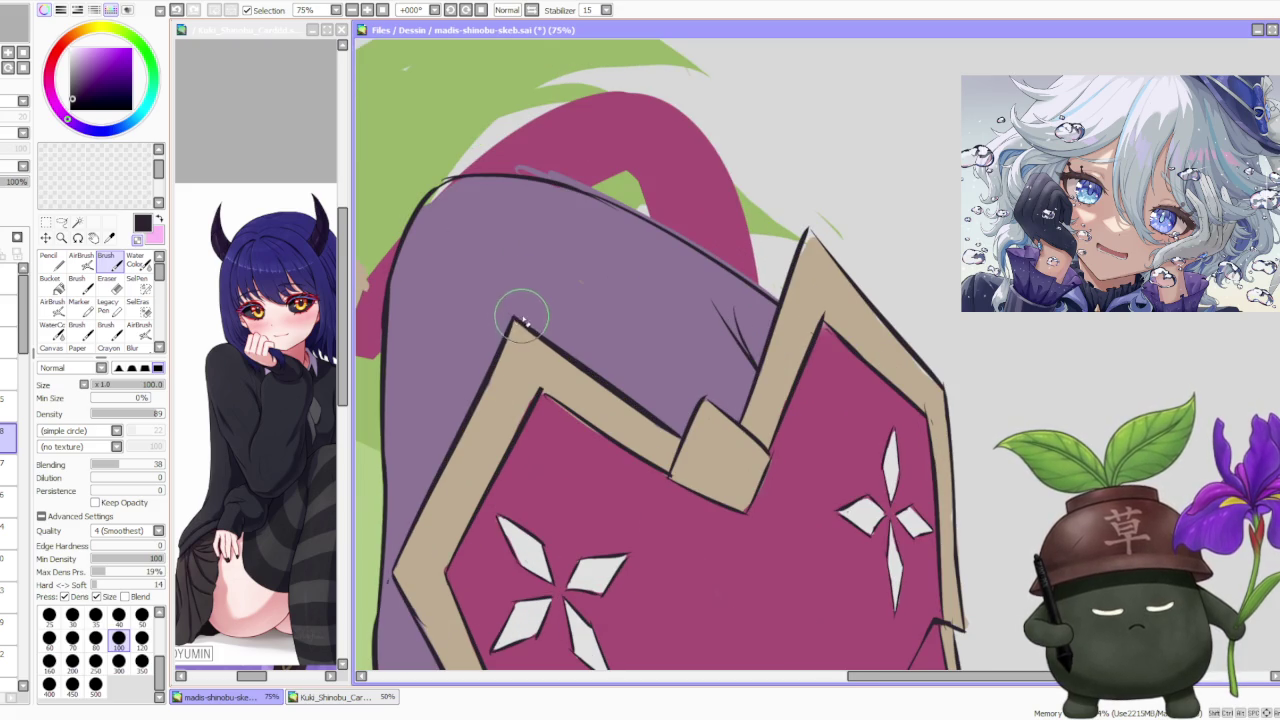
{"action": "scroll", "coordinate": [518, 315], "scroll_direction": "down", "scroll_amount": 1}
{"action": "scroll", "coordinate": [508, 286], "scroll_direction": "up", "scroll_amount": 1}
{"action": "scroll", "coordinate": [529, 329], "scroll_direction": "up", "scroll_amount": 1}
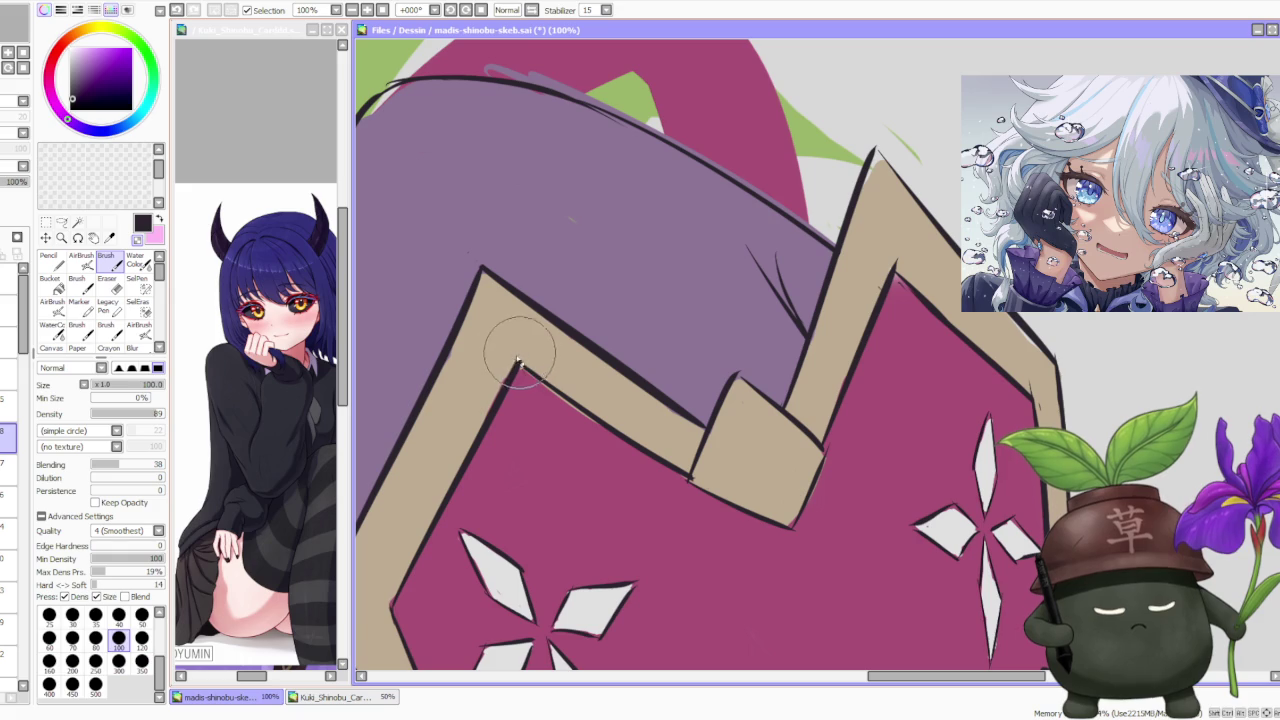
{"action": "scroll", "coordinate": [520, 360], "scroll_direction": "down", "scroll_amount": 1}
{"action": "scroll", "coordinate": [512, 330], "scroll_direction": "down", "scroll_amount": 2}
{"action": "scroll", "coordinate": [530, 345], "scroll_direction": "up", "scroll_amount": 2}
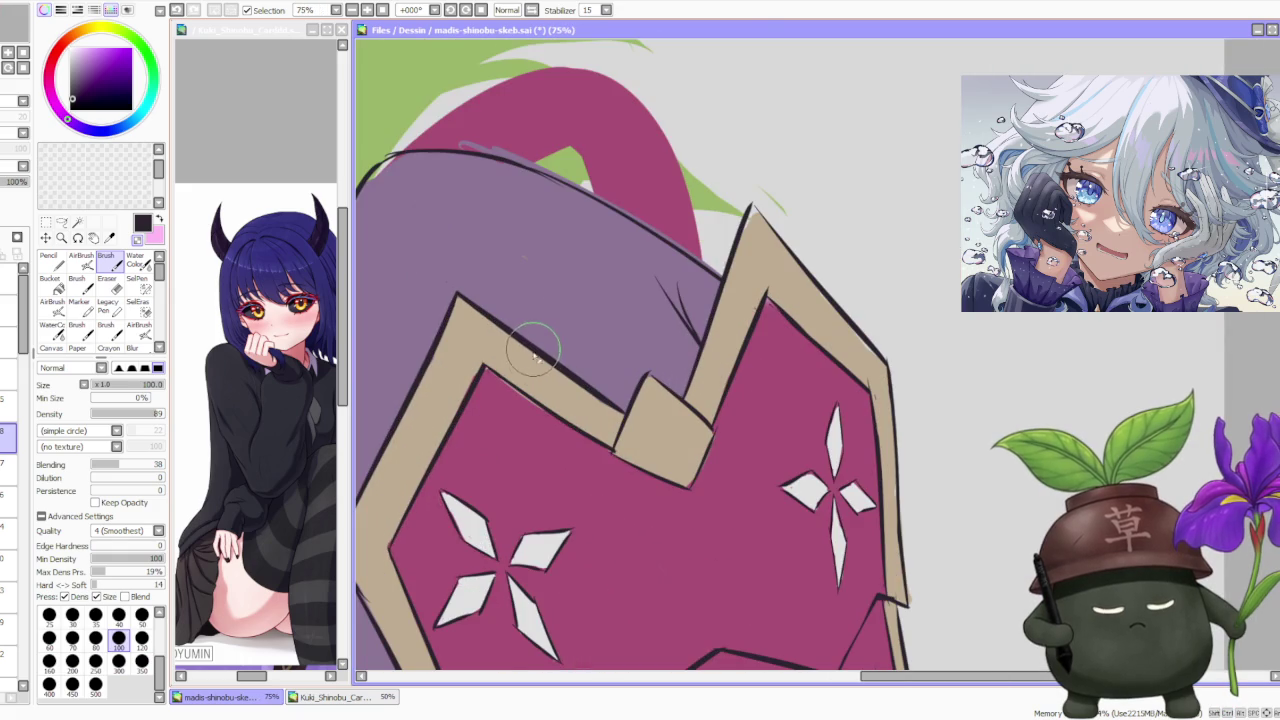
{"action": "scroll", "coordinate": [610, 430], "scroll_direction": "up", "scroll_amount": 1}
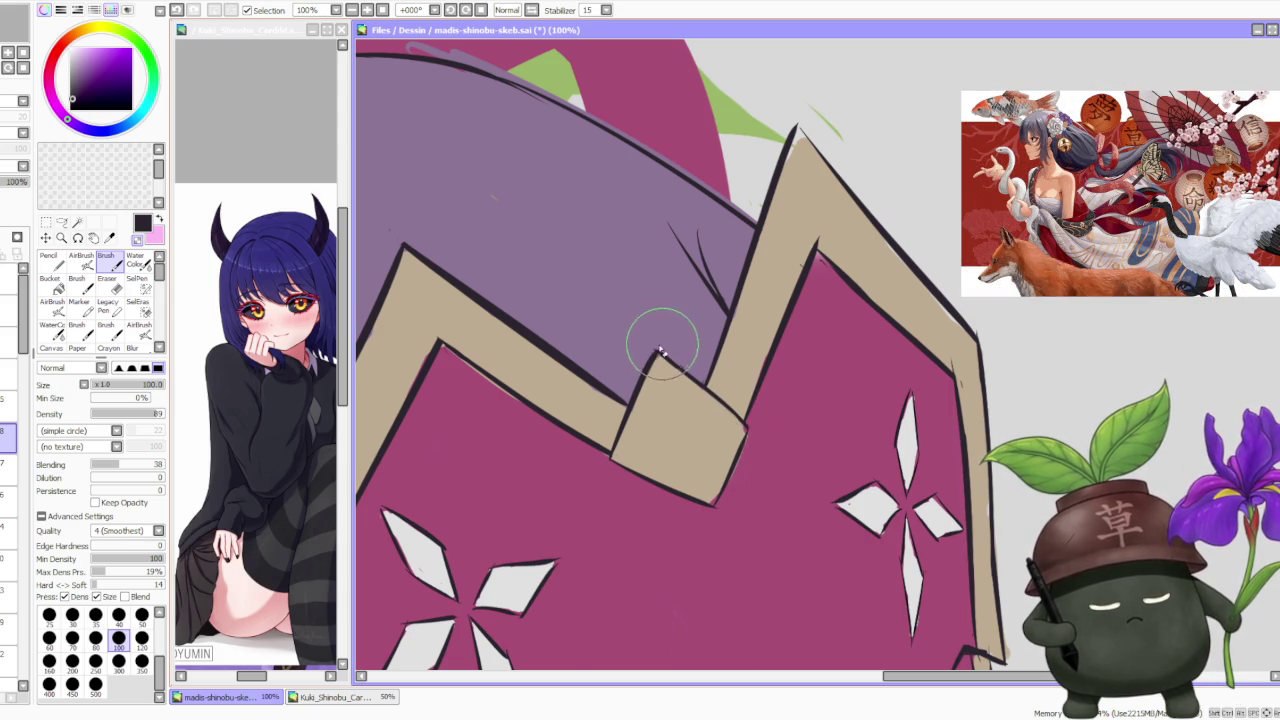
{"action": "scroll", "coordinate": [655, 345], "scroll_direction": "down", "scroll_amount": 1}
{"action": "scroll", "coordinate": [650, 360], "scroll_direction": "down", "scroll_amount": 1}
{"action": "scroll", "coordinate": [608, 430], "scroll_direction": "up", "scroll_amount": 2}
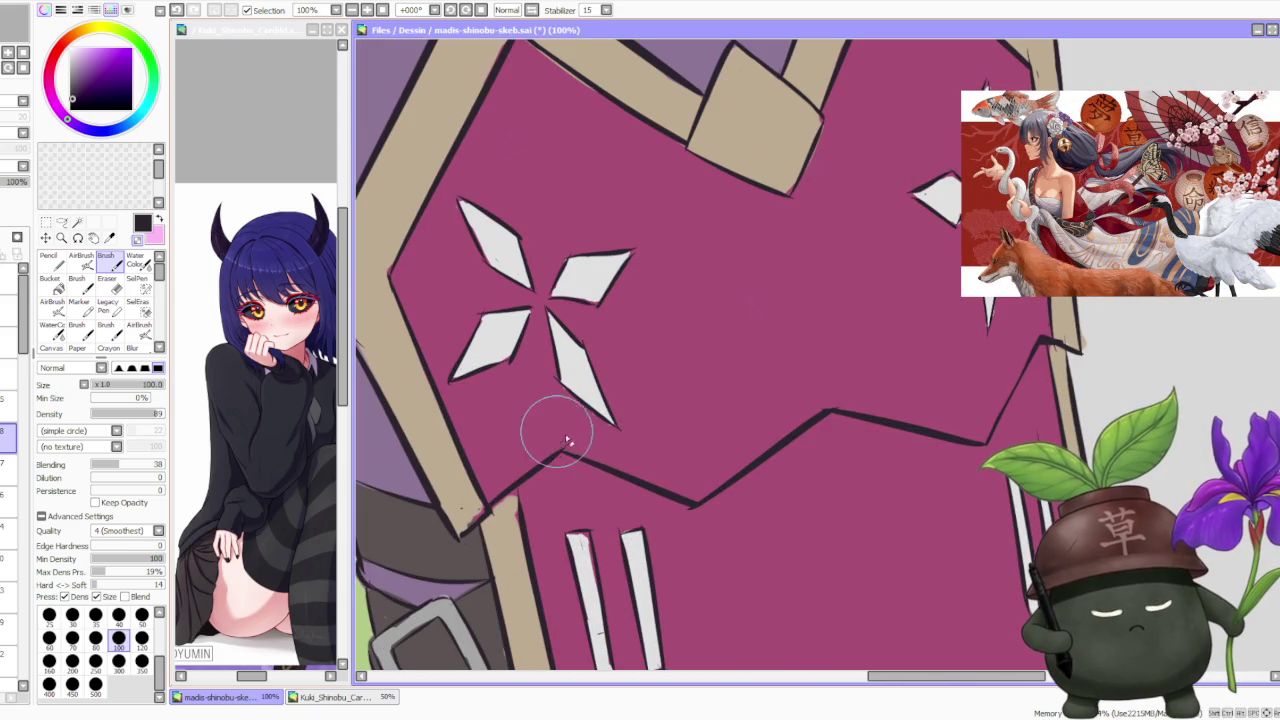
Step: Zoom in on the armor plate's tan border, tilt the canvas to angle it, then restore it upright
{"action": "scroll", "coordinate": [586, 450], "scroll_direction": "down", "scroll_amount": 1}
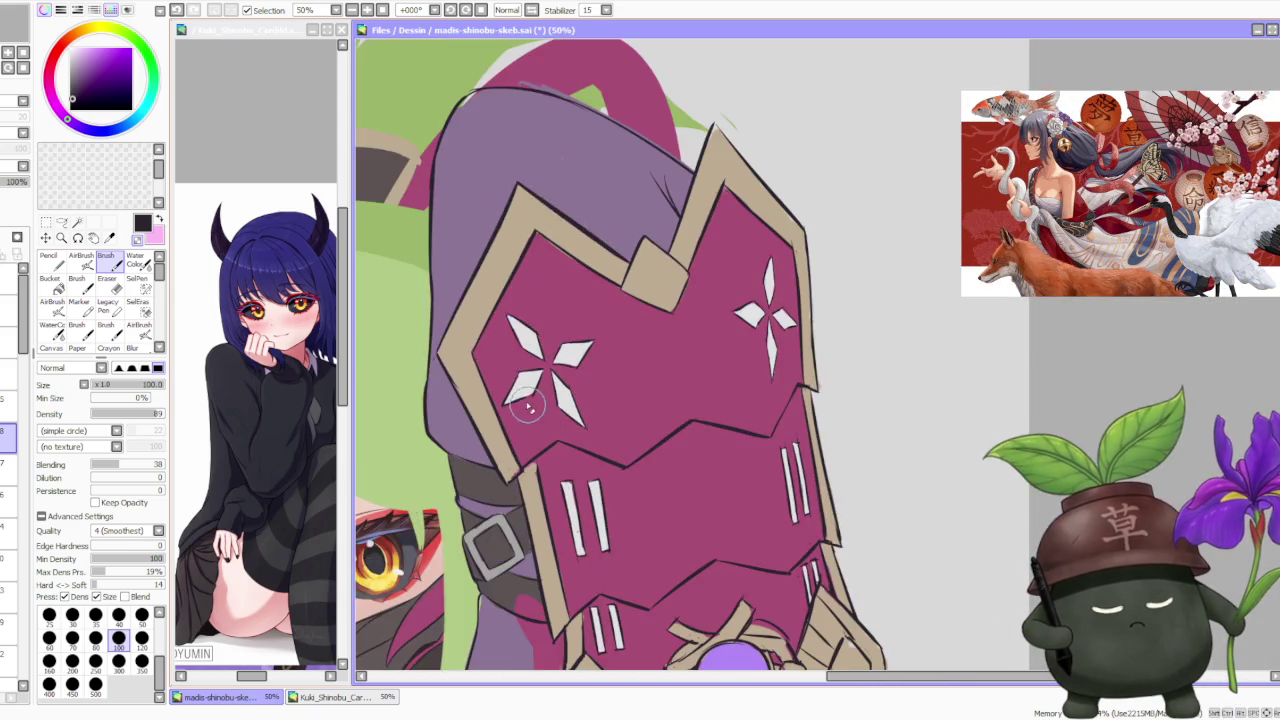
{"action": "scroll", "coordinate": [545, 458], "scroll_direction": "up", "scroll_amount": 1}
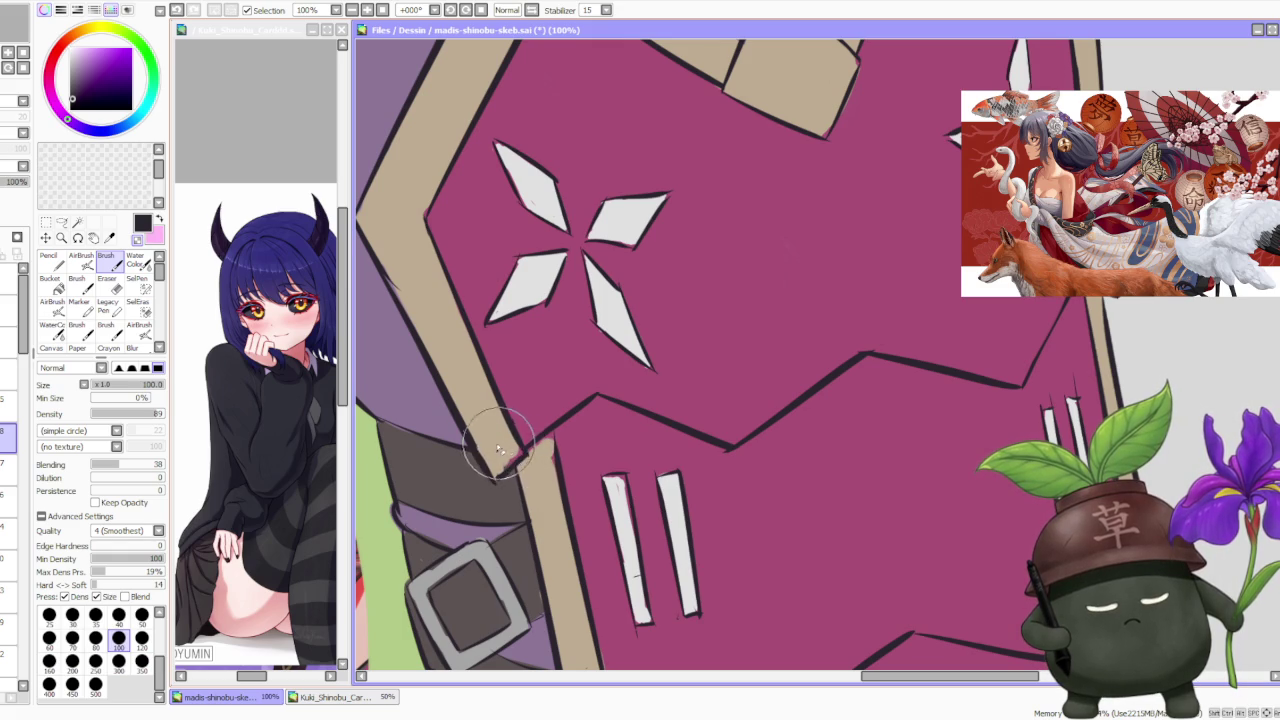
{"action": "scroll", "coordinate": [495, 455], "scroll_direction": "down", "scroll_amount": 2}
{"action": "scroll", "coordinate": [490, 440], "scroll_direction": "up", "scroll_amount": 1}
{"action": "scroll", "coordinate": [470, 400], "scroll_direction": "up", "scroll_amount": 1}
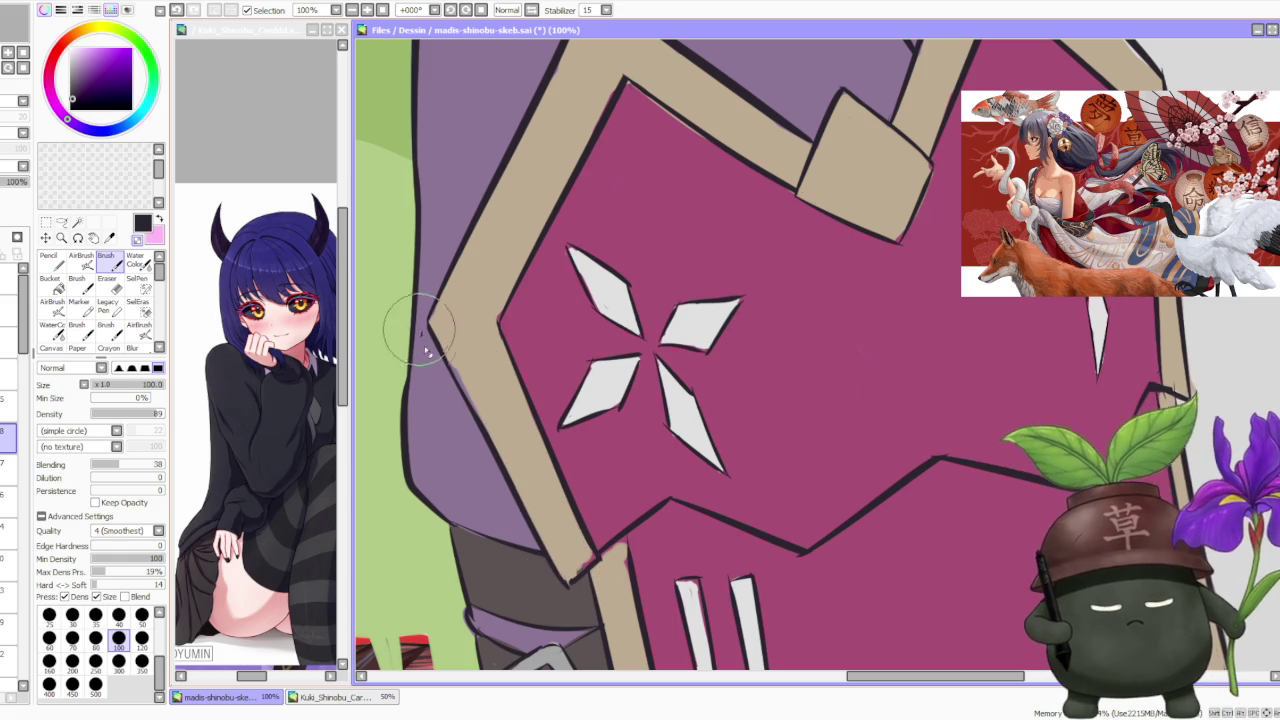
{"action": "scroll", "coordinate": [508, 306], "scroll_direction": "down", "scroll_amount": 3}
{"action": "scroll", "coordinate": [600, 288], "scroll_direction": "up", "scroll_amount": 3}
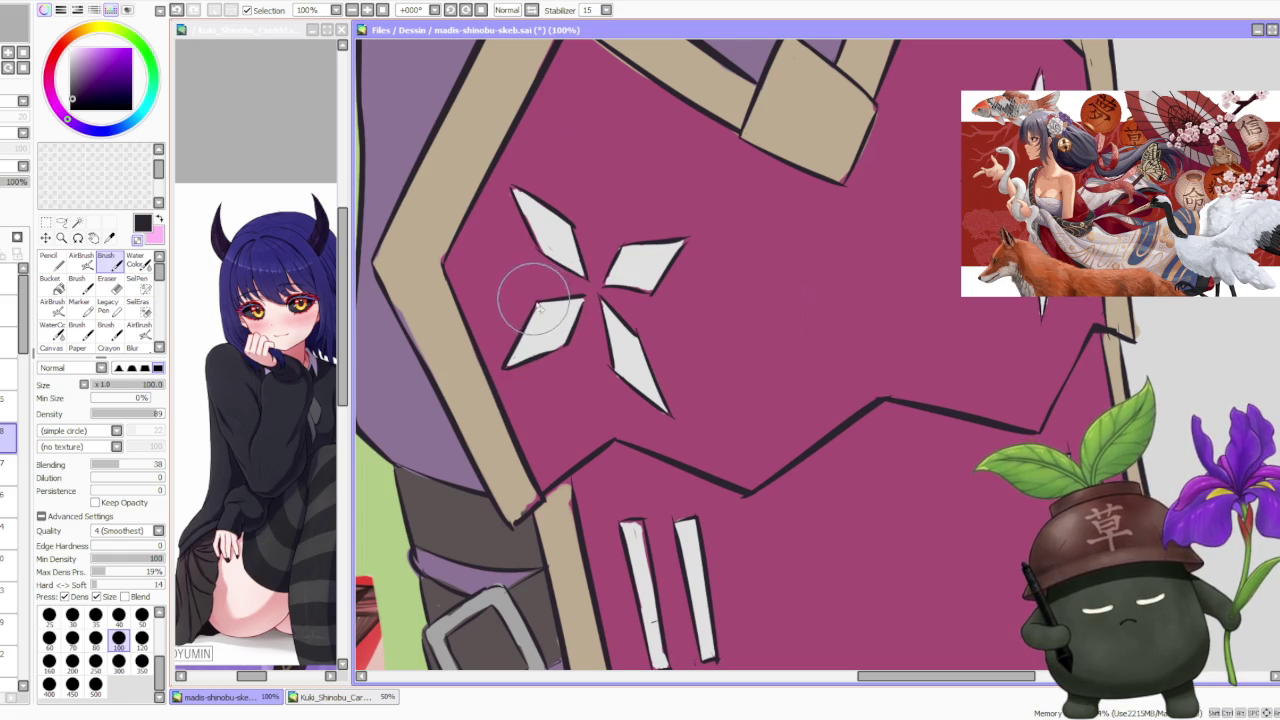
{"action": "scroll", "coordinate": [540, 295], "scroll_direction": "down", "scroll_amount": 1}
{"action": "scroll", "coordinate": [560, 225], "scroll_direction": "up", "scroll_amount": 1}
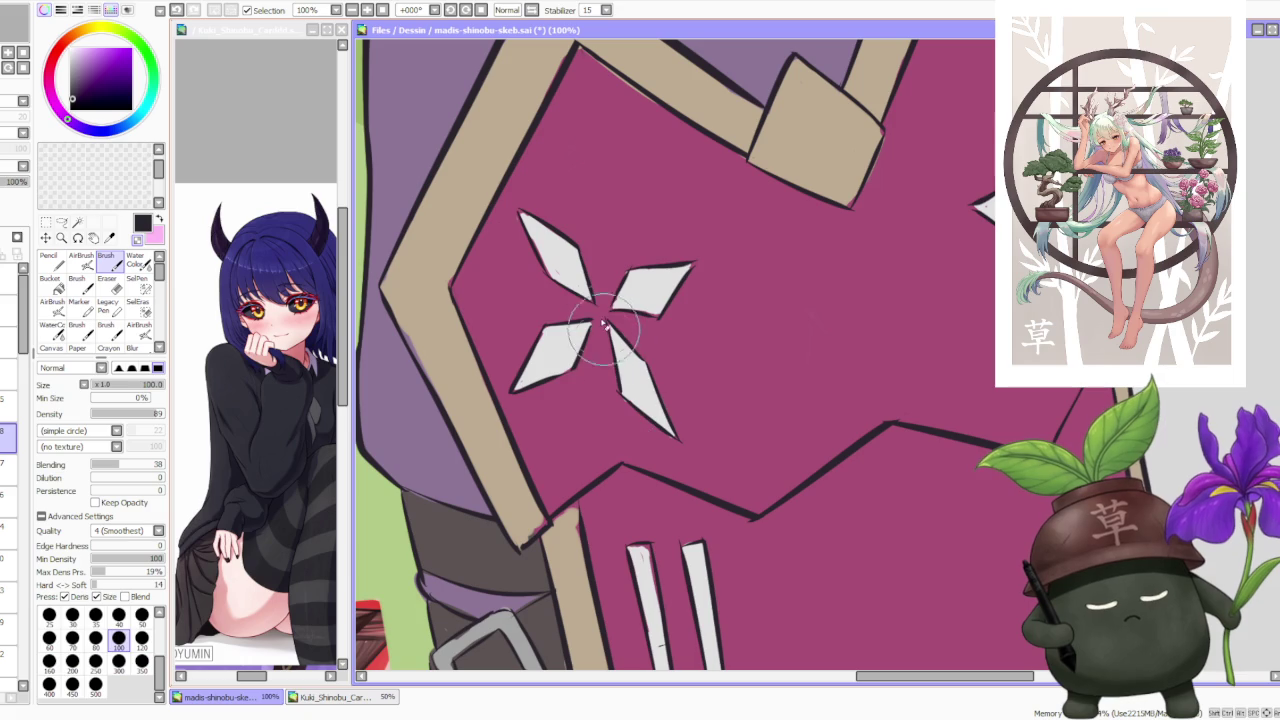
{"action": "scroll", "coordinate": [671, 443], "scroll_direction": "down", "scroll_amount": 2}
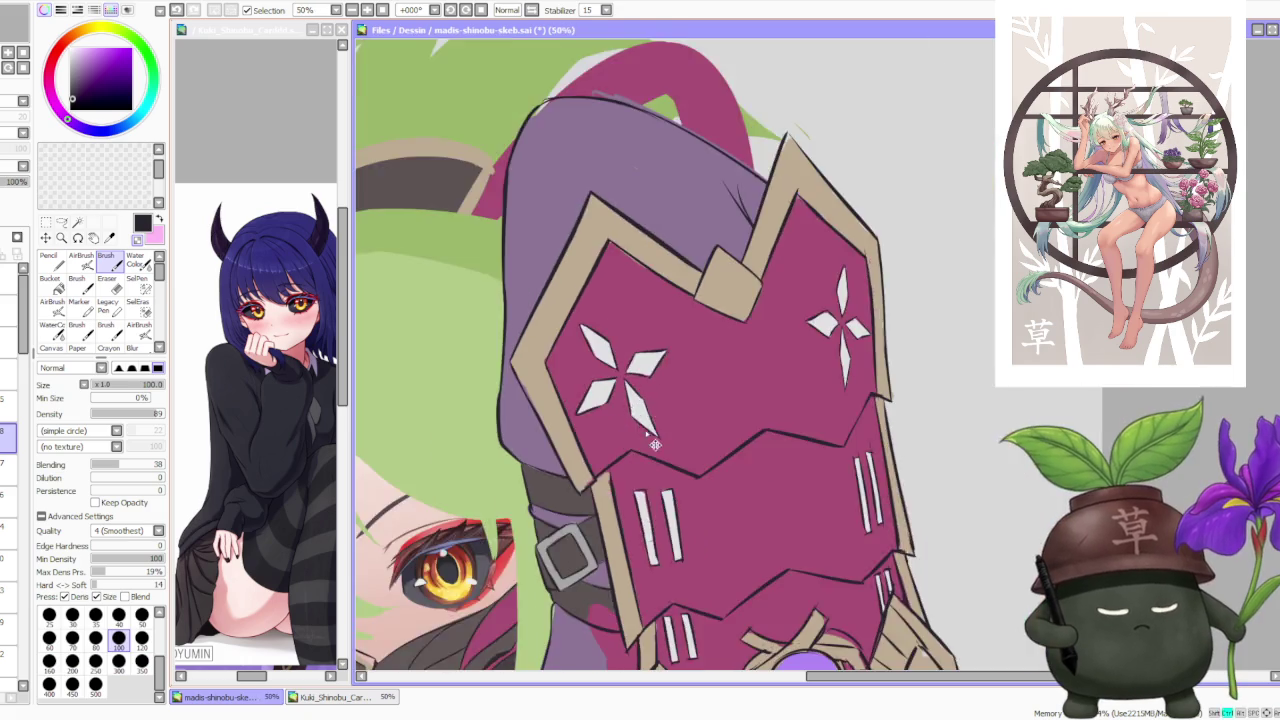
{"action": "scroll", "coordinate": [686, 450], "scroll_direction": "up", "scroll_amount": 2}
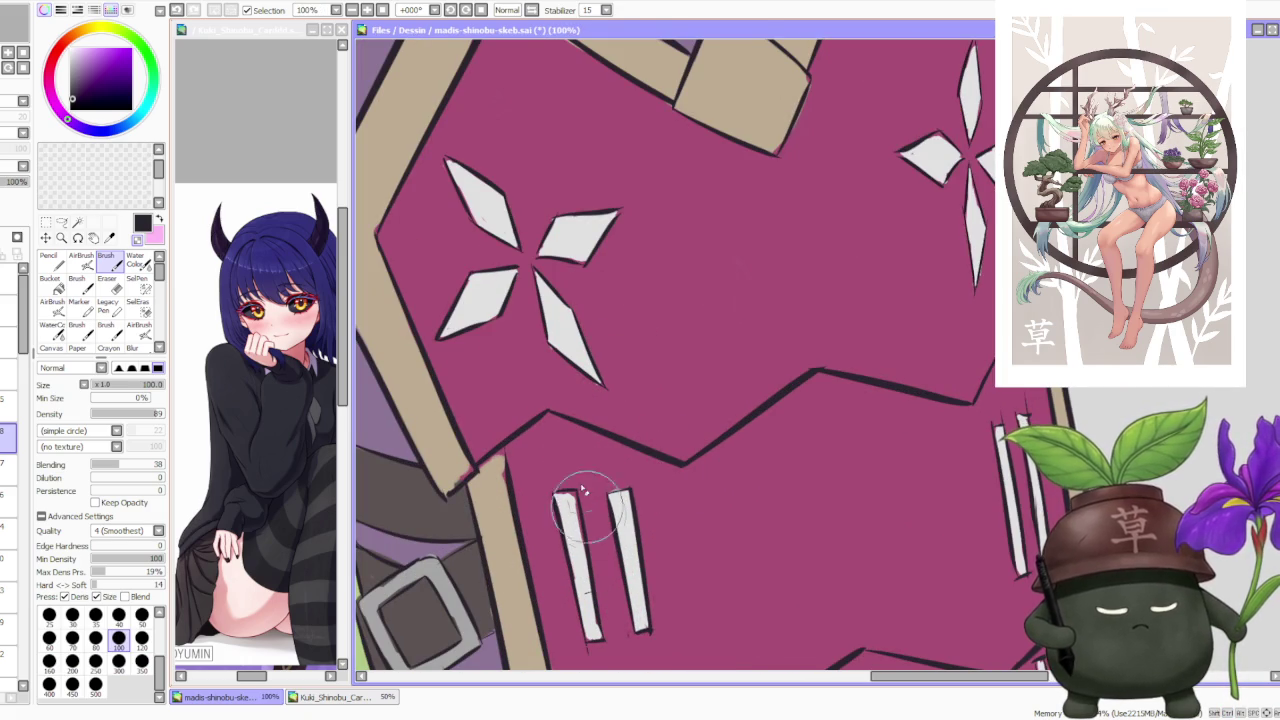
{"action": "scroll", "coordinate": [598, 525], "scroll_direction": "down", "scroll_amount": 2}
{"action": "scroll", "coordinate": [575, 530], "scroll_direction": "up", "scroll_amount": 2}
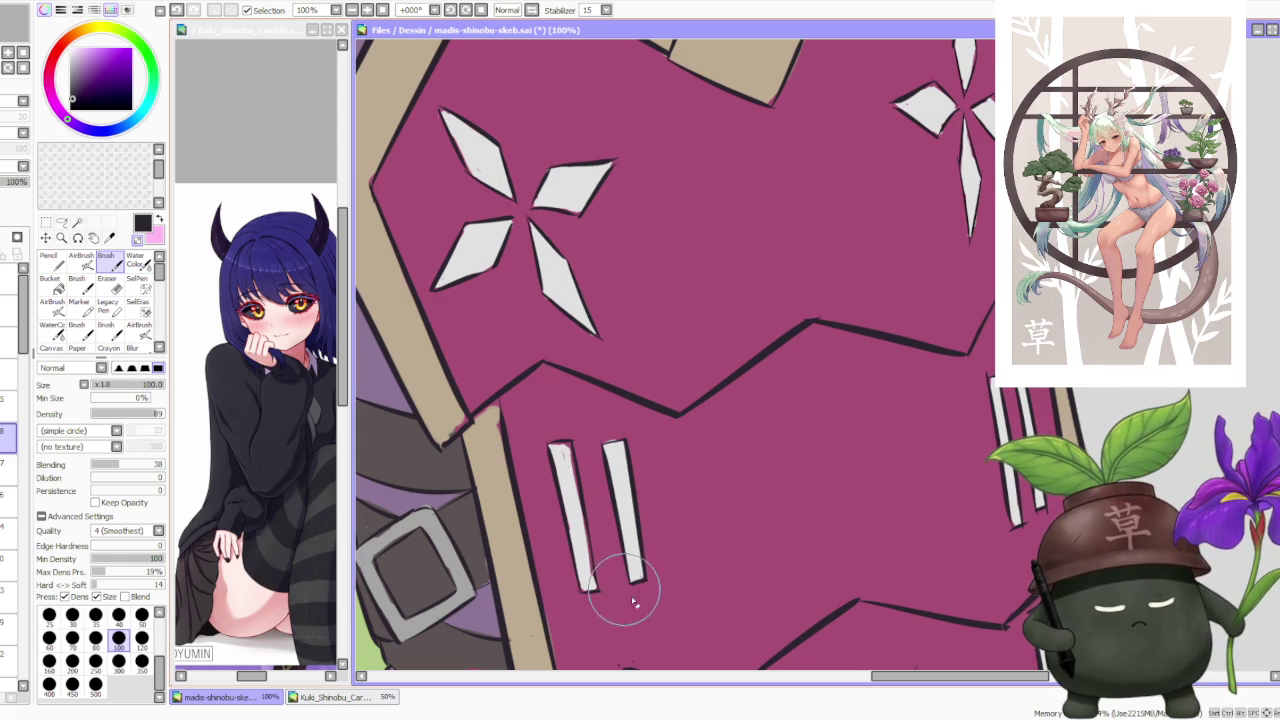
{"action": "scroll", "coordinate": [638, 572], "scroll_direction": "down", "scroll_amount": 4}
{"action": "scroll", "coordinate": [700, 450], "scroll_direction": "down", "scroll_amount": 1}
{"action": "scroll", "coordinate": [720, 443], "scroll_direction": "up", "scroll_amount": 2}
{"action": "scroll", "coordinate": [725, 305], "scroll_direction": "down", "scroll_amount": 2}
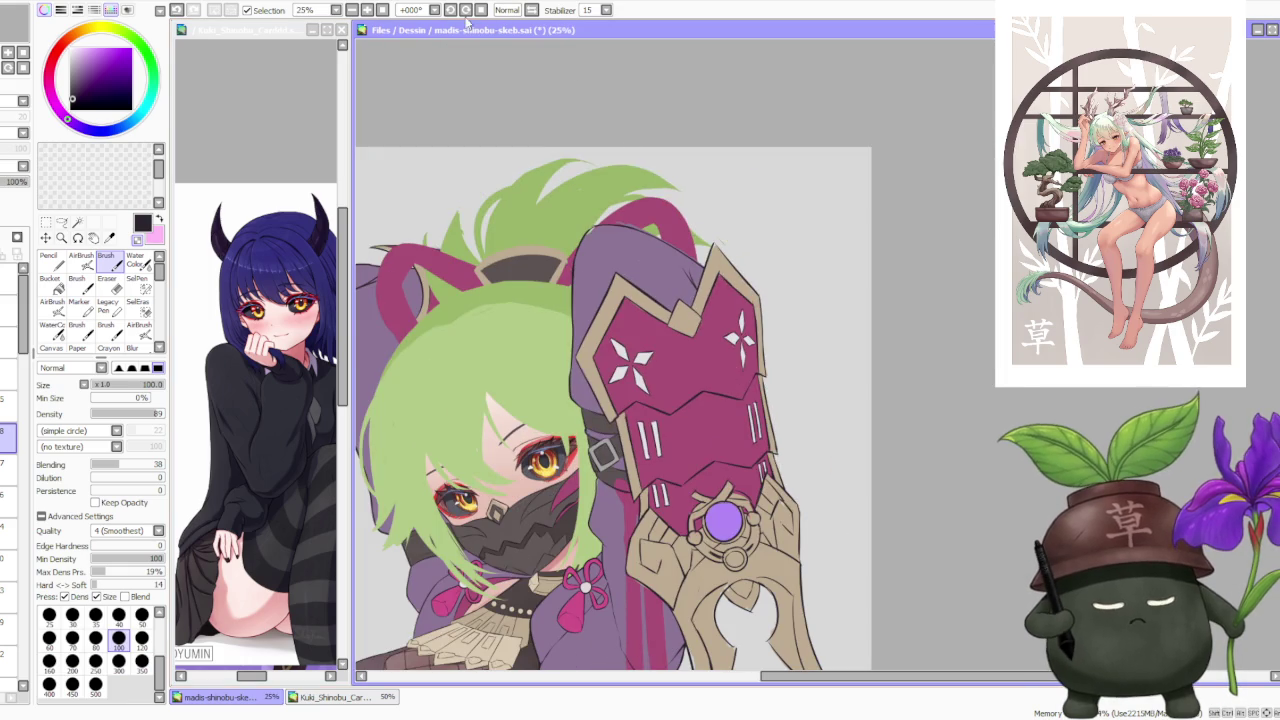
{"action": "left_click_drag", "start_coordinate": [470, 18], "coordinate": [737, 348]}
{"action": "scroll", "coordinate": [737, 348], "scroll_direction": "up", "scroll_amount": 3}
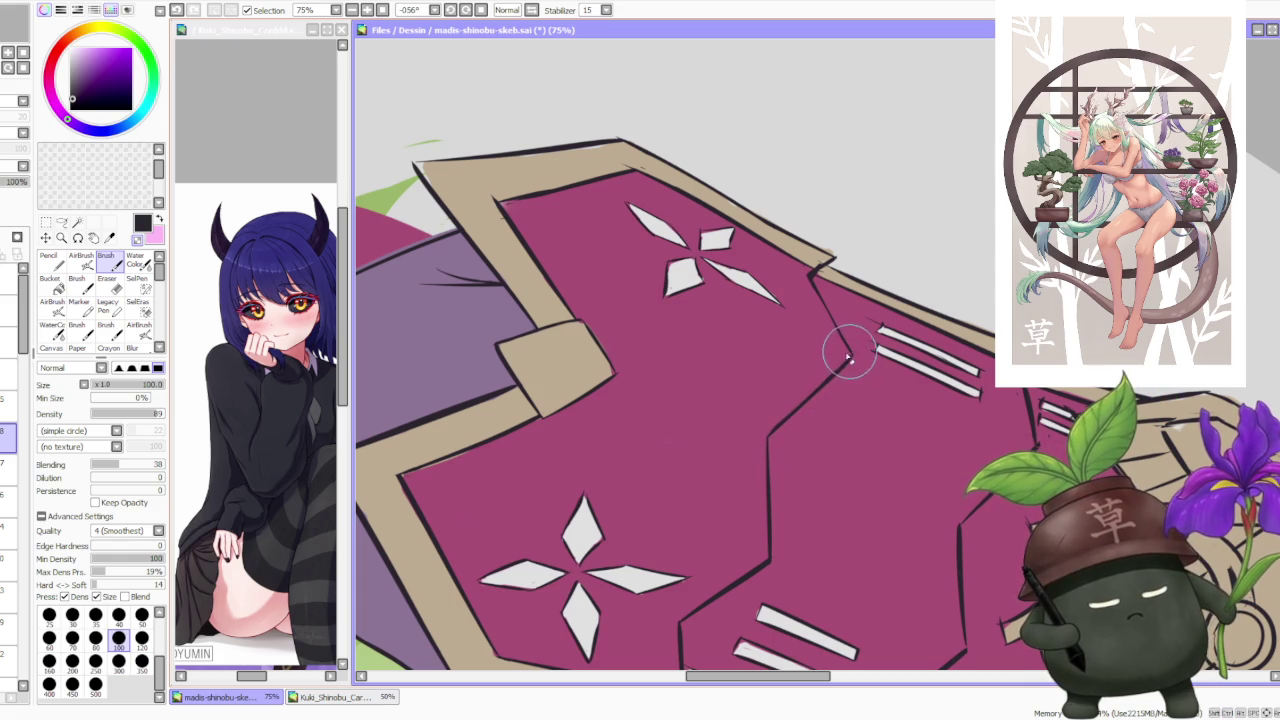
{"action": "scroll", "coordinate": [850, 371], "scroll_direction": "up", "scroll_amount": 2}
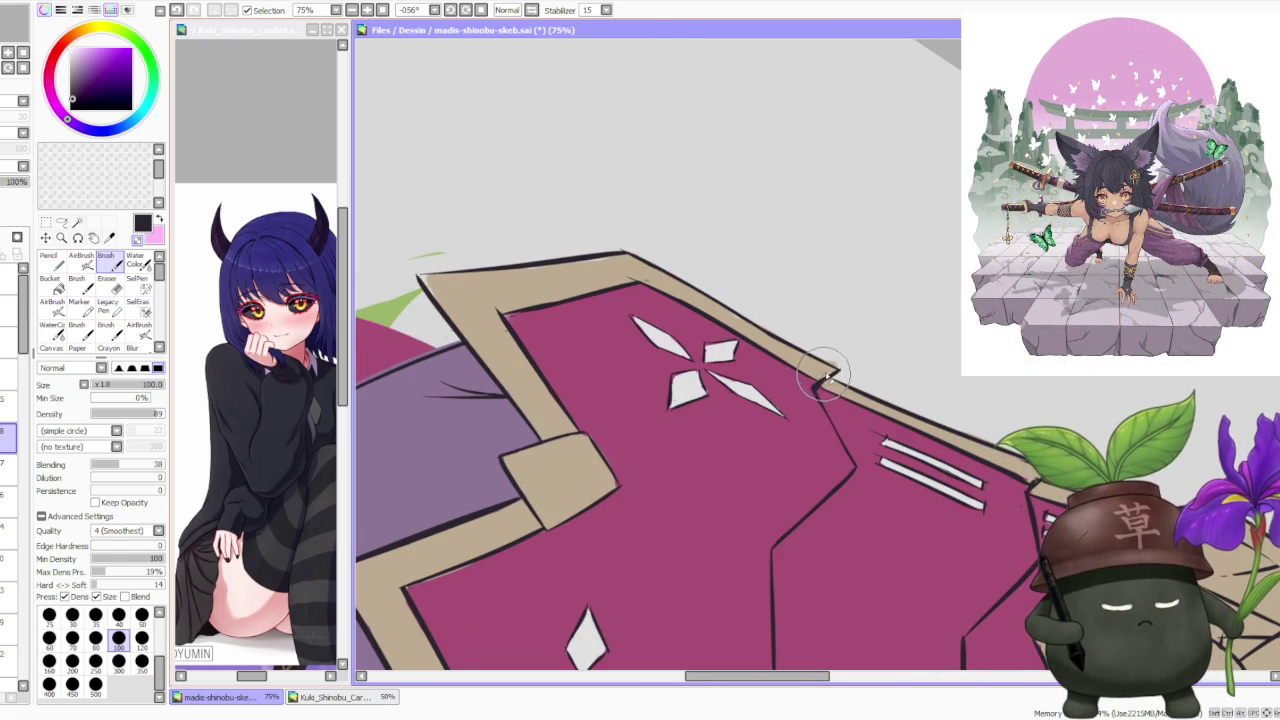
{"action": "scroll", "coordinate": [830, 340], "scroll_direction": "down", "scroll_amount": 3}
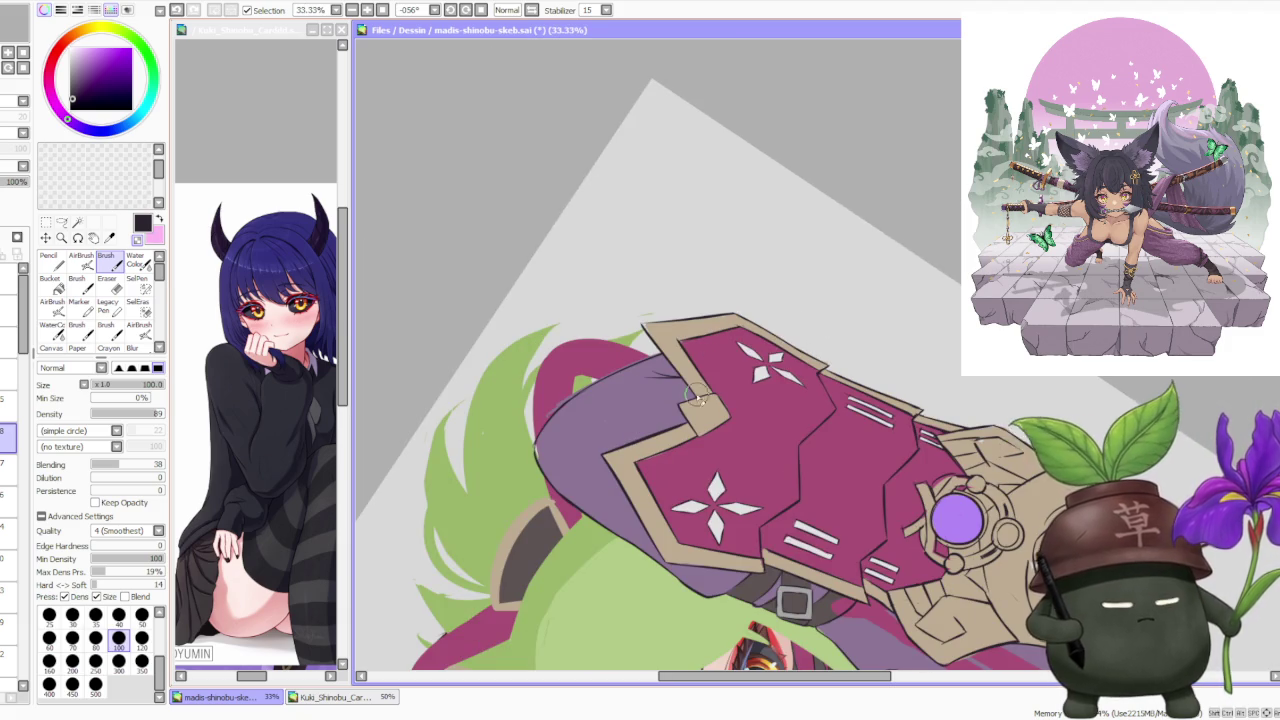
{"action": "scroll", "coordinate": [626, 304], "scroll_direction": "down", "scroll_amount": 1}
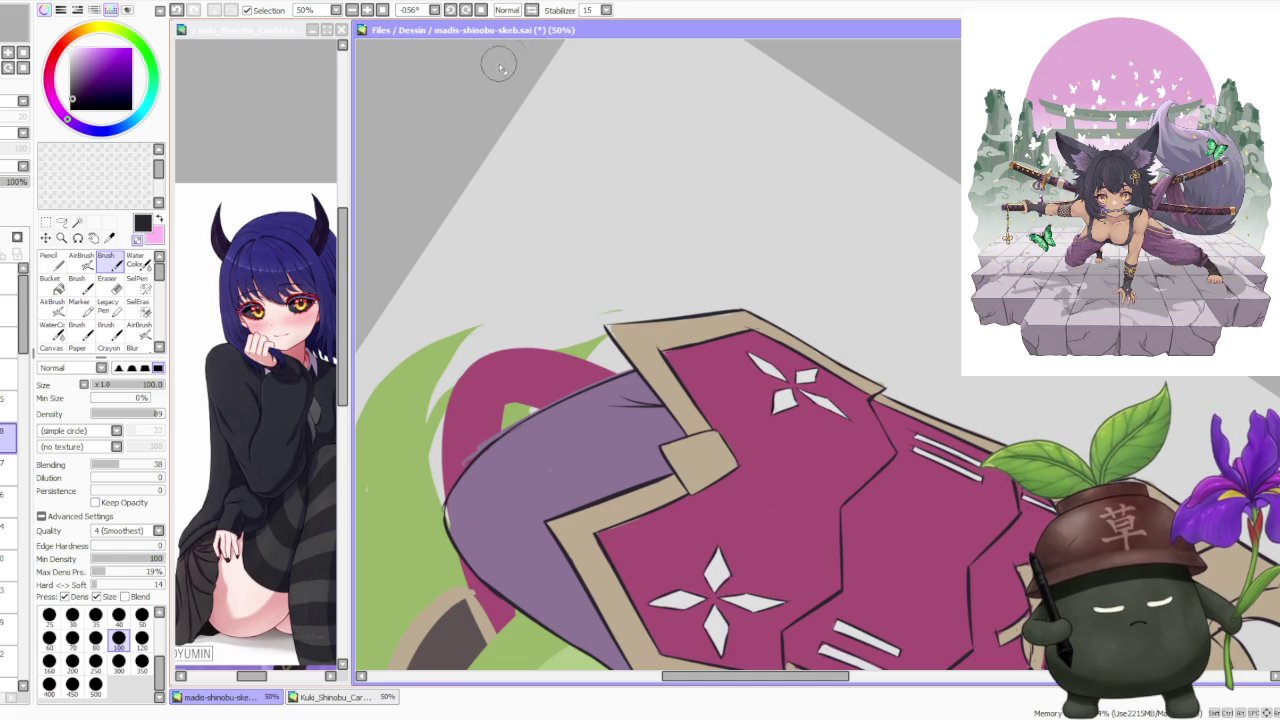
{"action": "left_click", "coordinate": [480, 10]}
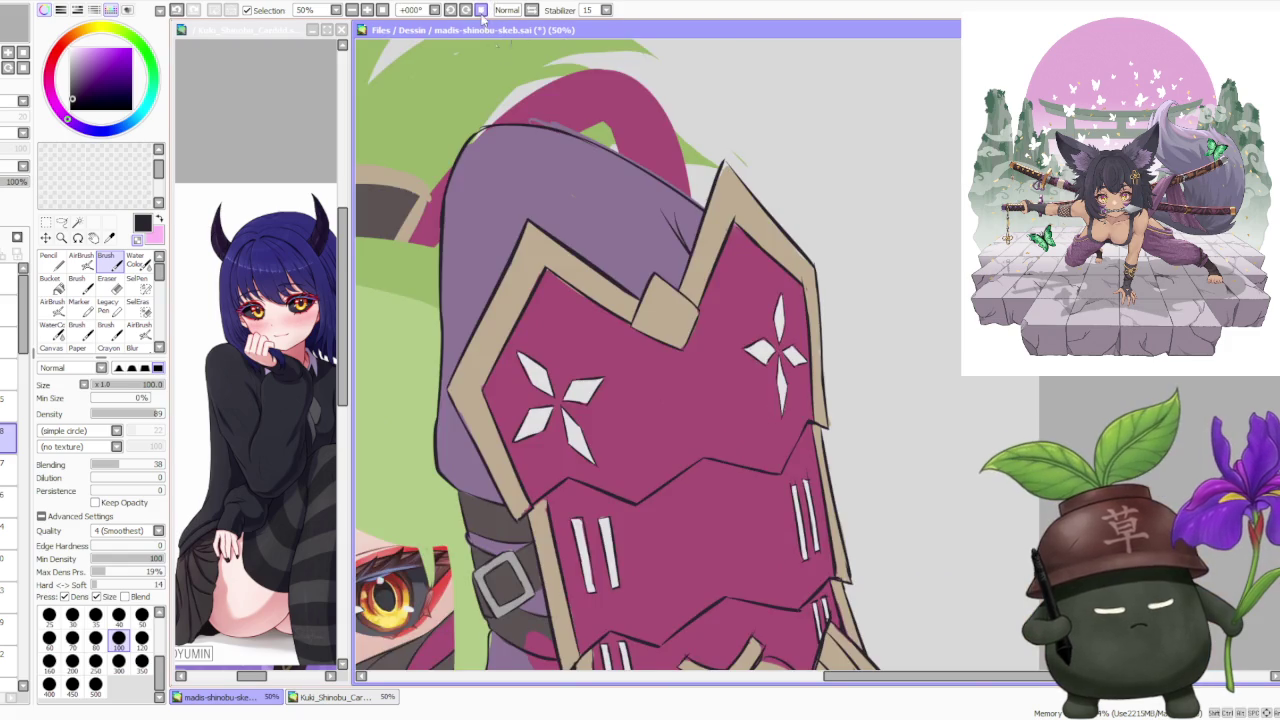
{"action": "scroll", "coordinate": [757, 387], "scroll_direction": "down", "scroll_amount": 2}
{"action": "scroll", "coordinate": [879, 309], "scroll_direction": "up", "scroll_amount": 3}
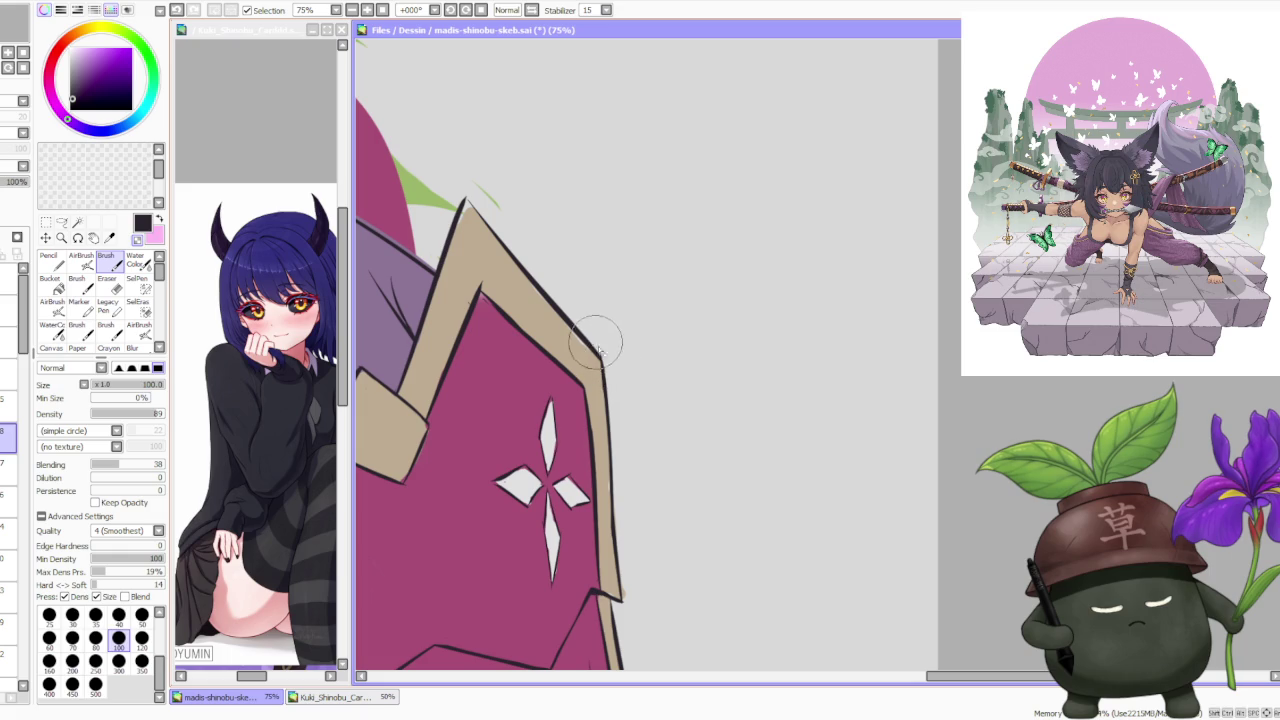
{"action": "scroll", "coordinate": [580, 320], "scroll_direction": "up", "scroll_amount": 1}
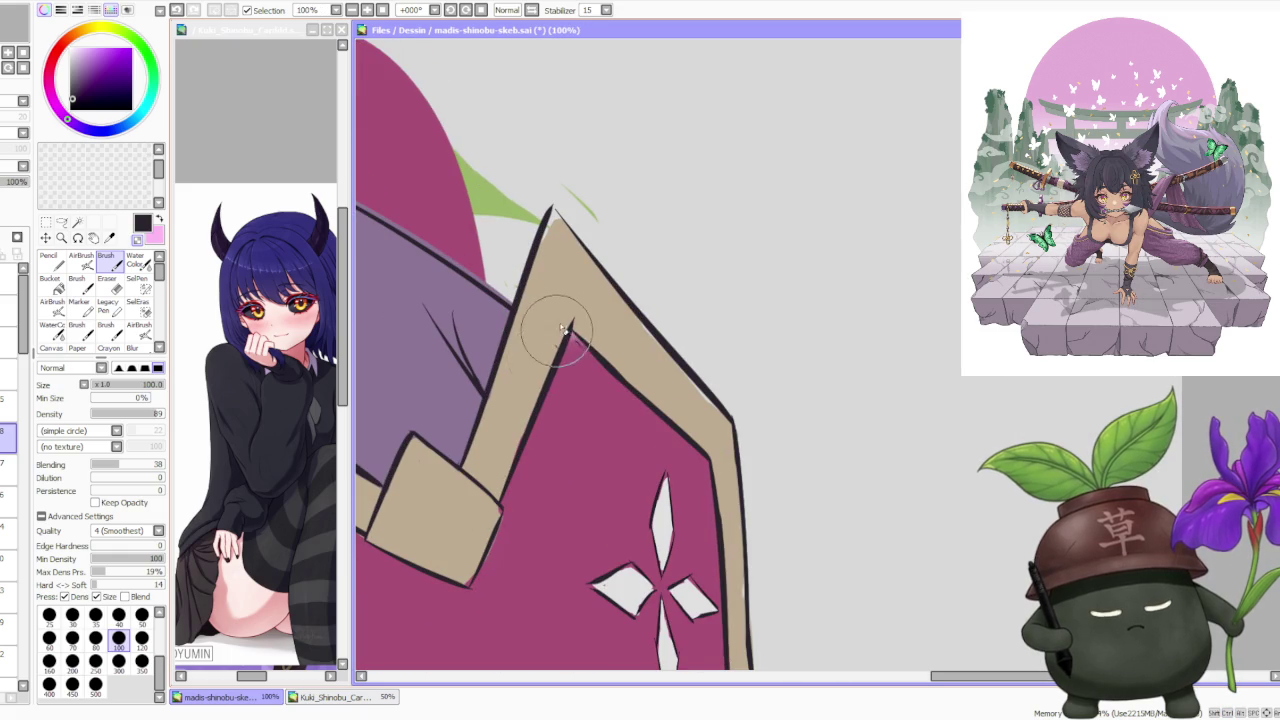
{"action": "scroll", "coordinate": [531, 424], "scroll_direction": "down", "scroll_amount": 1}
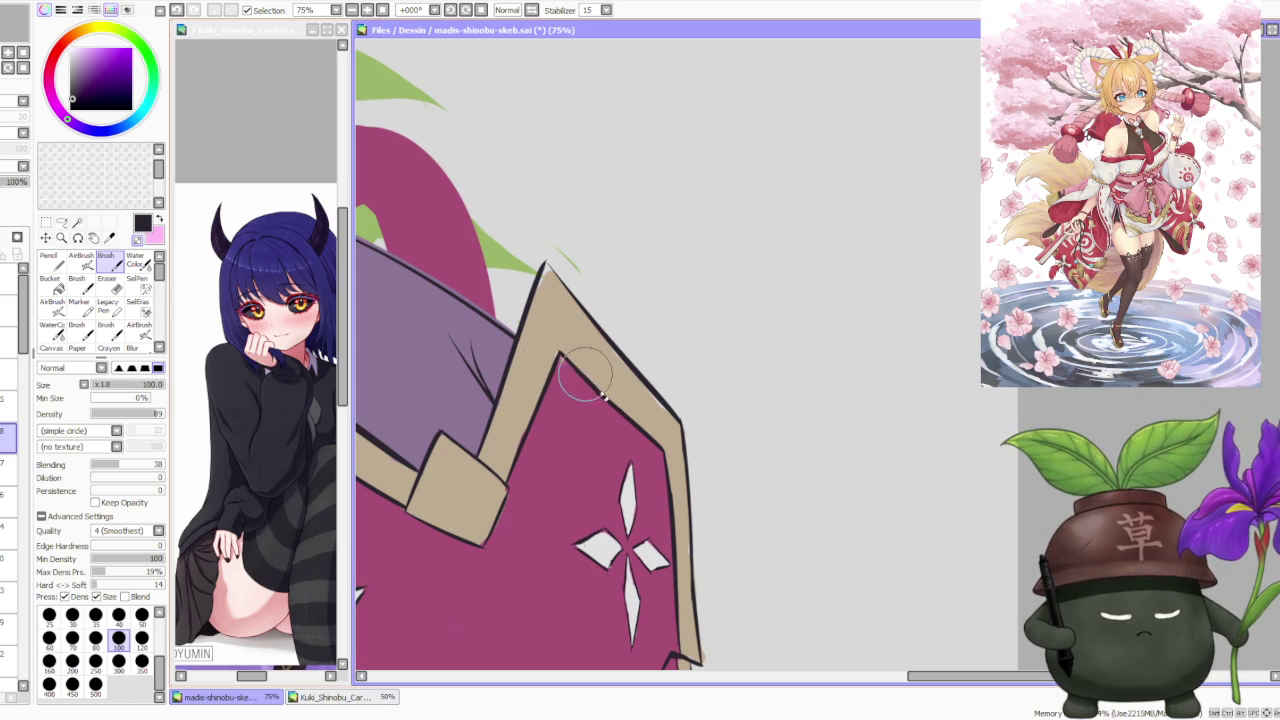
Step: Extend the dark inner outline along the tan edge and redraw the apex's right outline after undoing a bad stroke
{"action": "left_click_drag", "start_coordinate": [590, 378], "coordinate": [628, 420]}
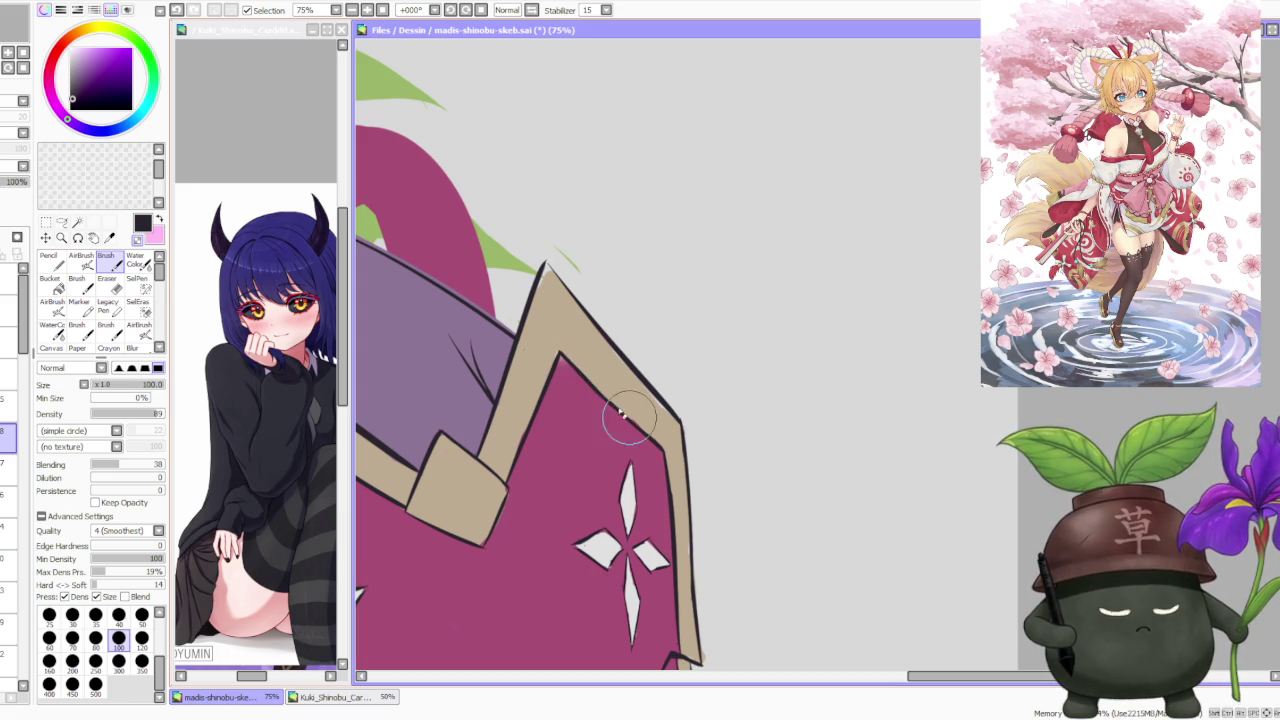
{"action": "scroll", "coordinate": [594, 337], "scroll_direction": "down", "scroll_amount": 2}
{"action": "scroll", "coordinate": [580, 320], "scroll_direction": "up", "scroll_amount": 3}
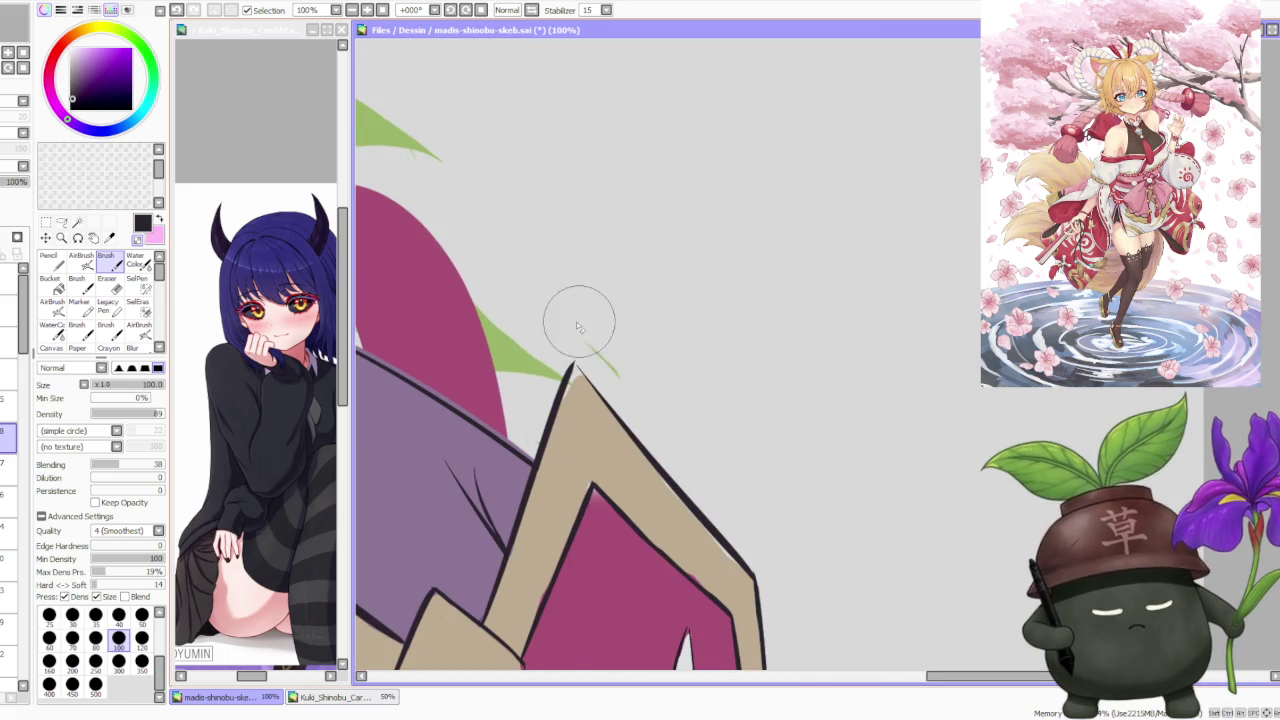
{"action": "left_click_drag", "start_coordinate": [580, 368], "coordinate": [607, 410]}
{"action": "key", "text": "ctrl+z"}
{"action": "left_click_drag", "start_coordinate": [572, 351], "coordinate": [580, 366]}
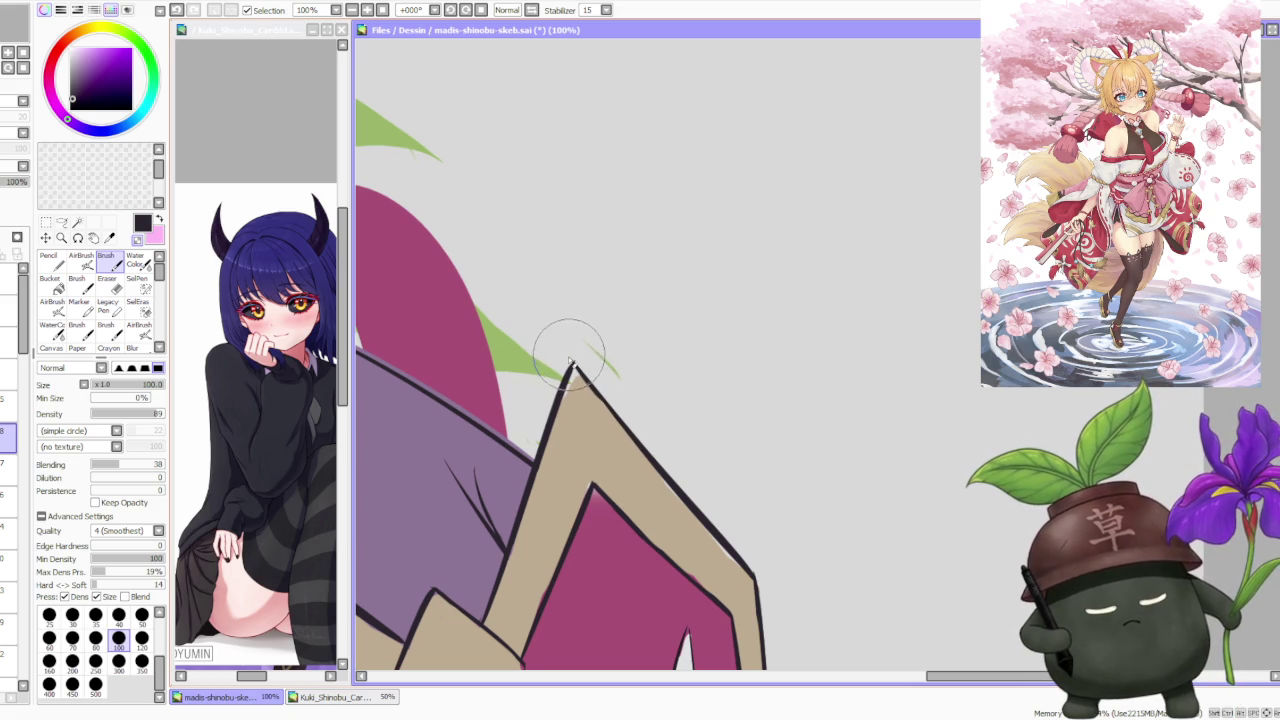
{"action": "scroll", "coordinate": [572, 350], "scroll_direction": "down", "scroll_amount": 4}
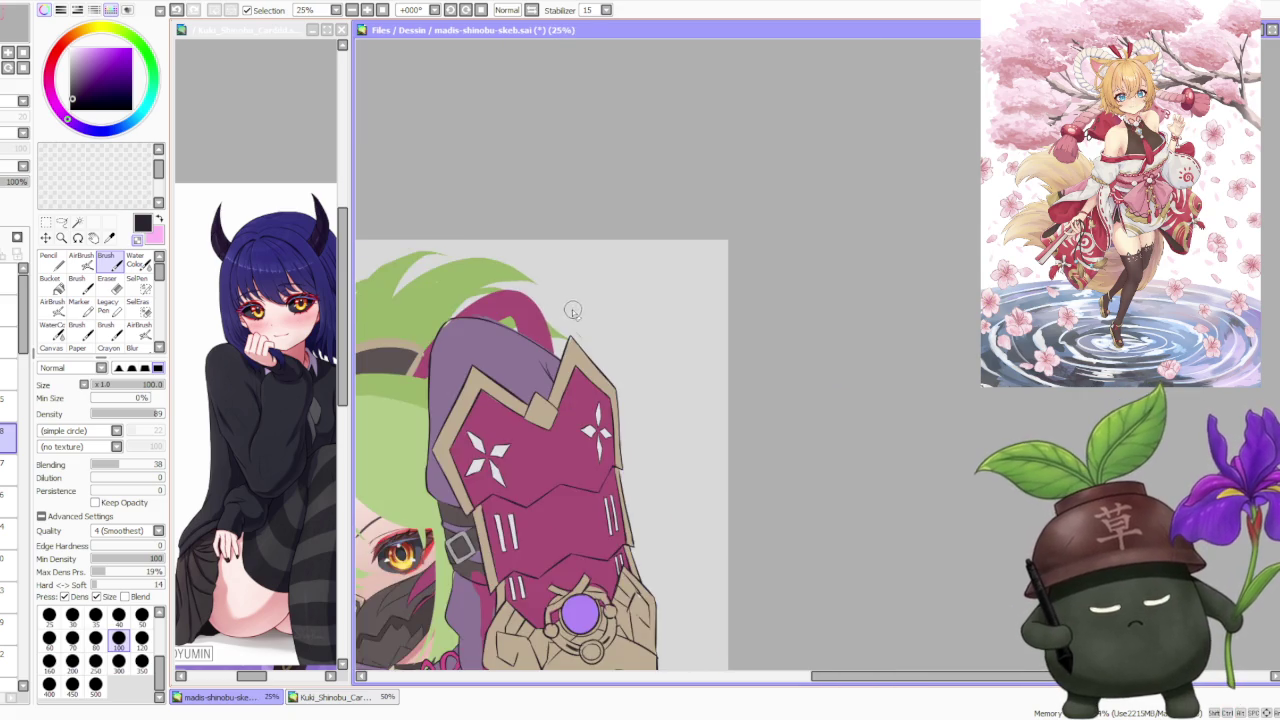
Step: Zoom to 100% on the white stripes and diamond cross of the magenta armor plate
{"action": "scroll", "coordinate": [575, 312], "scroll_direction": "down", "scroll_amount": 3}
{"action": "scroll", "coordinate": [577, 312], "scroll_direction": "up", "scroll_amount": 3}
{"action": "scroll", "coordinate": [590, 345], "scroll_direction": "up", "scroll_amount": 2}
{"action": "scroll", "coordinate": [569, 323], "scroll_direction": "up", "scroll_amount": 2}
{"action": "scroll", "coordinate": [571, 349], "scroll_direction": "down", "scroll_amount": 2}
{"action": "scroll", "coordinate": [567, 349], "scroll_direction": "up", "scroll_amount": 3}
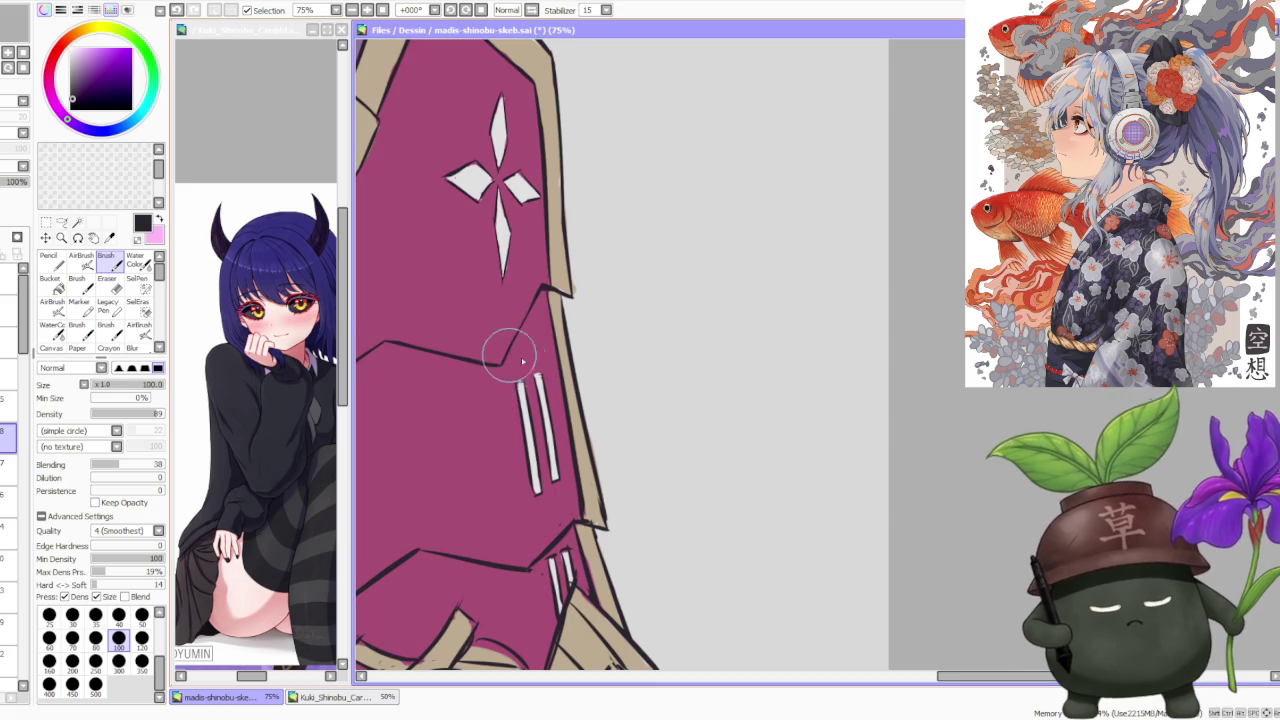
{"action": "scroll", "coordinate": [538, 400], "scroll_direction": "up", "scroll_amount": 1}
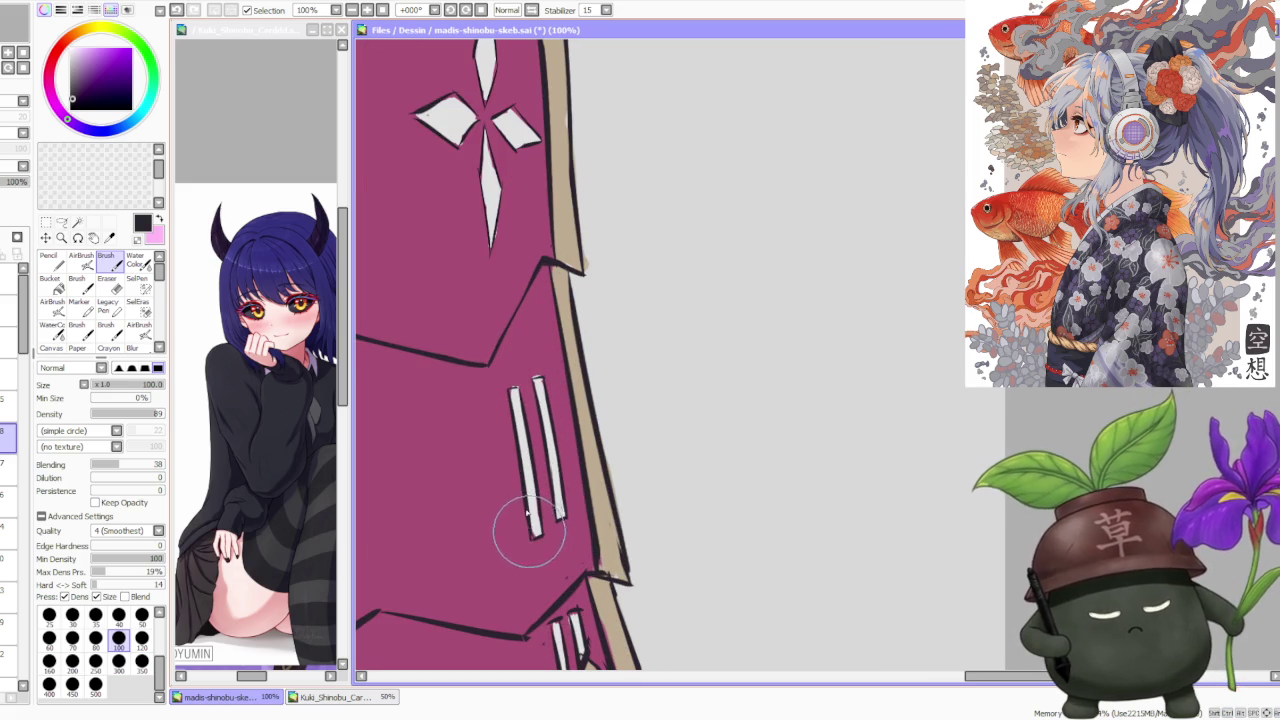
{"action": "key", "text": "ctrl+shift"}
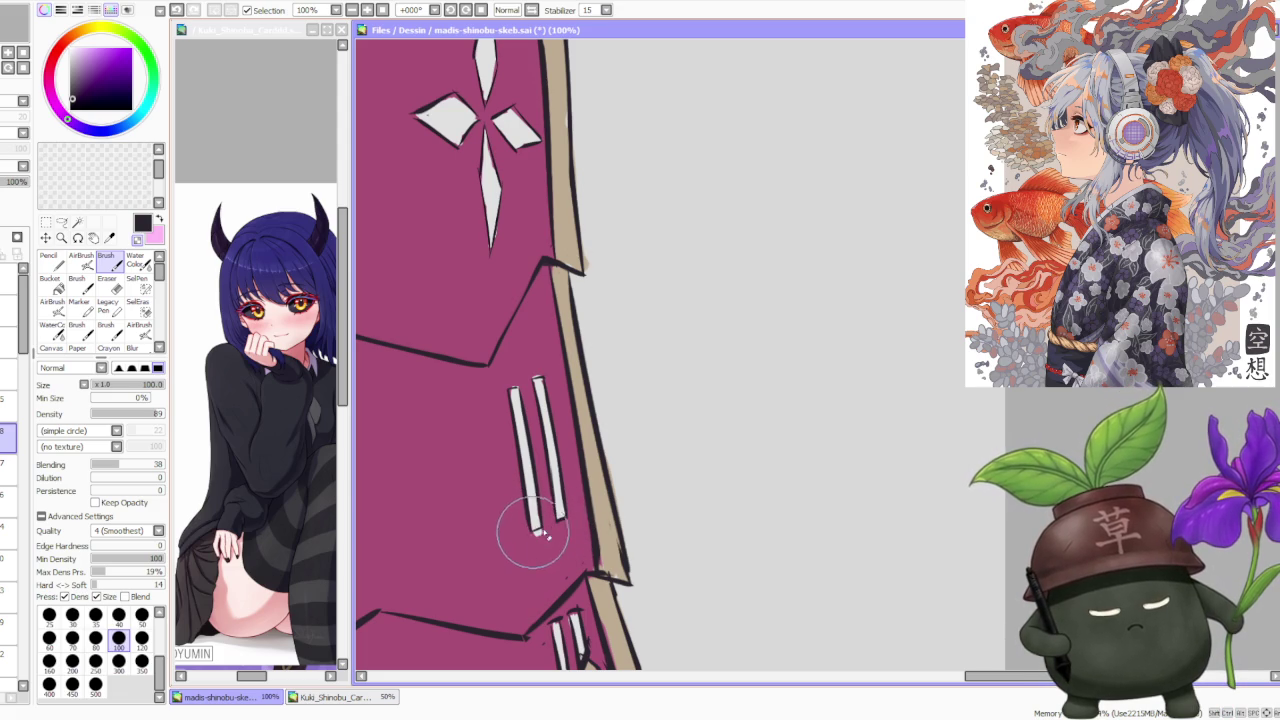
{"action": "scroll", "coordinate": [533, 505], "scroll_direction": "down", "scroll_amount": 1}
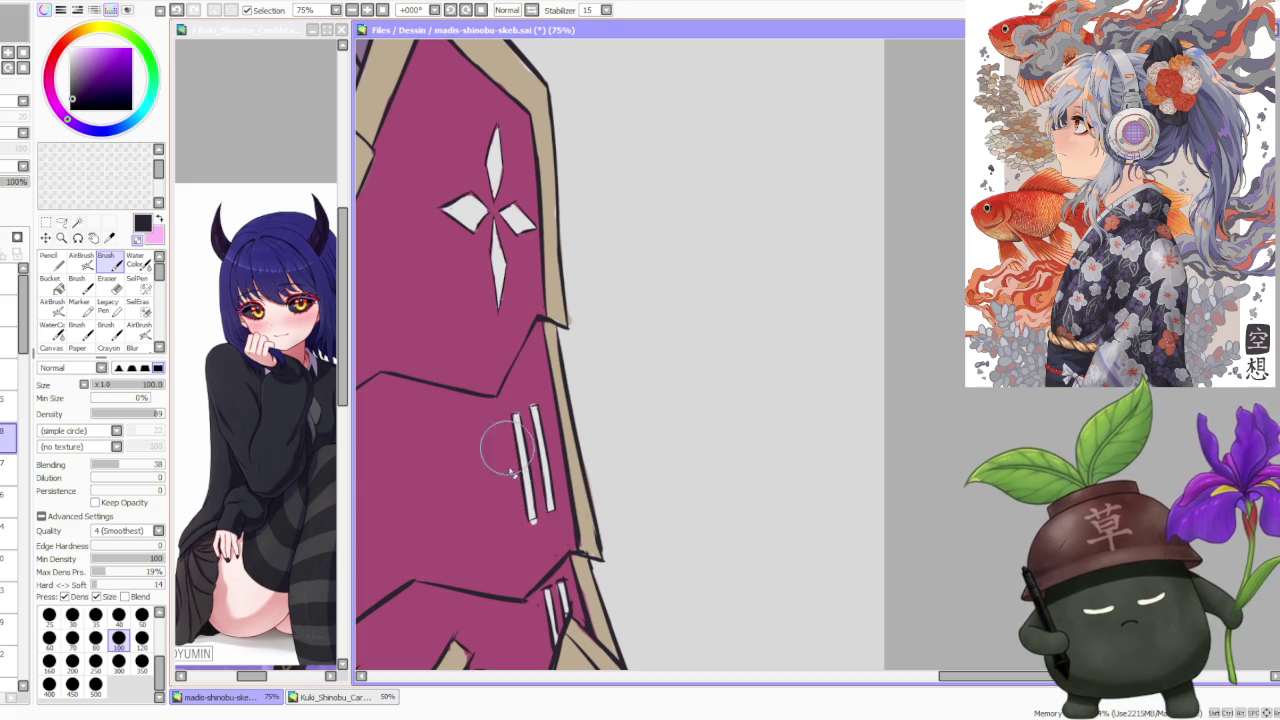
{"action": "scroll", "coordinate": [533, 430], "scroll_direction": "down", "scroll_amount": 3}
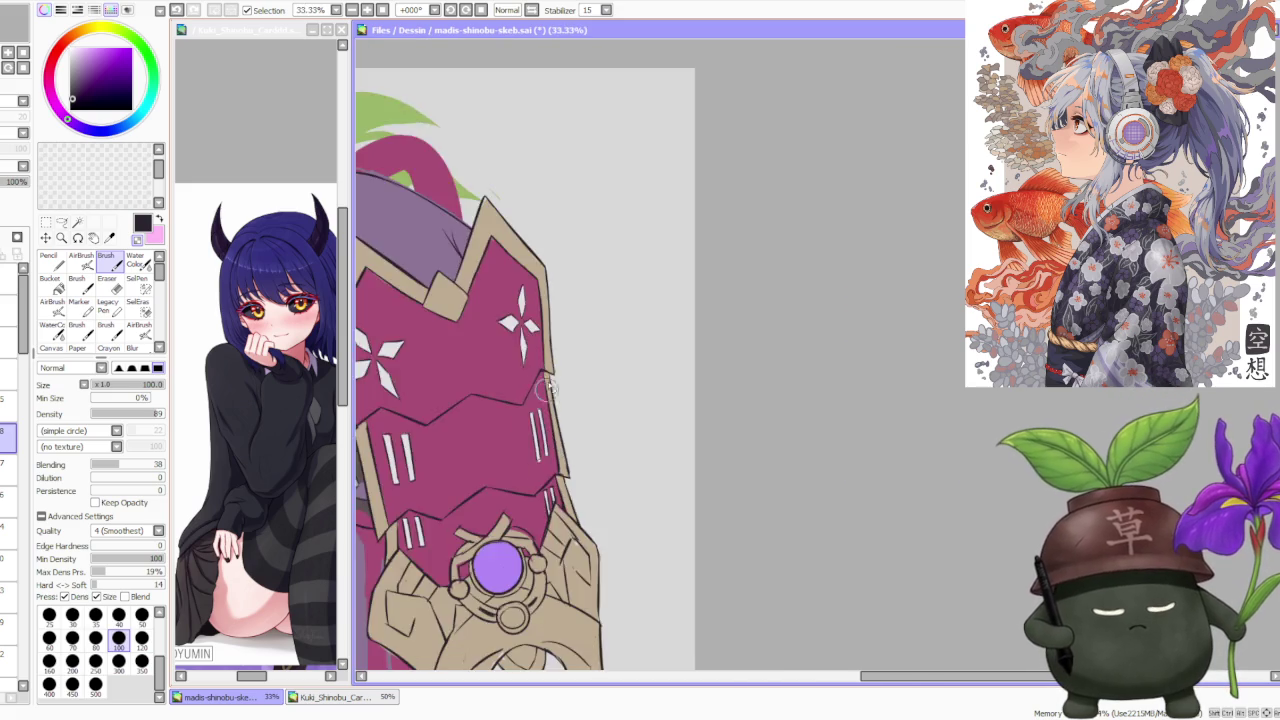
{"action": "scroll", "coordinate": [540, 430], "scroll_direction": "down", "scroll_amount": 2}
{"action": "scroll", "coordinate": [567, 430], "scroll_direction": "up", "scroll_amount": 6}
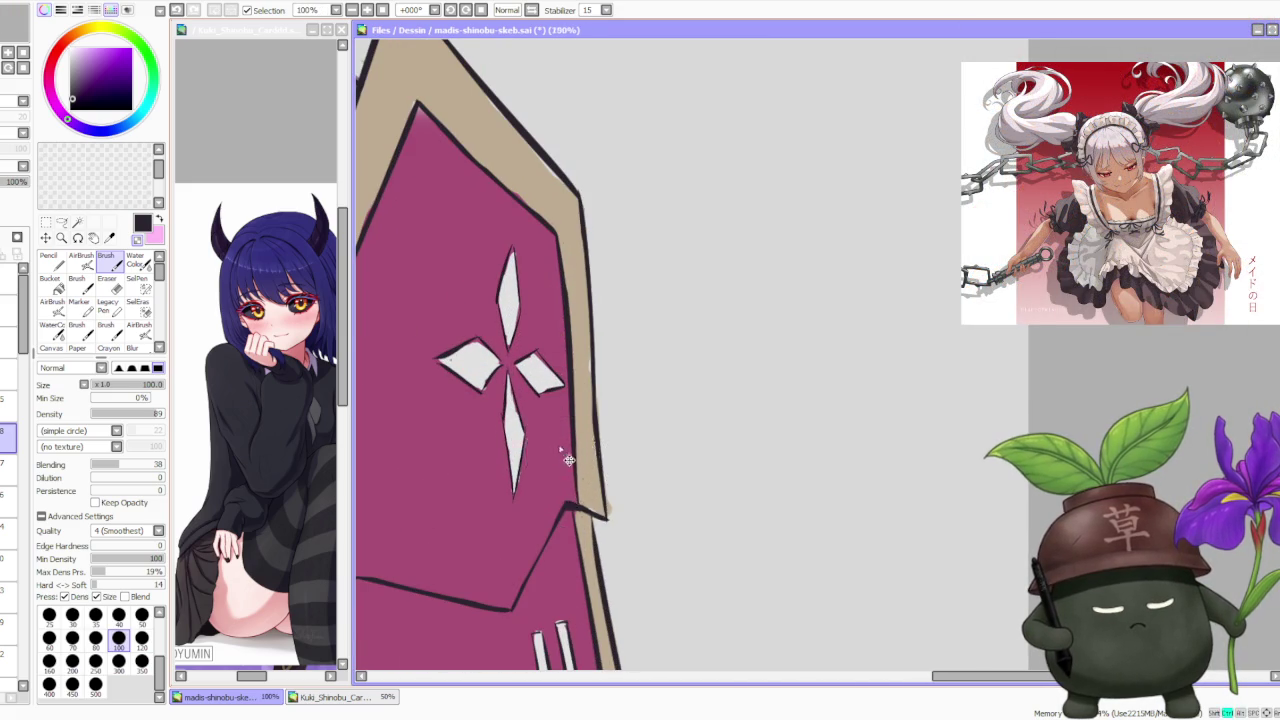
{"action": "scroll", "coordinate": [540, 400], "scroll_direction": "down", "scroll_amount": 1}
{"action": "scroll", "coordinate": [516, 380], "scroll_direction": "up", "scroll_amount": 1}
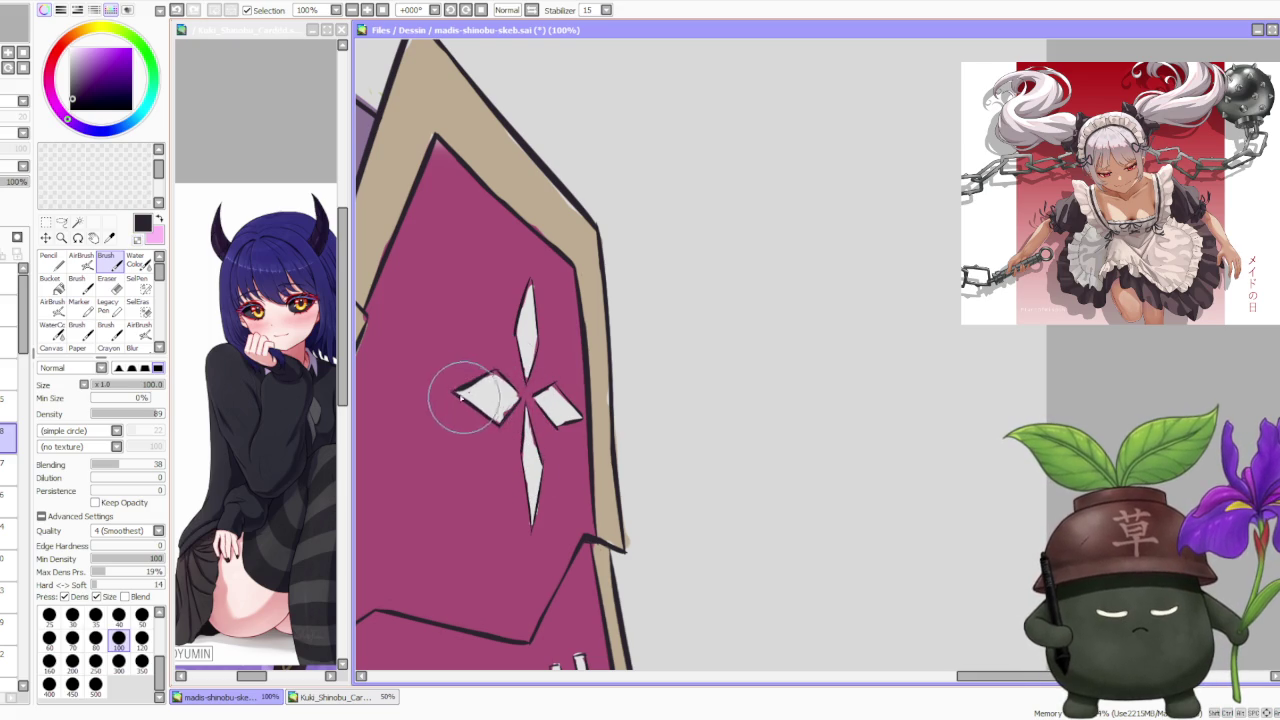
Step: Touch up the left white diamond's edge and shift the view toward the upper diamond
{"action": "left_click_drag", "start_coordinate": [474, 408], "coordinate": [465, 404]}
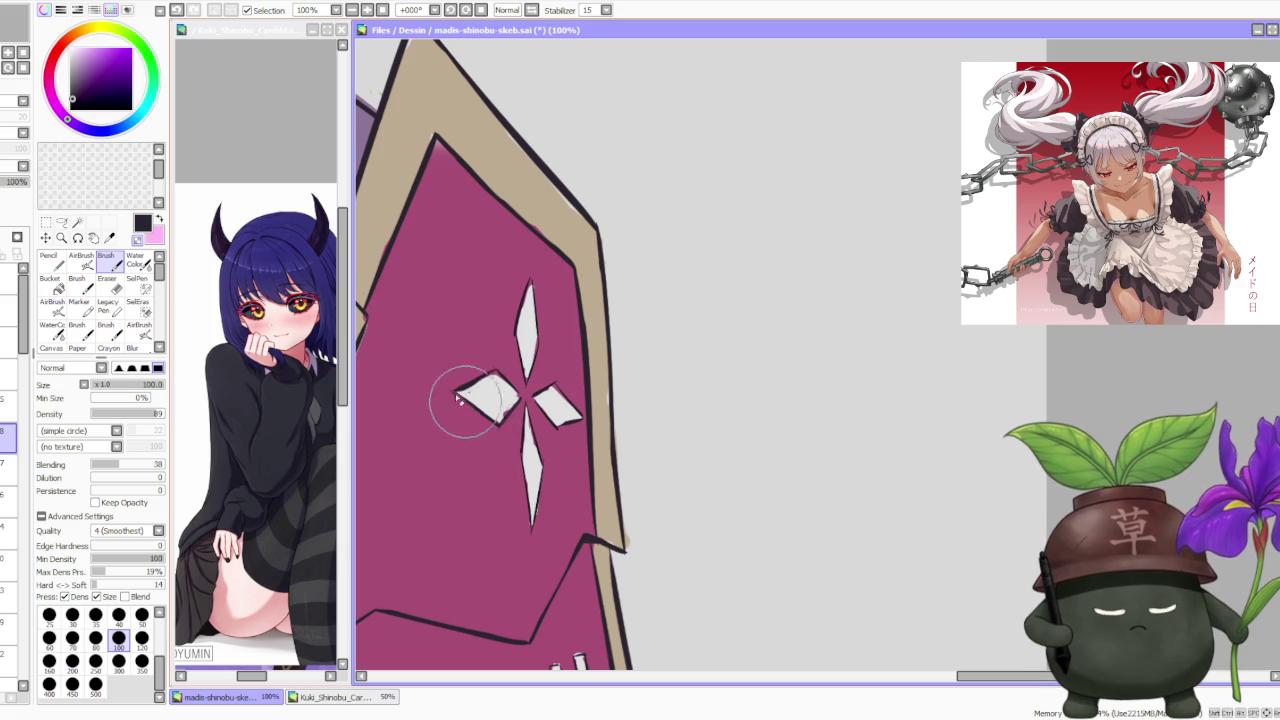
{"action": "left_click_drag", "start_coordinate": [502, 323], "coordinate": [494, 323]}
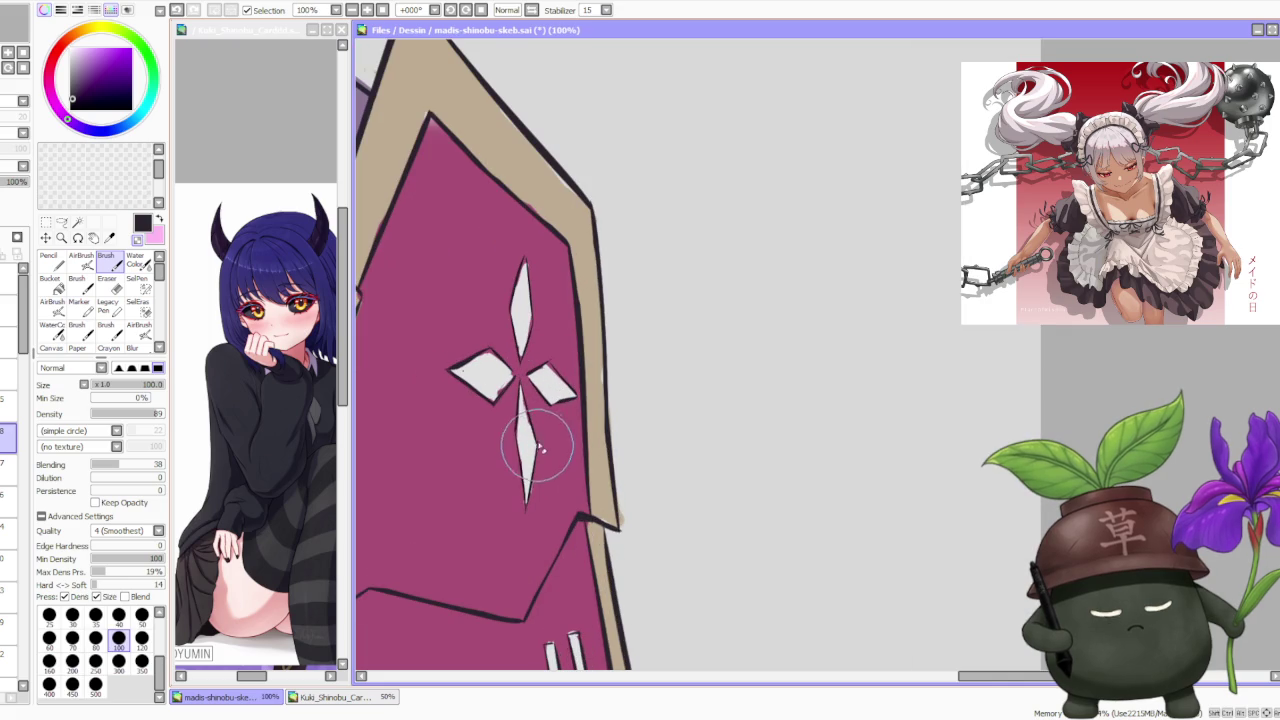
{"action": "scroll", "coordinate": [523, 409], "scroll_direction": "down", "scroll_amount": 2}
{"action": "scroll", "coordinate": [540, 340], "scroll_direction": "down", "scroll_amount": 2}
{"action": "scroll", "coordinate": [549, 317], "scroll_direction": "down", "scroll_amount": 1}
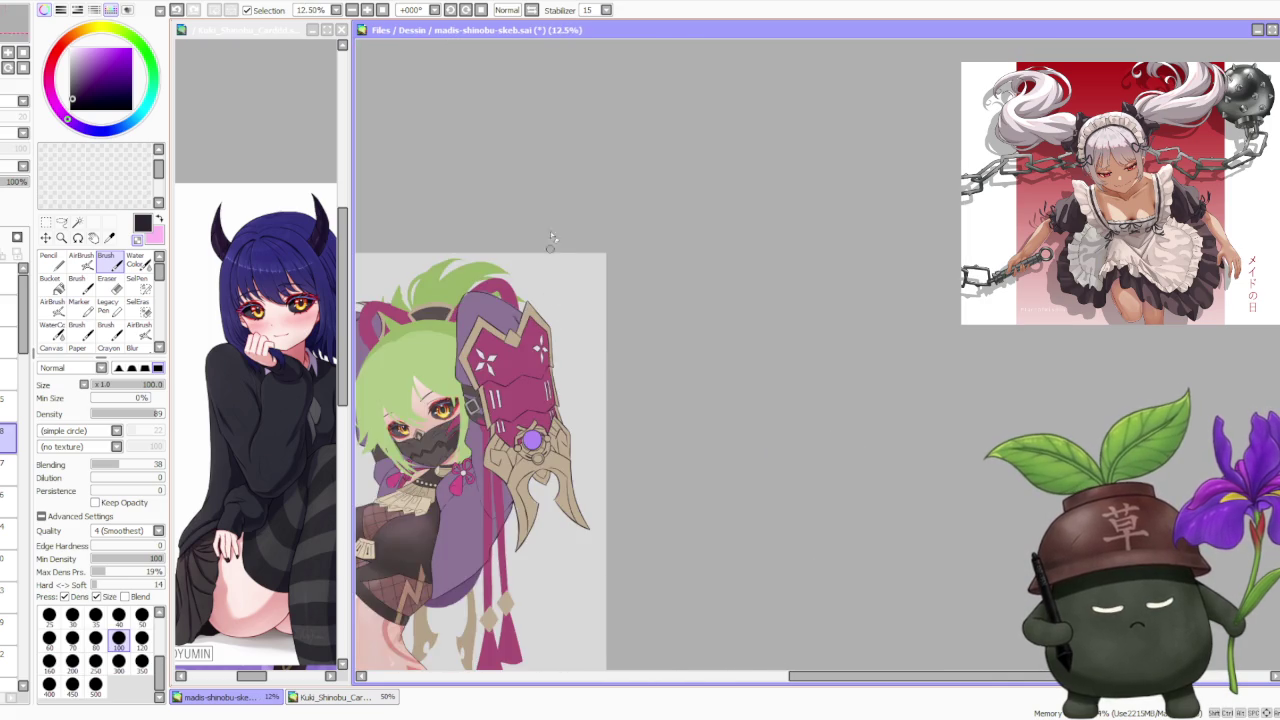
Step: Tilt the canvas counter-clockwise and zoom to 200% to line up the four-diamond motif
{"action": "scroll", "coordinate": [540, 260], "scroll_direction": "down", "scroll_amount": 1}
{"action": "left_click", "coordinate": [450, 9]}
{"action": "left_click", "coordinate": [450, 9]}
{"action": "left_click", "coordinate": [450, 9]}
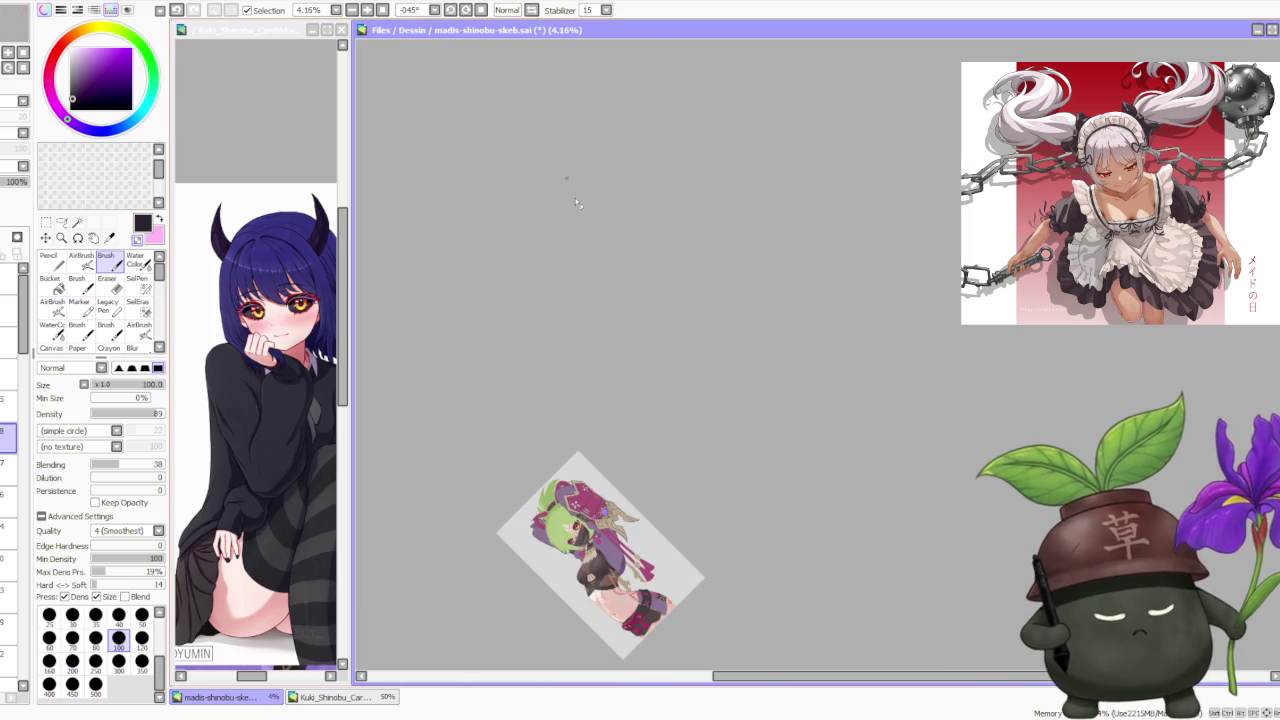
{"action": "scroll", "coordinate": [548, 513], "scroll_direction": "up", "scroll_amount": 2}
{"action": "scroll", "coordinate": [548, 513], "scroll_direction": "up", "scroll_amount": 2}
{"action": "scroll", "coordinate": [660, 530], "scroll_direction": "up", "scroll_amount": 1}
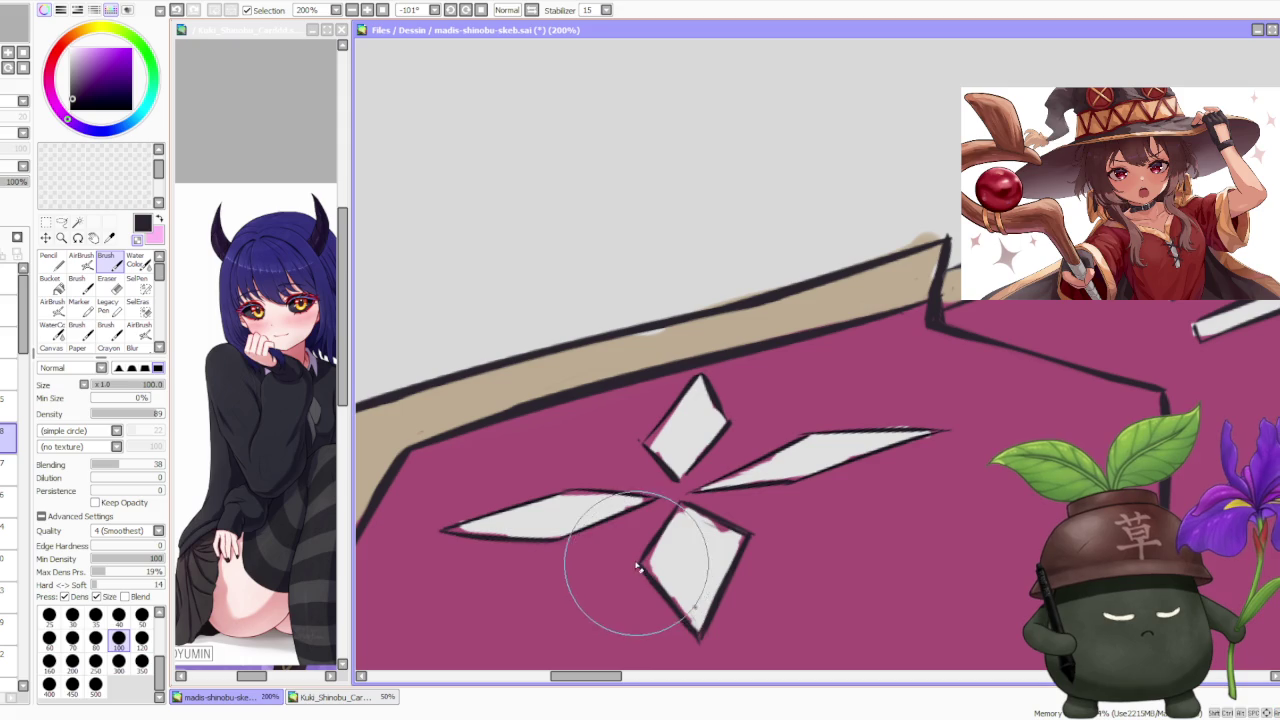
{"action": "left_click_drag", "start_coordinate": [655, 583], "coordinate": [668, 480]}
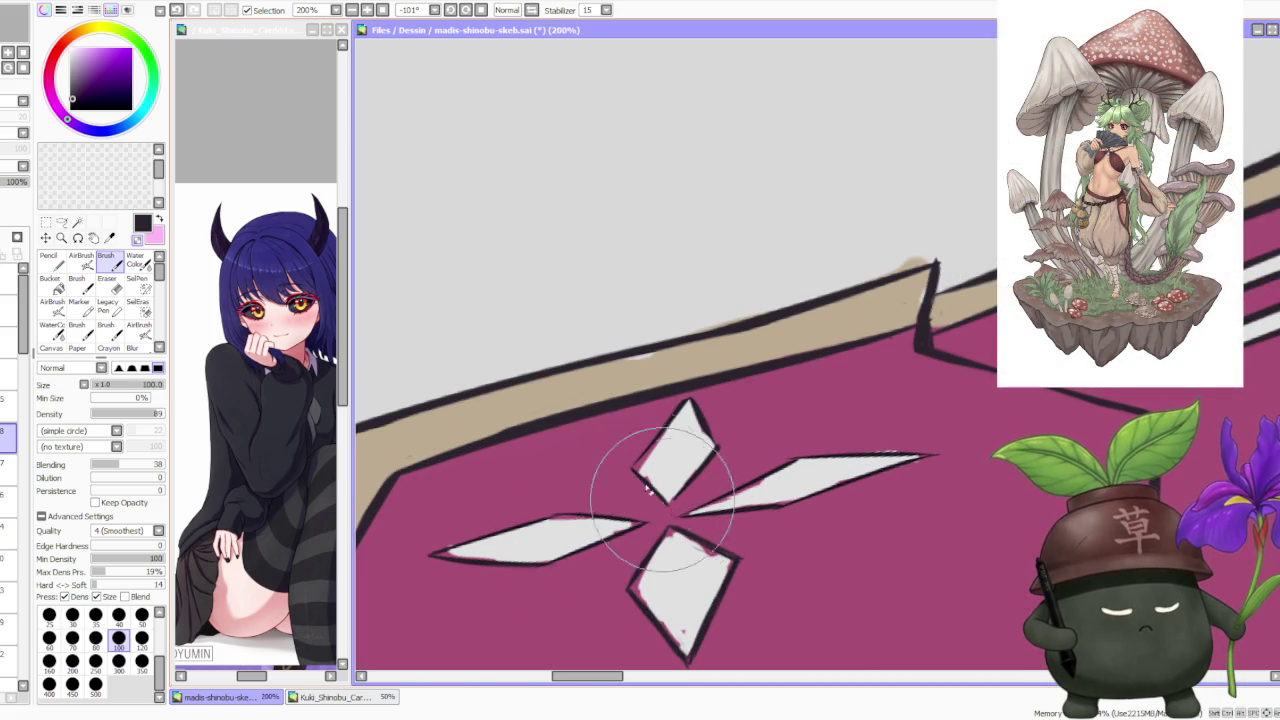
Step: Retouch the lower diamond's edge, correcting the stray stroke, then straighten the canvas back upright
{"action": "left_click_drag", "start_coordinate": [690, 565], "coordinate": [669, 509]}
{"action": "key", "text": "ctrl+z"}
{"action": "key", "text": "ctrl+y"}
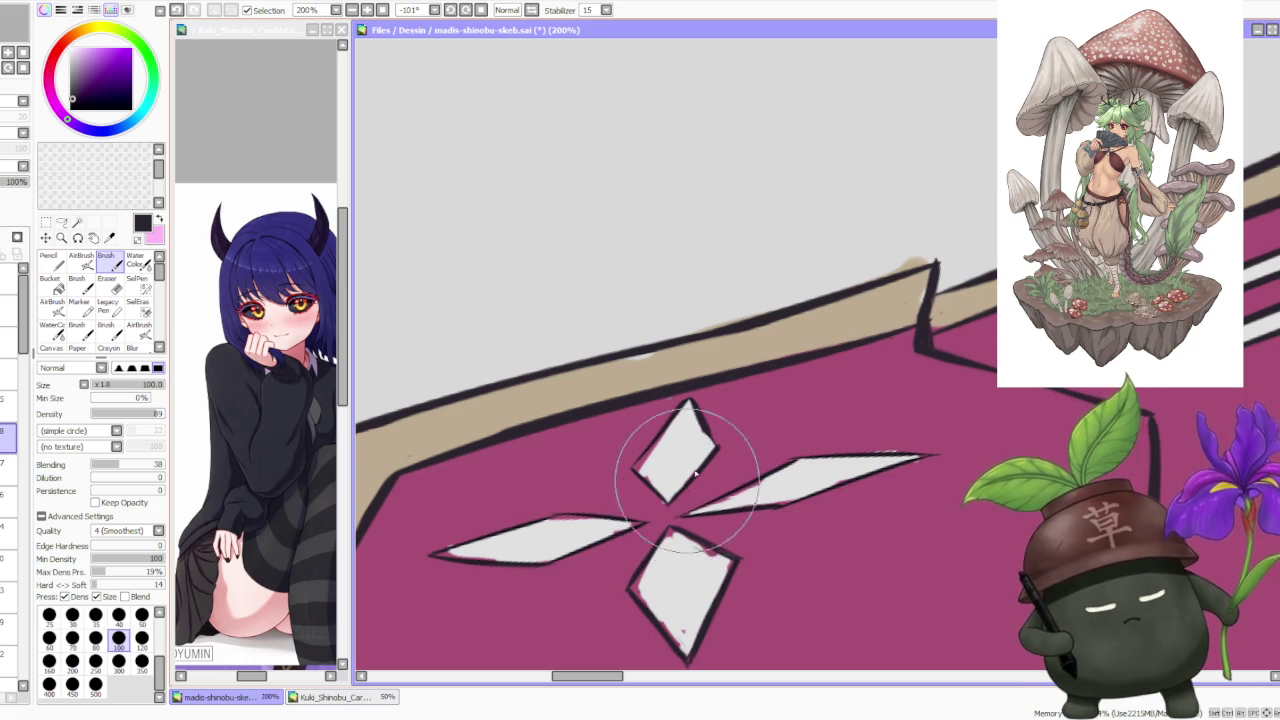
{"action": "left_click_drag", "start_coordinate": [670, 505], "coordinate": [722, 458]}
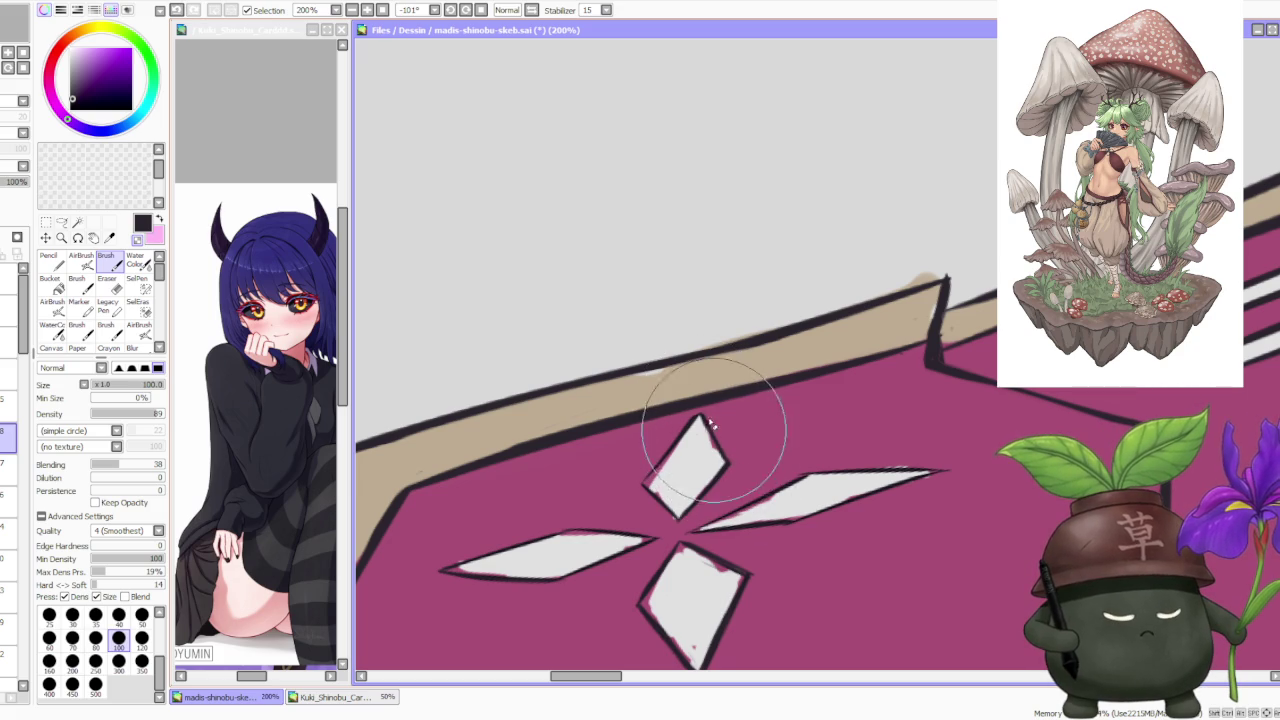
{"action": "scroll", "coordinate": [740, 480], "scroll_direction": "down", "scroll_amount": 1}
{"action": "scroll", "coordinate": [728, 445], "scroll_direction": "down", "scroll_amount": 2}
{"action": "scroll", "coordinate": [740, 440], "scroll_direction": "up", "scroll_amount": 3}
{"action": "scroll", "coordinate": [756, 428], "scroll_direction": "down", "scroll_amount": 1}
{"action": "scroll", "coordinate": [756, 385], "scroll_direction": "down", "scroll_amount": 4}
{"action": "left_click", "coordinate": [483, 10]}
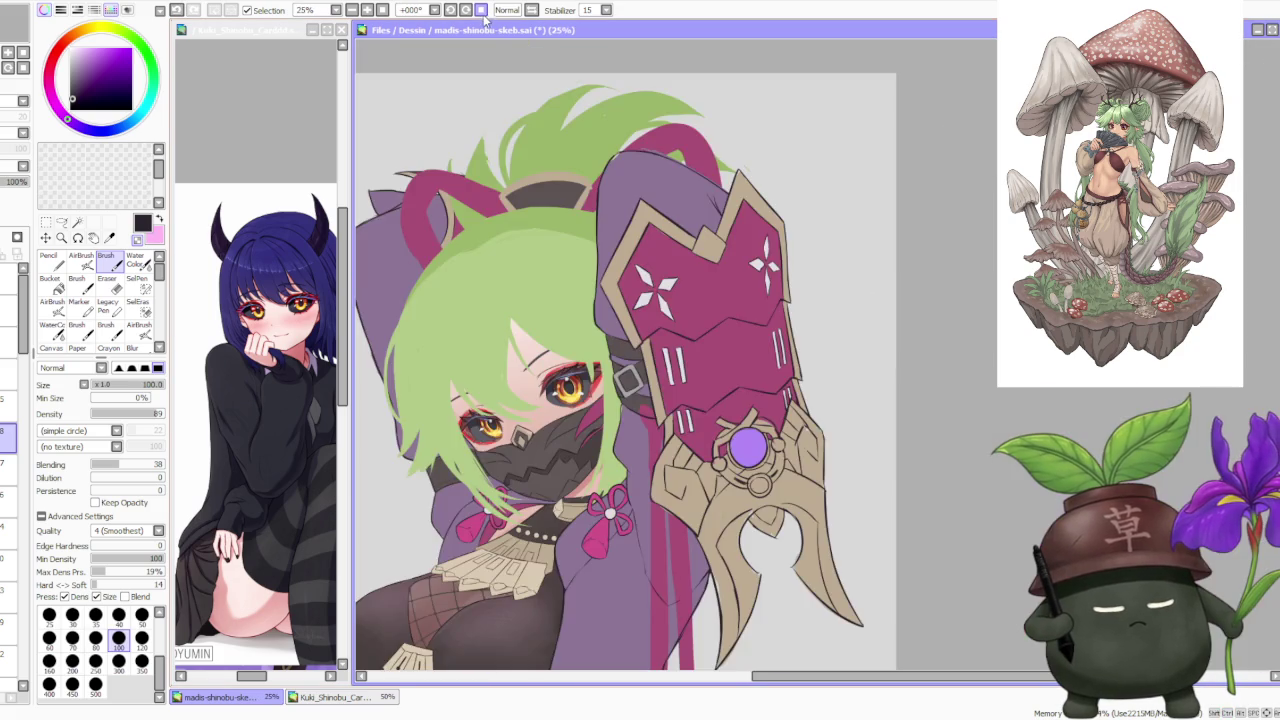
Step: Zoom in and out to inspect the armor's outlined white stars, paired stripes and violet gem
{"action": "scroll", "coordinate": [822, 280], "scroll_direction": "down", "scroll_amount": 1}
{"action": "scroll", "coordinate": [820, 281], "scroll_direction": "up", "scroll_amount": 3}
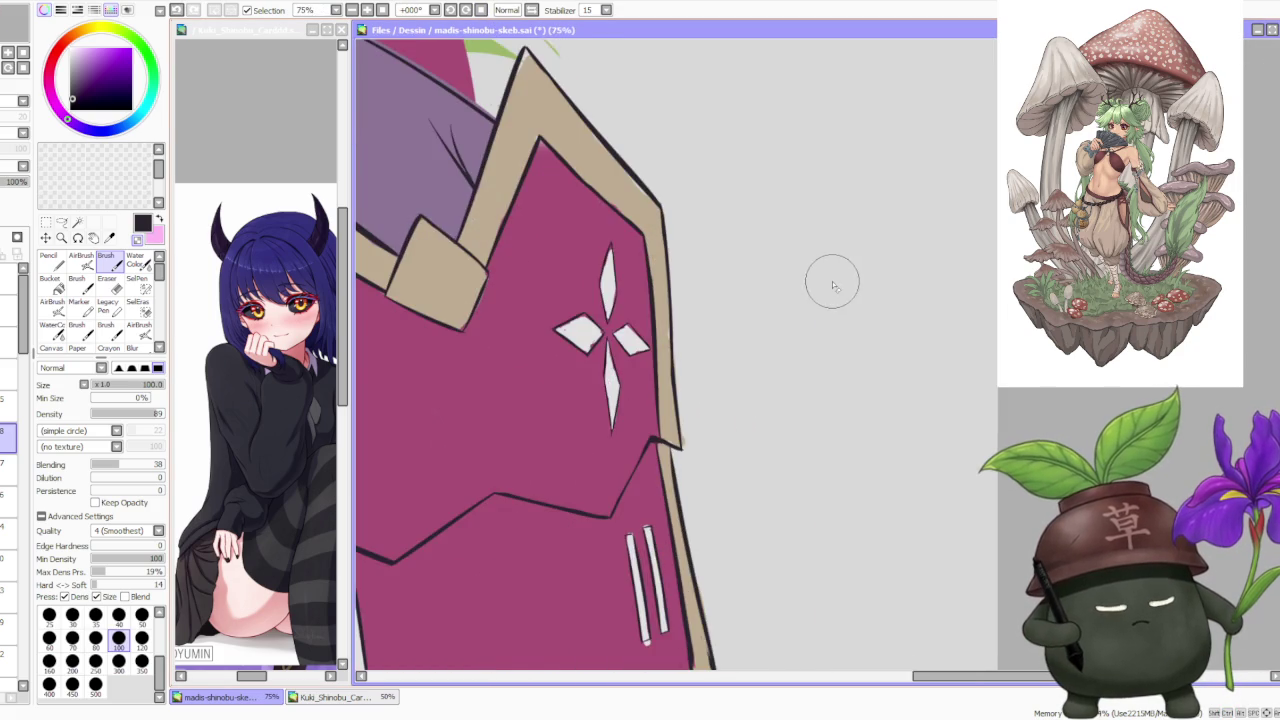
{"action": "scroll", "coordinate": [832, 287], "scroll_direction": "down", "scroll_amount": 1}
{"action": "scroll", "coordinate": [836, 320], "scroll_direction": "down", "scroll_amount": 1}
{"action": "scroll", "coordinate": [840, 375], "scroll_direction": "down", "scroll_amount": 1}
{"action": "scroll", "coordinate": [843, 390], "scroll_direction": "up", "scroll_amount": 2}
{"action": "scroll", "coordinate": [841, 384], "scroll_direction": "up", "scroll_amount": 2}
{"action": "scroll", "coordinate": [840, 375], "scroll_direction": "down", "scroll_amount": 2}
{"action": "scroll", "coordinate": [836, 368], "scroll_direction": "up", "scroll_amount": 2}
{"action": "scroll", "coordinate": [830, 360], "scroll_direction": "down", "scroll_amount": 2}
{"action": "scroll", "coordinate": [570, 378], "scroll_direction": "up", "scroll_amount": 2}
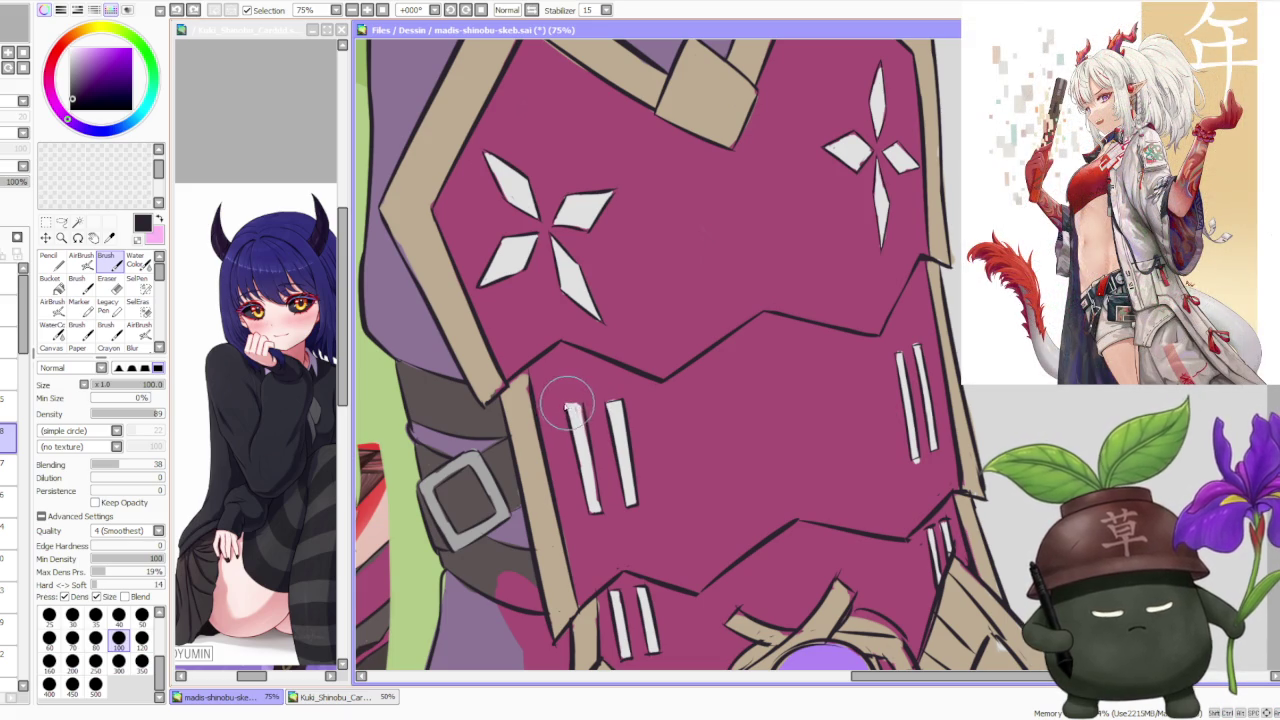
{"action": "scroll", "coordinate": [566, 404], "scroll_direction": "down", "scroll_amount": 3}
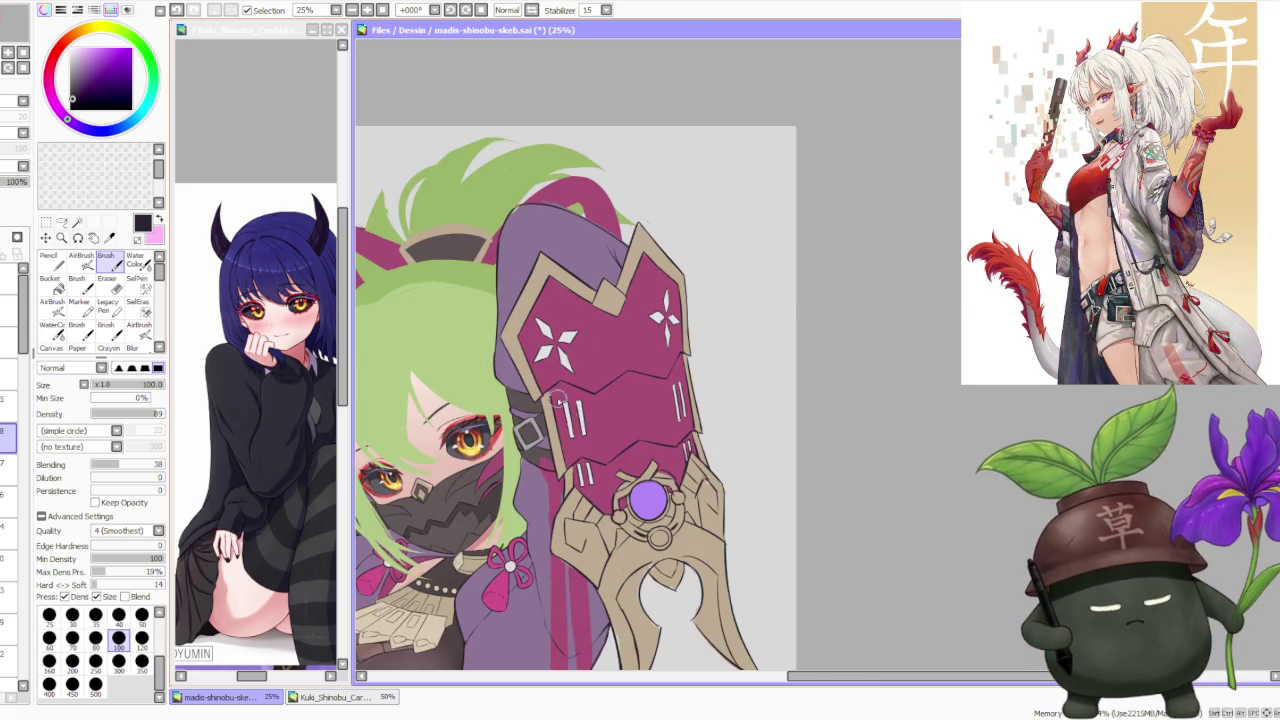
{"action": "scroll", "coordinate": [605, 435], "scroll_direction": "up", "scroll_amount": 3}
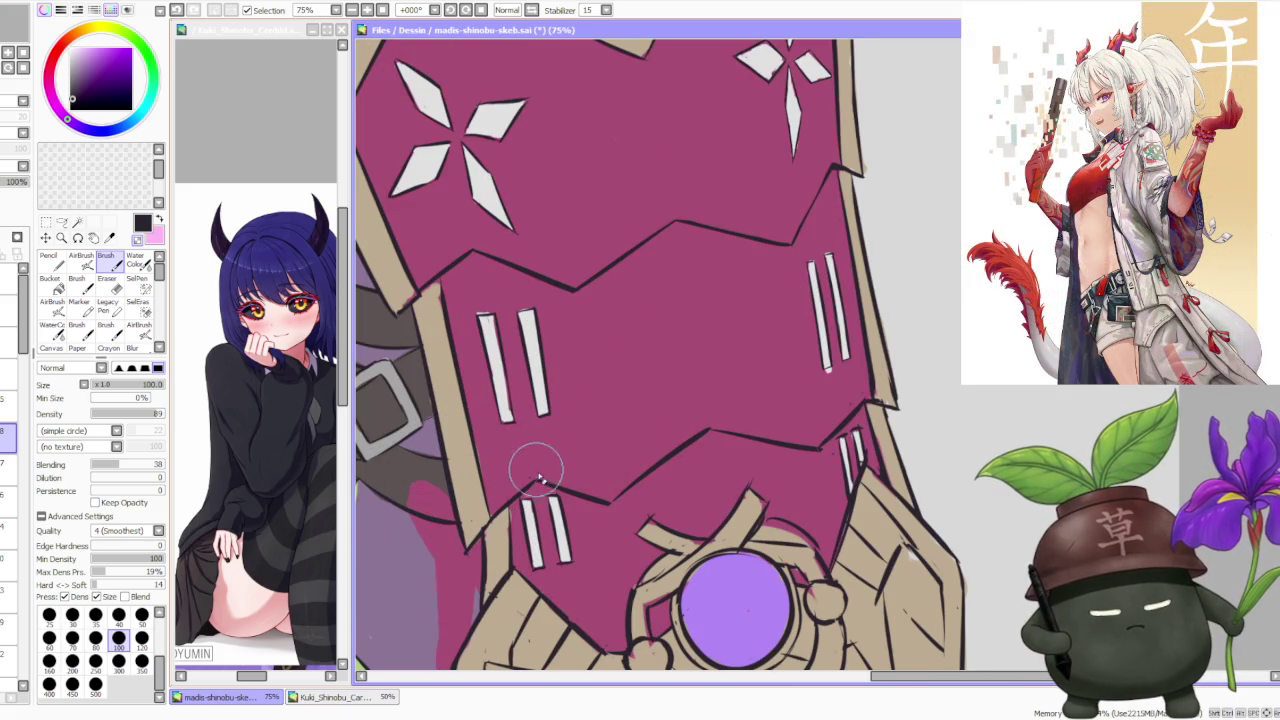
{"action": "scroll", "coordinate": [525, 482], "scroll_direction": "down", "scroll_amount": 1}
{"action": "scroll", "coordinate": [528, 475], "scroll_direction": "up", "scroll_amount": 2}
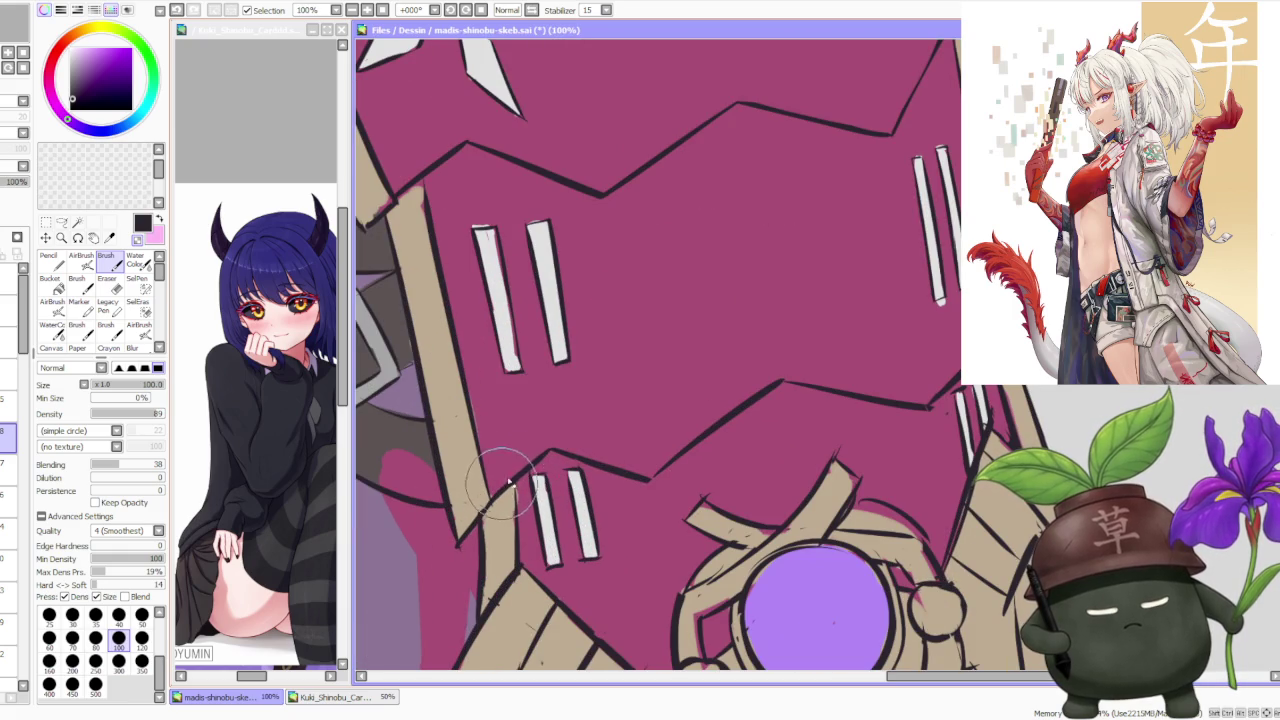
{"action": "scroll", "coordinate": [458, 451], "scroll_direction": "down", "scroll_amount": 1}
{"action": "scroll", "coordinate": [458, 451], "scroll_direction": "down", "scroll_amount": 1}
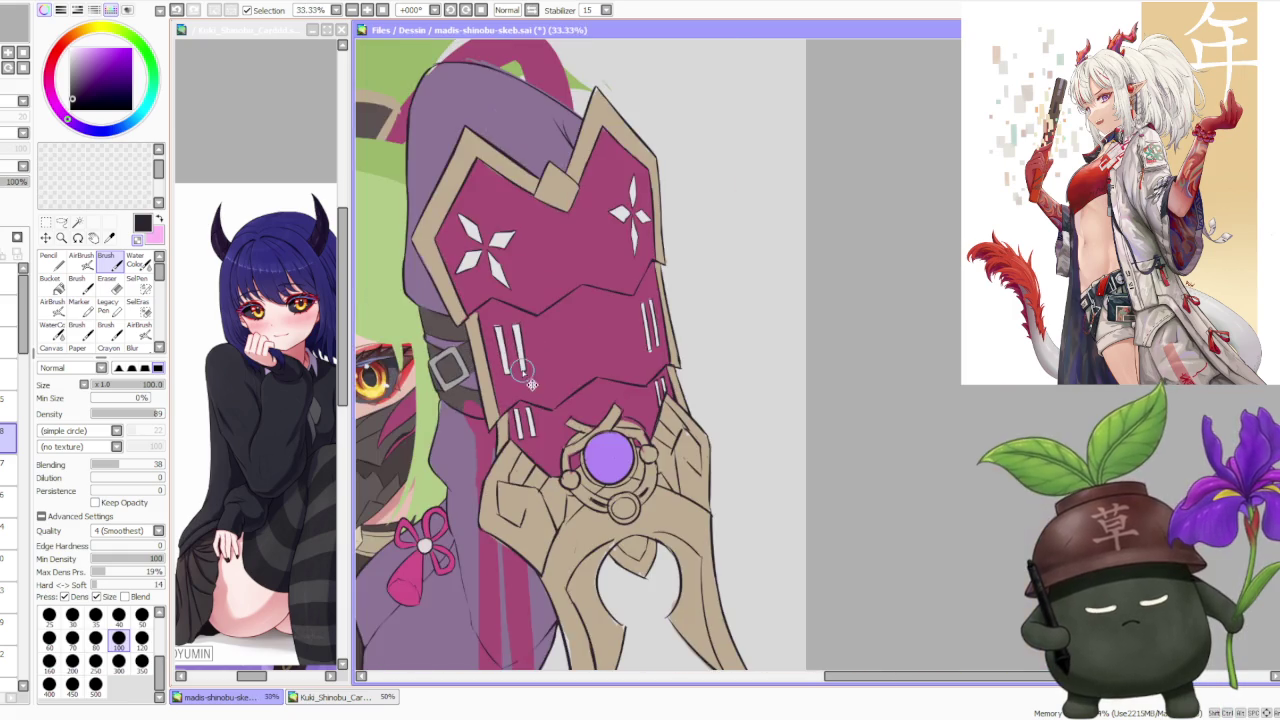
{"action": "scroll", "coordinate": [458, 451], "scroll_direction": "down", "scroll_amount": 1}
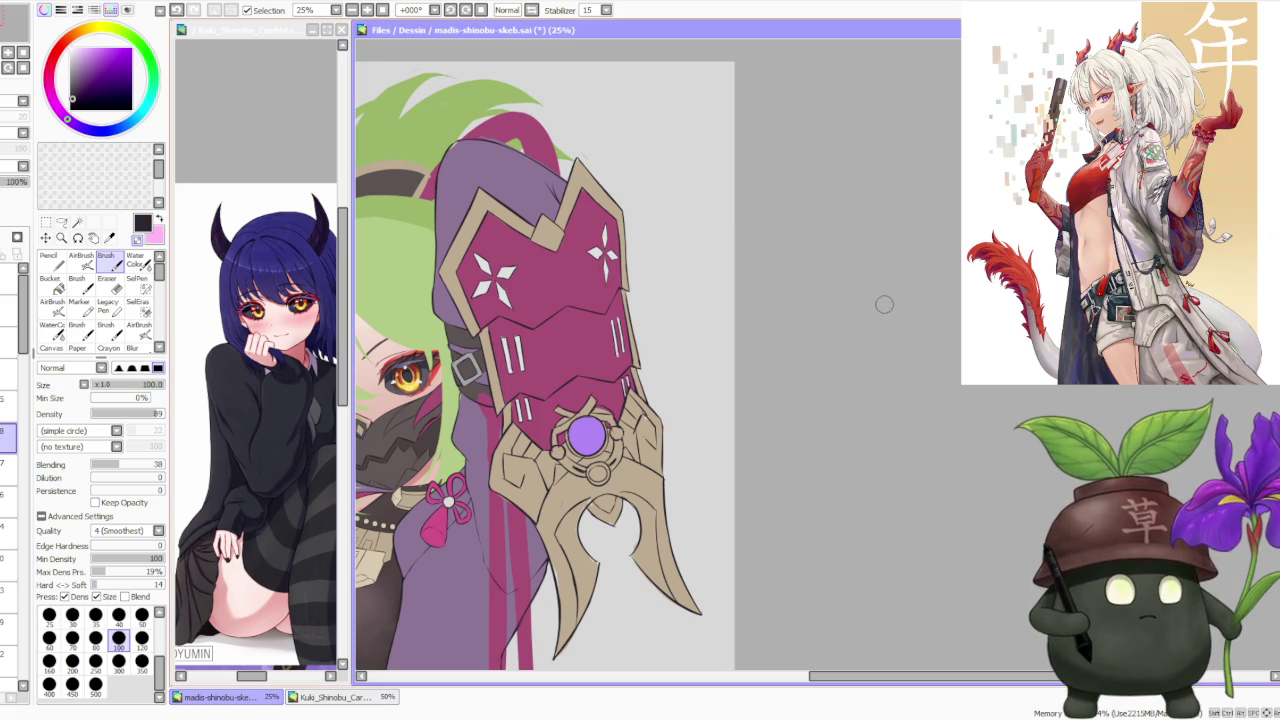
Step: Zoom to 100% on the gem and redraw the tan bracket's dark outlines beside it
{"action": "scroll", "coordinate": [564, 373], "scroll_direction": "down", "scroll_amount": 1}
{"action": "scroll", "coordinate": [530, 400], "scroll_direction": "up", "scroll_amount": 2}
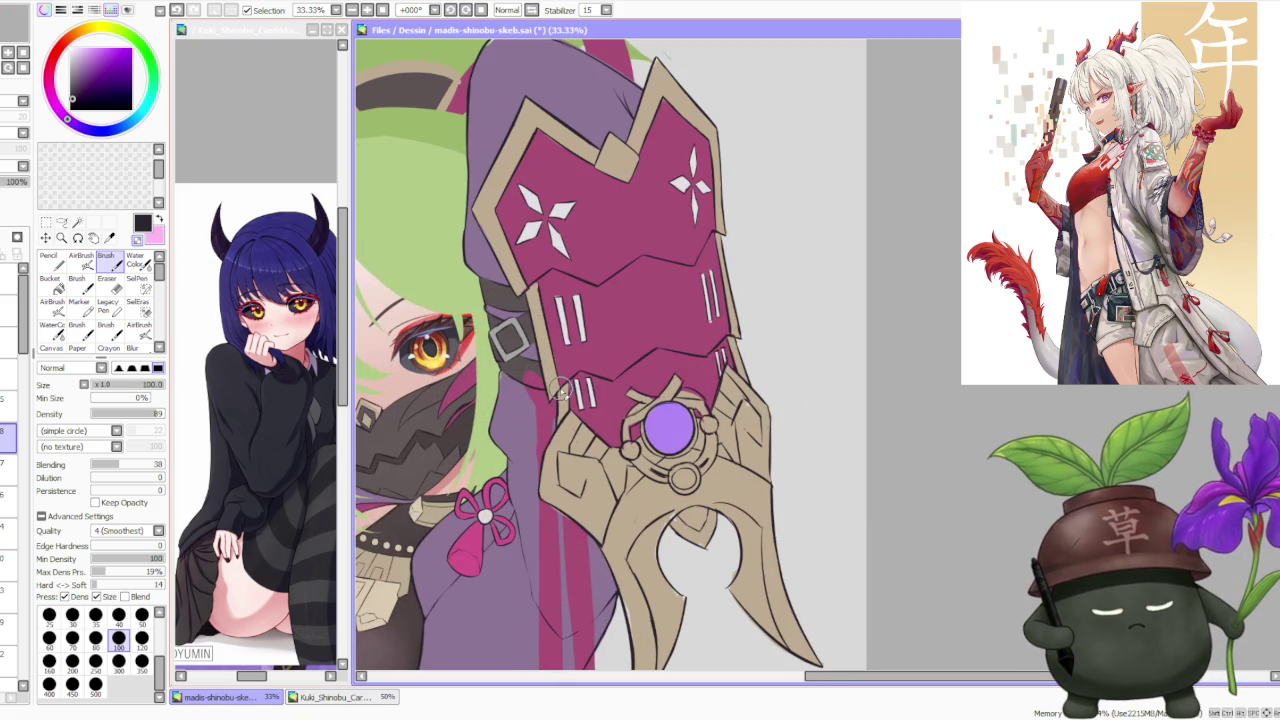
{"action": "scroll", "coordinate": [597, 362], "scroll_direction": "up", "scroll_amount": 3}
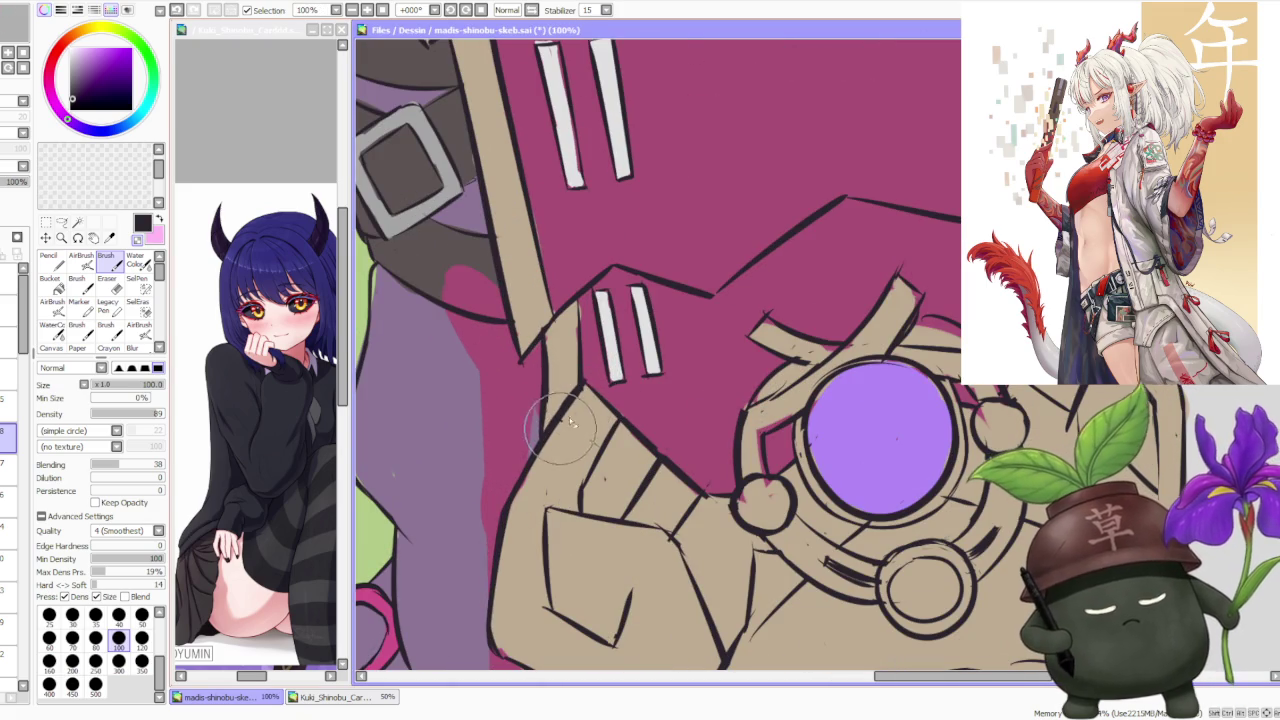
{"action": "left_click_drag", "start_coordinate": [585, 375], "coordinate": [560, 395]}
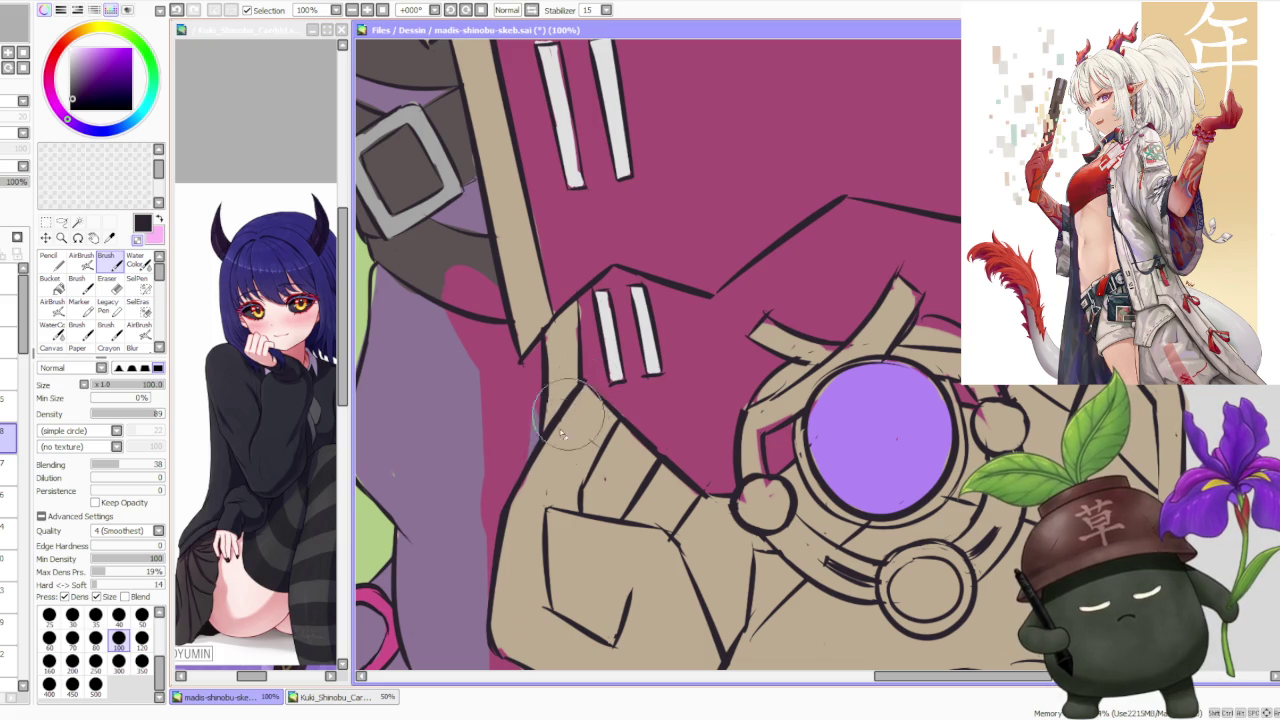
{"action": "mouse_move", "coordinate": [560, 445]}
{"action": "left_mouse_down"}
{"action": "mouse_move", "coordinate": [520, 500]}
{"action": "mouse_move", "coordinate": [575, 405]}
{"action": "mouse_move", "coordinate": [510, 500]}
{"action": "mouse_move", "coordinate": [587, 393]}
{"action": "left_mouse_up"}
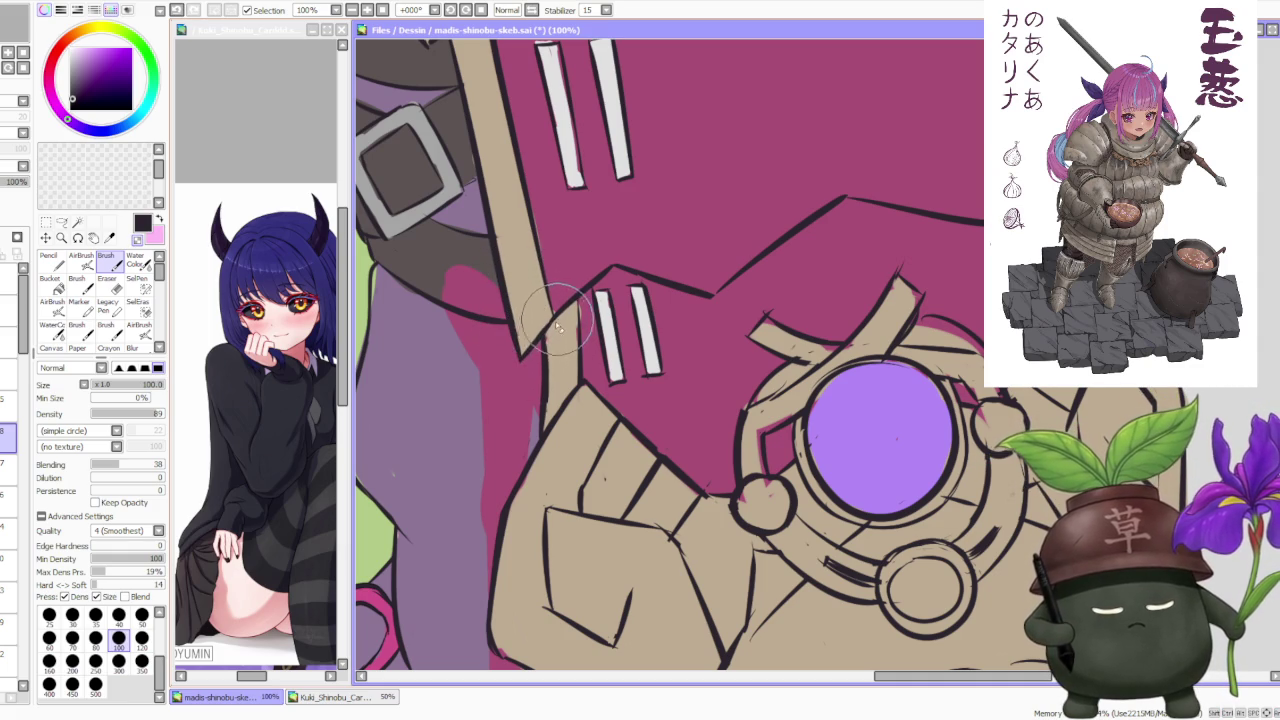
Step: Look over the gem mount, then switch the brush to transparent colour to erase stray lines
{"action": "scroll", "coordinate": [561, 325], "scroll_direction": "down", "scroll_amount": 3}
{"action": "scroll", "coordinate": [527, 208], "scroll_direction": "up", "scroll_amount": 2}
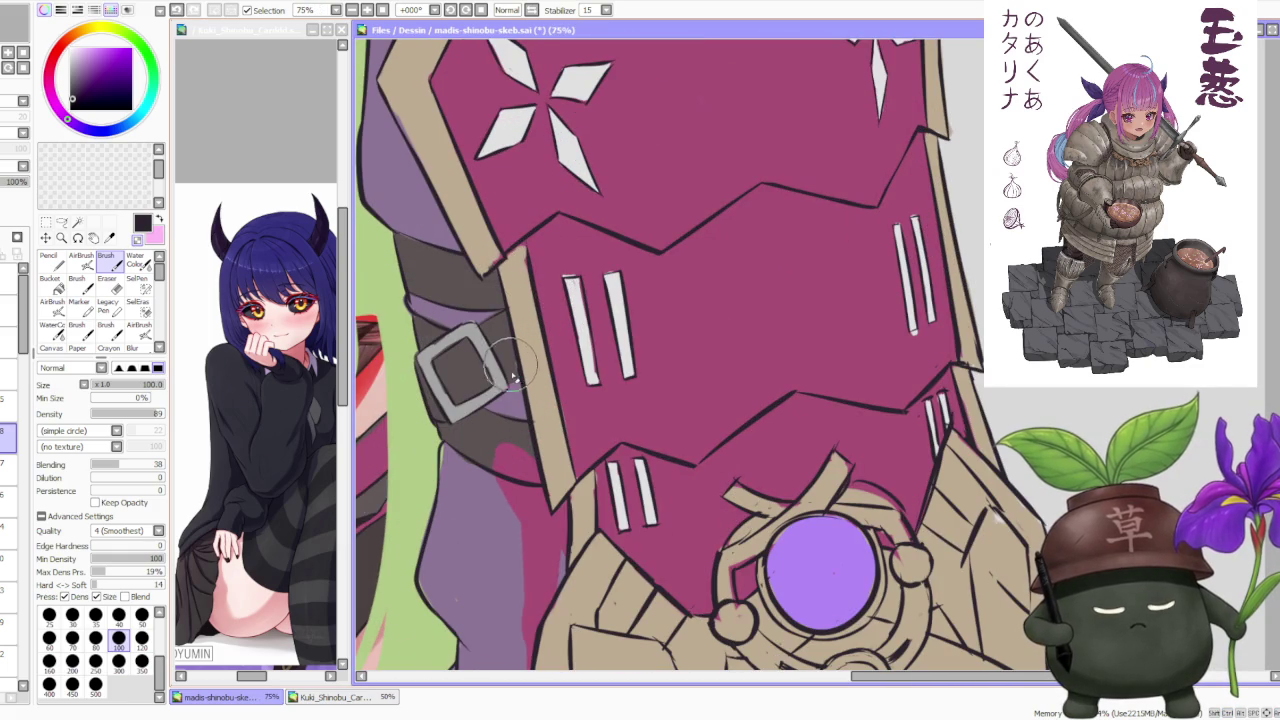
{"action": "scroll", "coordinate": [512, 372], "scroll_direction": "up", "scroll_amount": 1}
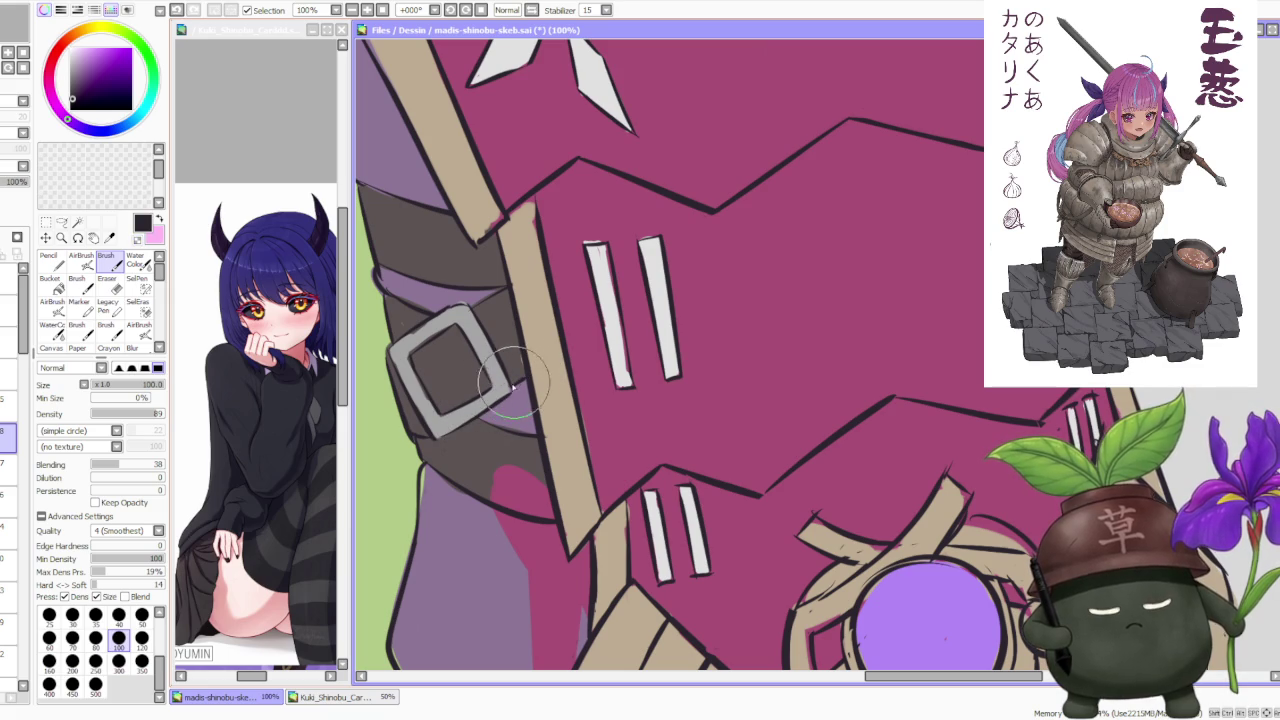
{"action": "scroll", "coordinate": [510, 385], "scroll_direction": "down", "scroll_amount": 2}
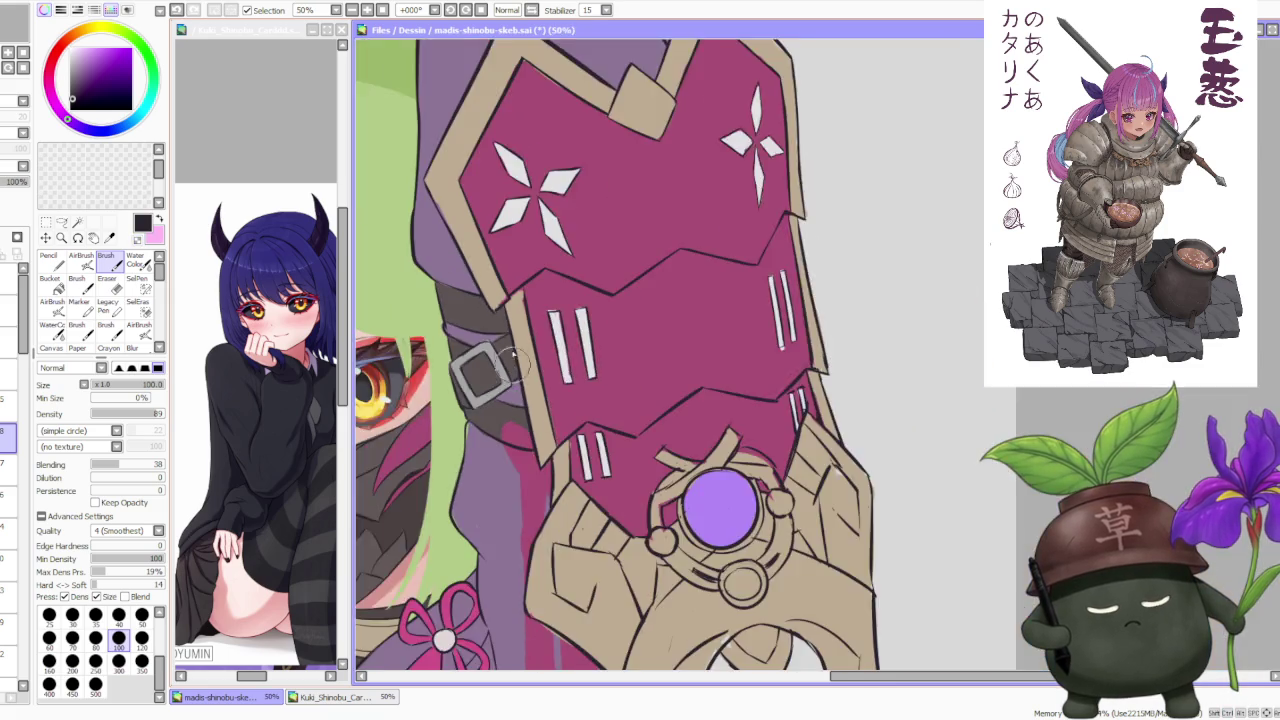
{"action": "scroll", "coordinate": [460, 390], "scroll_direction": "up", "scroll_amount": 2}
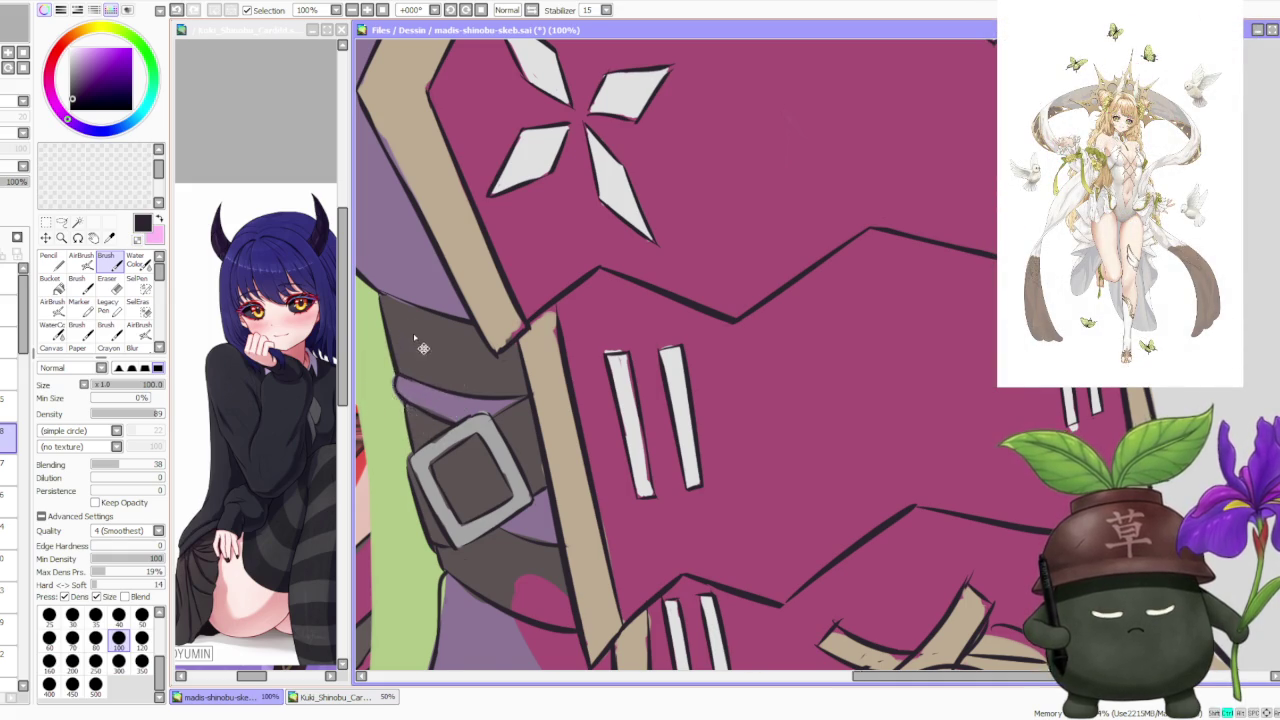
{"action": "scroll", "coordinate": [440, 390], "scroll_direction": "down", "scroll_amount": 2}
{"action": "scroll", "coordinate": [500, 410], "scroll_direction": "down", "scroll_amount": 3}
{"action": "scroll", "coordinate": [571, 438], "scroll_direction": "up", "scroll_amount": 2}
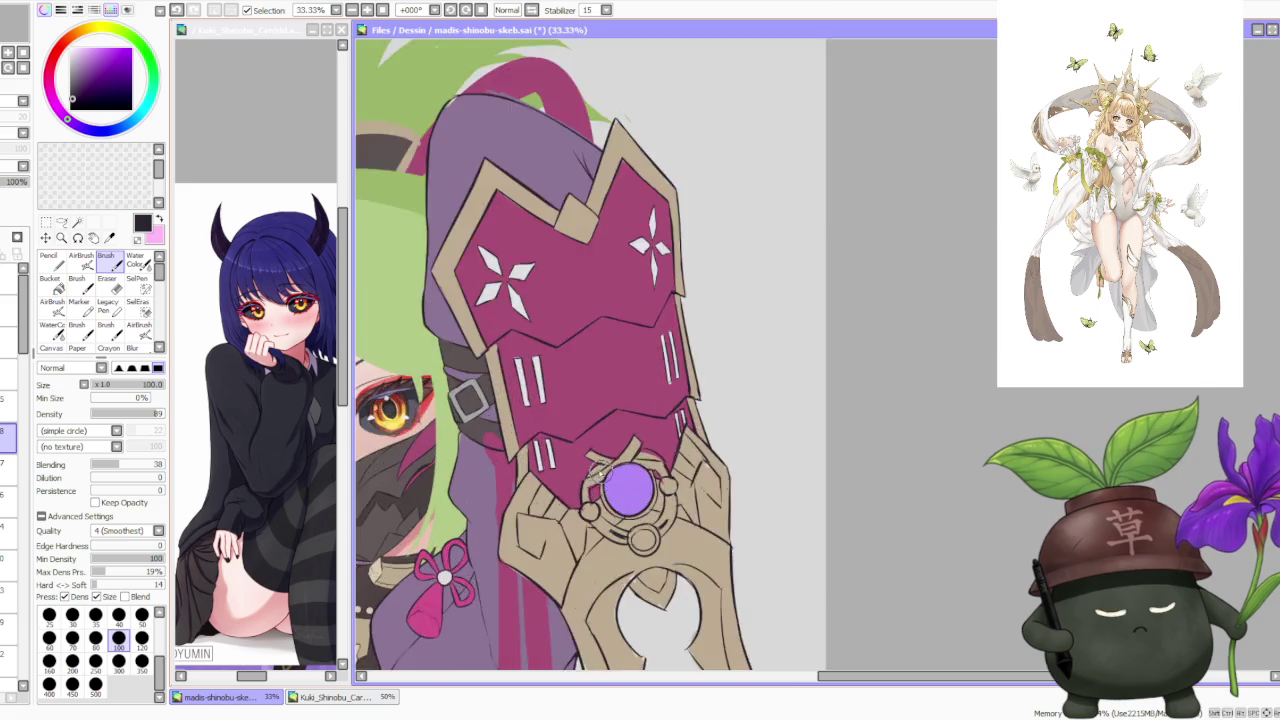
{"action": "scroll", "coordinate": [596, 428], "scroll_direction": "down", "scroll_amount": 2}
{"action": "scroll", "coordinate": [611, 484], "scroll_direction": "up", "scroll_amount": 3}
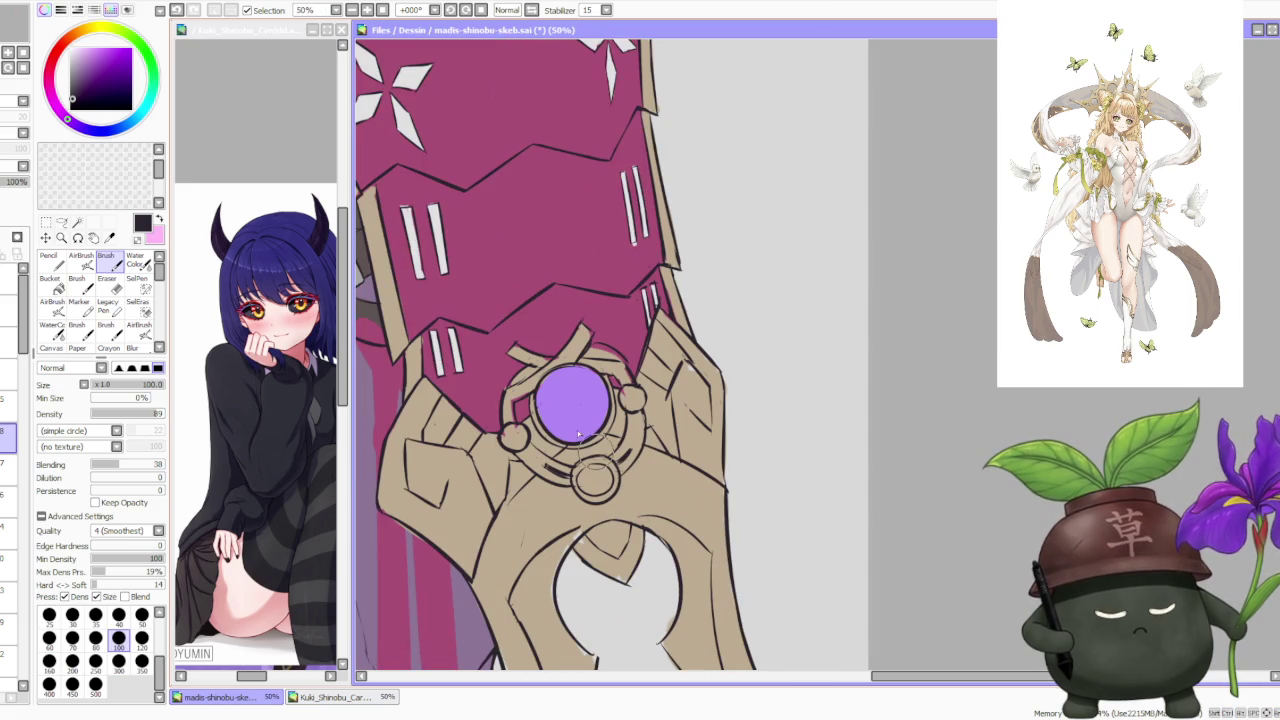
{"action": "scroll", "coordinate": [512, 430], "scroll_direction": "up", "scroll_amount": 1}
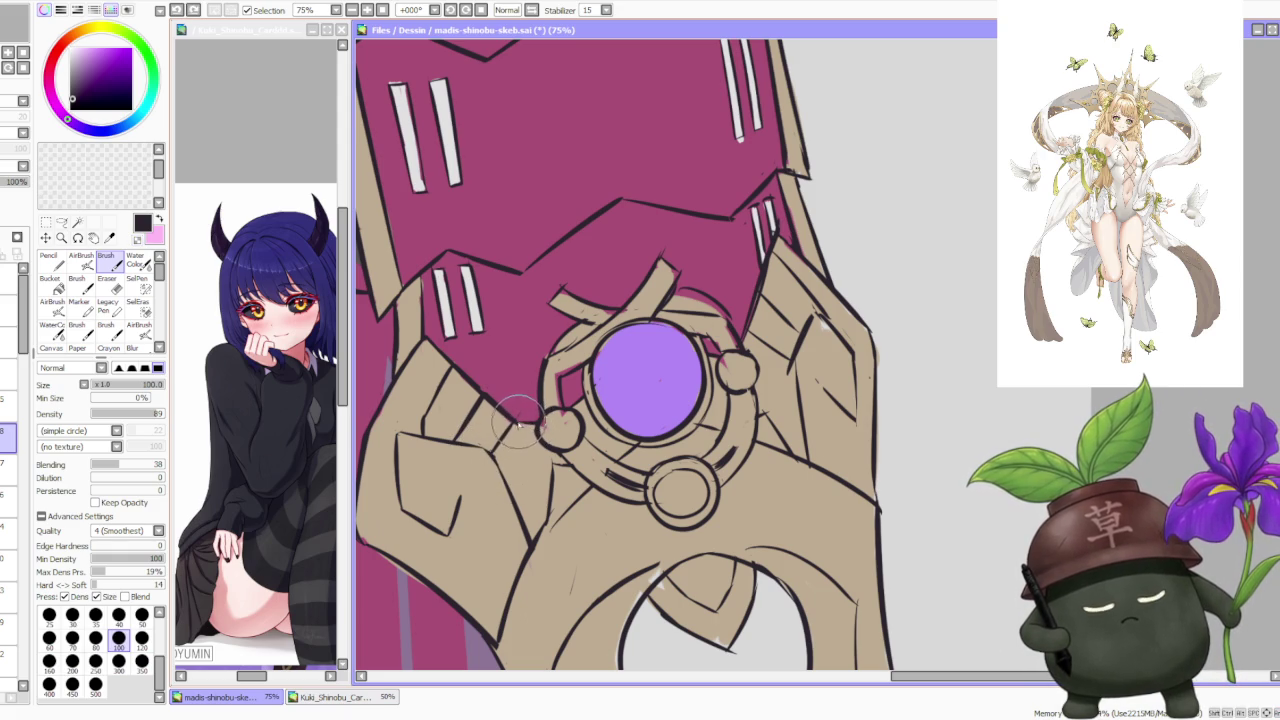
{"action": "key", "text": "c"}
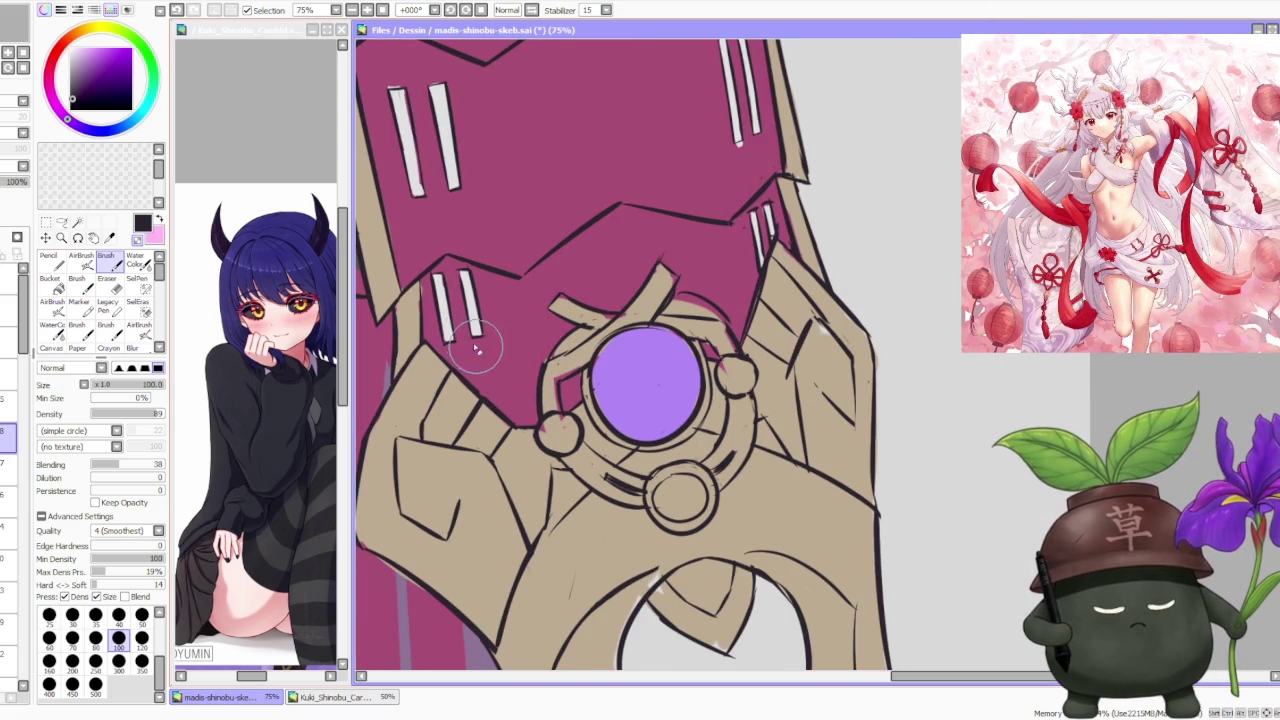
Step: Touch up the notch on the sleeve plate's right edge, undoing one stray stroke
{"action": "scroll", "coordinate": [519, 342], "scroll_direction": "down", "scroll_amount": 4}
{"action": "scroll", "coordinate": [560, 334], "scroll_direction": "up", "scroll_amount": 2}
{"action": "scroll", "coordinate": [600, 289], "scroll_direction": "up", "scroll_amount": 2}
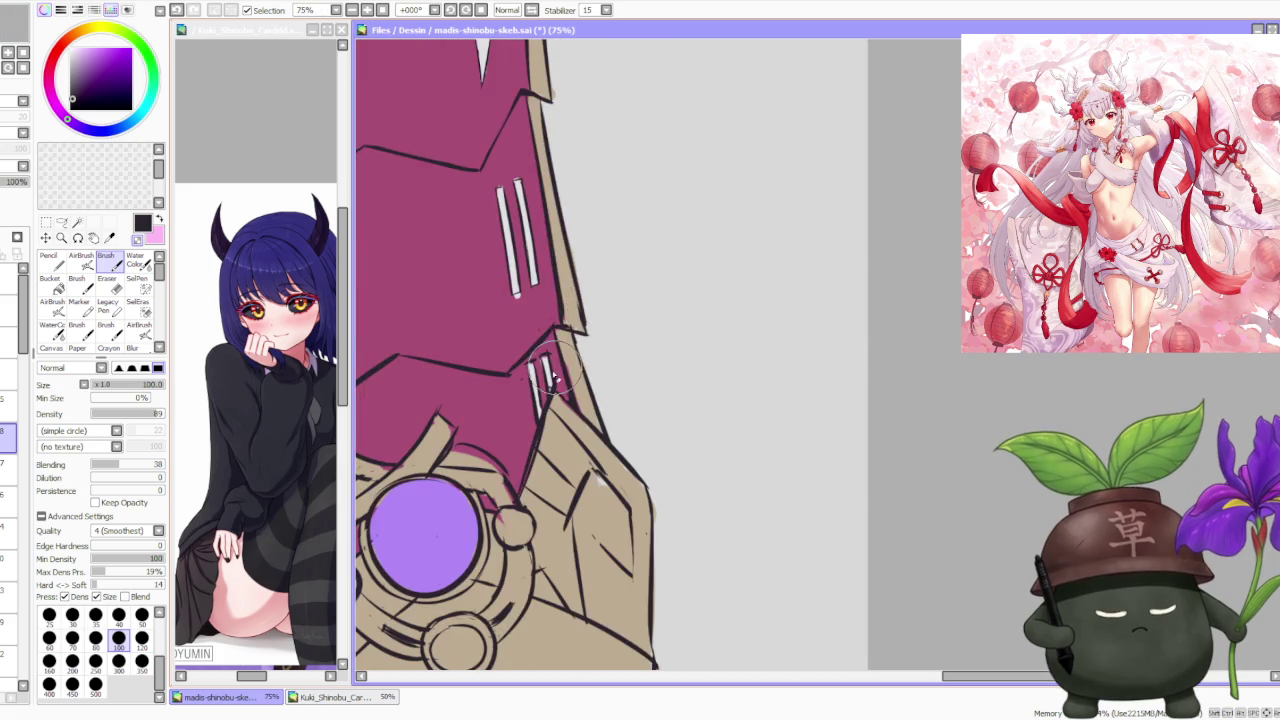
{"action": "scroll", "coordinate": [548, 398], "scroll_direction": "up", "scroll_amount": 1}
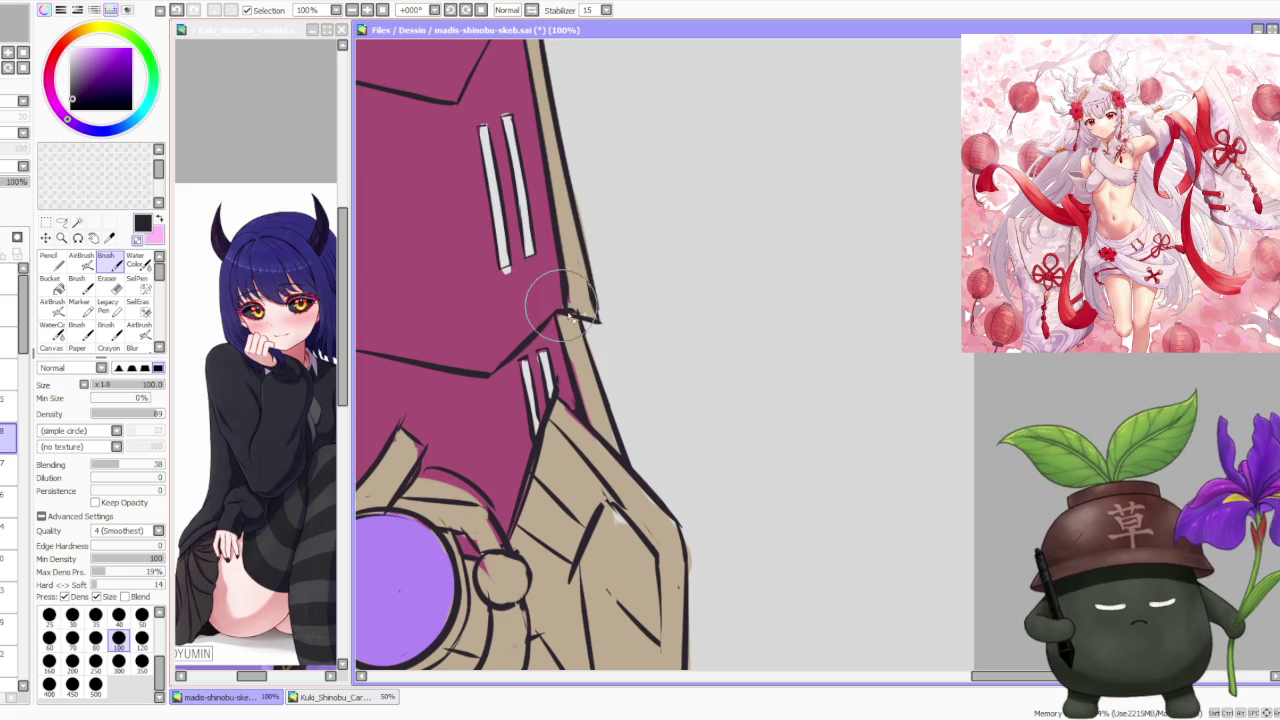
{"action": "scroll", "coordinate": [565, 315], "scroll_direction": "down", "scroll_amount": 3}
{"action": "scroll", "coordinate": [588, 325], "scroll_direction": "up", "scroll_amount": 3}
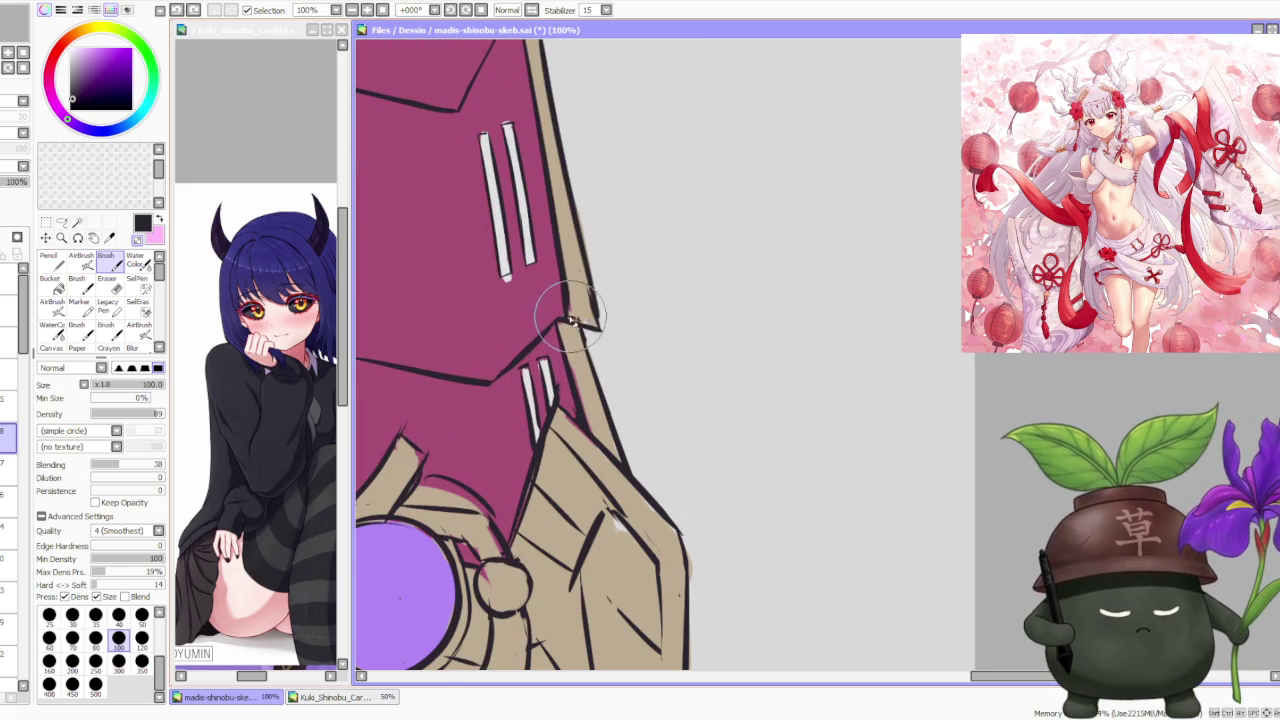
{"action": "scroll", "coordinate": [588, 325], "scroll_direction": "down", "scroll_amount": 2}
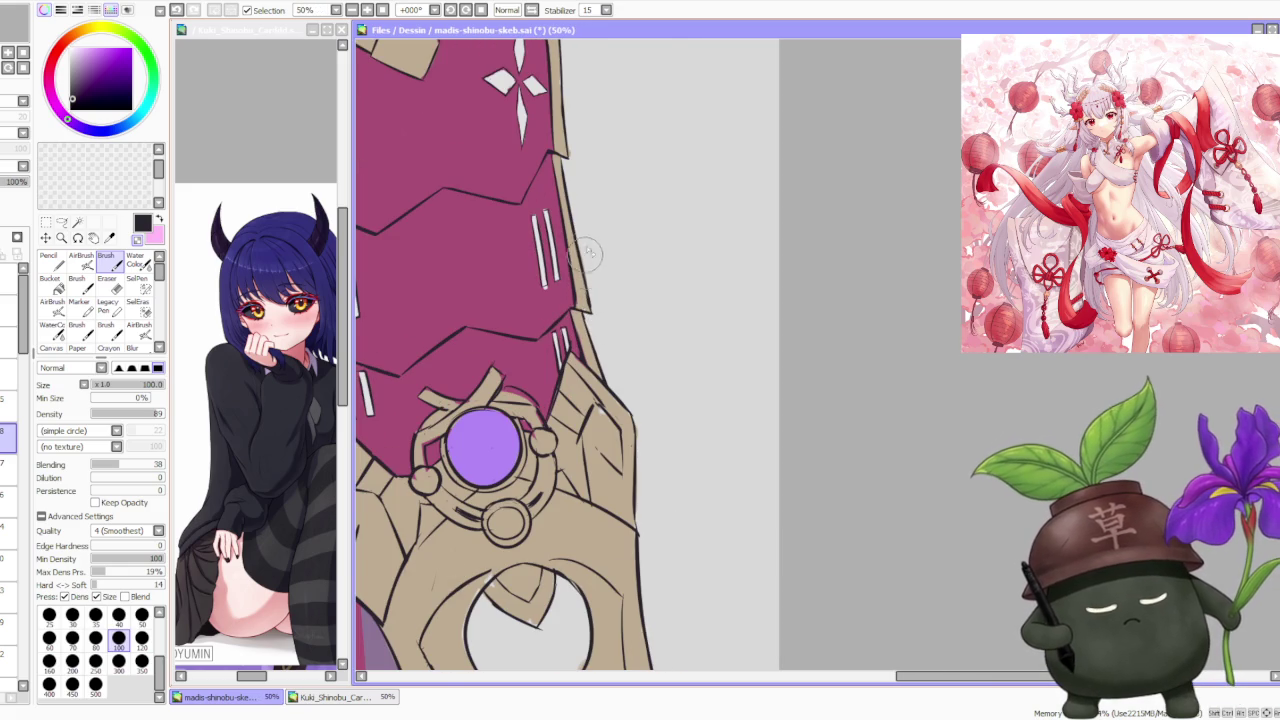
{"action": "scroll", "coordinate": [590, 270], "scroll_direction": "up", "scroll_amount": 2}
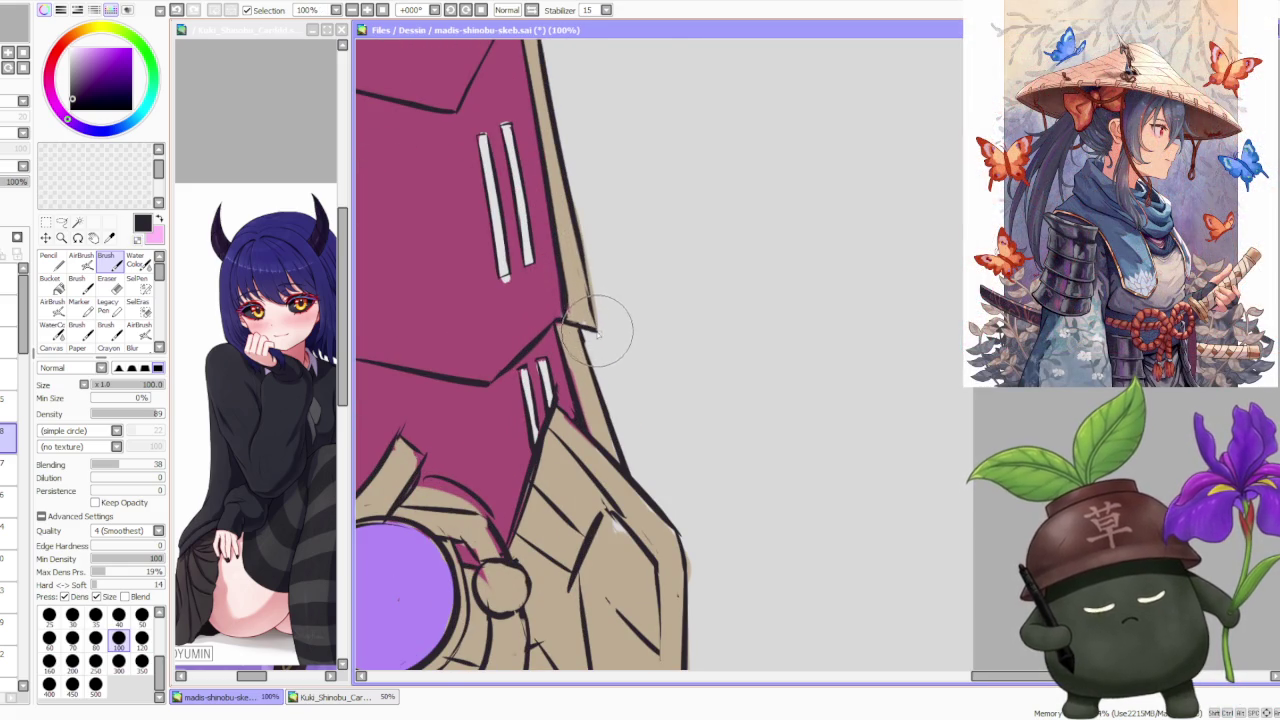
{"action": "scroll", "coordinate": [585, 260], "scroll_direction": "down", "scroll_amount": 2}
{"action": "scroll", "coordinate": [600, 400], "scroll_direction": "up", "scroll_amount": 1}
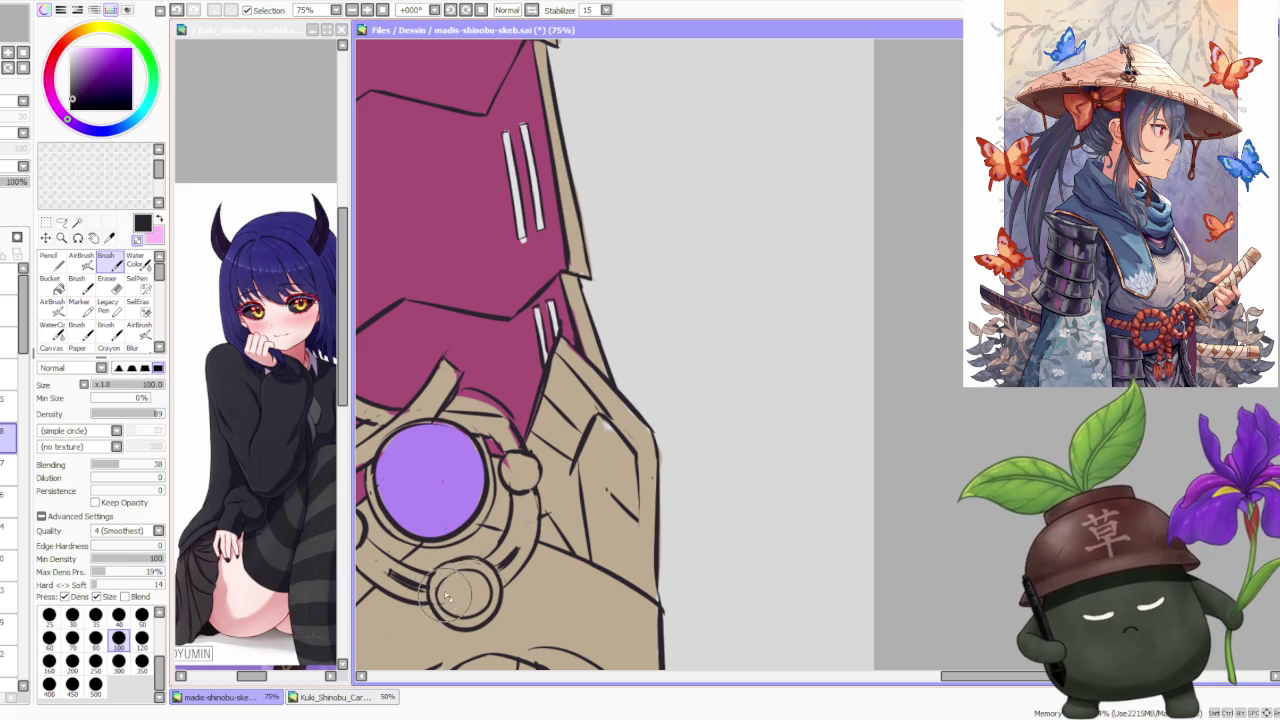
{"action": "key", "text": "ctrl+z"}
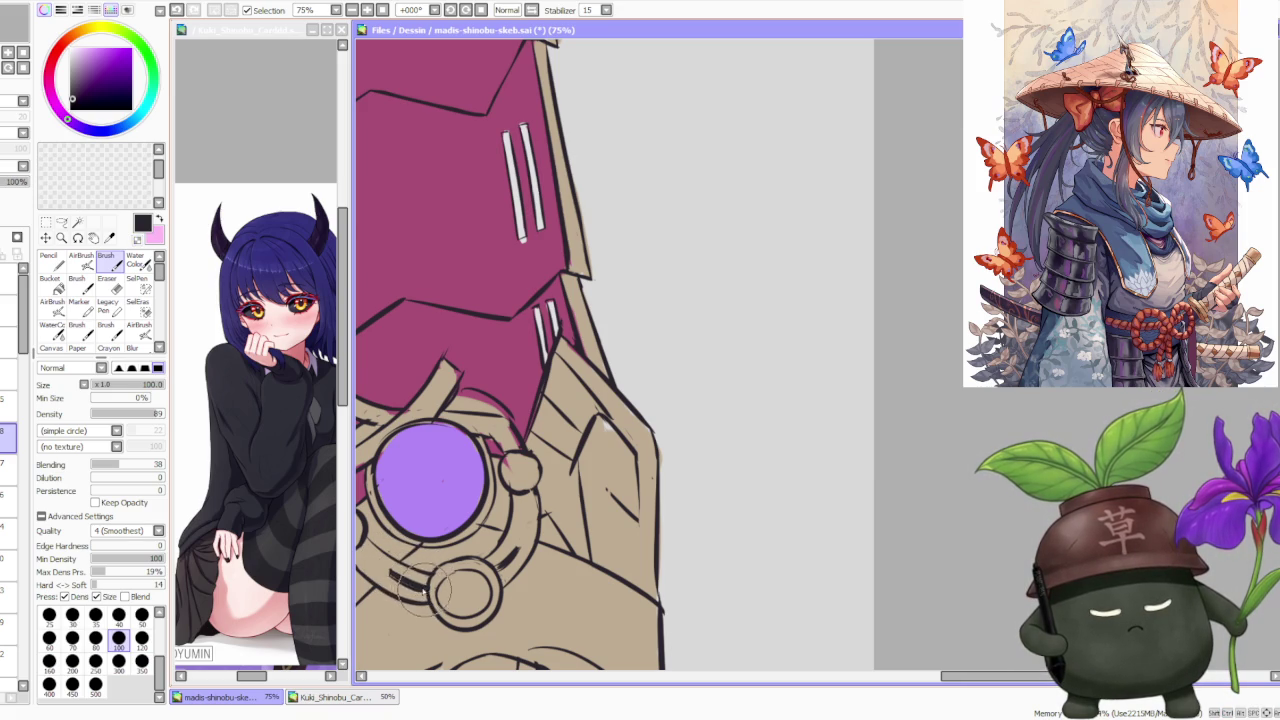
{"action": "scroll", "coordinate": [448, 527], "scroll_direction": "down", "scroll_amount": 2}
Step: Undo the stroke near the lower ring and retouch the tan prong's outlines above the violet gem
{"action": "scroll", "coordinate": [402, 565], "scroll_direction": "up", "scroll_amount": 3}
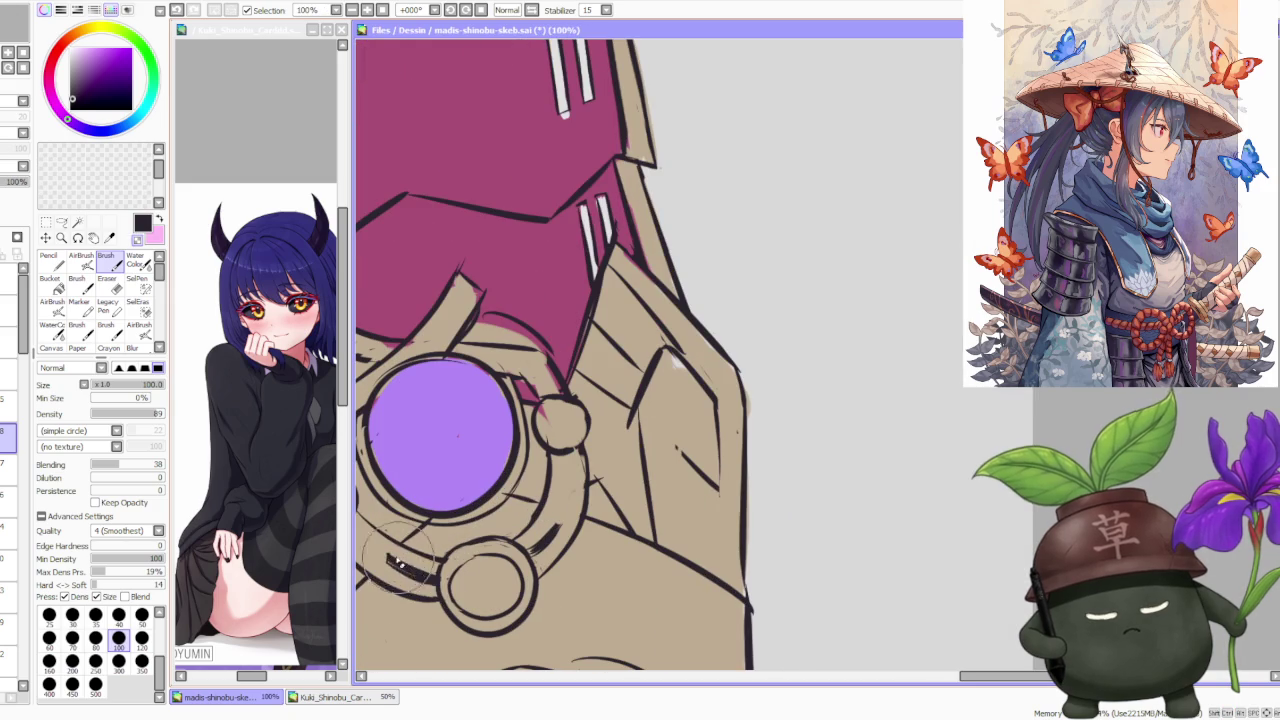
{"action": "key", "text": "ctrl+z"}
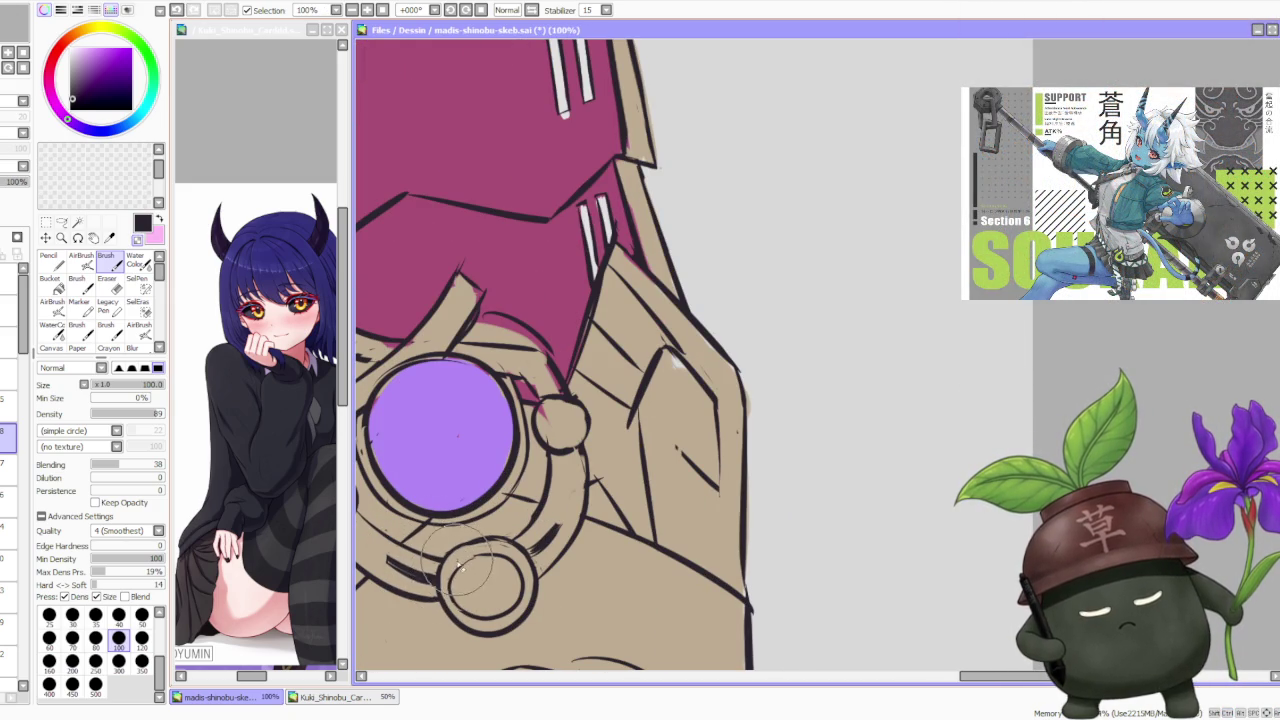
{"action": "scroll", "coordinate": [460, 565], "scroll_direction": "down", "scroll_amount": 3}
{"action": "scroll", "coordinate": [460, 565], "scroll_direction": "down", "scroll_amount": 1}
{"action": "scroll", "coordinate": [450, 480], "scroll_direction": "up", "scroll_amount": 3}
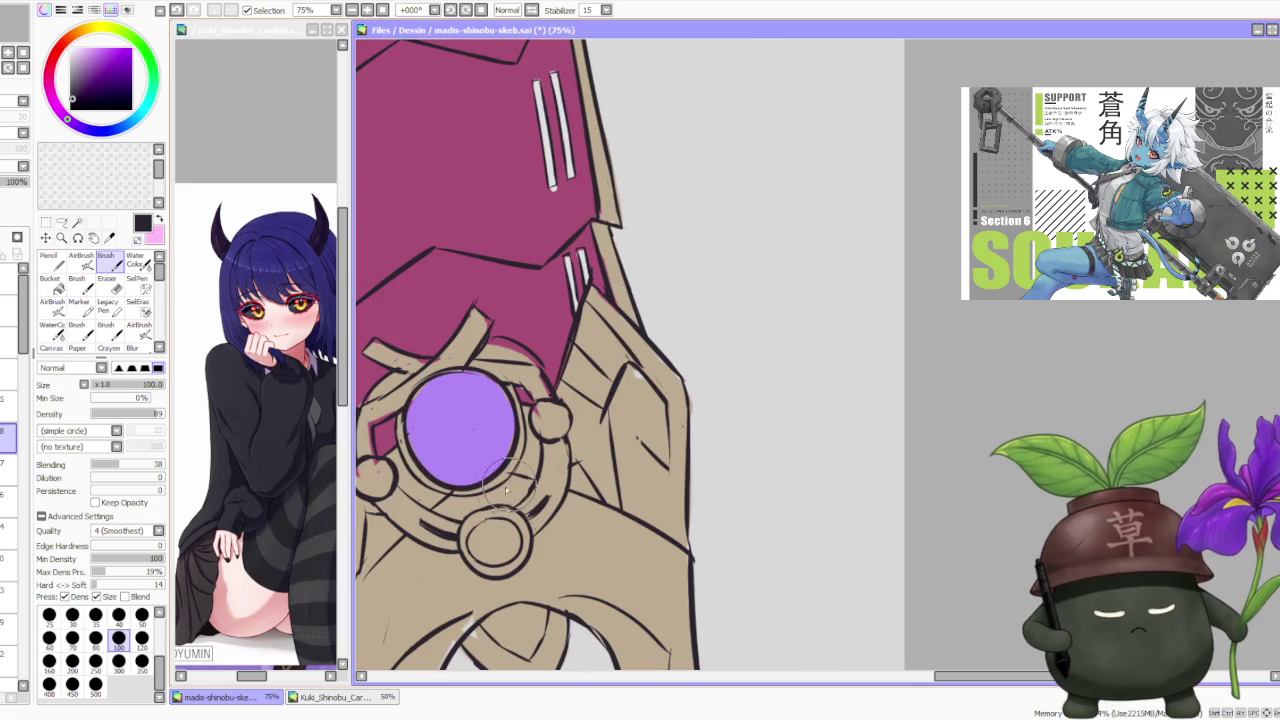
{"action": "scroll", "coordinate": [451, 481], "scroll_direction": "down", "scroll_amount": 2}
{"action": "scroll", "coordinate": [445, 490], "scroll_direction": "up", "scroll_amount": 3}
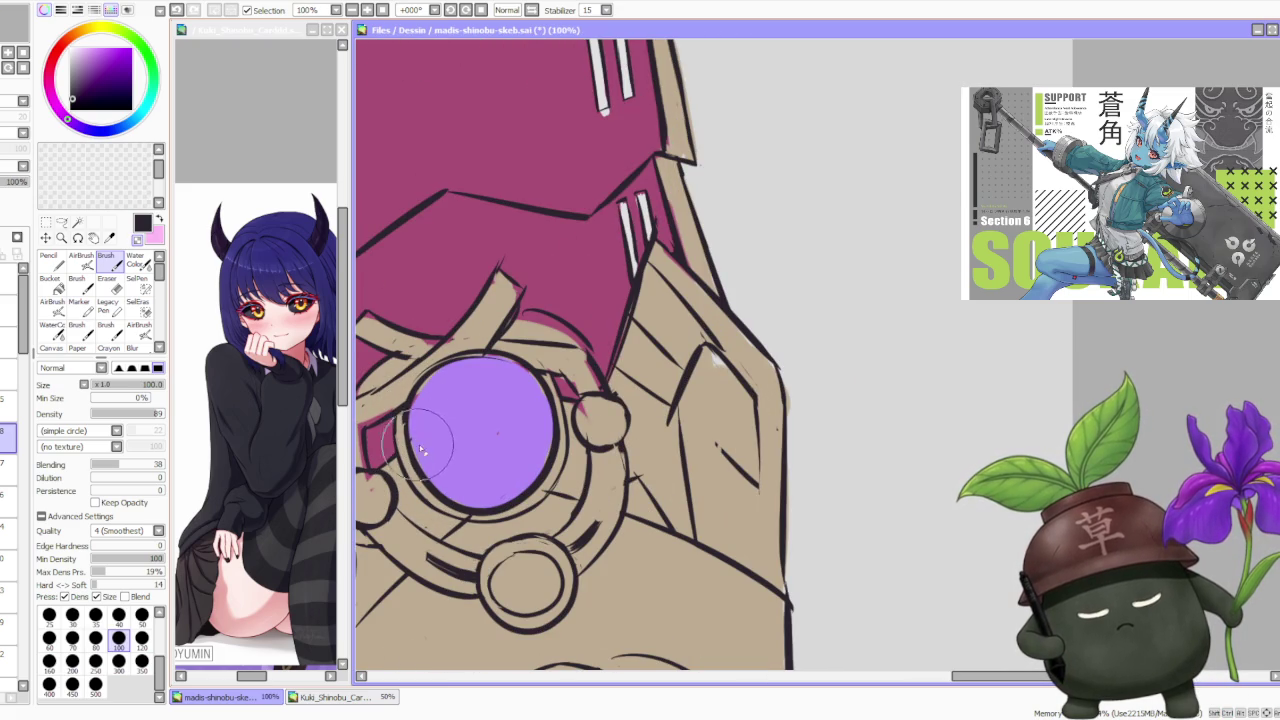
{"action": "scroll", "coordinate": [420, 430], "scroll_direction": "down", "scroll_amount": 3}
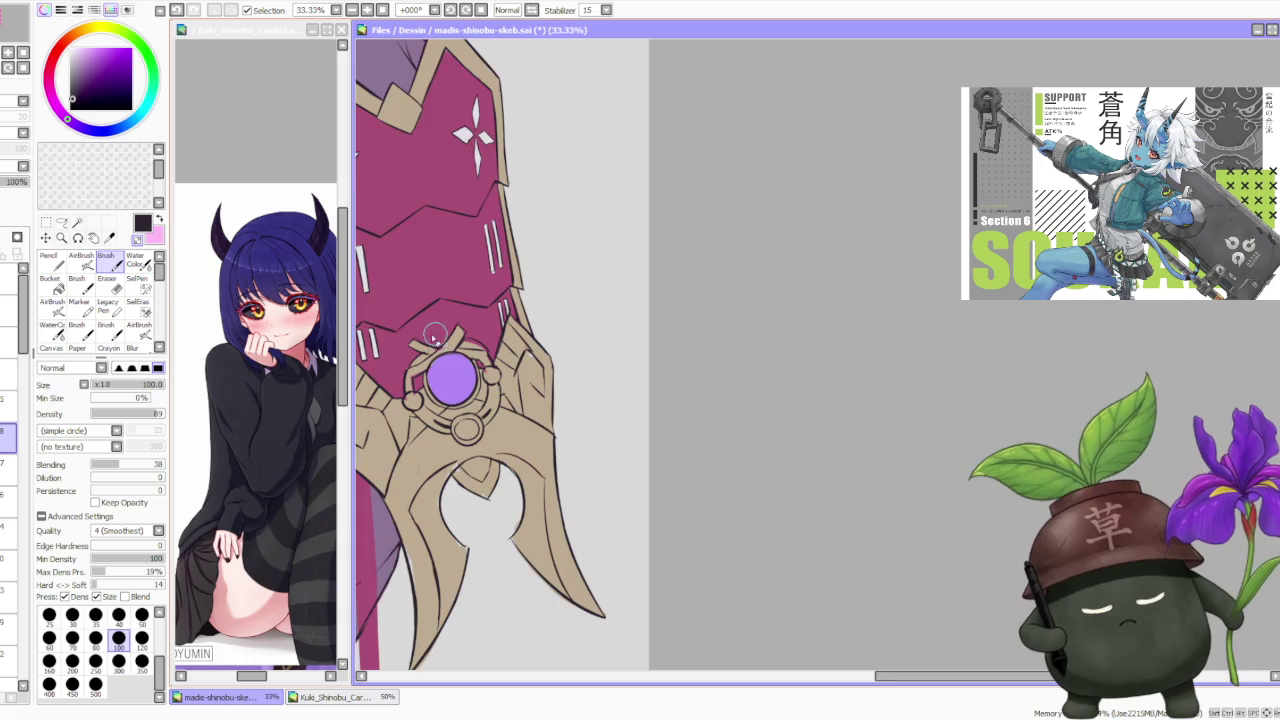
{"action": "scroll", "coordinate": [430, 372], "scroll_direction": "up", "scroll_amount": 2}
{"action": "scroll", "coordinate": [432, 372], "scroll_direction": "up", "scroll_amount": 1}
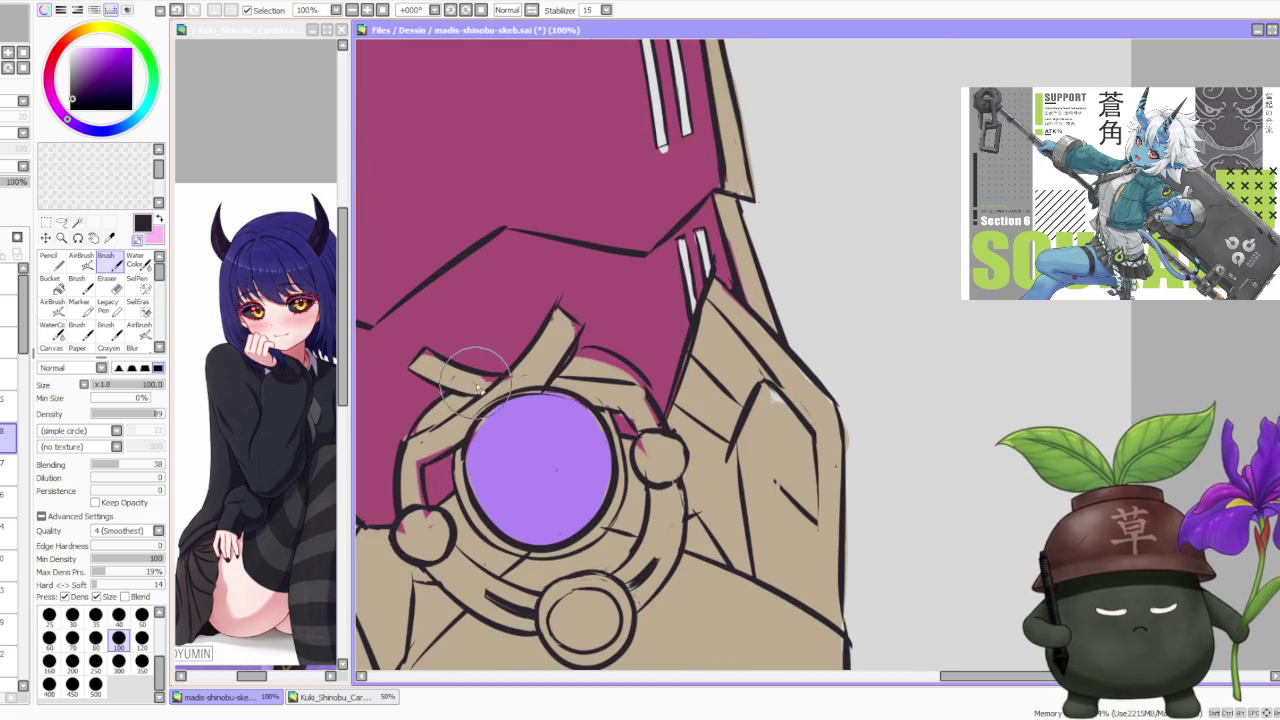
{"action": "scroll", "coordinate": [480, 342], "scroll_direction": "down", "scroll_amount": 1}
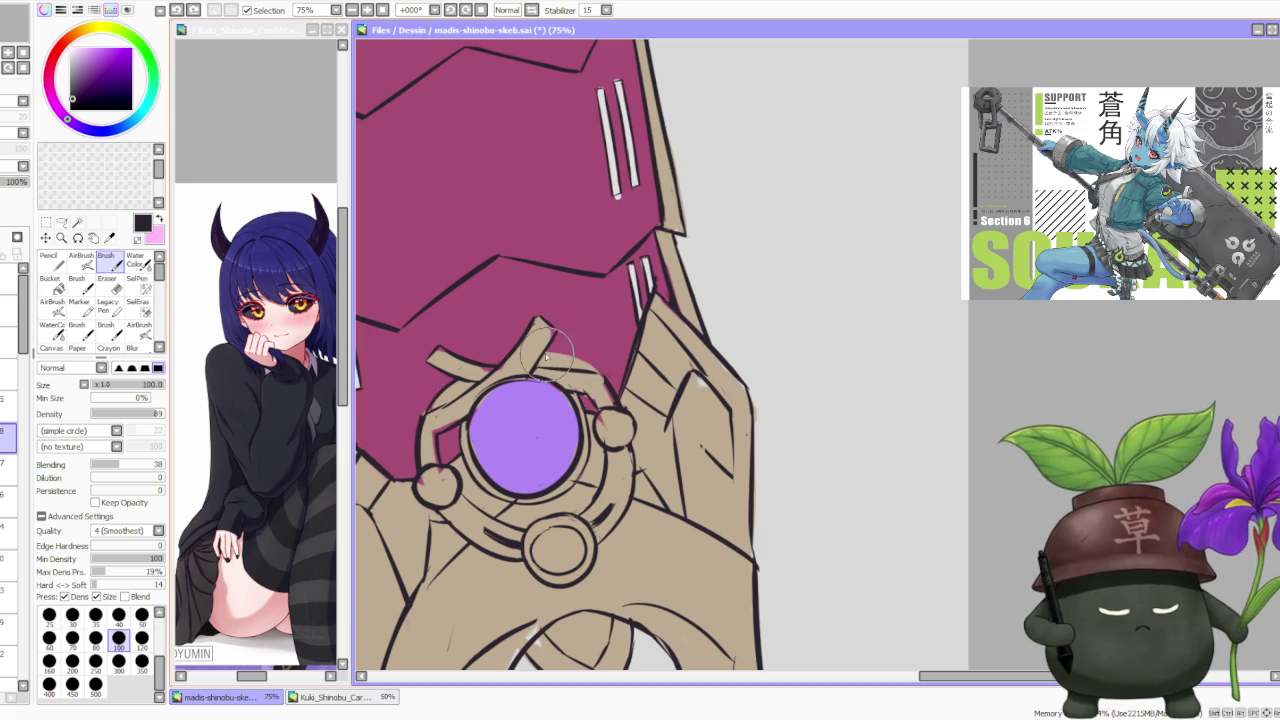
{"action": "scroll", "coordinate": [595, 378], "scroll_direction": "down", "scroll_amount": 3}
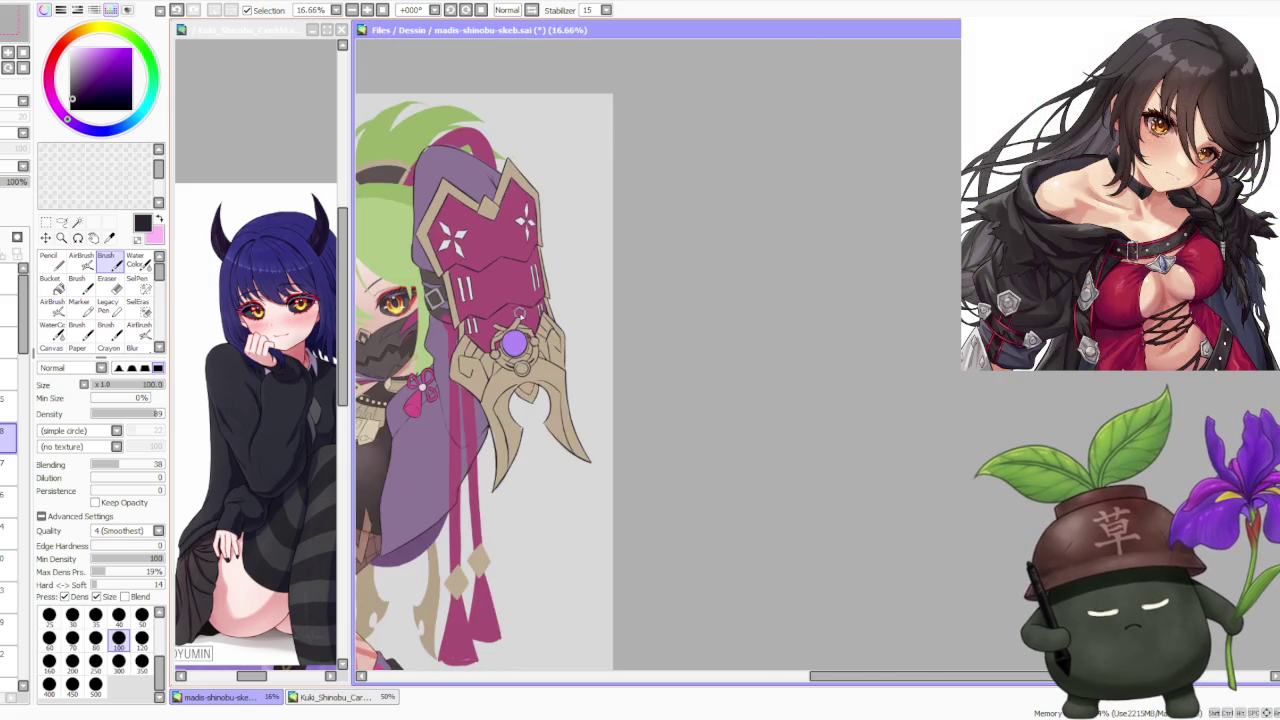
Step: Extend a dark outline stroke on the beige armor plate beside the purple orb
{"action": "scroll", "coordinate": [528, 325], "scroll_direction": "up", "scroll_amount": 2}
{"action": "scroll", "coordinate": [528, 325], "scroll_direction": "up", "scroll_amount": 1}
{"action": "scroll", "coordinate": [534, 373], "scroll_direction": "up", "scroll_amount": 1}
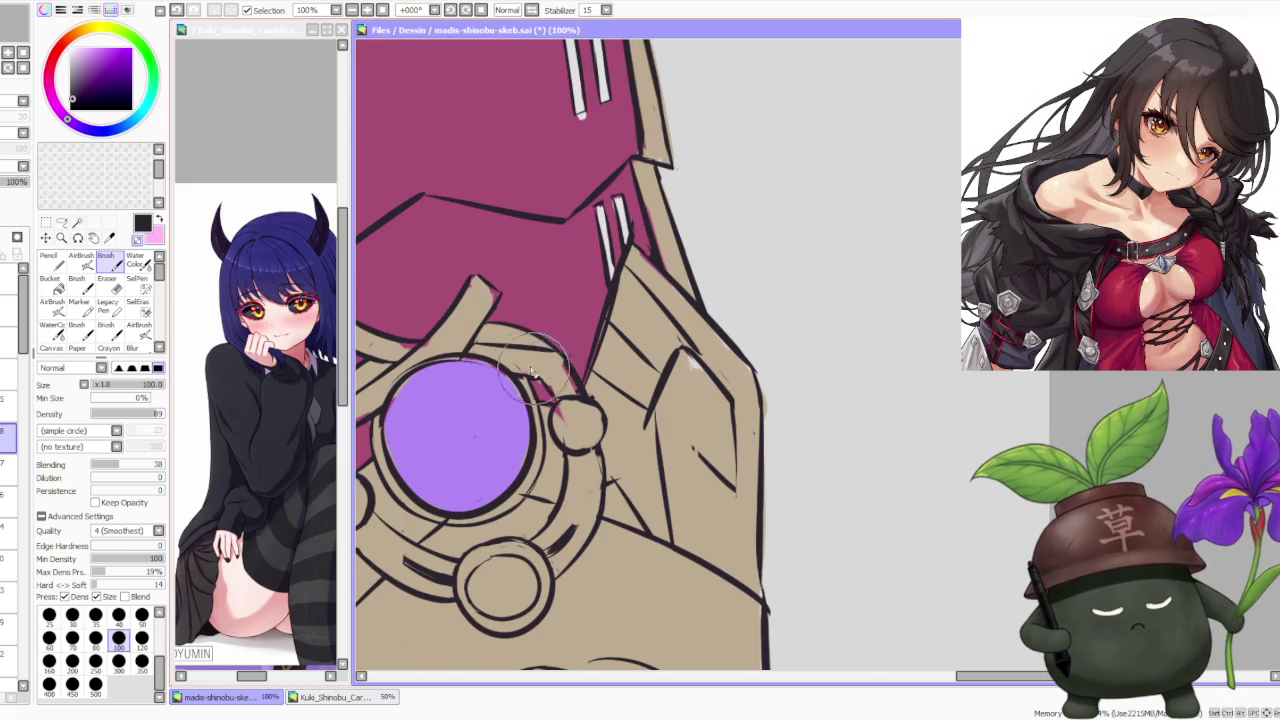
{"action": "scroll", "coordinate": [520, 367], "scroll_direction": "down", "scroll_amount": 1}
{"action": "scroll", "coordinate": [430, 220], "scroll_direction": "down", "scroll_amount": 1}
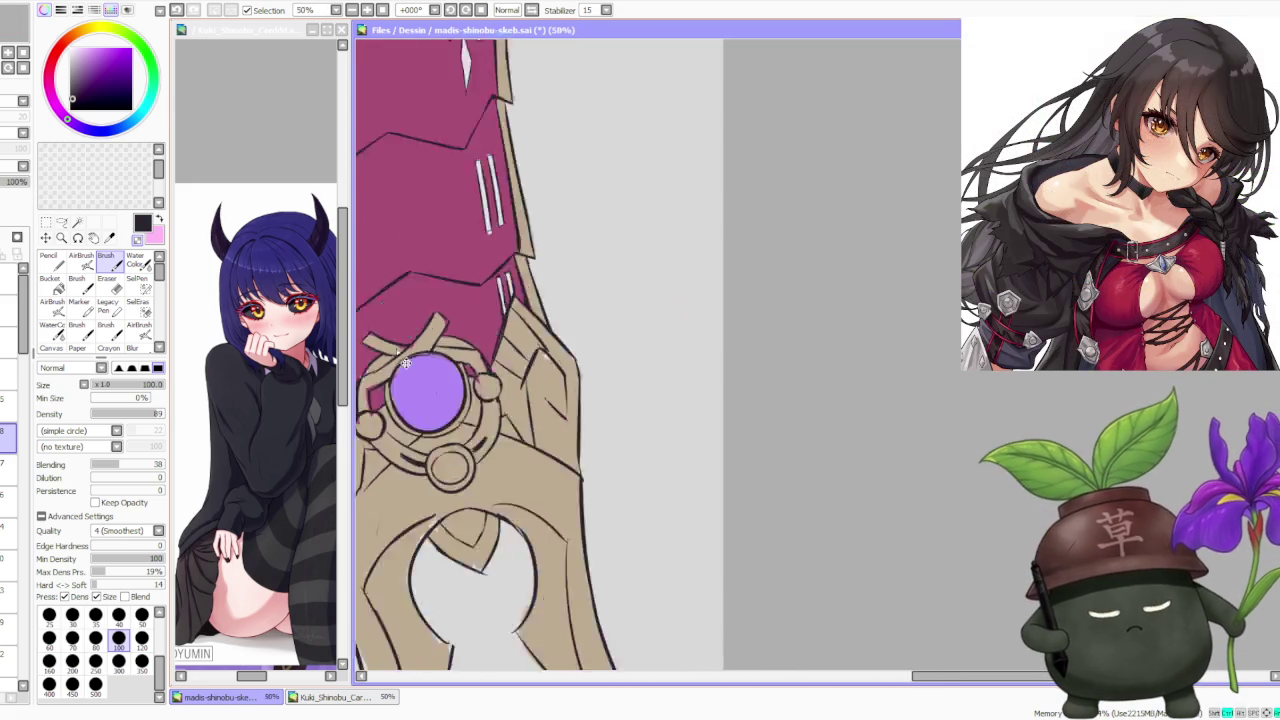
{"action": "scroll", "coordinate": [420, 200], "scroll_direction": "up", "scroll_amount": 1}
{"action": "scroll", "coordinate": [454, 350], "scroll_direction": "up", "scroll_amount": 1}
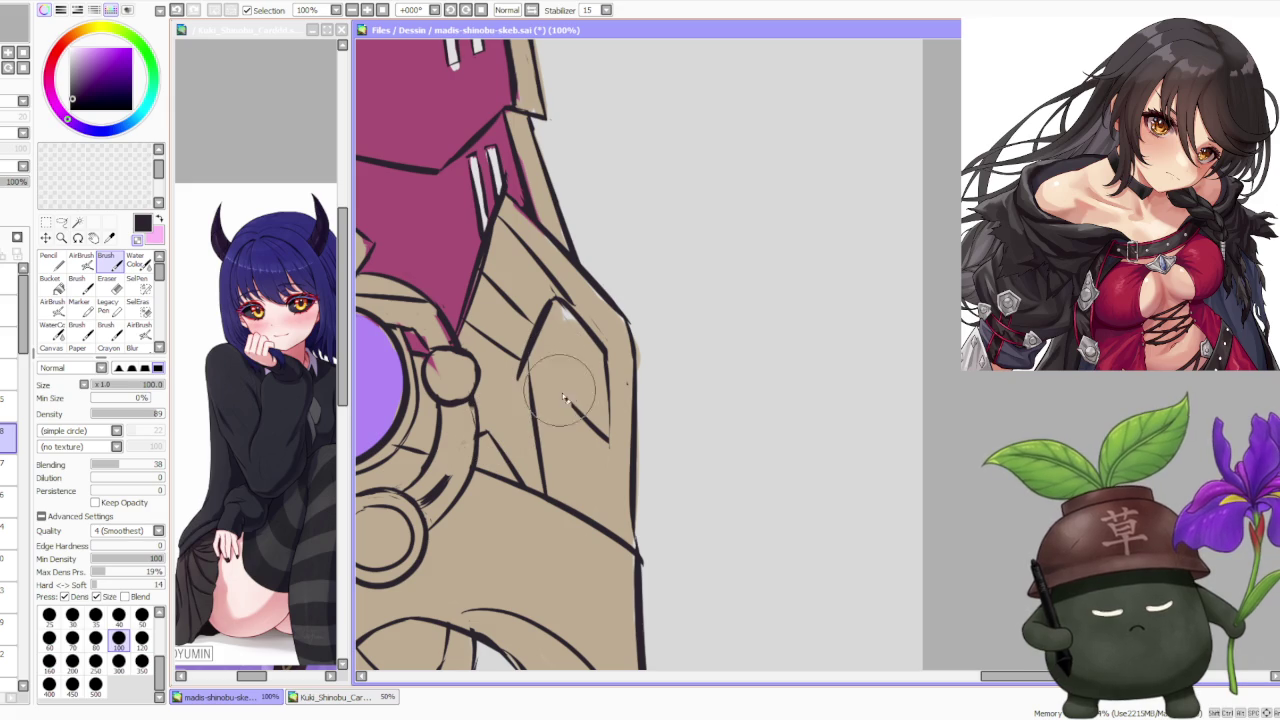
{"action": "left_click_drag", "start_coordinate": [567, 399], "coordinate": [600, 432]}
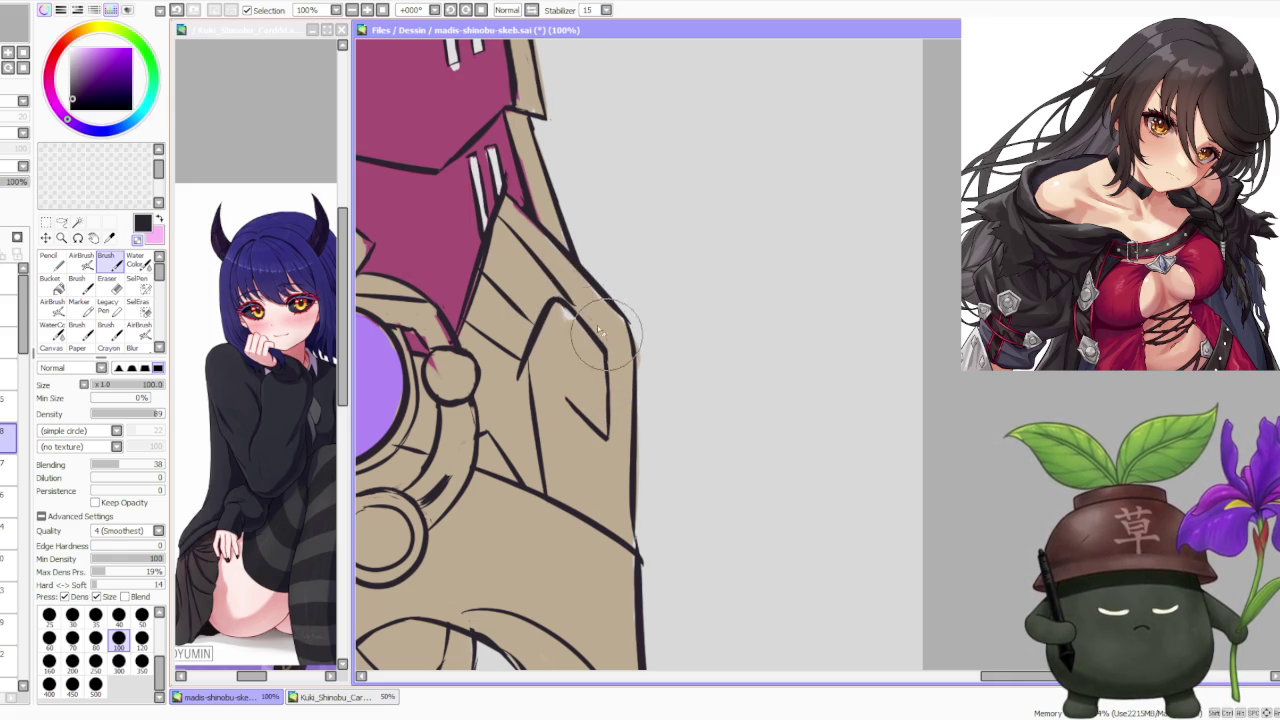
Step: Tidy the inner outlines of the curved tan claw beneath the violet gem
{"action": "scroll", "coordinate": [607, 334], "scroll_direction": "down", "scroll_amount": 2}
{"action": "scroll", "coordinate": [560, 335], "scroll_direction": "down", "scroll_amount": 2}
{"action": "scroll", "coordinate": [535, 337], "scroll_direction": "down", "scroll_amount": 1}
{"action": "scroll", "coordinate": [523, 288], "scroll_direction": "up", "scroll_amount": 2}
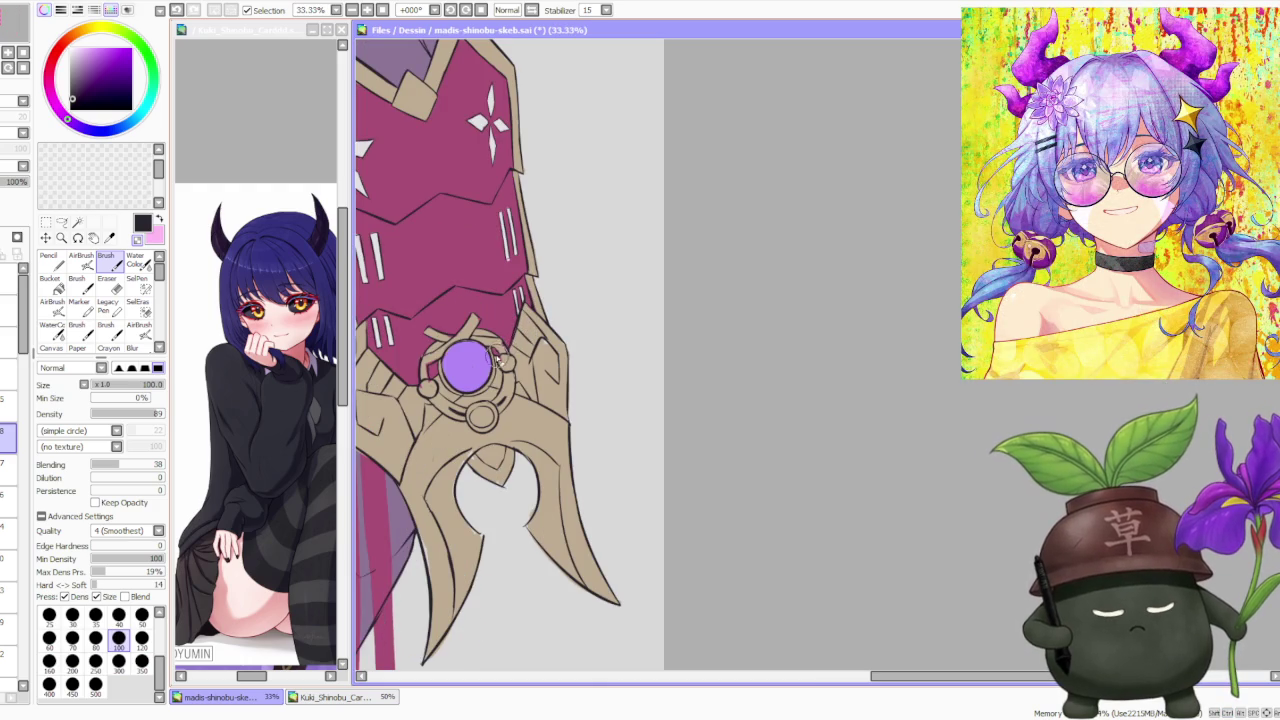
{"action": "scroll", "coordinate": [449, 391], "scroll_direction": "up", "scroll_amount": 3}
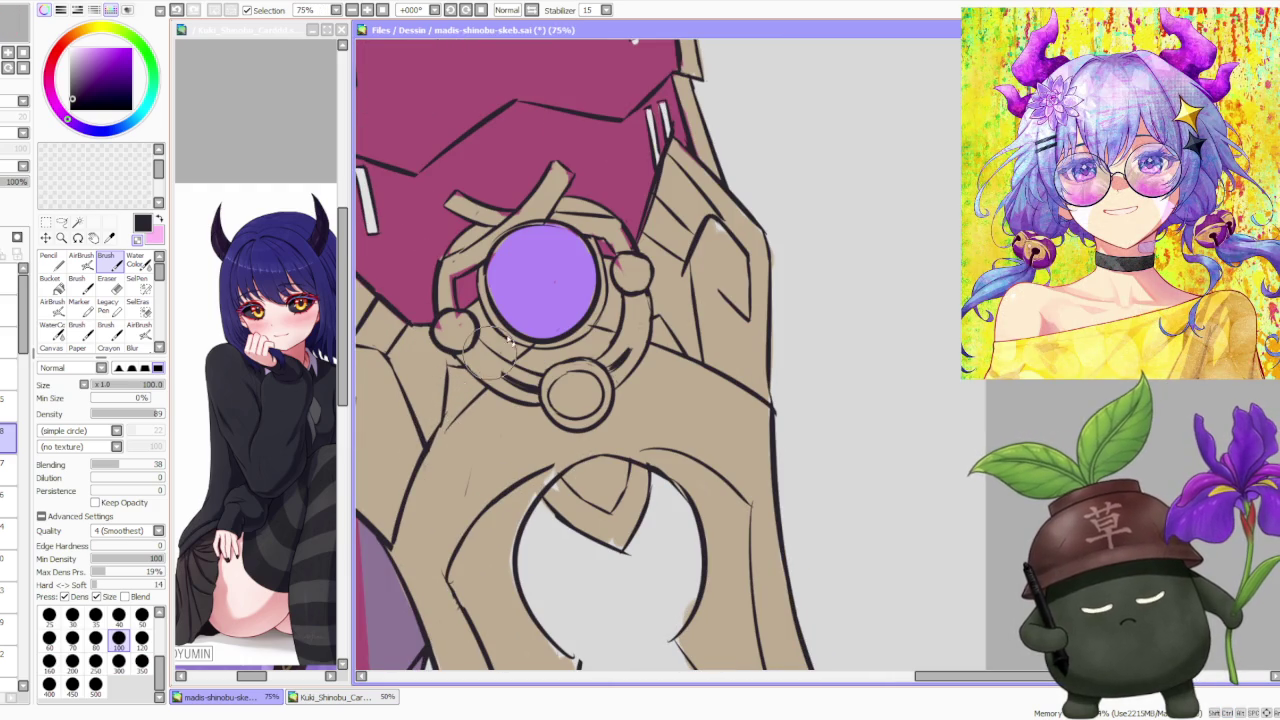
{"action": "scroll", "coordinate": [592, 285], "scroll_direction": "down", "scroll_amount": 2}
{"action": "scroll", "coordinate": [576, 294], "scroll_direction": "up", "scroll_amount": 1}
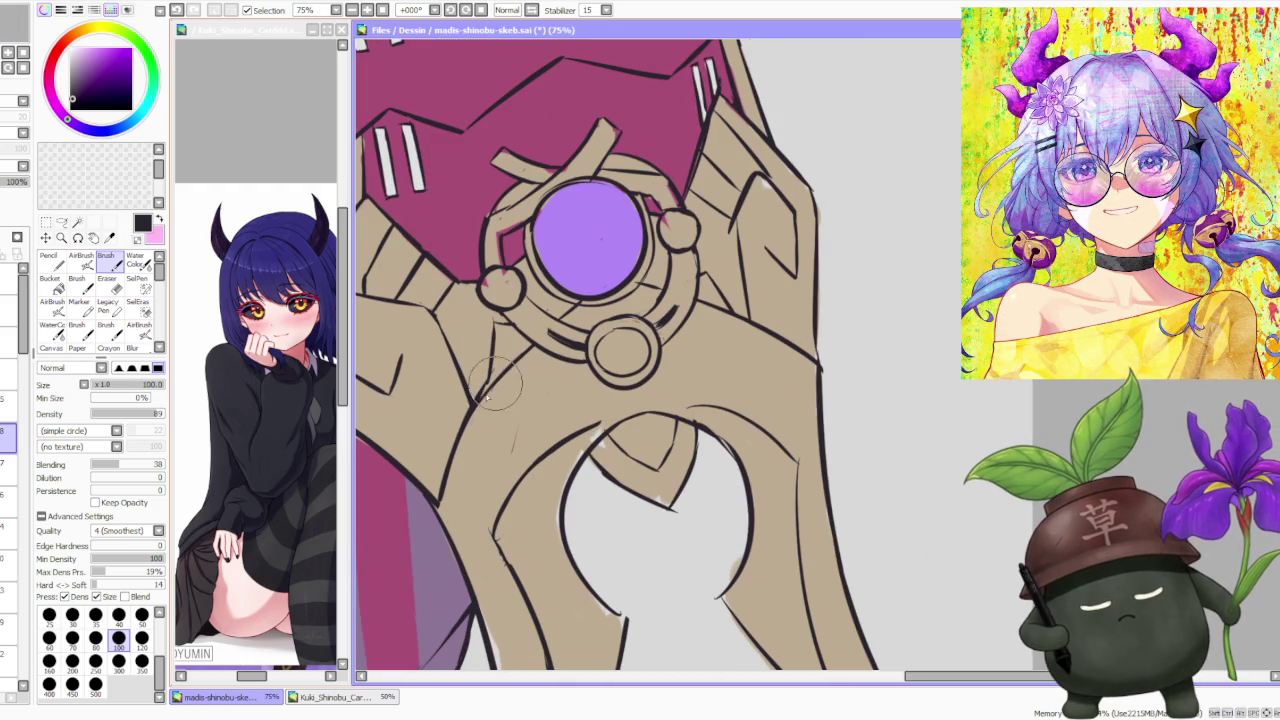
{"action": "scroll", "coordinate": [488, 392], "scroll_direction": "down", "scroll_amount": 3}
{"action": "scroll", "coordinate": [488, 392], "scroll_direction": "down", "scroll_amount": 1}
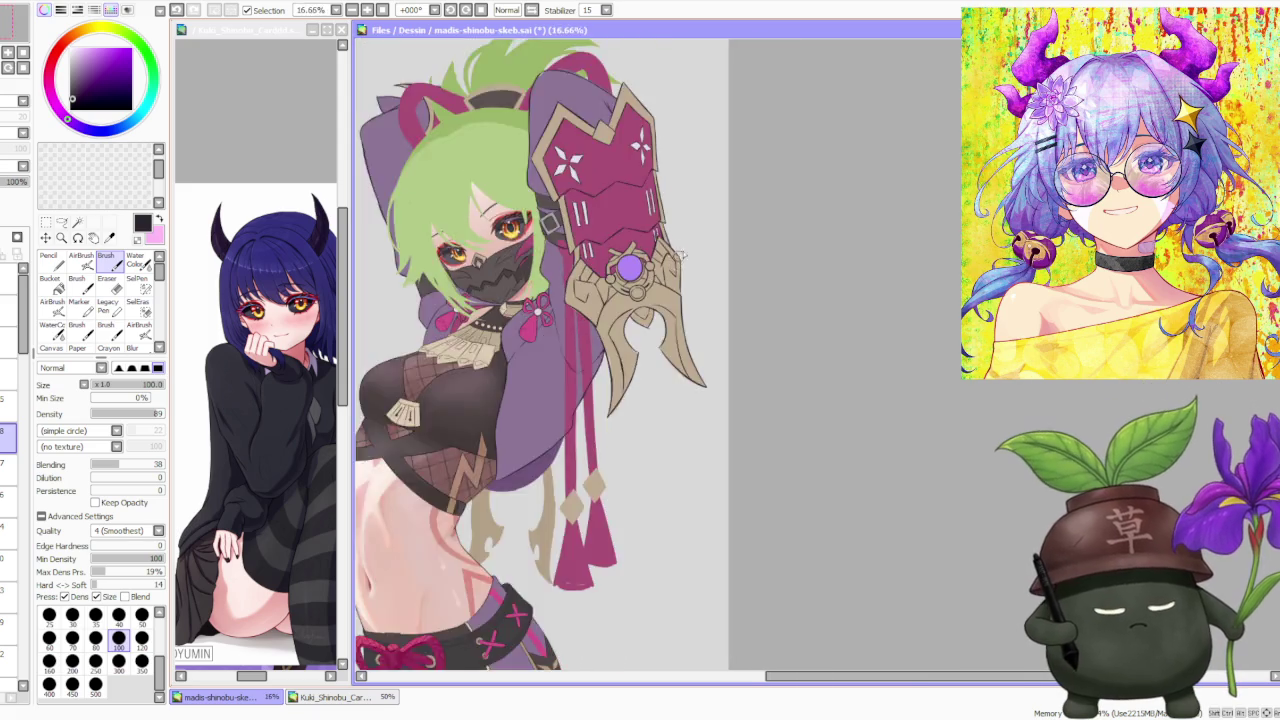
{"action": "scroll", "coordinate": [670, 300], "scroll_direction": "up", "scroll_amount": 2}
{"action": "scroll", "coordinate": [670, 395], "scroll_direction": "up", "scroll_amount": 2}
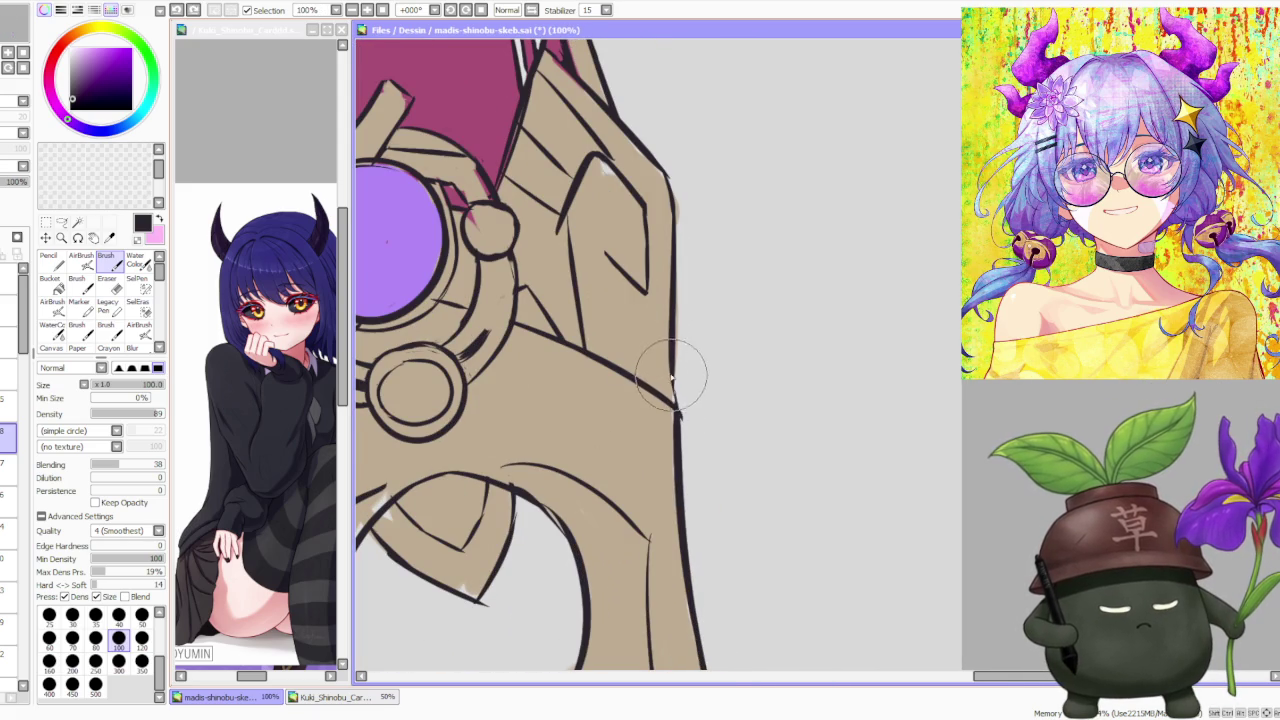
{"action": "scroll", "coordinate": [680, 405], "scroll_direction": "down", "scroll_amount": 3}
{"action": "scroll", "coordinate": [630, 447], "scroll_direction": "up", "scroll_amount": 2}
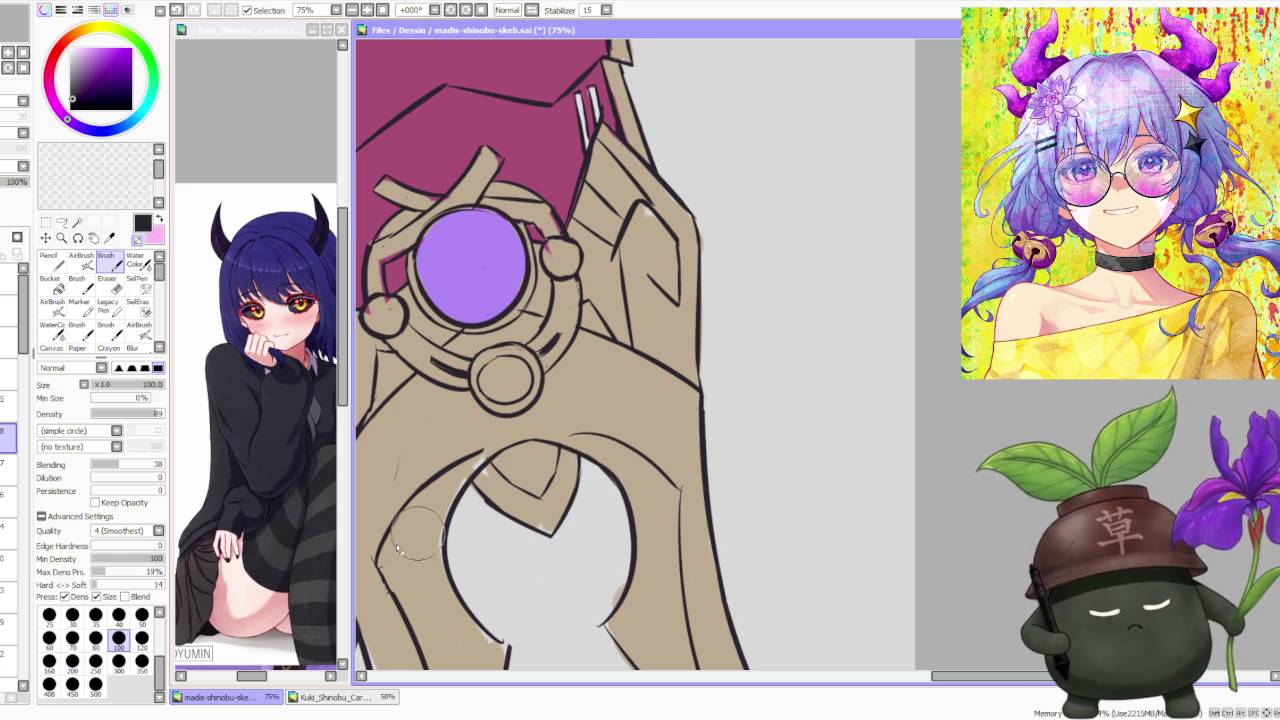
{"action": "scroll", "coordinate": [440, 490], "scroll_direction": "down", "scroll_amount": 3}
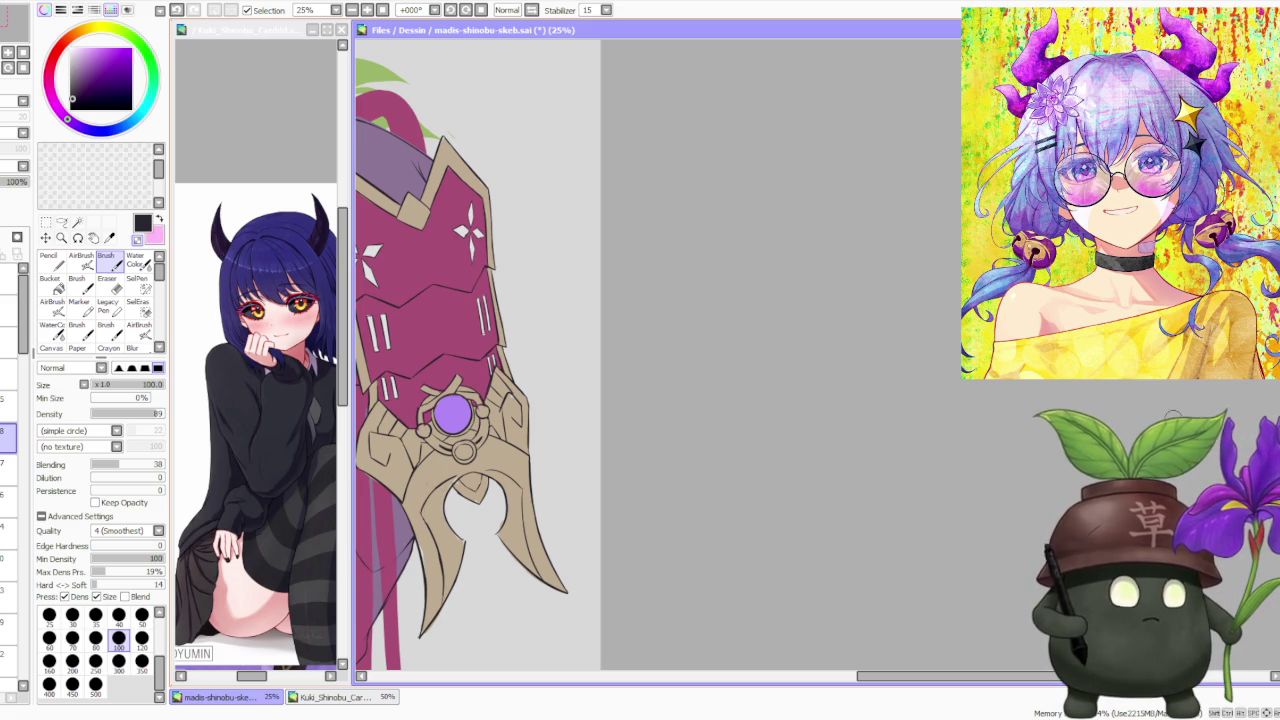
Step: Draw a darker outline down the right edge of the sleeve's blade
{"action": "scroll", "coordinate": [440, 485], "scroll_direction": "down", "scroll_amount": 1}
{"action": "scroll", "coordinate": [876, 401], "scroll_direction": "down", "scroll_amount": 1}
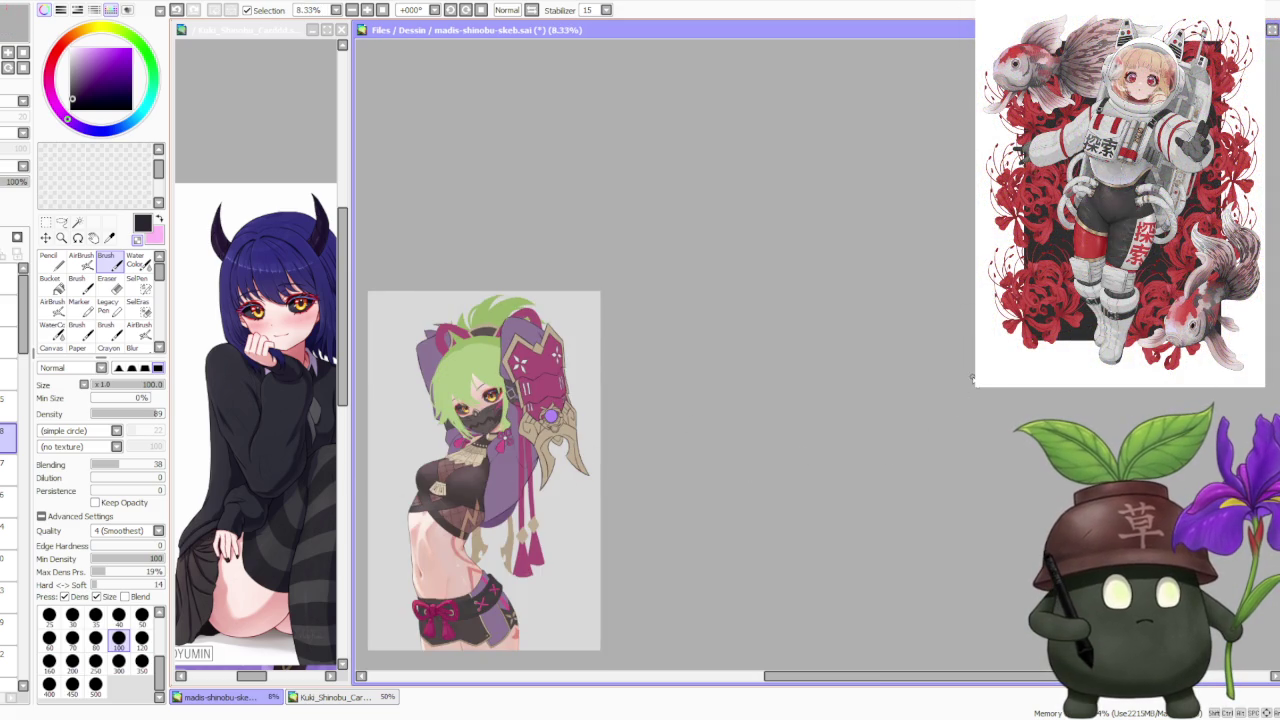
{"action": "scroll", "coordinate": [853, 346], "scroll_direction": "down", "scroll_amount": 1}
{"action": "scroll", "coordinate": [510, 402], "scroll_direction": "up", "scroll_amount": 2}
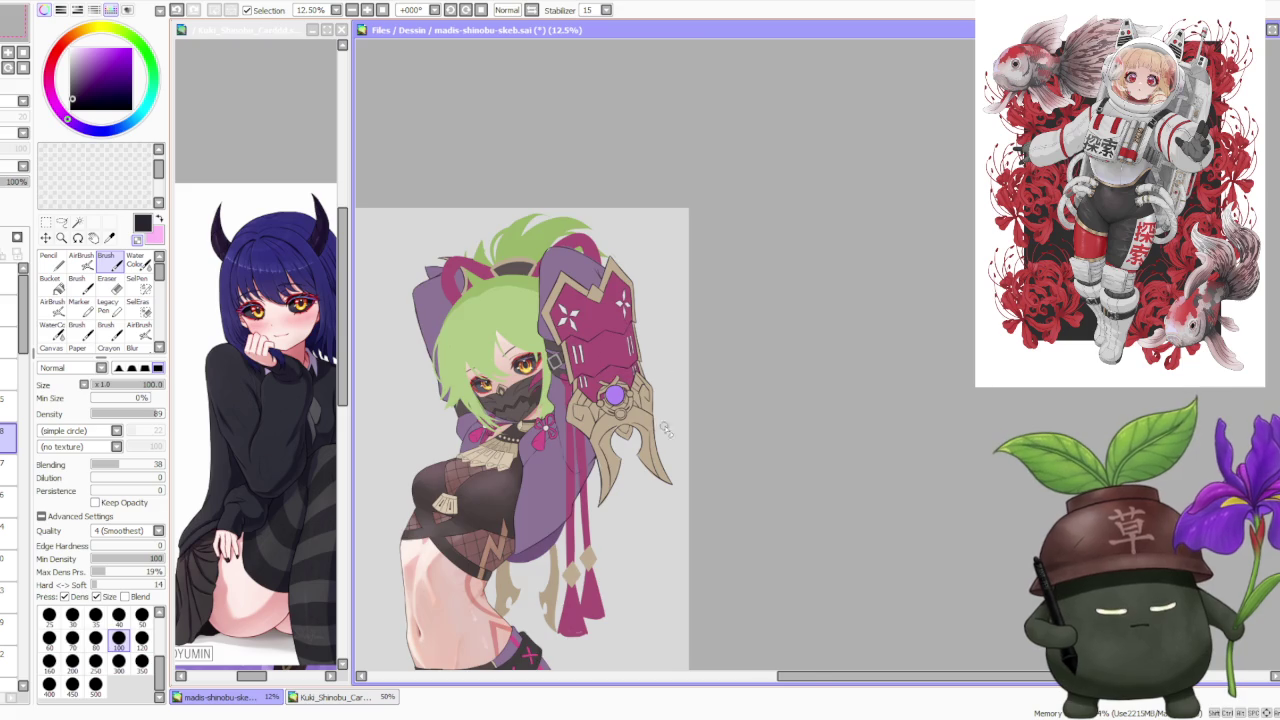
{"action": "scroll", "coordinate": [665, 432], "scroll_direction": "up", "scroll_amount": 3}
{"action": "scroll", "coordinate": [674, 440], "scroll_direction": "down", "scroll_amount": 2}
{"action": "scroll", "coordinate": [690, 504], "scroll_direction": "up", "scroll_amount": 3}
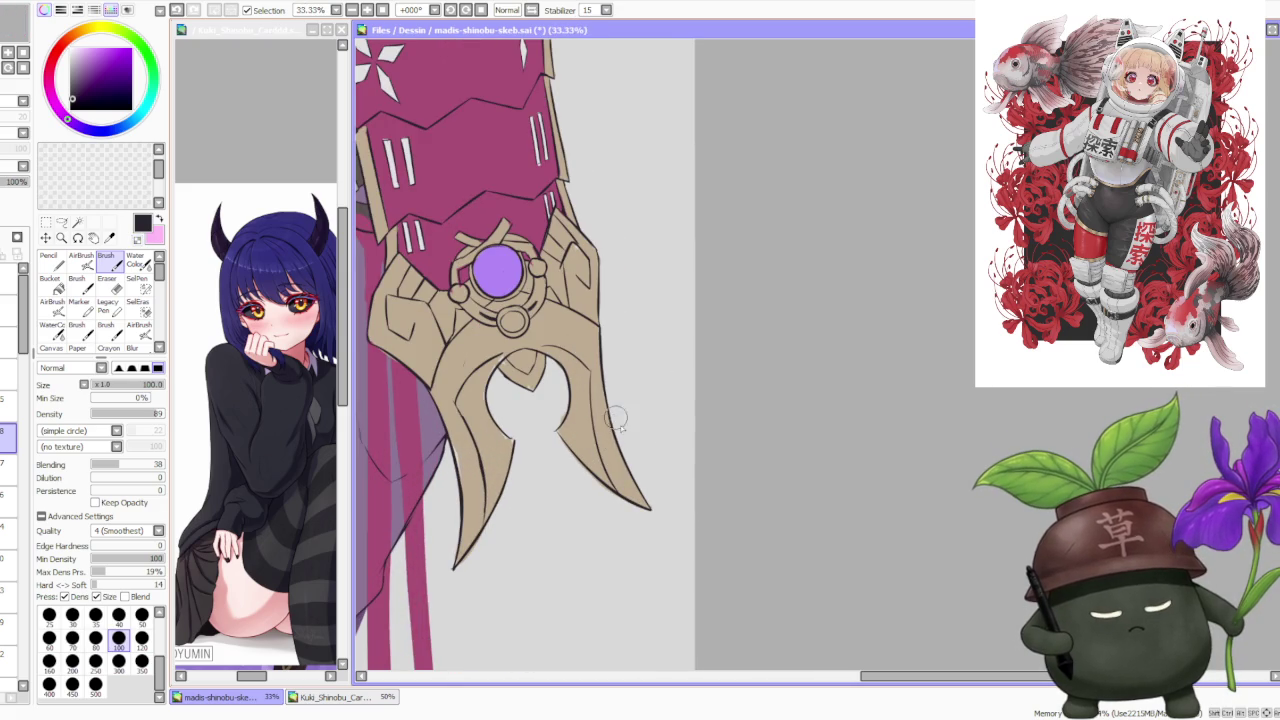
{"action": "scroll", "coordinate": [617, 421], "scroll_direction": "up", "scroll_amount": 1}
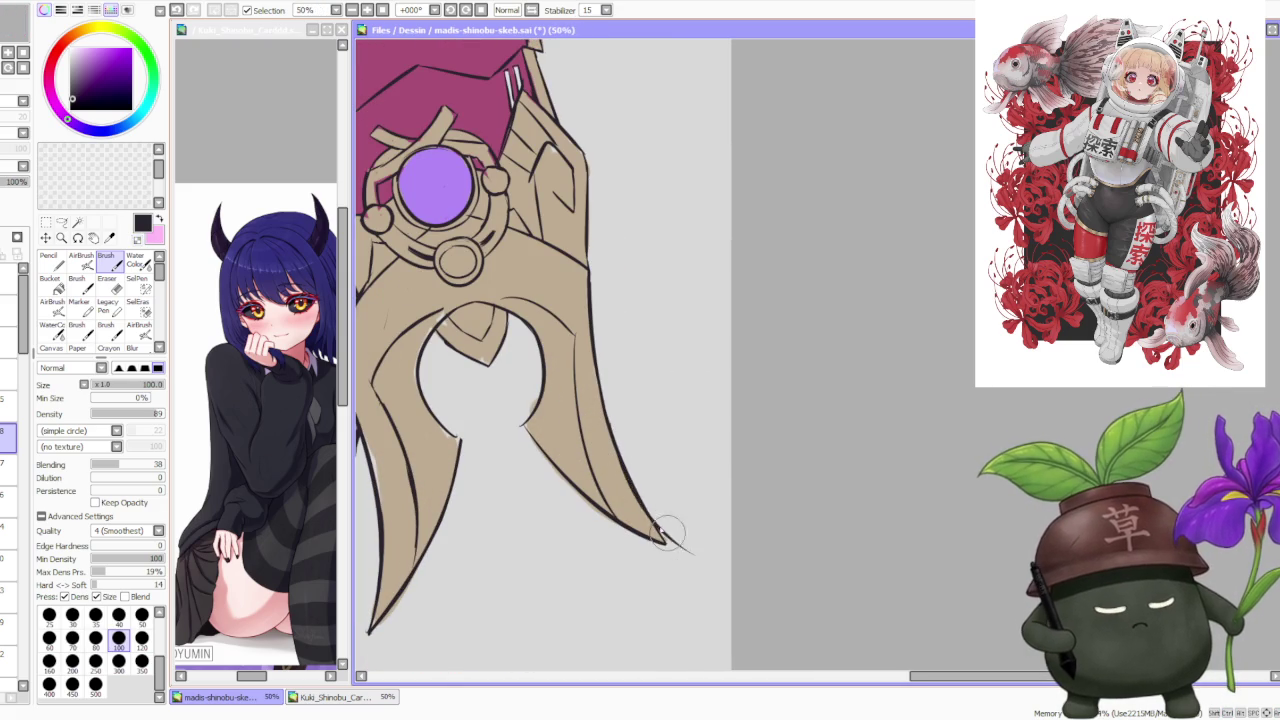
{"action": "left_click_drag", "start_coordinate": [612, 440], "coordinate": [668, 544]}
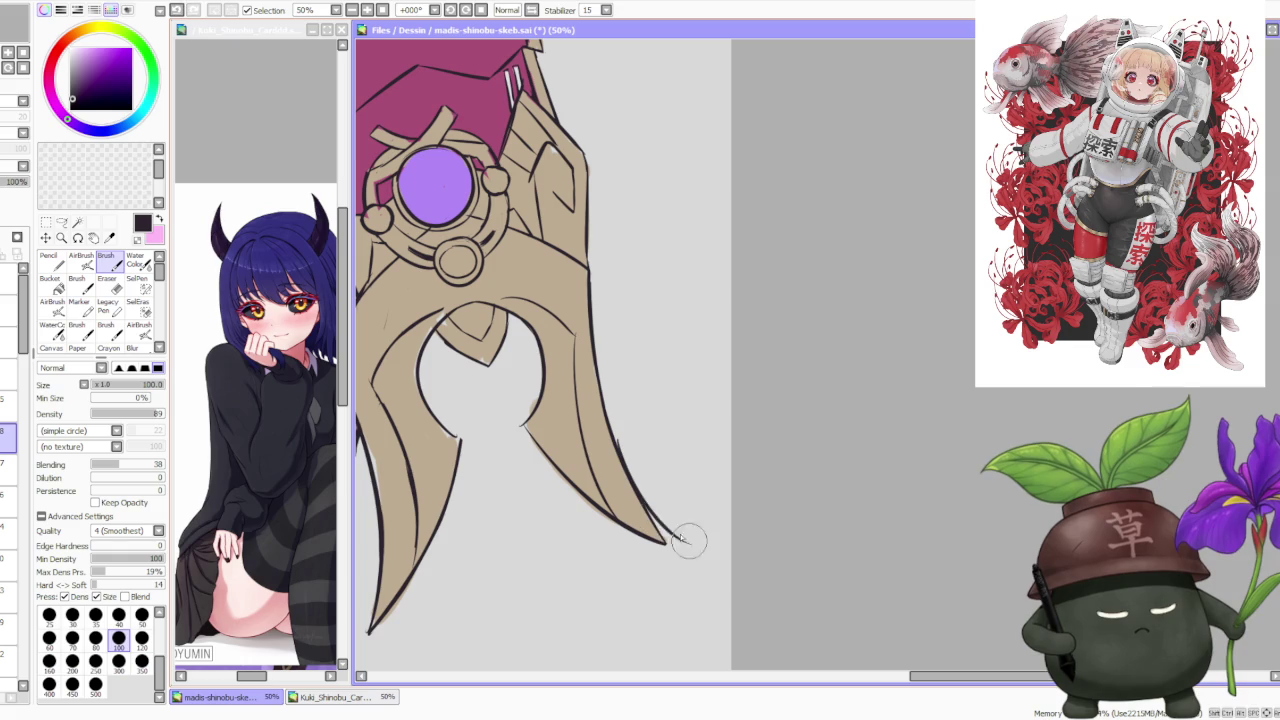
Step: Retry the outline at the blade tip several times, undoing each unsatisfactory stroke
{"action": "left_click_drag", "start_coordinate": [604, 442], "coordinate": [648, 512]}
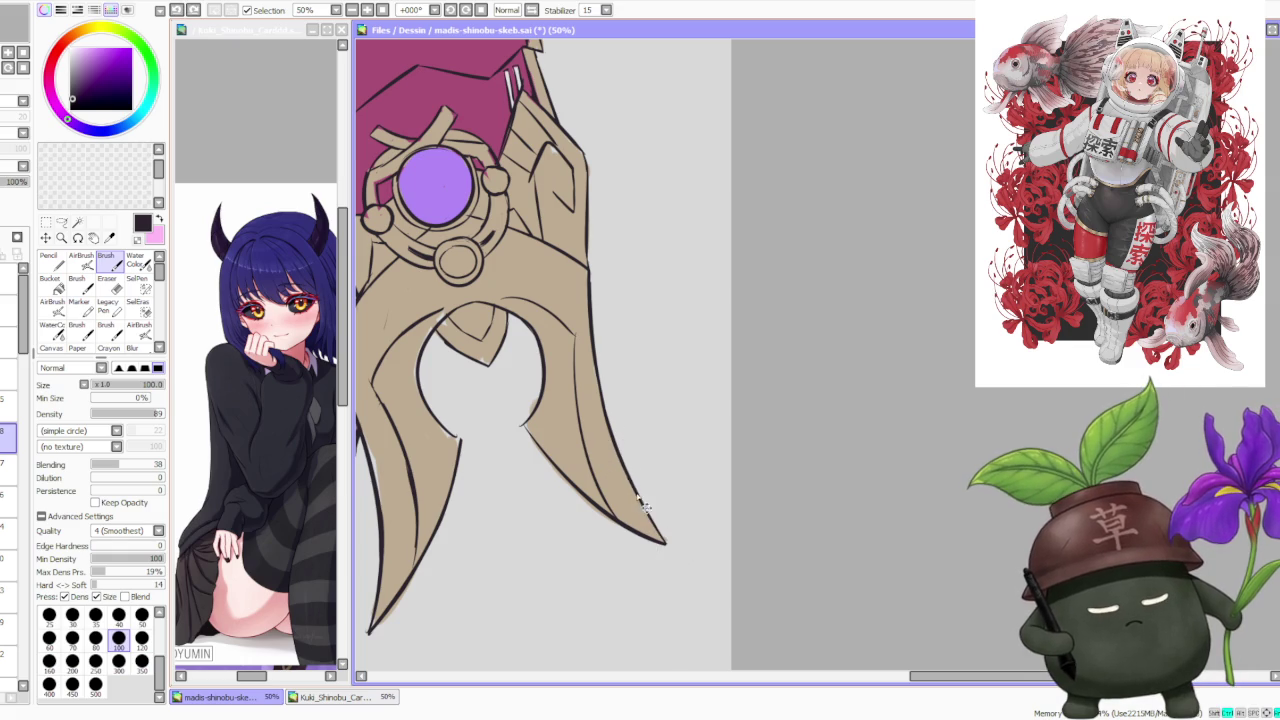
{"action": "key", "text": "ctrl+z"}
{"action": "left_click_drag", "start_coordinate": [616, 458], "coordinate": [662, 536]}
{"action": "key", "text": "ctrl+z"}
{"action": "left_click_drag", "start_coordinate": [634, 488], "coordinate": [645, 510]}
{"action": "key", "text": "ctrl+z"}
{"action": "key", "text": "ctrl+z"}
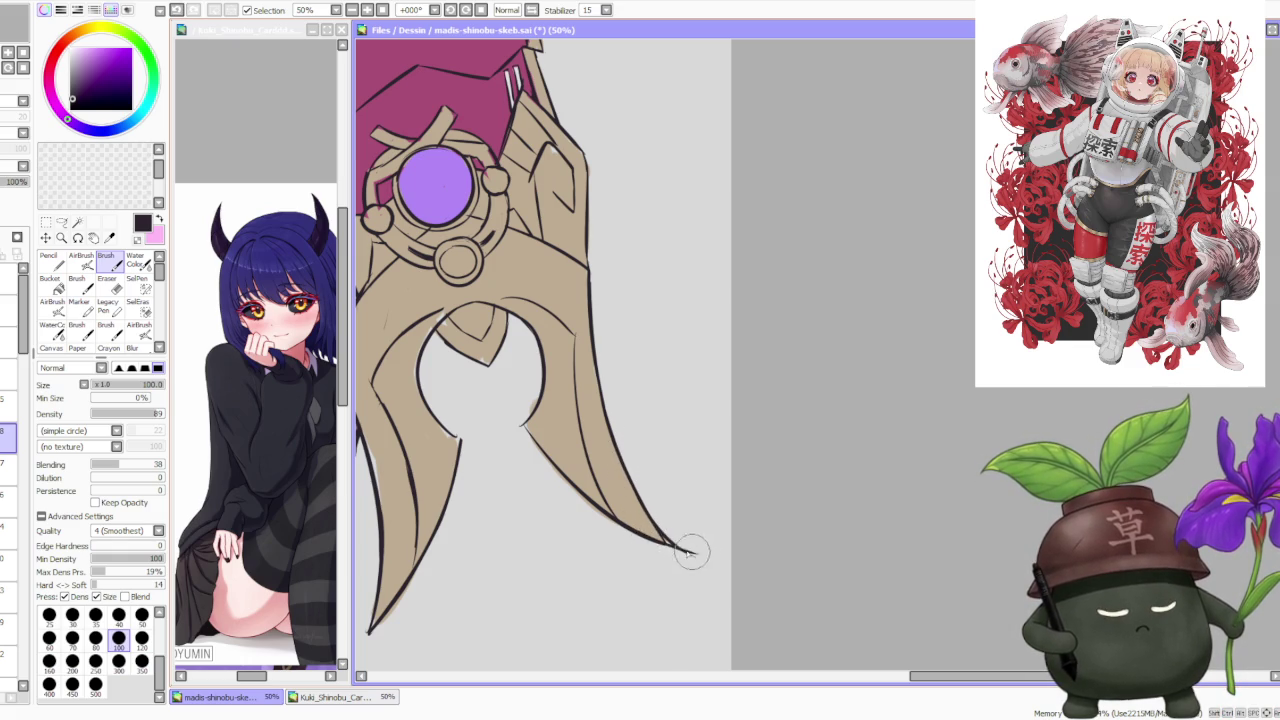
{"action": "key", "text": "ctrl+z"}
{"action": "mouse_move", "coordinate": [628, 520]}
{"action": "left_mouse_down"}
{"action": "mouse_move", "coordinate": [640, 550]}
{"action": "mouse_move", "coordinate": [690, 550]}
{"action": "mouse_move", "coordinate": [662, 543]}
{"action": "left_mouse_up"}
{"action": "key", "text": "ctrl+z"}
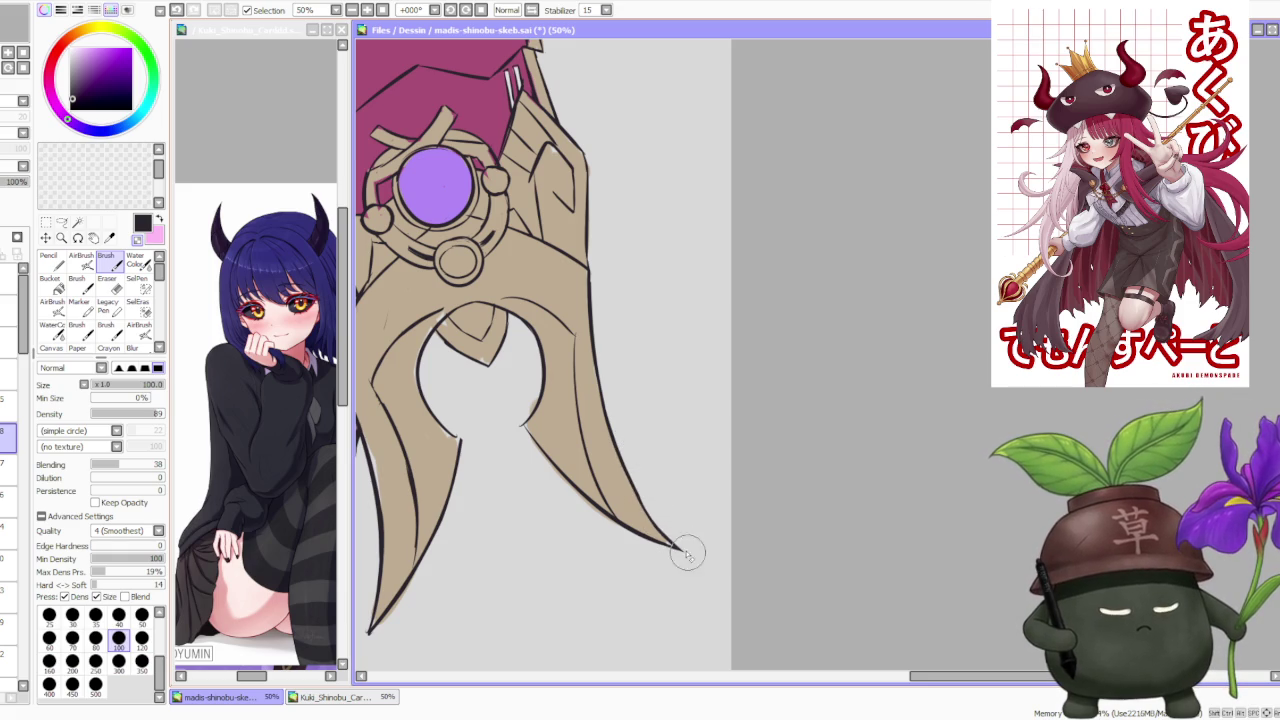
Step: Retouch the dark outlines on the lower pair of white stripes by the notched tan edge
{"action": "scroll", "coordinate": [560, 400], "scroll_direction": "up", "scroll_amount": 1}
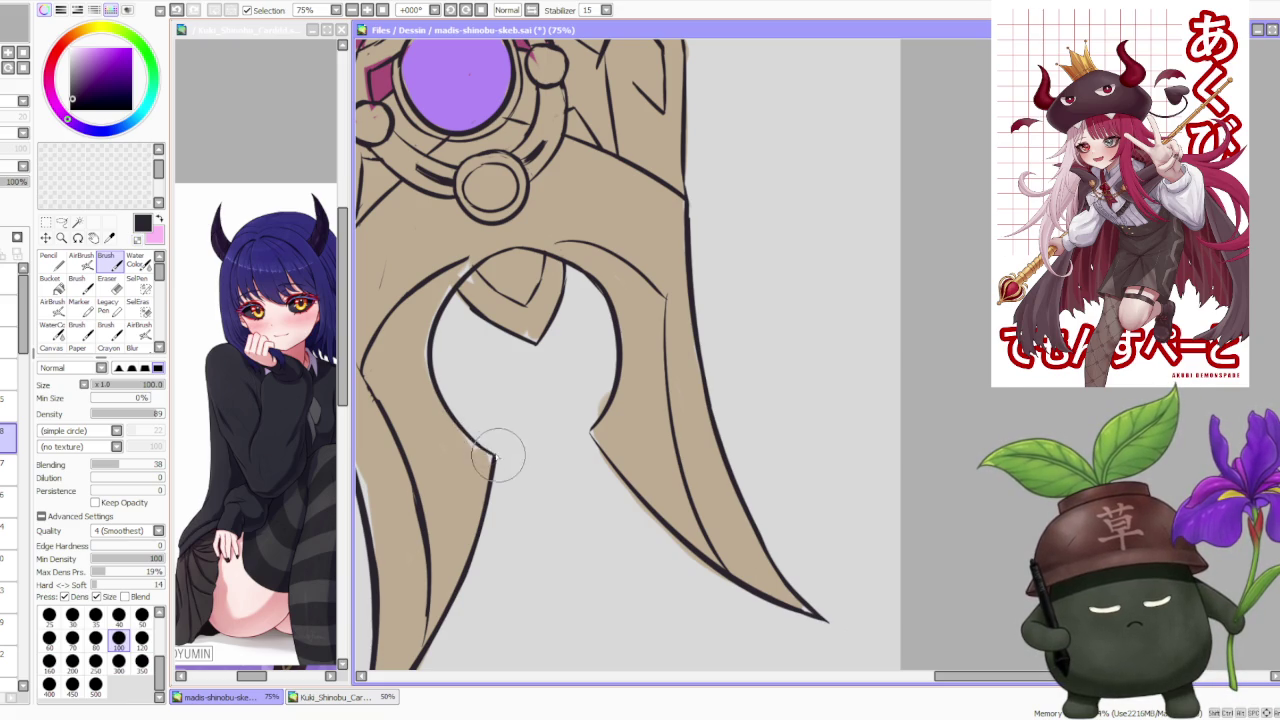
{"action": "scroll", "coordinate": [478, 437], "scroll_direction": "down", "scroll_amount": 2}
{"action": "scroll", "coordinate": [490, 330], "scroll_direction": "down", "scroll_amount": 1}
{"action": "scroll", "coordinate": [490, 330], "scroll_direction": "up", "scroll_amount": 1}
{"action": "scroll", "coordinate": [527, 335], "scroll_direction": "up", "scroll_amount": 1}
{"action": "scroll", "coordinate": [527, 335], "scroll_direction": "down", "scroll_amount": 1}
{"action": "scroll", "coordinate": [490, 330], "scroll_direction": "up", "scroll_amount": 2}
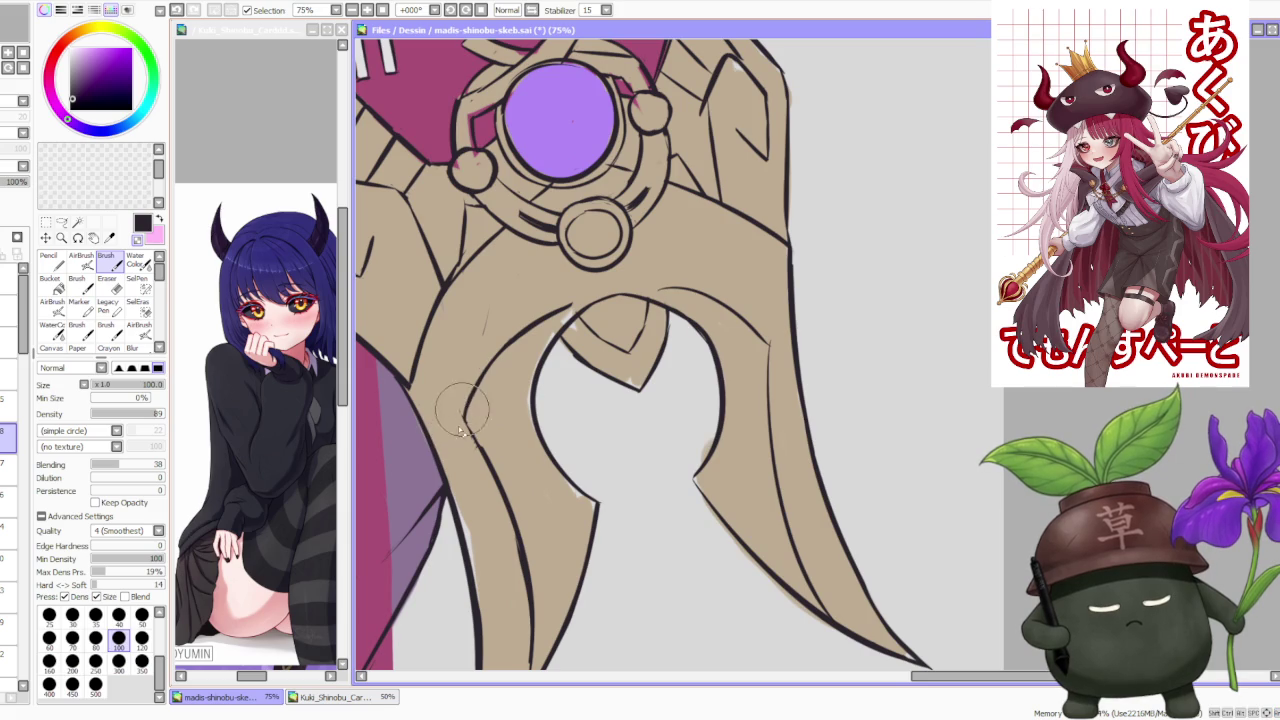
{"action": "scroll", "coordinate": [490, 310], "scroll_direction": "down", "scroll_amount": 1}
{"action": "scroll", "coordinate": [485, 300], "scroll_direction": "down", "scroll_amount": 1}
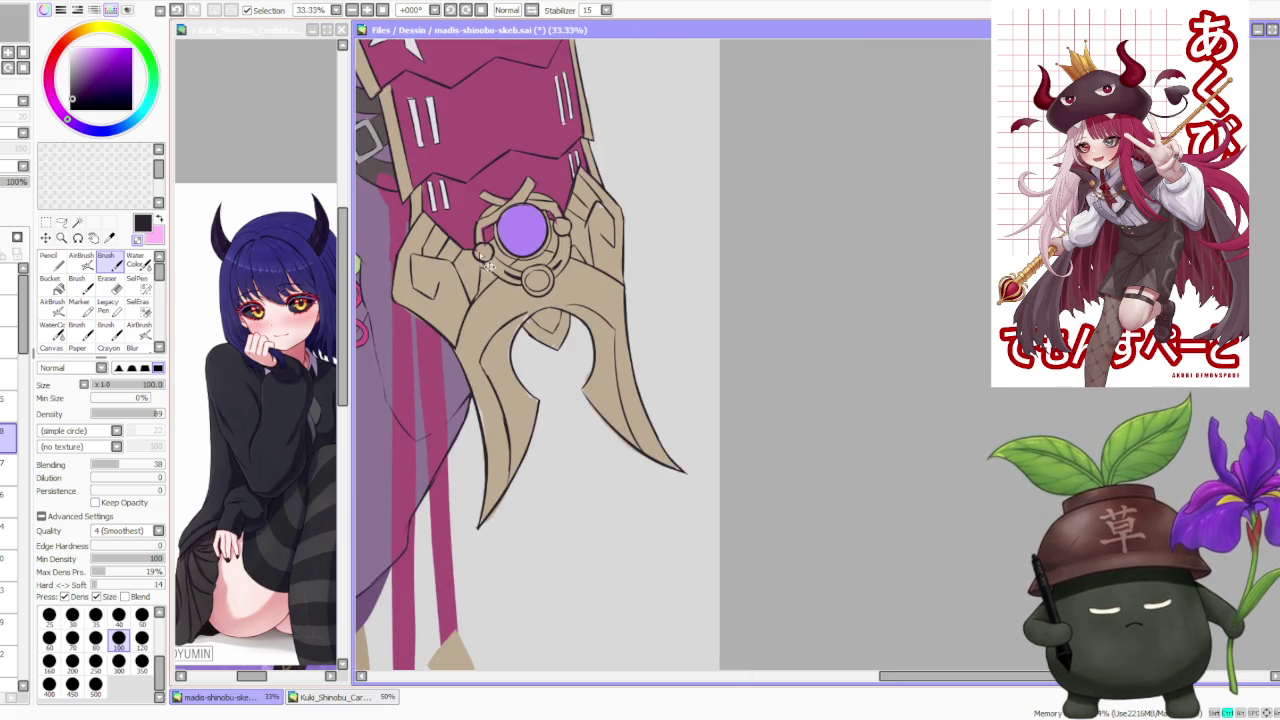
{"action": "scroll", "coordinate": [480, 290], "scroll_direction": "up", "scroll_amount": 1}
{"action": "scroll", "coordinate": [477, 286], "scroll_direction": "up", "scroll_amount": 3}
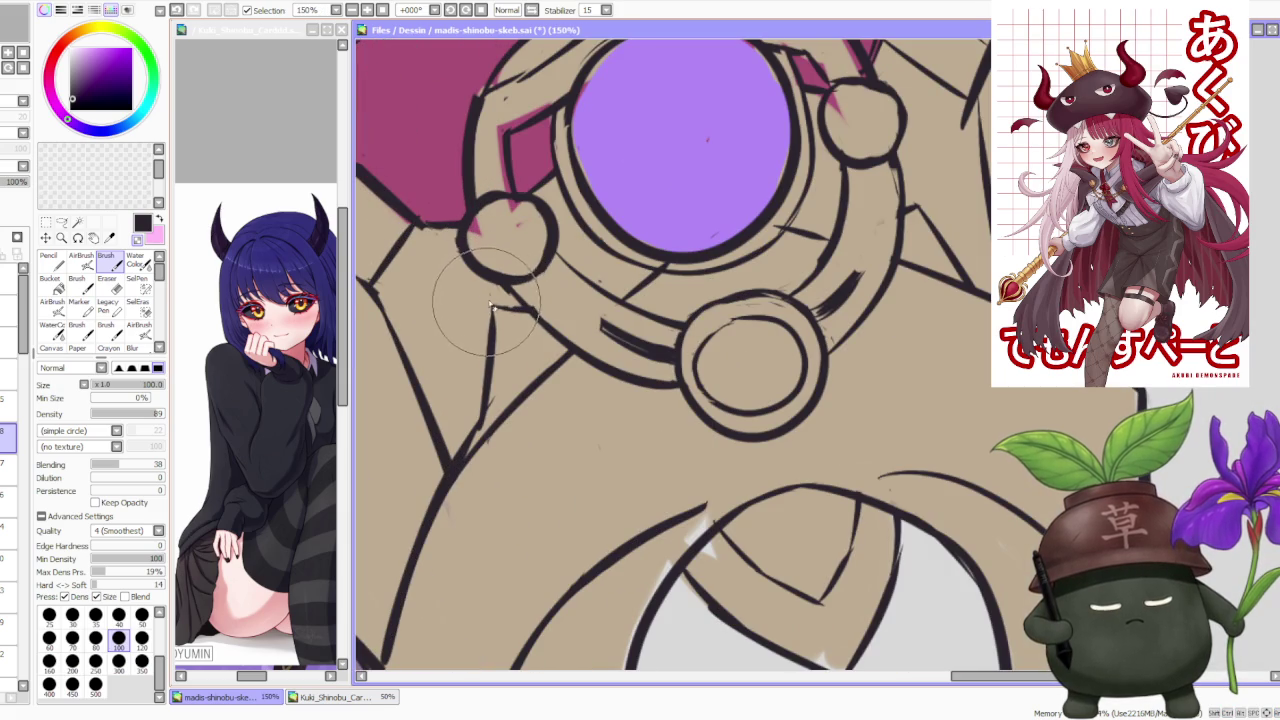
{"action": "scroll", "coordinate": [493, 300], "scroll_direction": "down", "scroll_amount": 3}
{"action": "scroll", "coordinate": [560, 230], "scroll_direction": "down", "scroll_amount": 2}
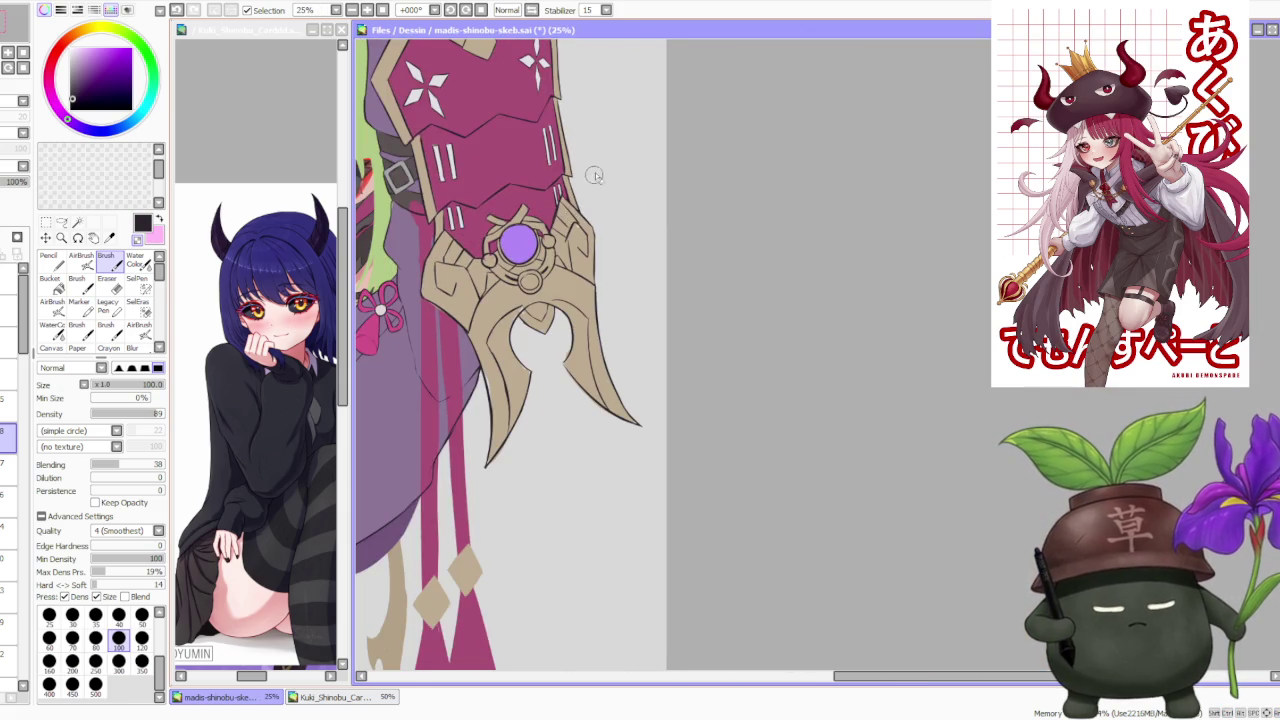
{"action": "scroll", "coordinate": [595, 192], "scroll_direction": "up", "scroll_amount": 1}
{"action": "scroll", "coordinate": [590, 200], "scroll_direction": "up", "scroll_amount": 1}
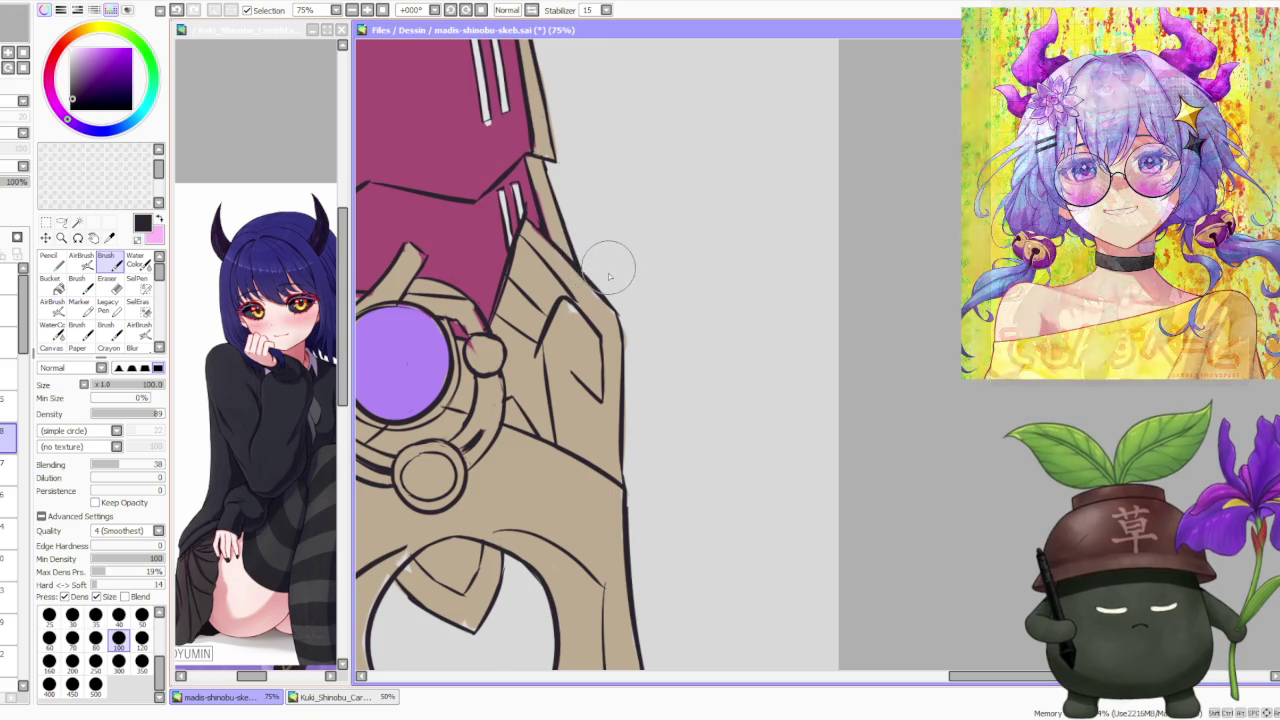
{"action": "scroll", "coordinate": [617, 300], "scroll_direction": "down", "scroll_amount": 2}
{"action": "scroll", "coordinate": [608, 266], "scroll_direction": "up", "scroll_amount": 1}
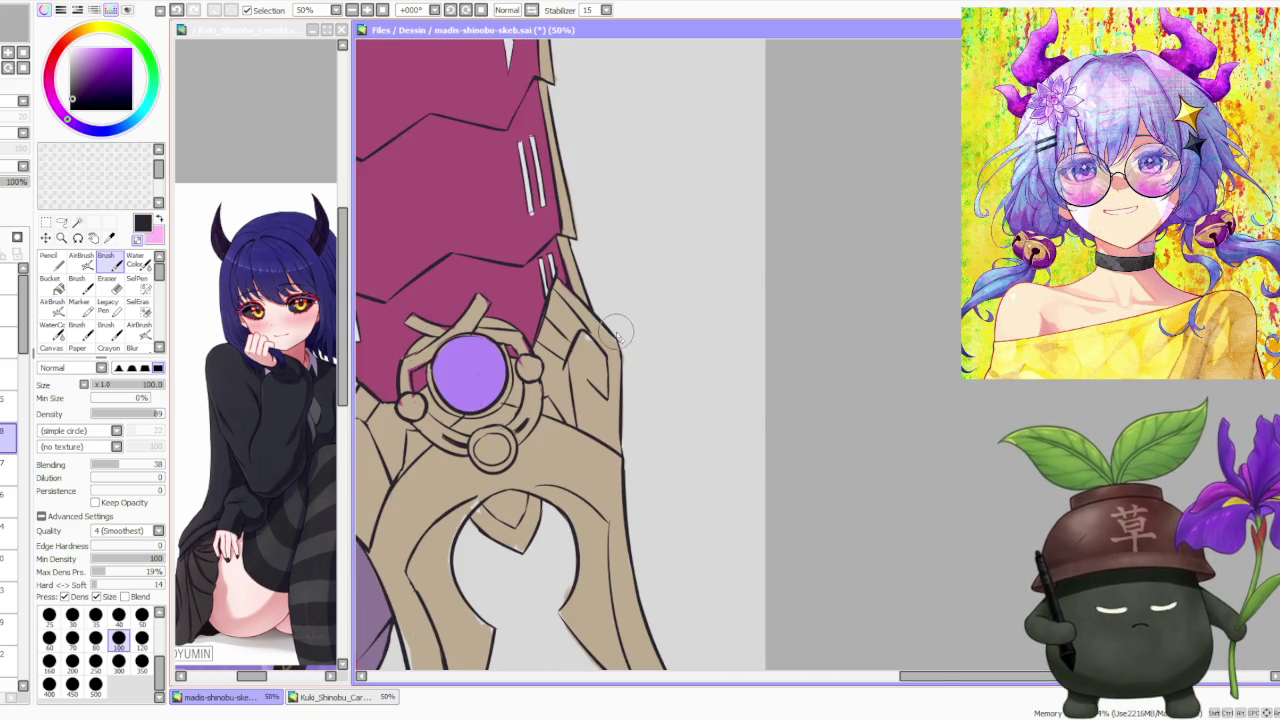
{"action": "scroll", "coordinate": [617, 332], "scroll_direction": "up", "scroll_amount": 1}
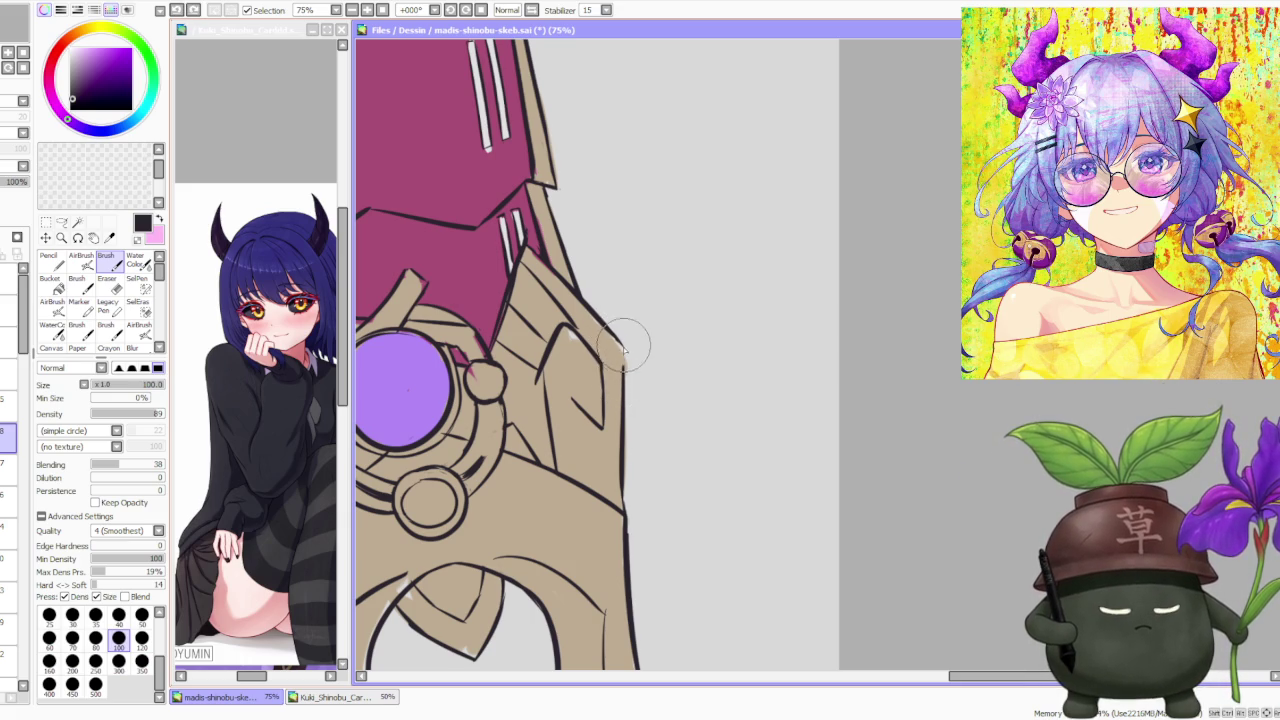
{"action": "scroll", "coordinate": [616, 320], "scroll_direction": "down", "scroll_amount": 1}
{"action": "scroll", "coordinate": [616, 320], "scroll_direction": "down", "scroll_amount": 2}
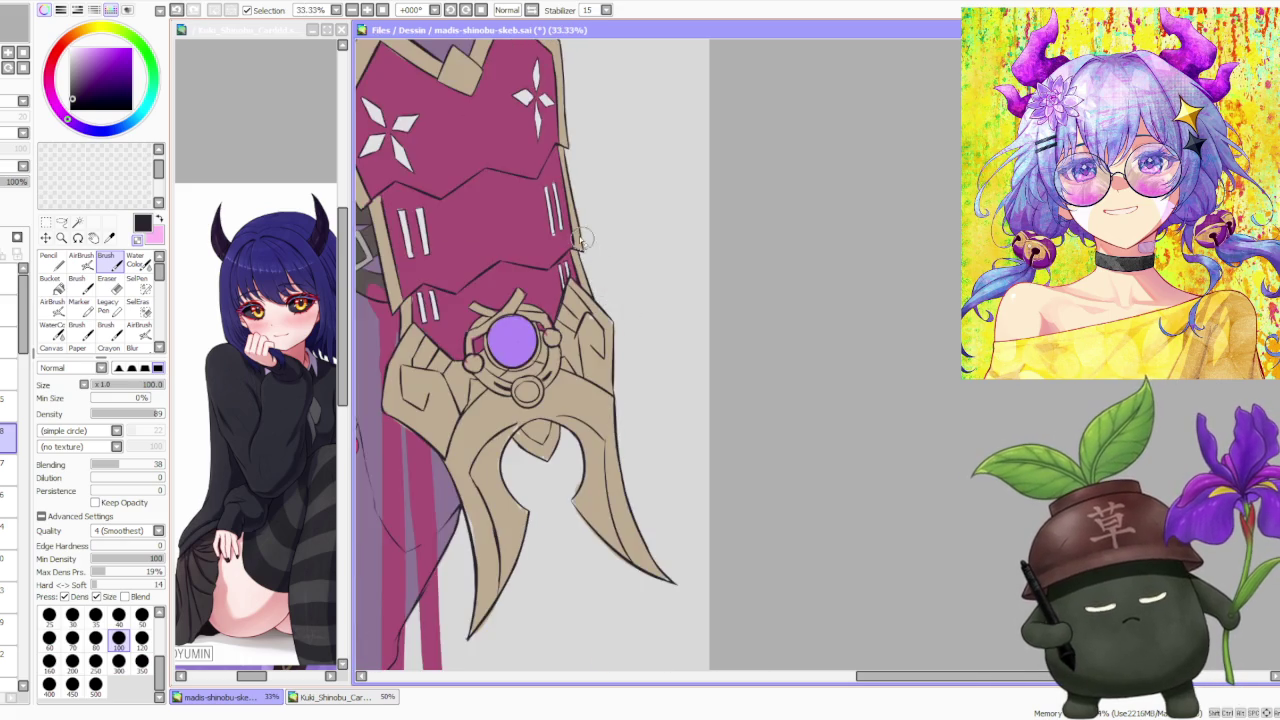
{"action": "scroll", "coordinate": [580, 345], "scroll_direction": "up", "scroll_amount": 4}
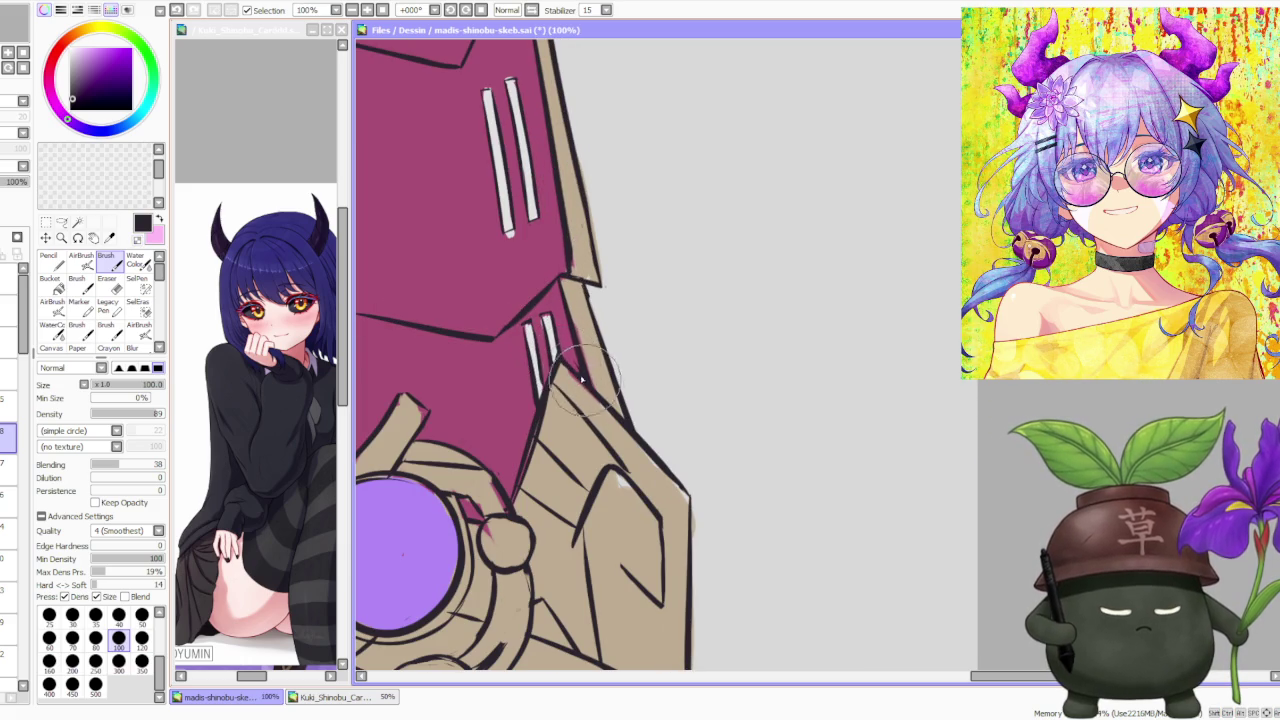
{"action": "scroll", "coordinate": [583, 381], "scroll_direction": "down", "scroll_amount": 1}
{"action": "scroll", "coordinate": [580, 385], "scroll_direction": "up", "scroll_amount": 1}
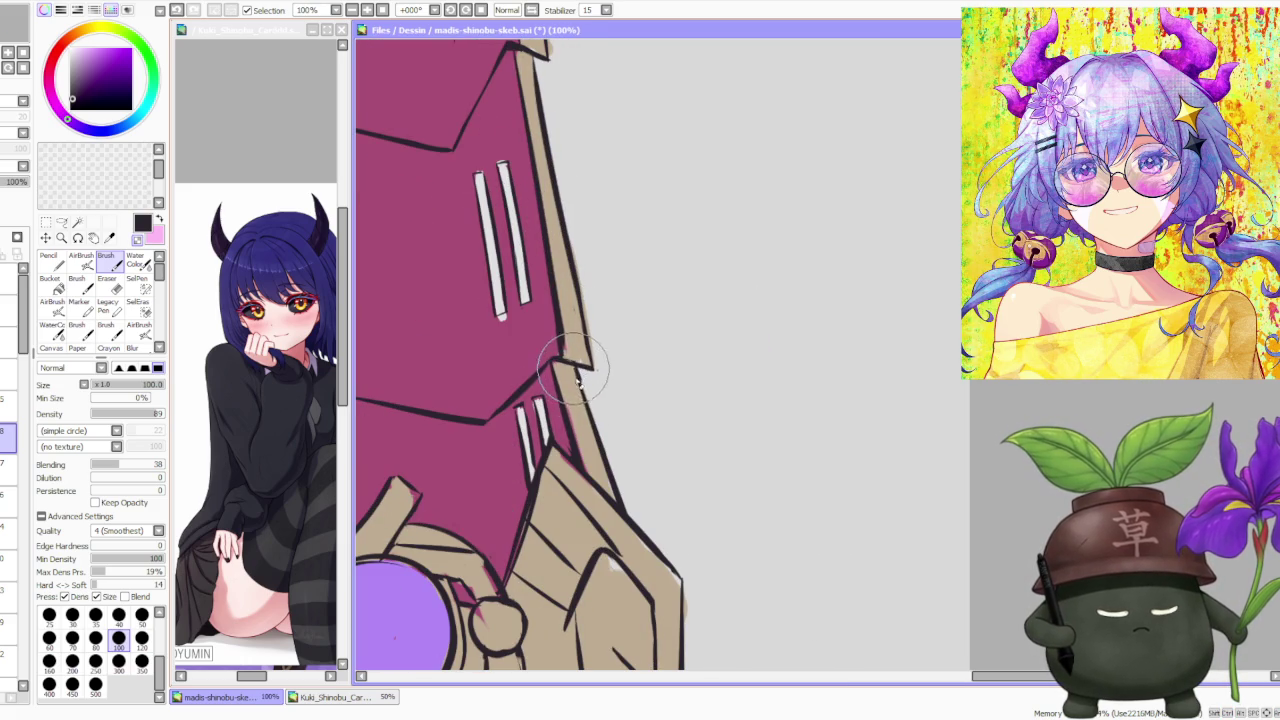
{"action": "scroll", "coordinate": [601, 367], "scroll_direction": "down", "scroll_amount": 1}
{"action": "scroll", "coordinate": [600, 340], "scroll_direction": "down", "scroll_amount": 1}
{"action": "scroll", "coordinate": [600, 330], "scroll_direction": "down", "scroll_amount": 1}
{"action": "scroll", "coordinate": [602, 324], "scroll_direction": "up", "scroll_amount": 1}
{"action": "scroll", "coordinate": [602, 324], "scroll_direction": "up", "scroll_amount": 2}
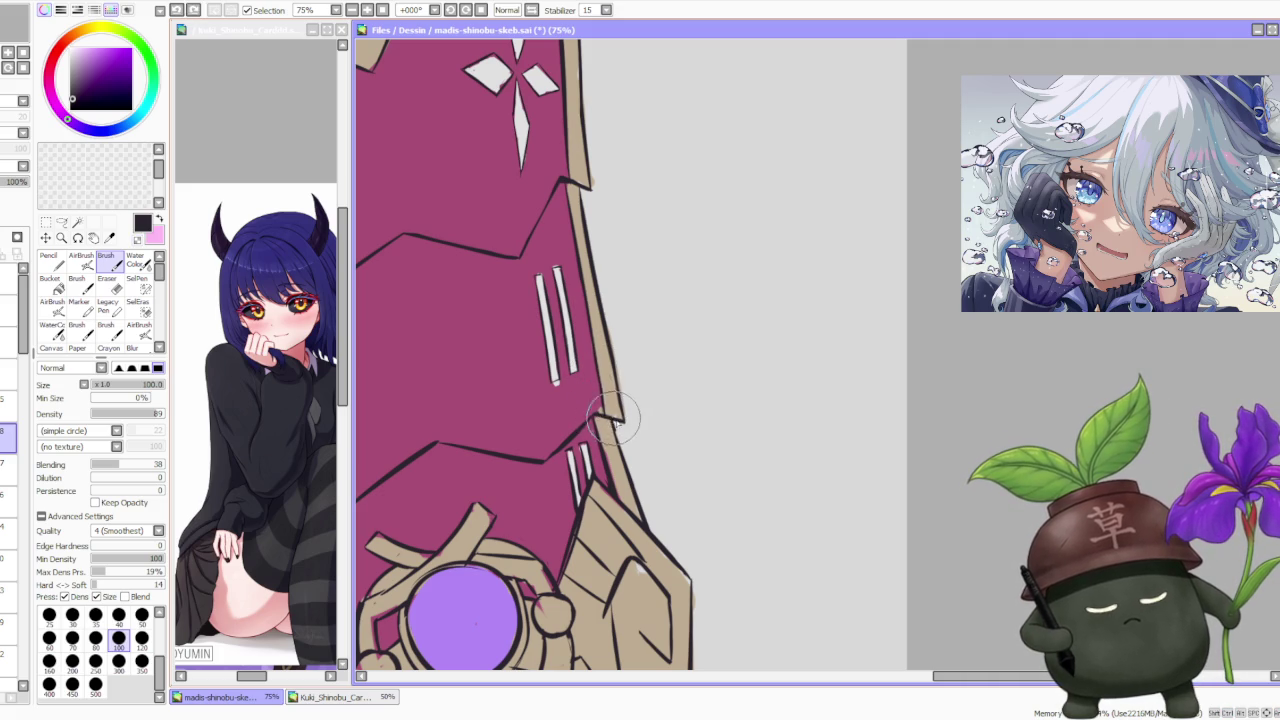
{"action": "scroll", "coordinate": [612, 418], "scroll_direction": "down", "scroll_amount": 2}
{"action": "scroll", "coordinate": [607, 467], "scroll_direction": "up", "scroll_amount": 2}
{"action": "scroll", "coordinate": [607, 467], "scroll_direction": "up", "scroll_amount": 1}
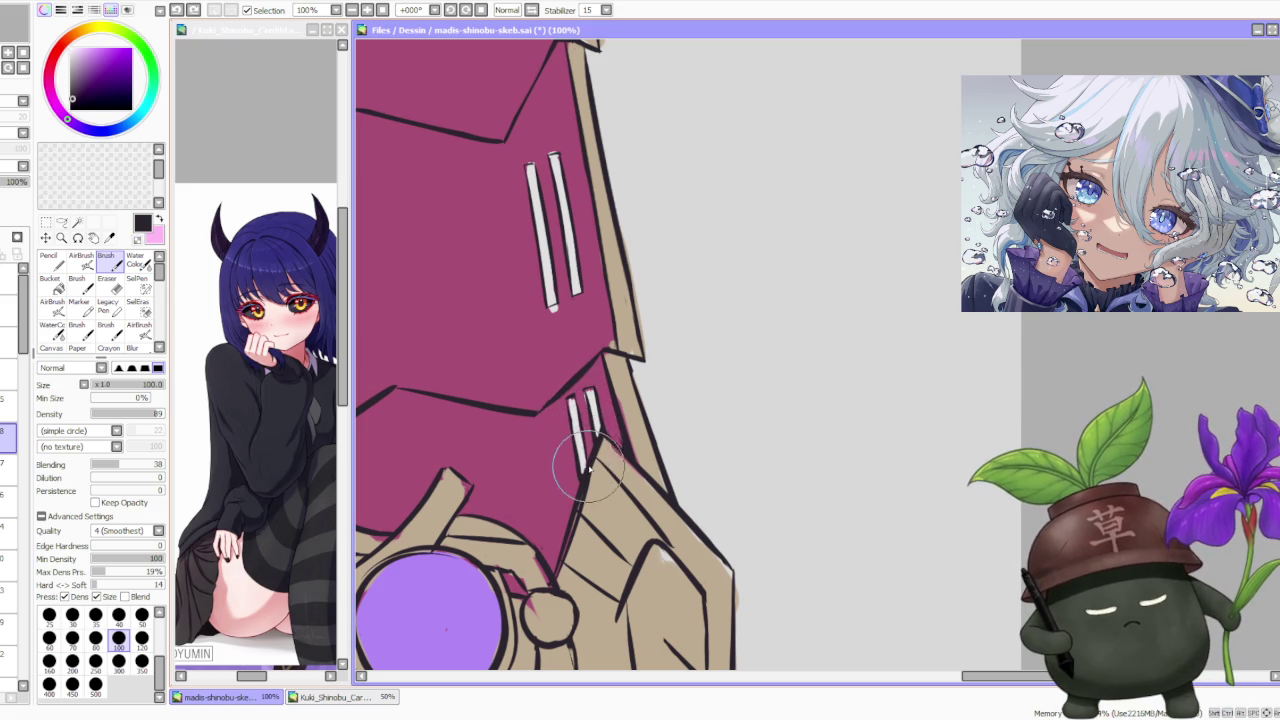
{"action": "scroll", "coordinate": [580, 400], "scroll_direction": "down", "scroll_amount": 2}
{"action": "scroll", "coordinate": [583, 405], "scroll_direction": "down", "scroll_amount": 1}
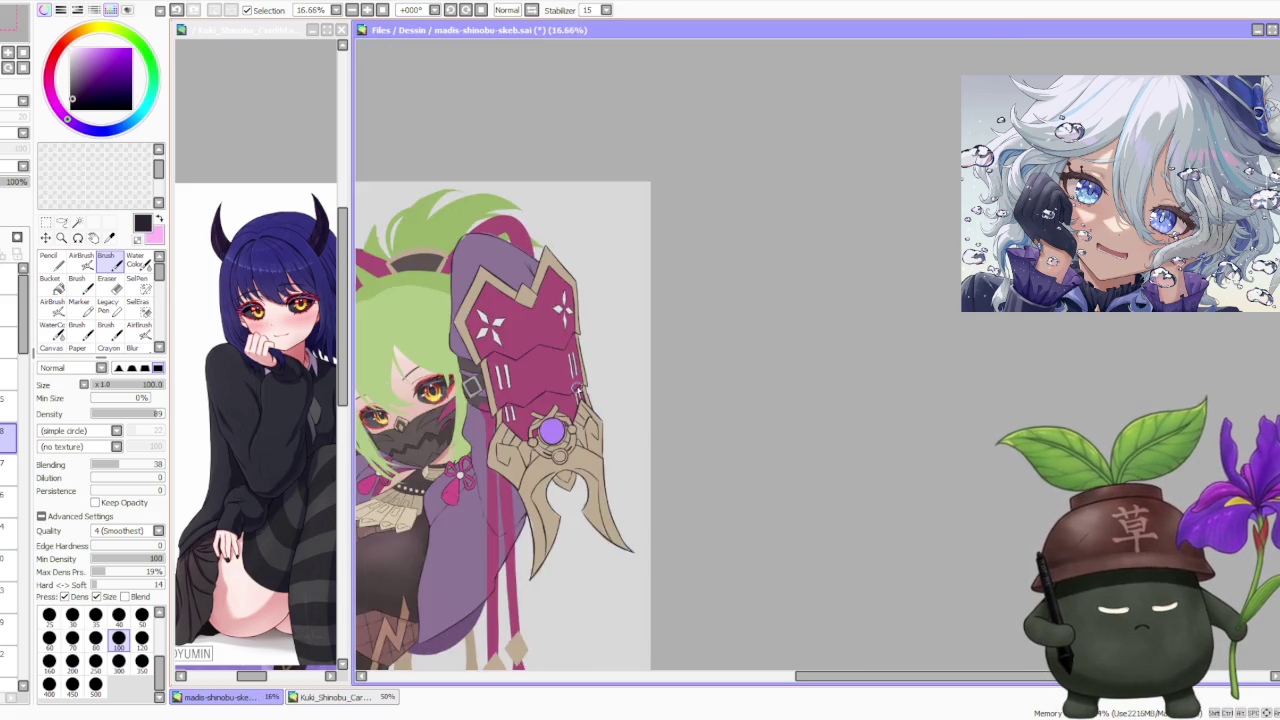
{"action": "scroll", "coordinate": [583, 405], "scroll_direction": "up", "scroll_amount": 2}
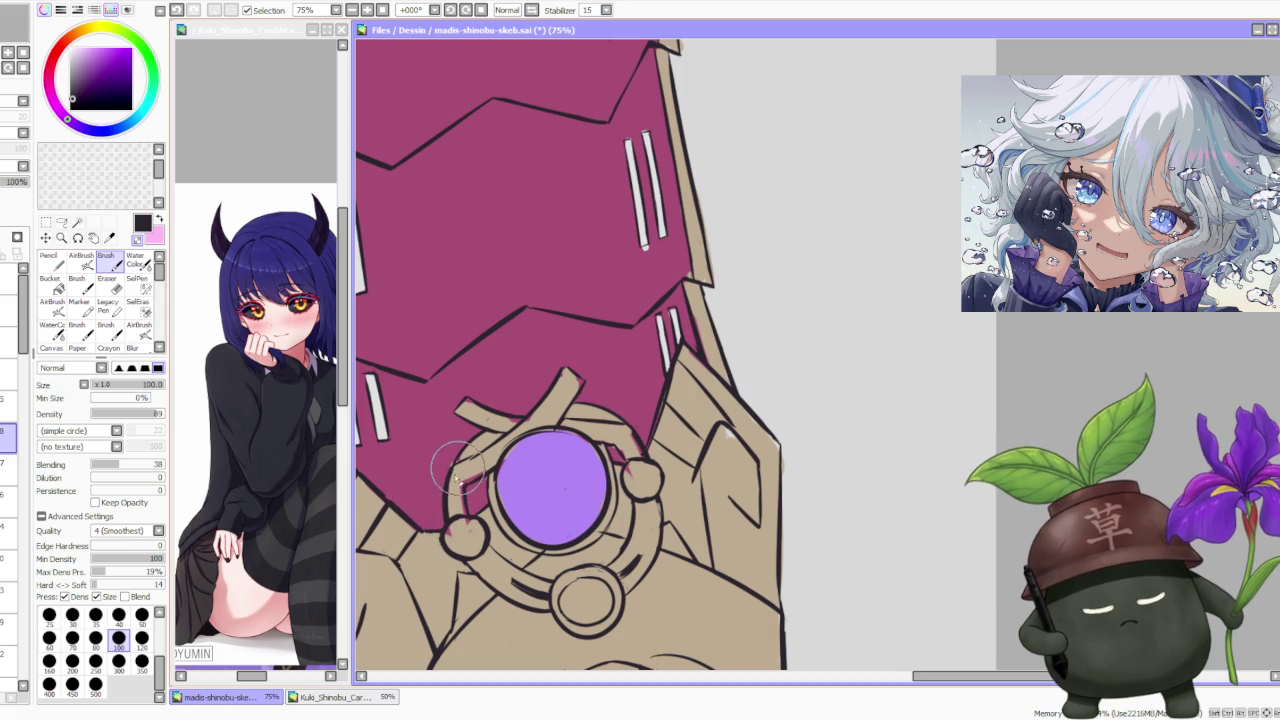
{"action": "scroll", "coordinate": [540, 470], "scroll_direction": "down", "scroll_amount": 3}
{"action": "scroll", "coordinate": [540, 470], "scroll_direction": "up", "scroll_amount": 1}
{"action": "scroll", "coordinate": [540, 470], "scroll_direction": "up", "scroll_amount": 2}
{"action": "scroll", "coordinate": [535, 380], "scroll_direction": "down", "scroll_amount": 5}
{"action": "scroll", "coordinate": [538, 397], "scroll_direction": "up", "scroll_amount": 1}
{"action": "scroll", "coordinate": [538, 397], "scroll_direction": "up", "scroll_amount": 1}
{"action": "scroll", "coordinate": [545, 390], "scroll_direction": "down", "scroll_amount": 3}
{"action": "scroll", "coordinate": [547, 323], "scroll_direction": "up", "scroll_amount": 2}
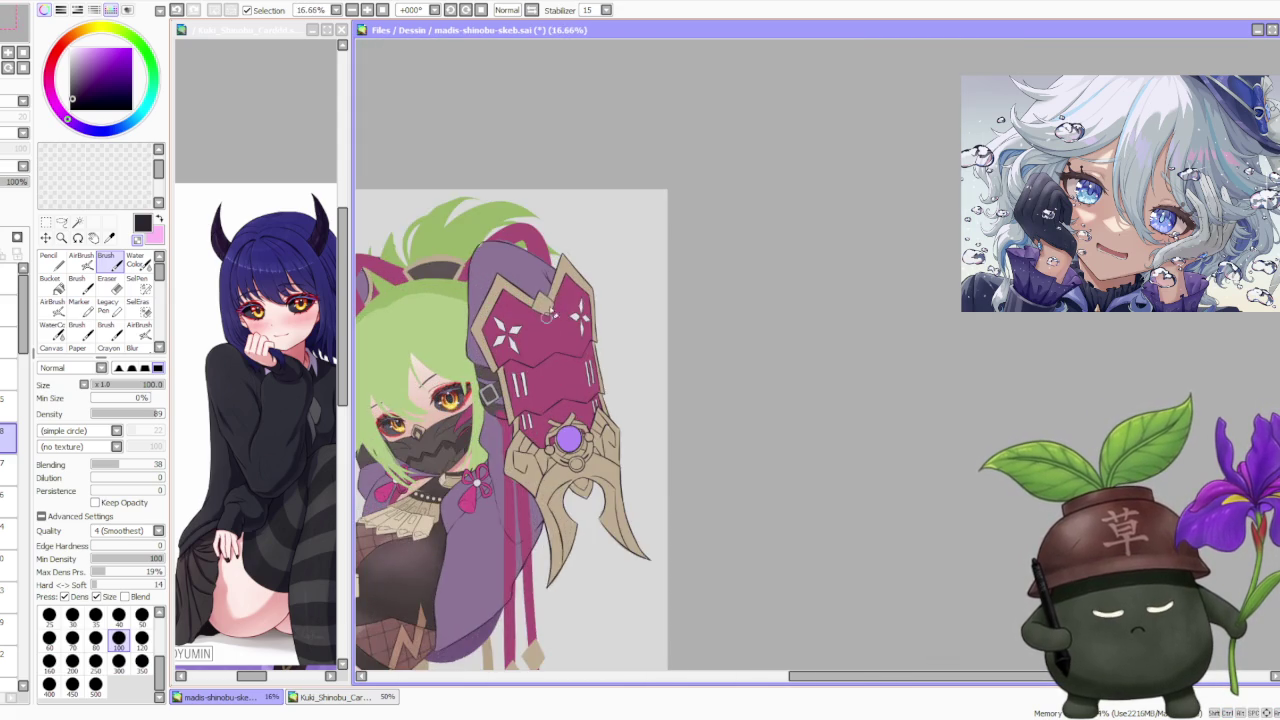
{"action": "scroll", "coordinate": [547, 323], "scroll_direction": "down", "scroll_amount": 2}
{"action": "scroll", "coordinate": [577, 320], "scroll_direction": "up", "scroll_amount": 2}
{"action": "scroll", "coordinate": [588, 448], "scroll_direction": "up", "scroll_amount": 1}
{"action": "scroll", "coordinate": [588, 445], "scroll_direction": "down", "scroll_amount": 1}
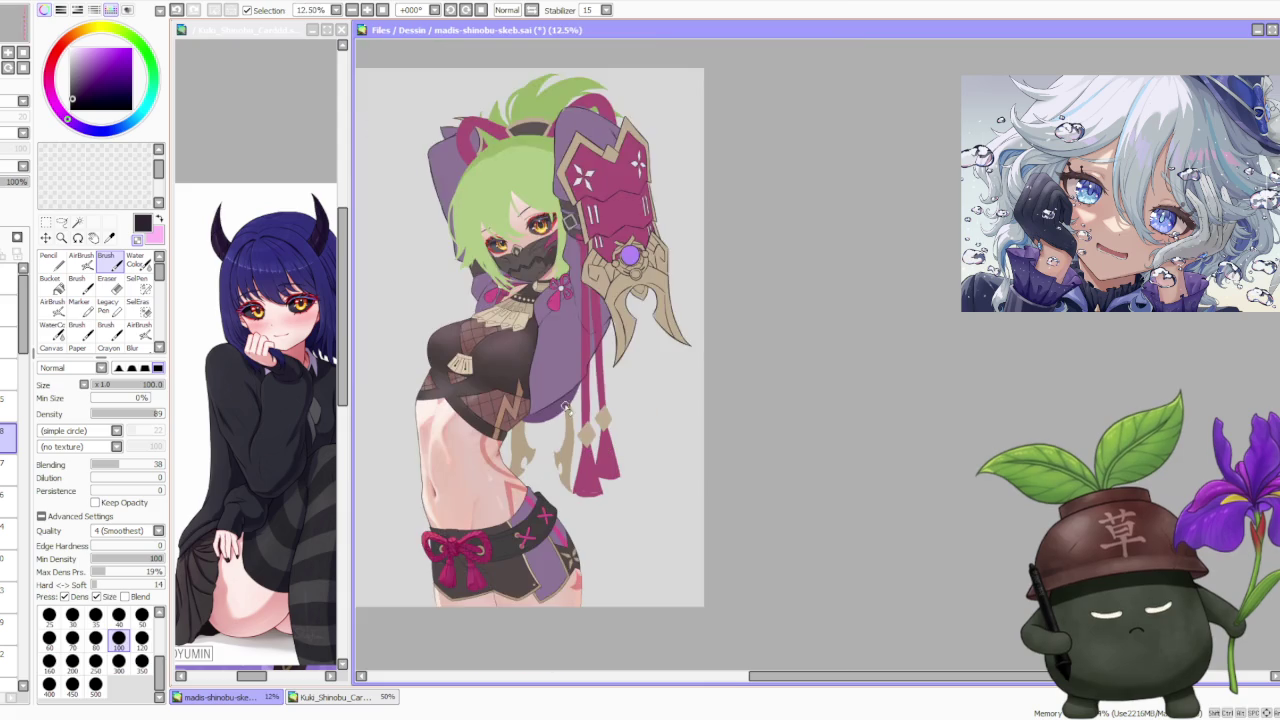
{"action": "scroll", "coordinate": [577, 594], "scroll_direction": "up", "scroll_amount": 1}
{"action": "scroll", "coordinate": [551, 520], "scroll_direction": "down", "scroll_amount": 2}
{"action": "scroll", "coordinate": [540, 483], "scroll_direction": "up", "scroll_amount": 1}
{"action": "scroll", "coordinate": [501, 275], "scroll_direction": "up", "scroll_amount": 2}
{"action": "scroll", "coordinate": [590, 318], "scroll_direction": "up", "scroll_amount": 1}
{"action": "scroll", "coordinate": [587, 334], "scroll_direction": "down", "scroll_amount": 1}
{"action": "scroll", "coordinate": [590, 383], "scroll_direction": "down", "scroll_amount": 1}
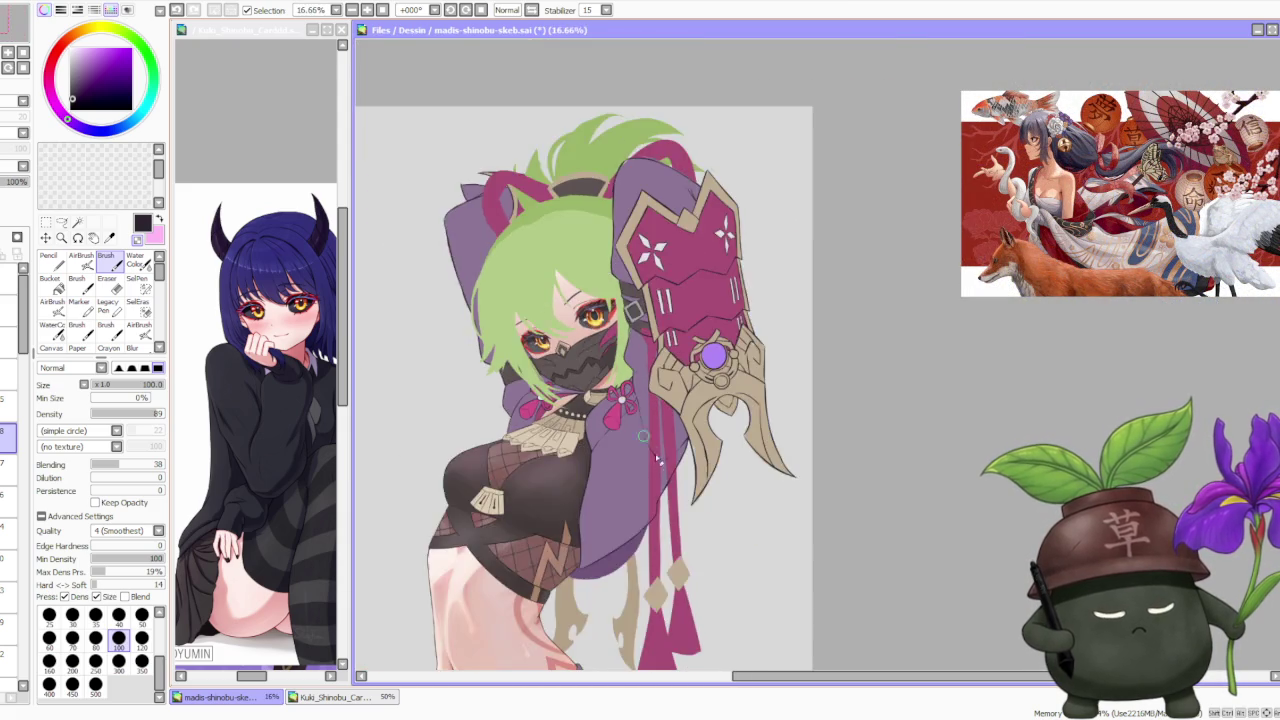
{"action": "scroll", "coordinate": [640, 440], "scroll_direction": "up", "scroll_amount": 2}
{"action": "scroll", "coordinate": [651, 459], "scroll_direction": "down", "scroll_amount": 1}
{"action": "scroll", "coordinate": [677, 490], "scroll_direction": "up", "scroll_amount": 1}
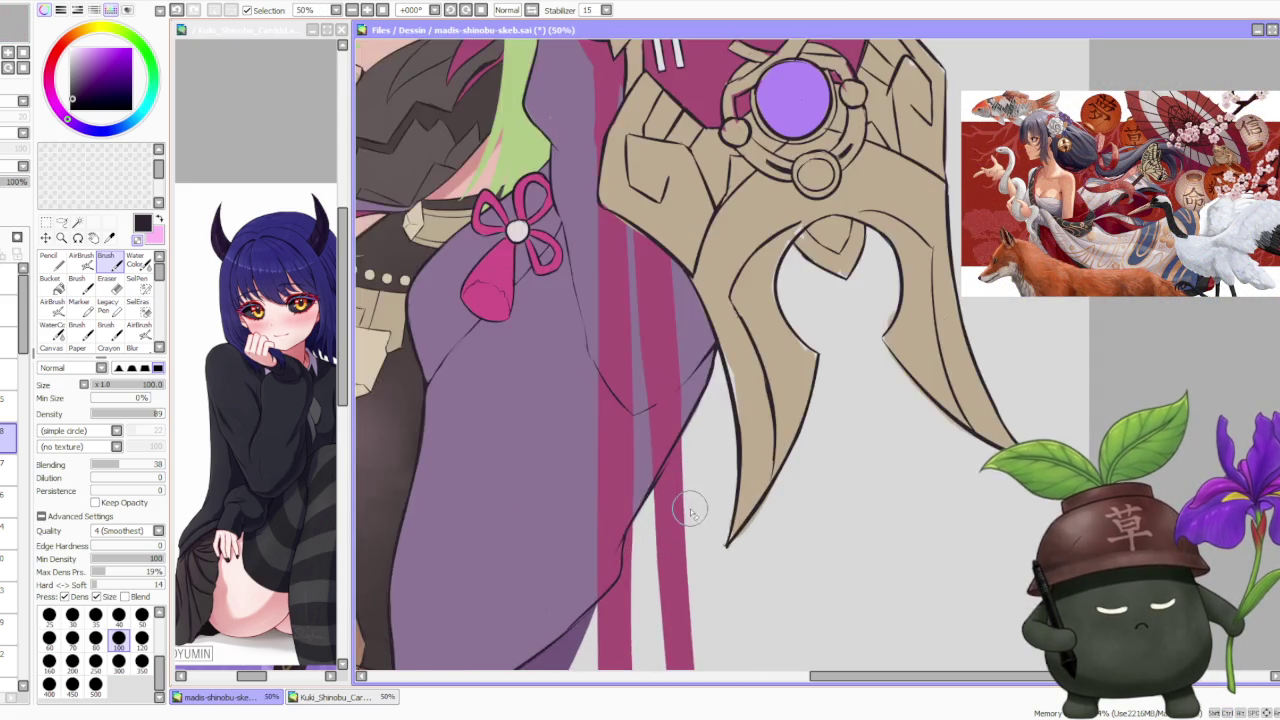
{"action": "scroll", "coordinate": [680, 500], "scroll_direction": "down", "scroll_amount": 2}
{"action": "scroll", "coordinate": [680, 502], "scroll_direction": "down", "scroll_amount": 1}
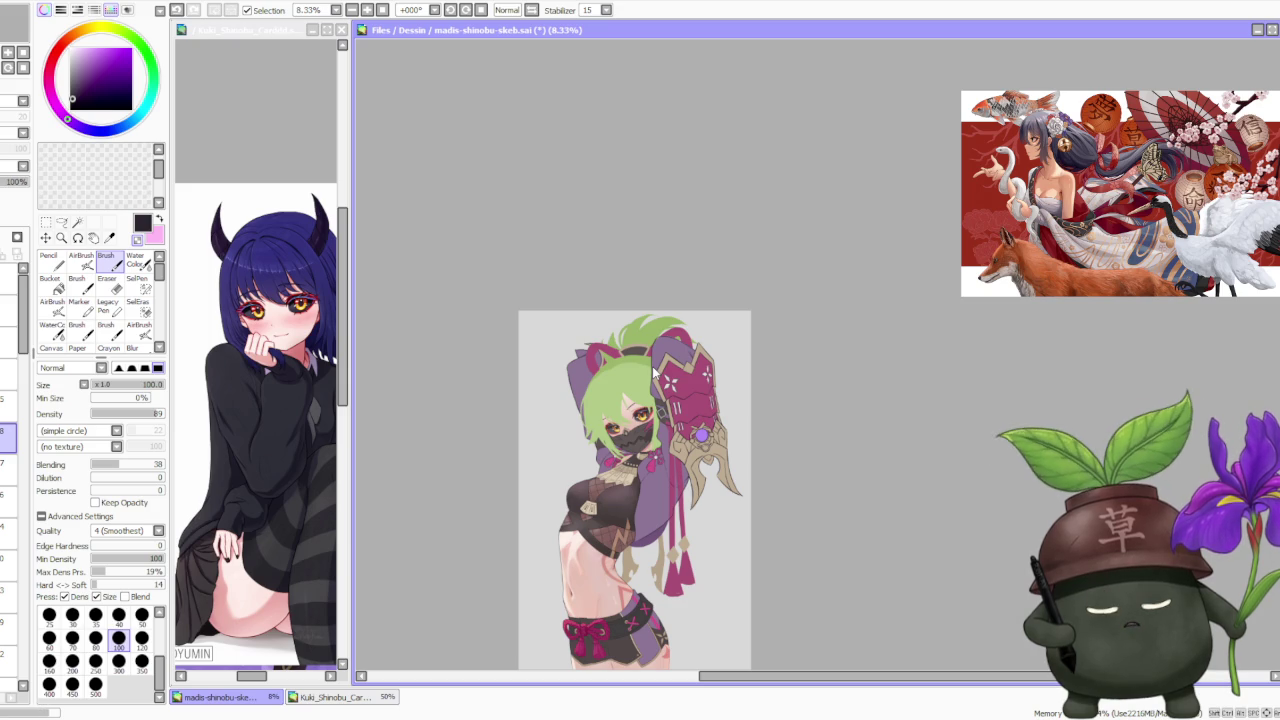
{"action": "scroll", "coordinate": [617, 440], "scroll_direction": "up", "scroll_amount": 2}
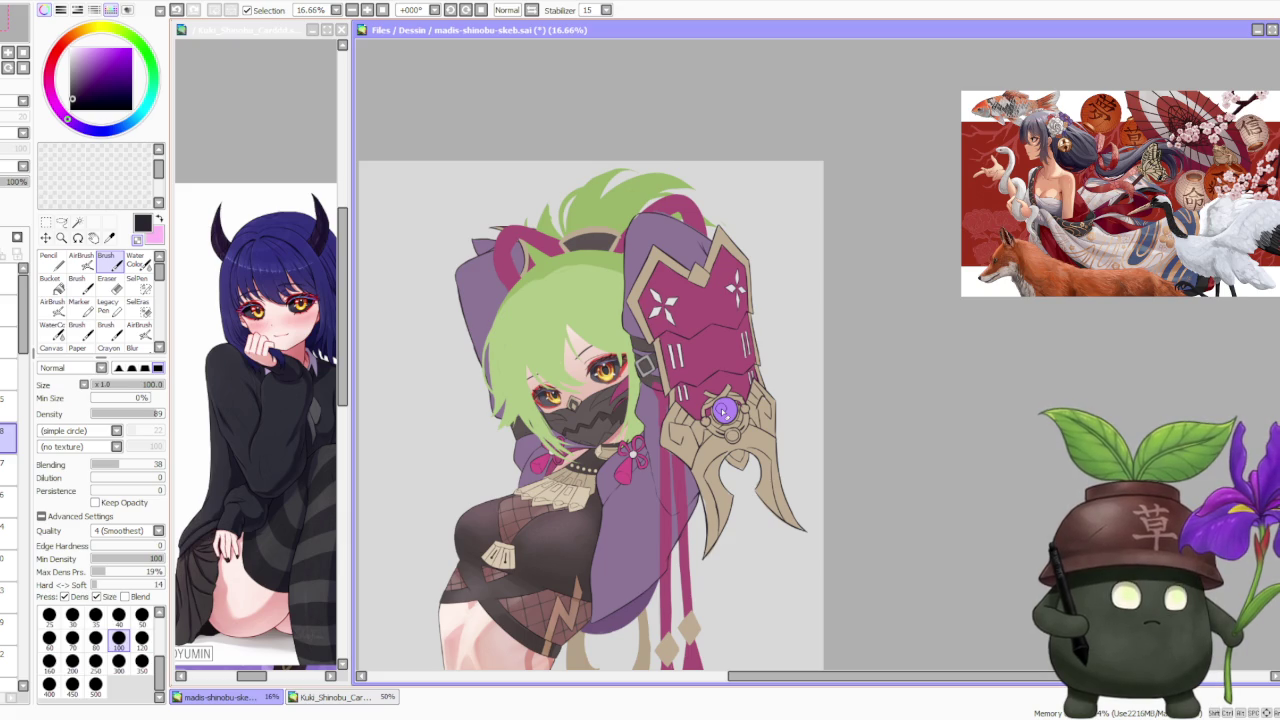
{"action": "scroll", "coordinate": [740, 360], "scroll_direction": "down", "scroll_amount": 1}
{"action": "scroll", "coordinate": [661, 447], "scroll_direction": "up", "scroll_amount": 1}
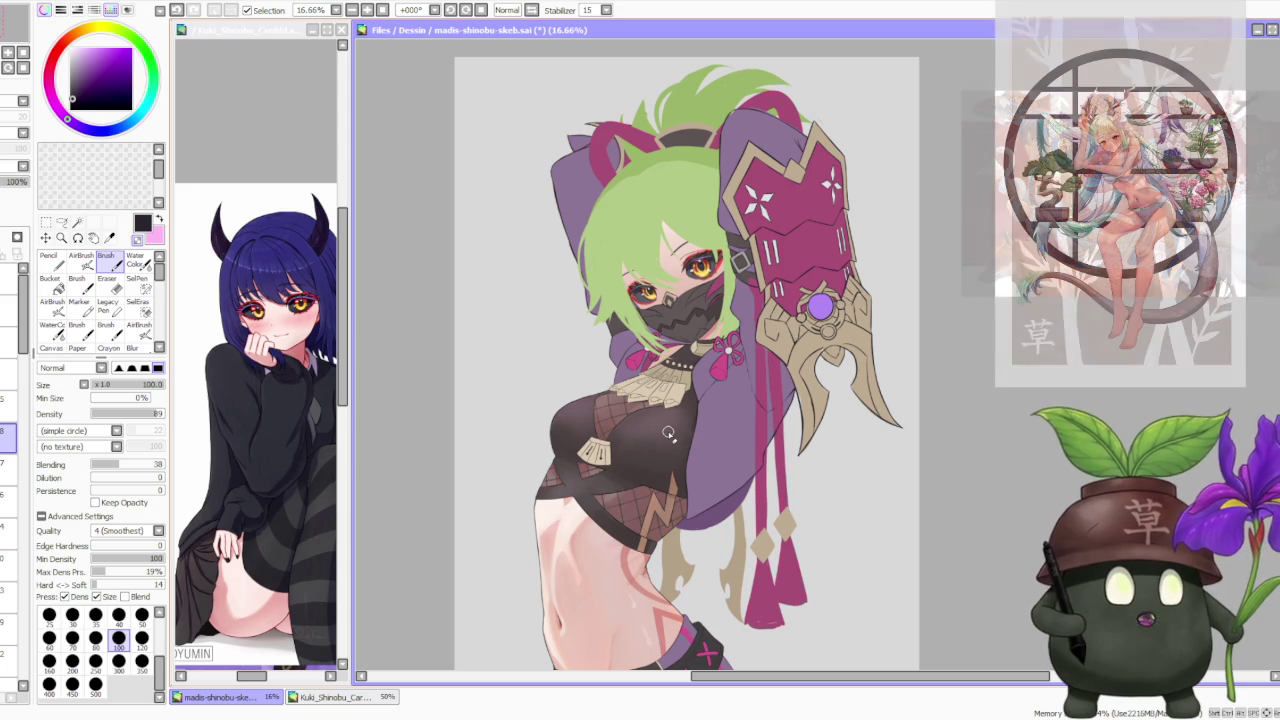
{"action": "scroll", "coordinate": [668, 432], "scroll_direction": "down", "scroll_amount": 1}
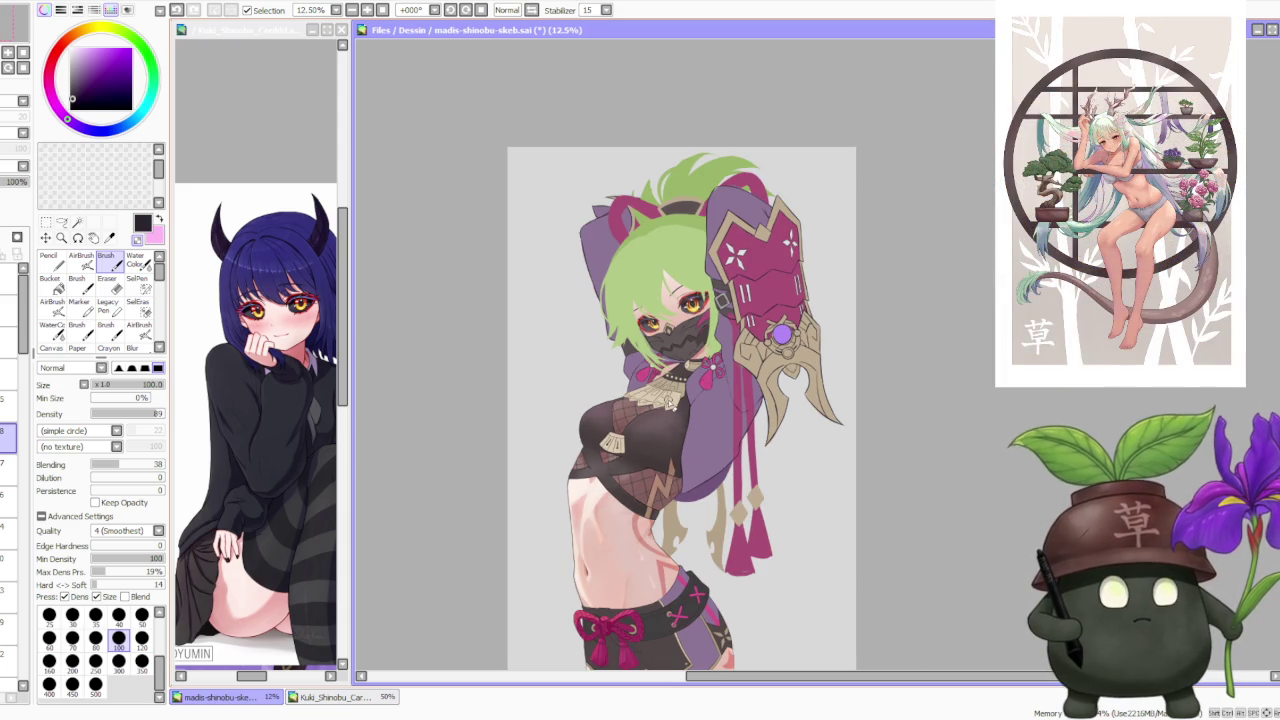
{"action": "scroll", "coordinate": [670, 300], "scroll_direction": "up", "scroll_amount": 2}
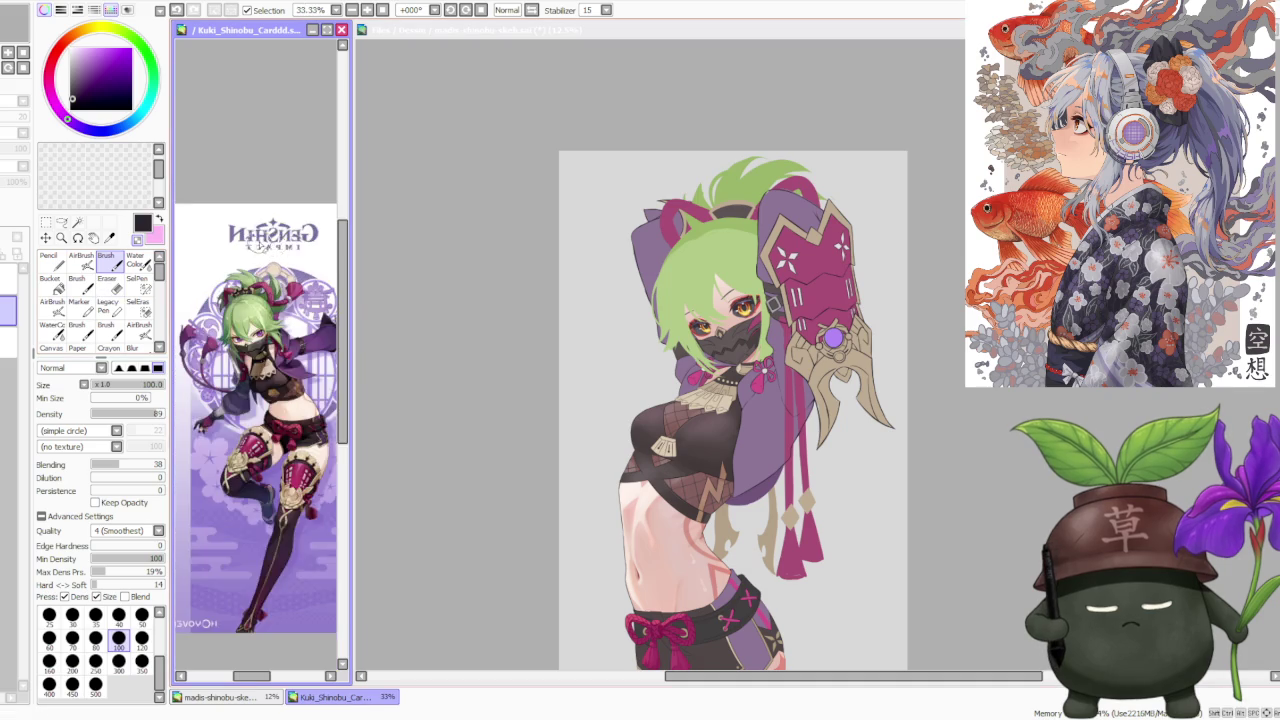
Step: Zoom in on the Kuki Shinobu card's outfit, then make madis-shinobu-skeb.sai the working document again
{"action": "scroll", "coordinate": [270, 330], "scroll_direction": "up", "scroll_amount": 2}
{"action": "scroll", "coordinate": [262, 290], "scroll_direction": "up", "scroll_amount": 2}
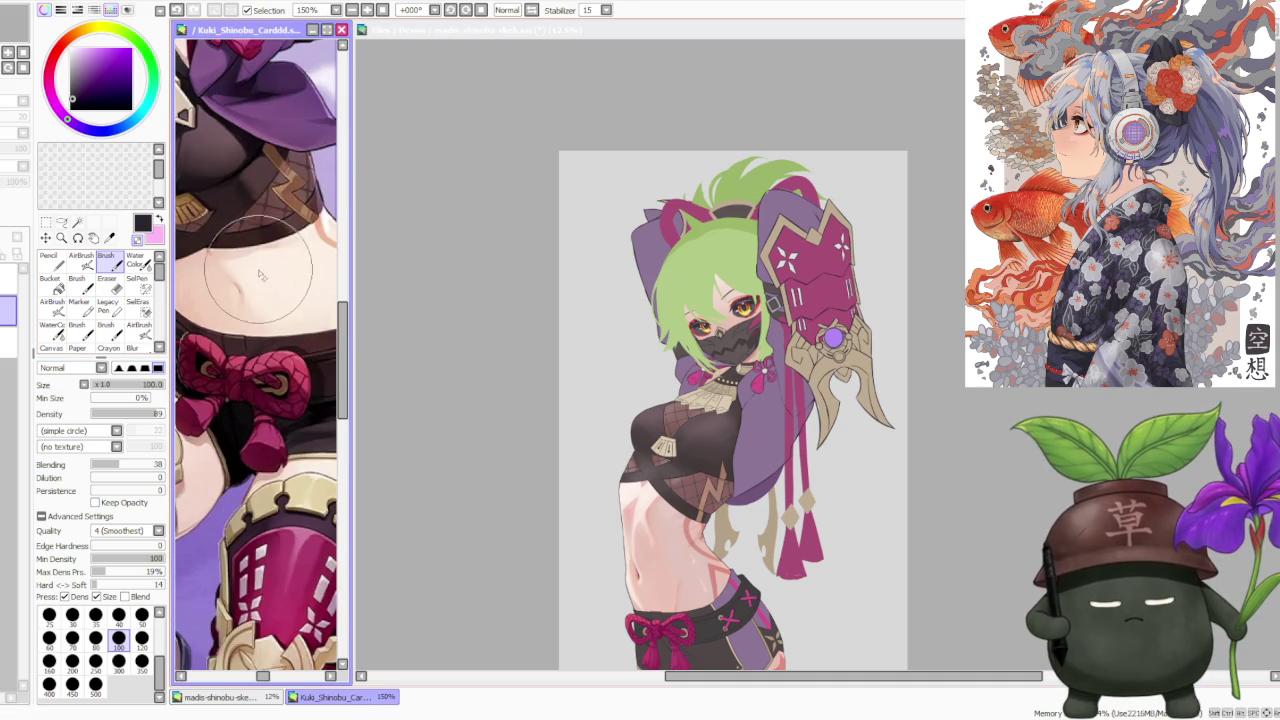
{"action": "scroll", "coordinate": [259, 268], "scroll_direction": "down", "scroll_amount": 1}
{"action": "scroll", "coordinate": [258, 268], "scroll_direction": "down", "scroll_amount": 1}
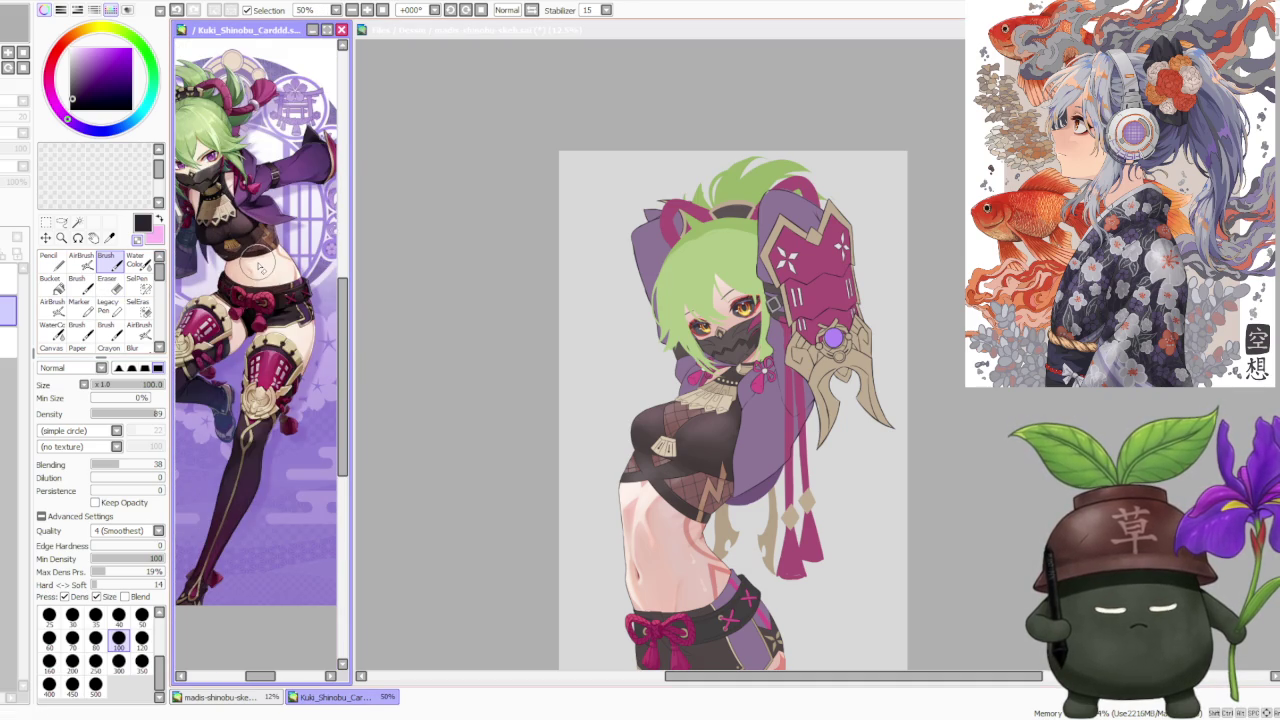
{"action": "scroll", "coordinate": [260, 268], "scroll_direction": "up", "scroll_amount": 2}
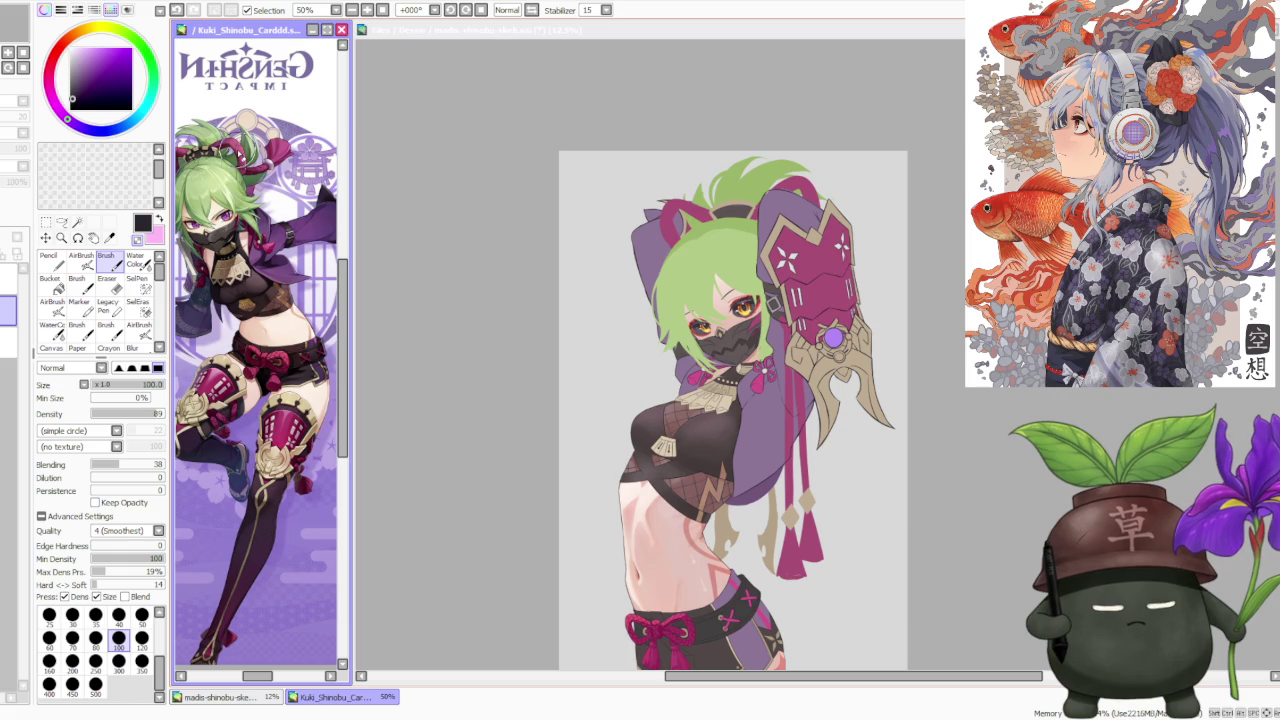
{"action": "left_click", "coordinate": [385, 333]}
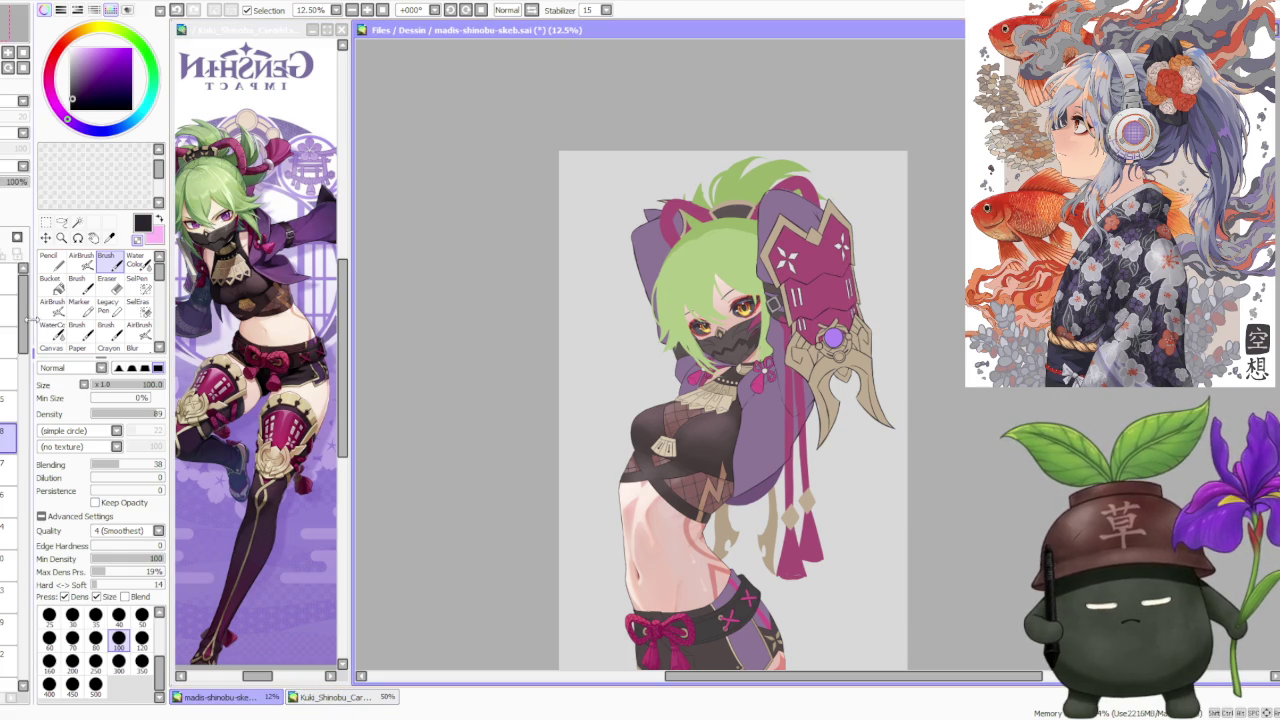
{"action": "left_click_drag", "start_coordinate": [27, 322], "coordinate": [22, 640]}
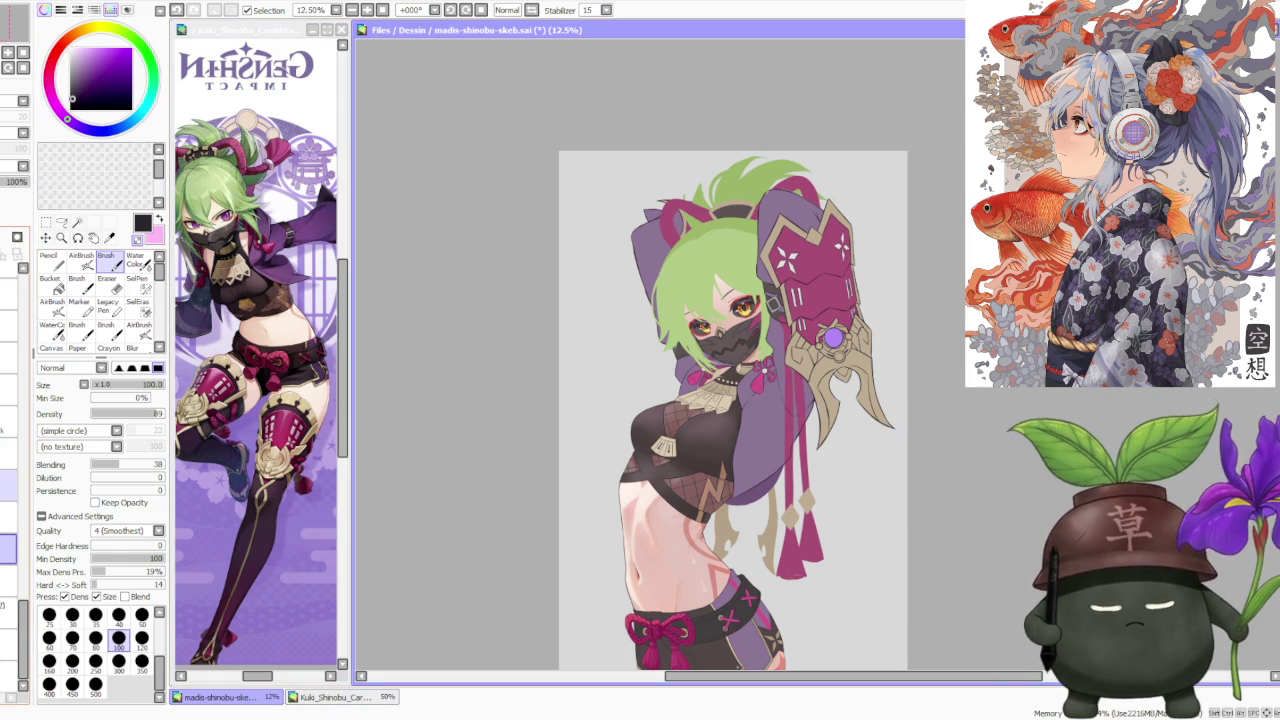
{"action": "scroll", "coordinate": [700, 290], "scroll_direction": "up", "scroll_amount": 3}
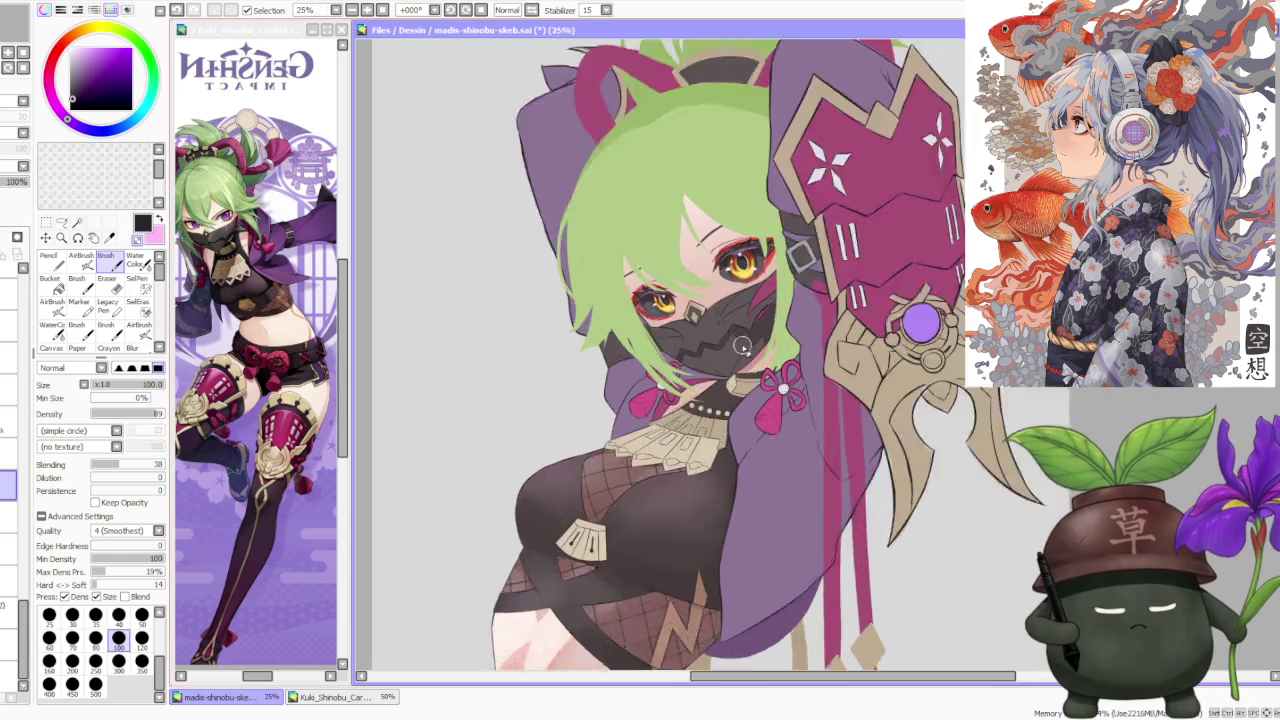
{"action": "scroll", "coordinate": [668, 305], "scroll_direction": "up", "scroll_amount": 2}
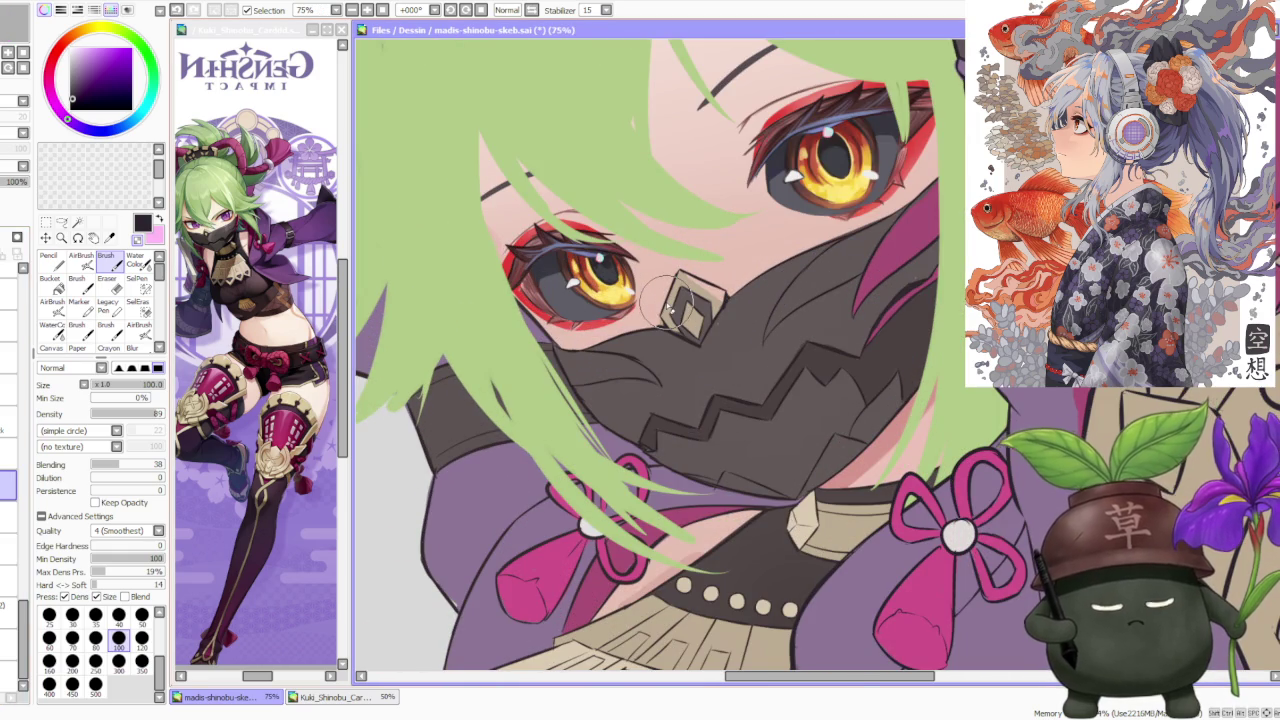
{"action": "scroll", "coordinate": [664, 300], "scroll_direction": "down", "scroll_amount": 2}
{"action": "scroll", "coordinate": [616, 405], "scroll_direction": "down", "scroll_amount": 1}
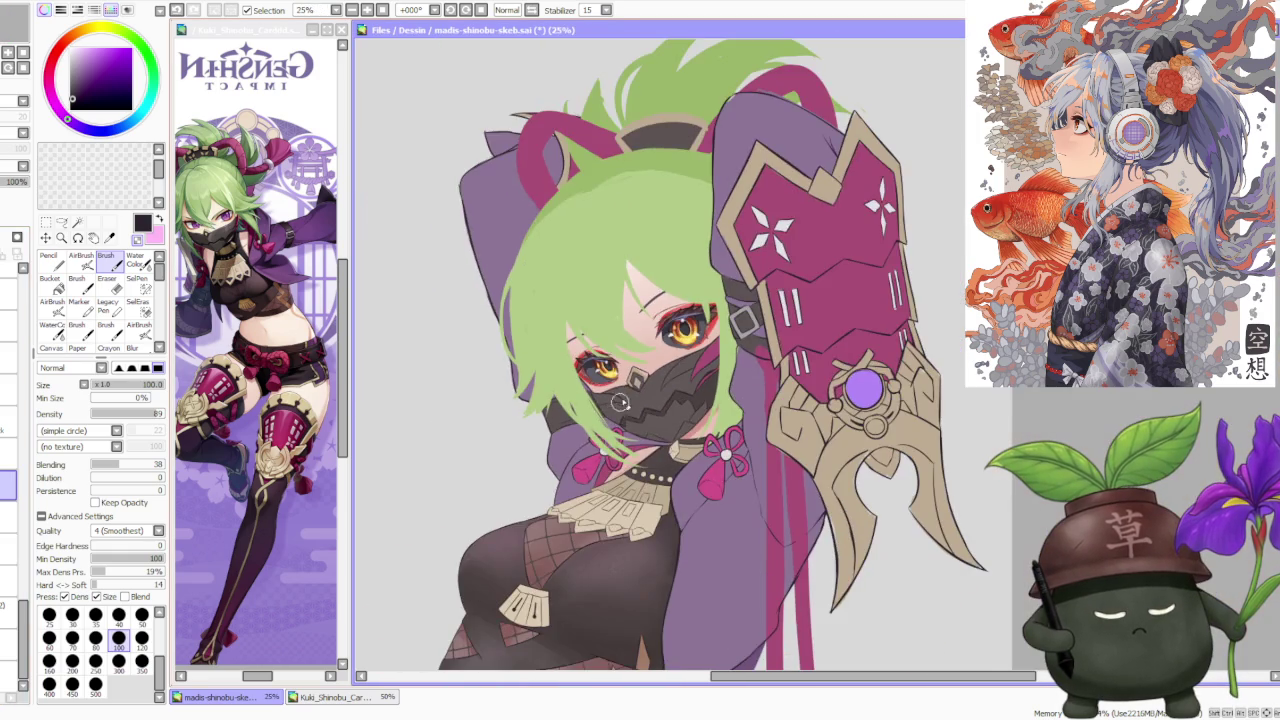
{"action": "scroll", "coordinate": [630, 400], "scroll_direction": "down", "scroll_amount": 1}
{"action": "scroll", "coordinate": [650, 400], "scroll_direction": "down", "scroll_amount": 1}
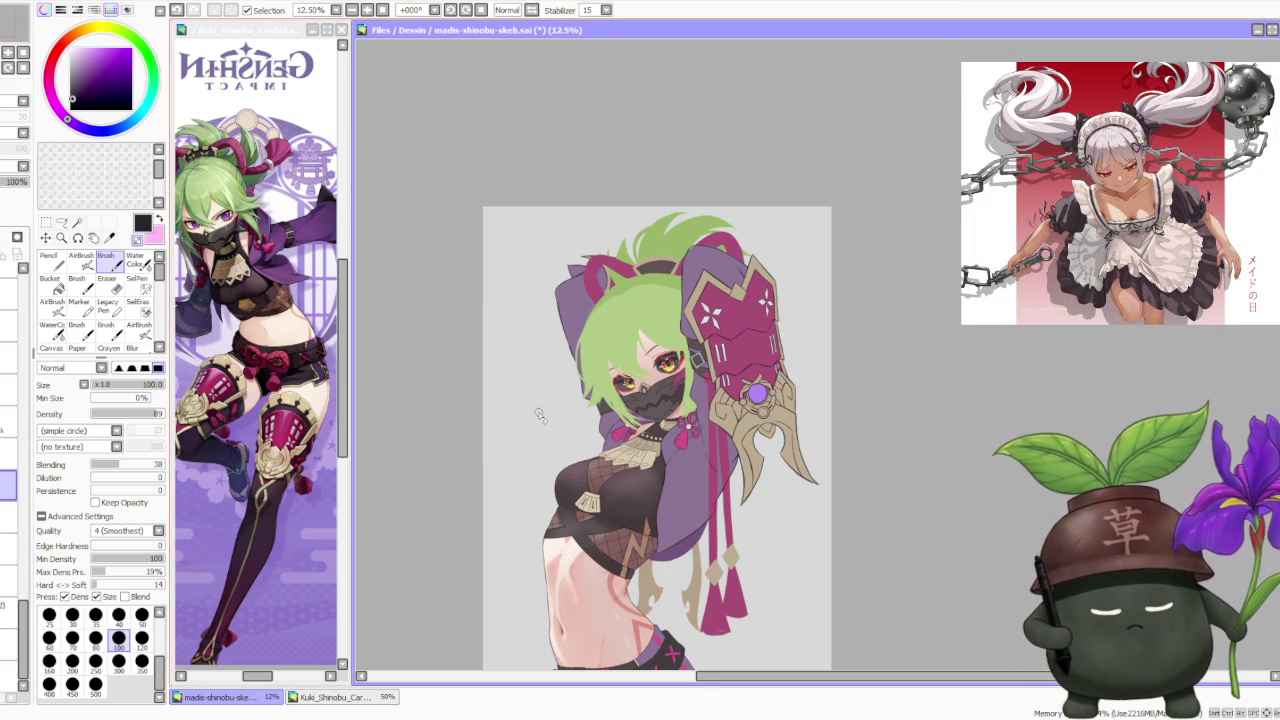
{"action": "scroll", "coordinate": [542, 417], "scroll_direction": "down", "scroll_amount": 1}
{"action": "scroll", "coordinate": [613, 395], "scroll_direction": "up", "scroll_amount": 1}
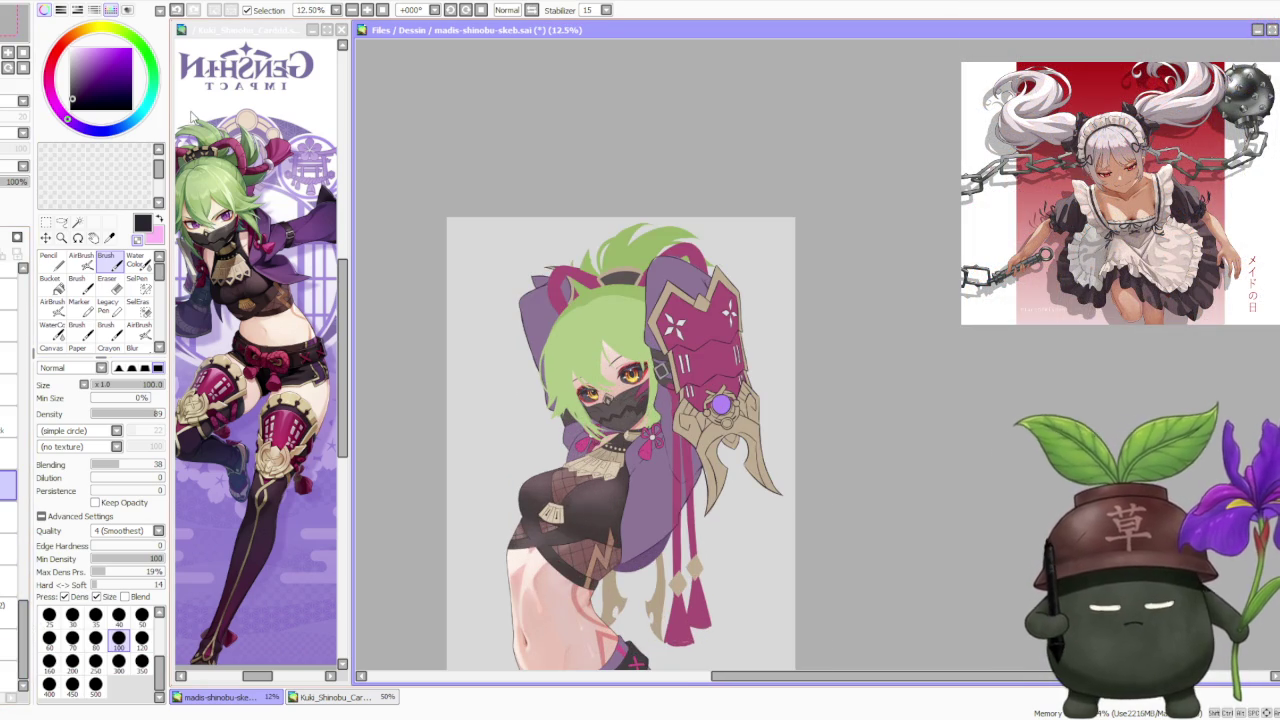
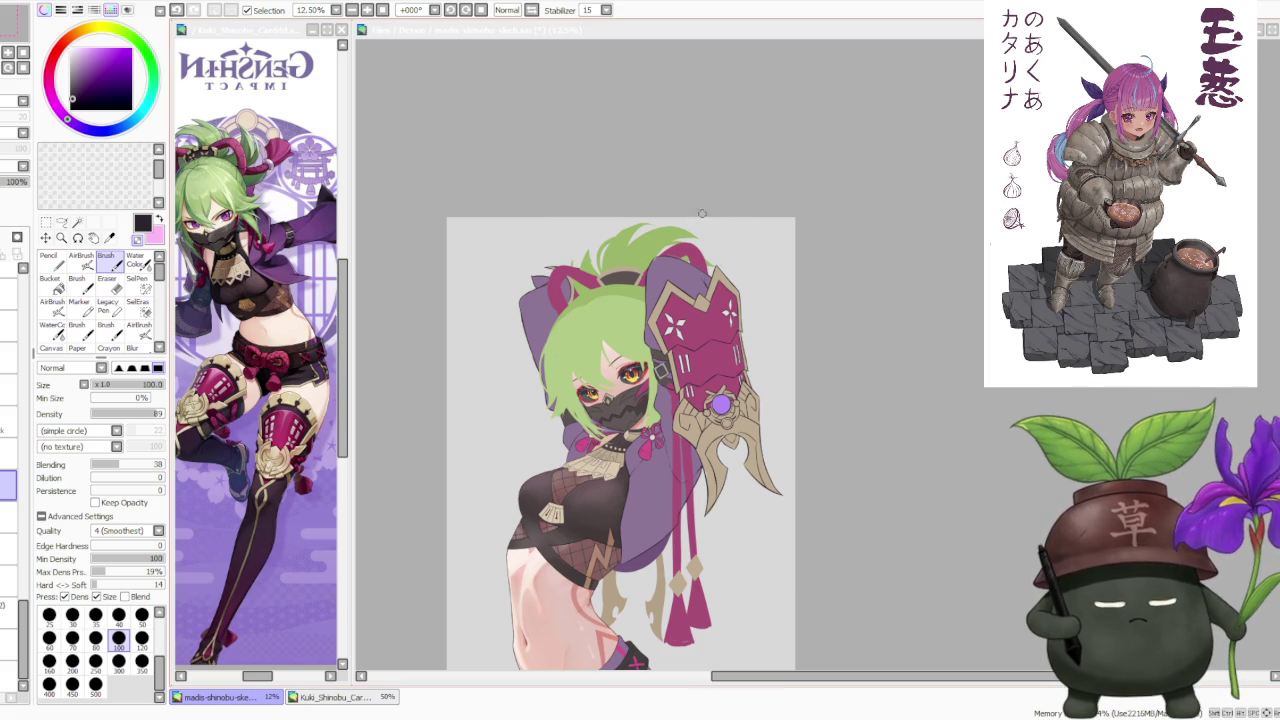
Step: Zoom into the reference card's face to study the hair colour, then zoom it back out
{"action": "scroll", "coordinate": [763, 271], "scroll_direction": "down", "scroll_amount": 1}
{"action": "scroll", "coordinate": [763, 271], "scroll_direction": "down", "scroll_amount": 1}
{"action": "scroll", "coordinate": [668, 230], "scroll_direction": "up", "scroll_amount": 1}
{"action": "scroll", "coordinate": [668, 235], "scroll_direction": "up", "scroll_amount": 1}
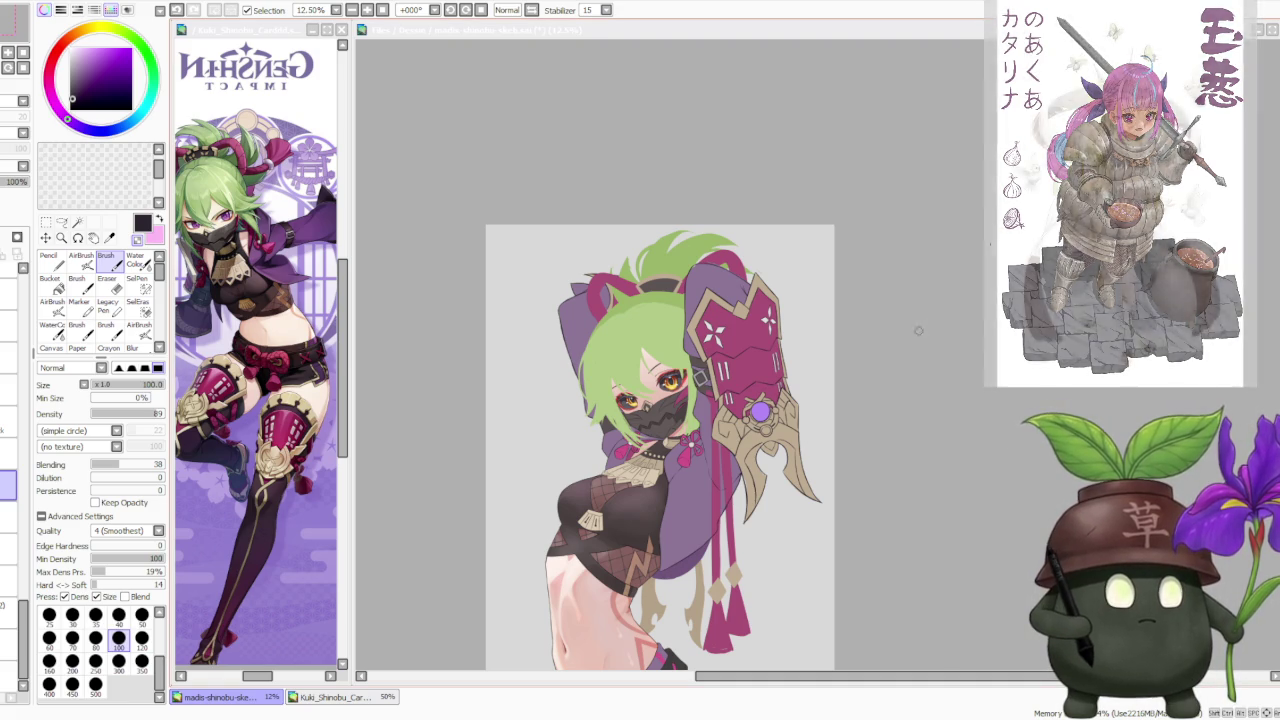
{"action": "scroll", "coordinate": [697, 234], "scroll_direction": "down", "scroll_amount": 1}
{"action": "scroll", "coordinate": [697, 234], "scroll_direction": "up", "scroll_amount": 1}
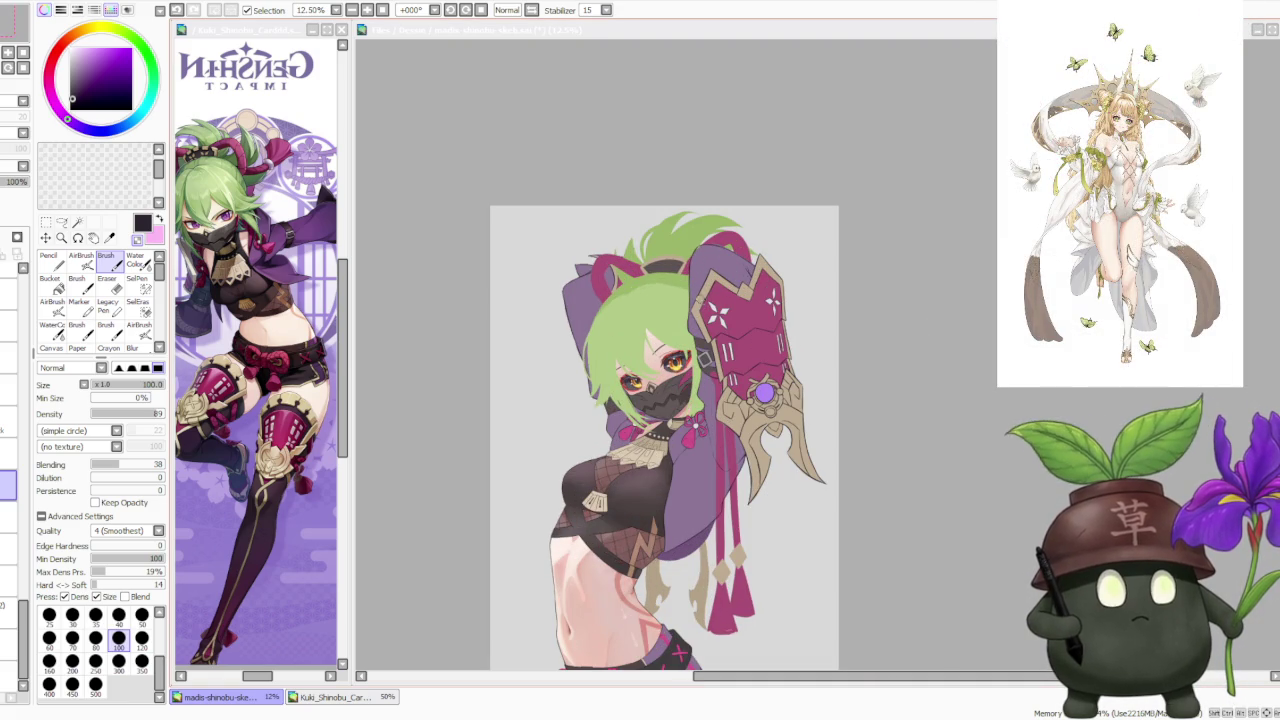
{"action": "scroll", "coordinate": [675, 345], "scroll_direction": "up", "scroll_amount": 1}
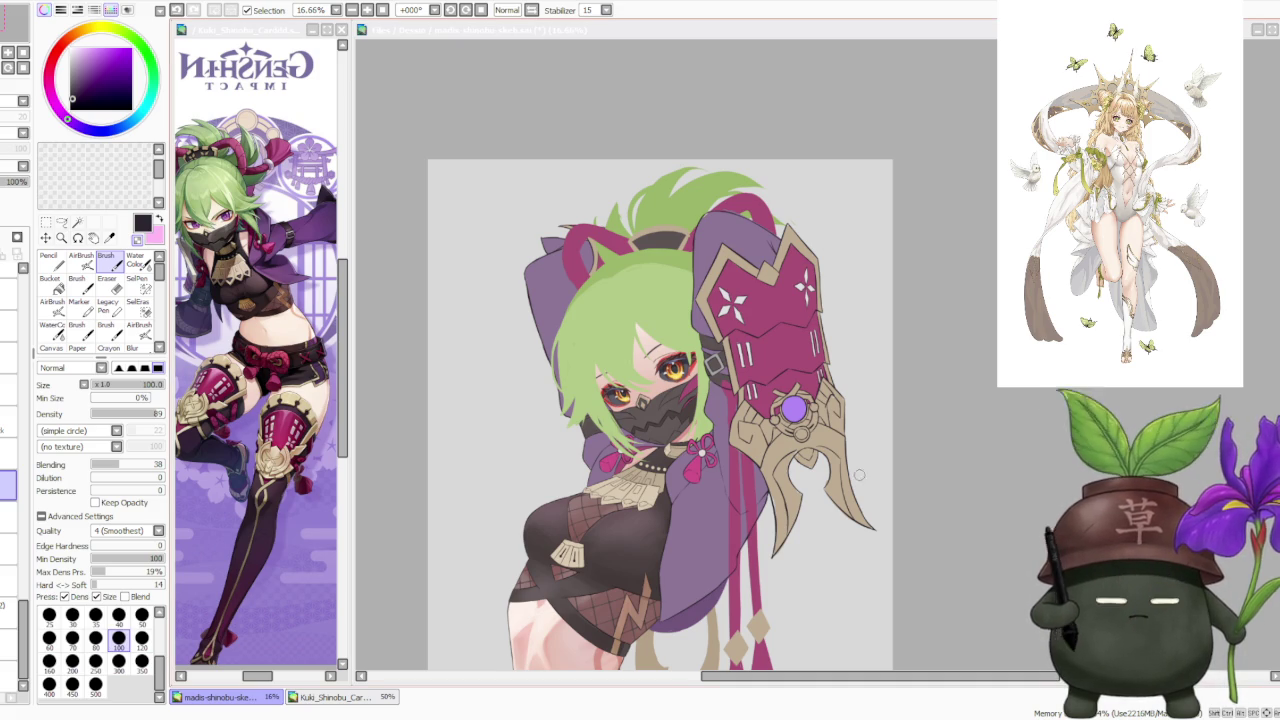
{"action": "scroll", "coordinate": [406, 88], "scroll_direction": "down", "scroll_amount": 1}
{"action": "scroll", "coordinate": [406, 88], "scroll_direction": "up", "scroll_amount": 1}
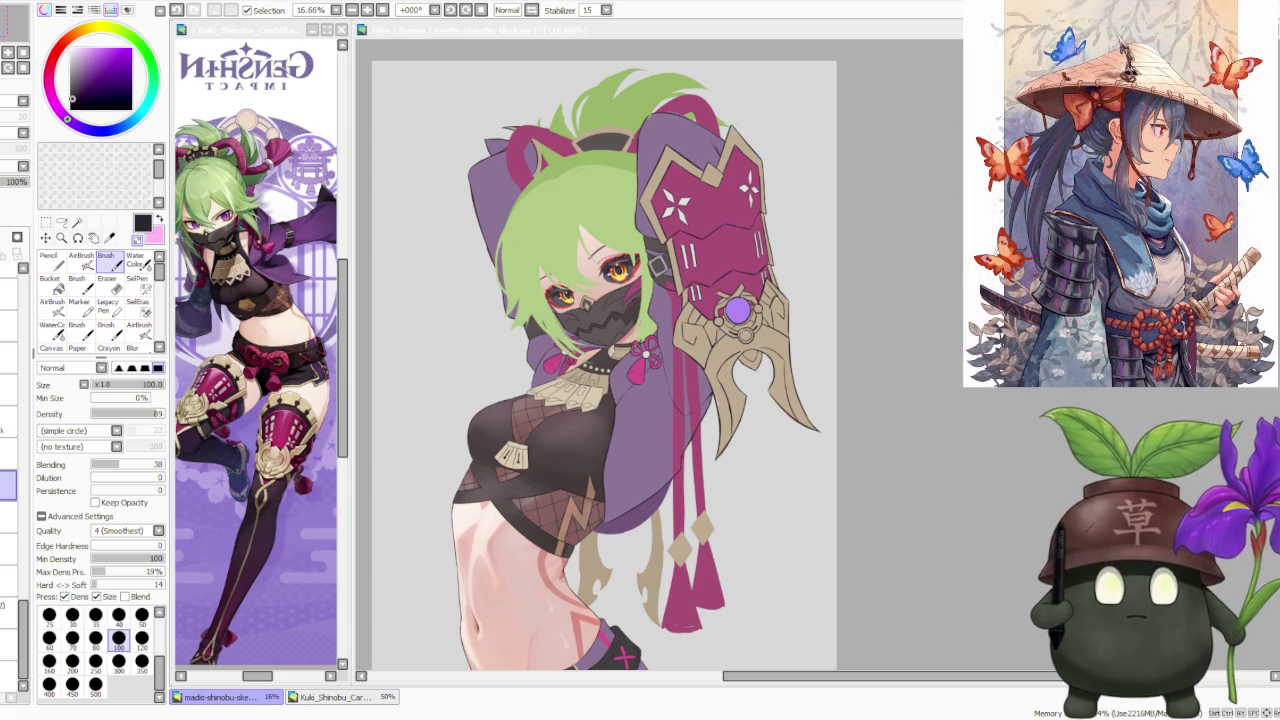
{"action": "scroll", "coordinate": [812, 384], "scroll_direction": "down", "scroll_amount": 3}
{"action": "scroll", "coordinate": [760, 410], "scroll_direction": "up", "scroll_amount": 2}
{"action": "scroll", "coordinate": [720, 430], "scroll_direction": "up", "scroll_amount": 2}
{"action": "scroll", "coordinate": [696, 446], "scroll_direction": "down", "scroll_amount": 2}
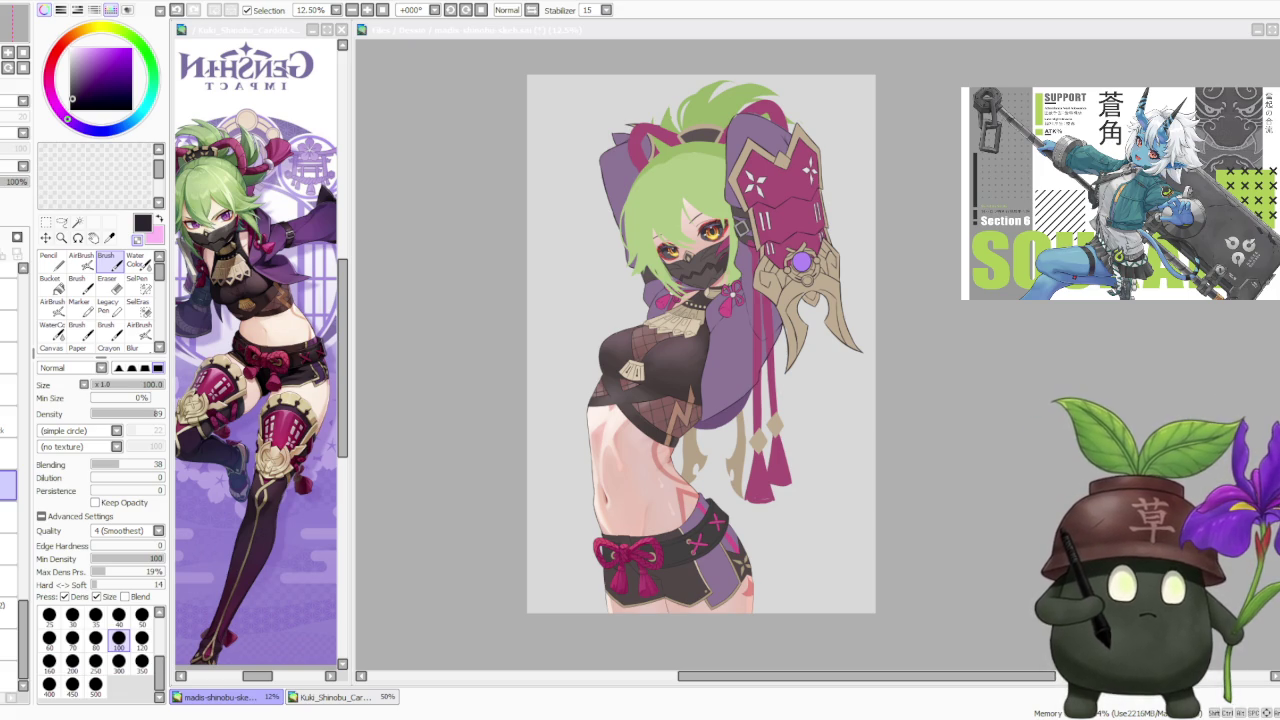
{"action": "scroll", "coordinate": [628, 234], "scroll_direction": "down", "scroll_amount": 1}
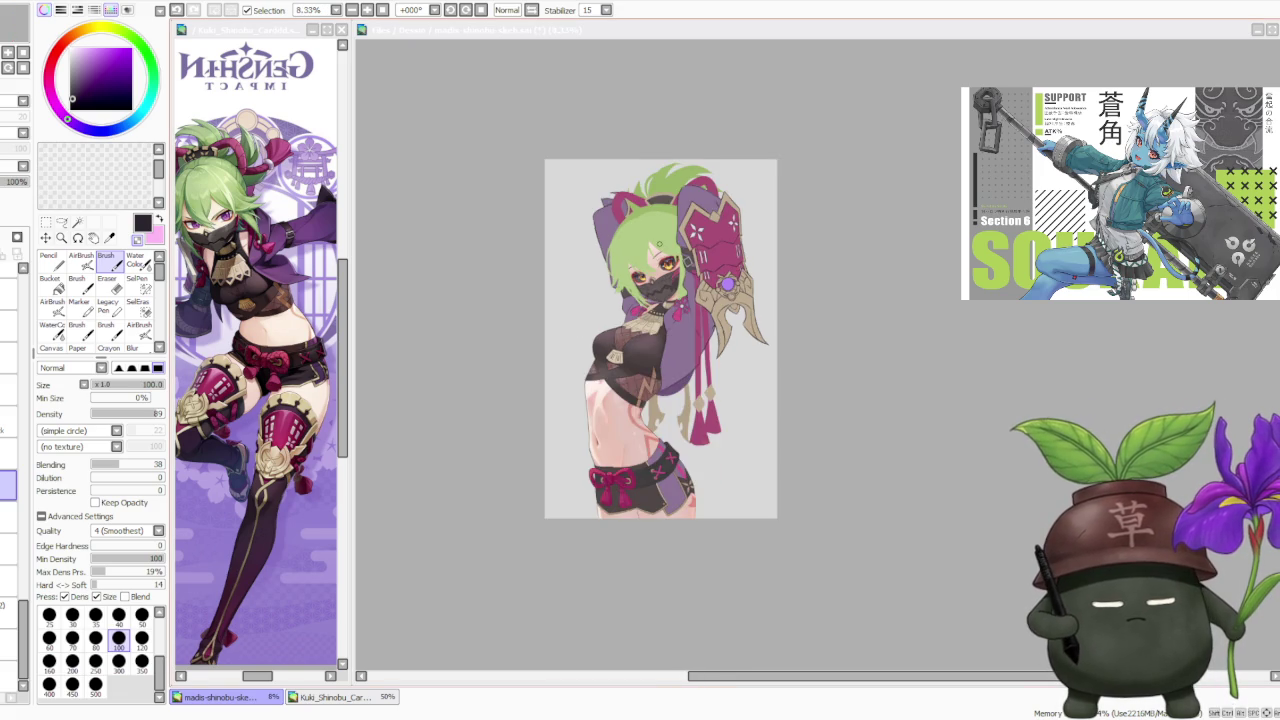
{"action": "scroll", "coordinate": [628, 234], "scroll_direction": "up", "scroll_amount": 2}
{"action": "left_click", "coordinate": [246, 181]}
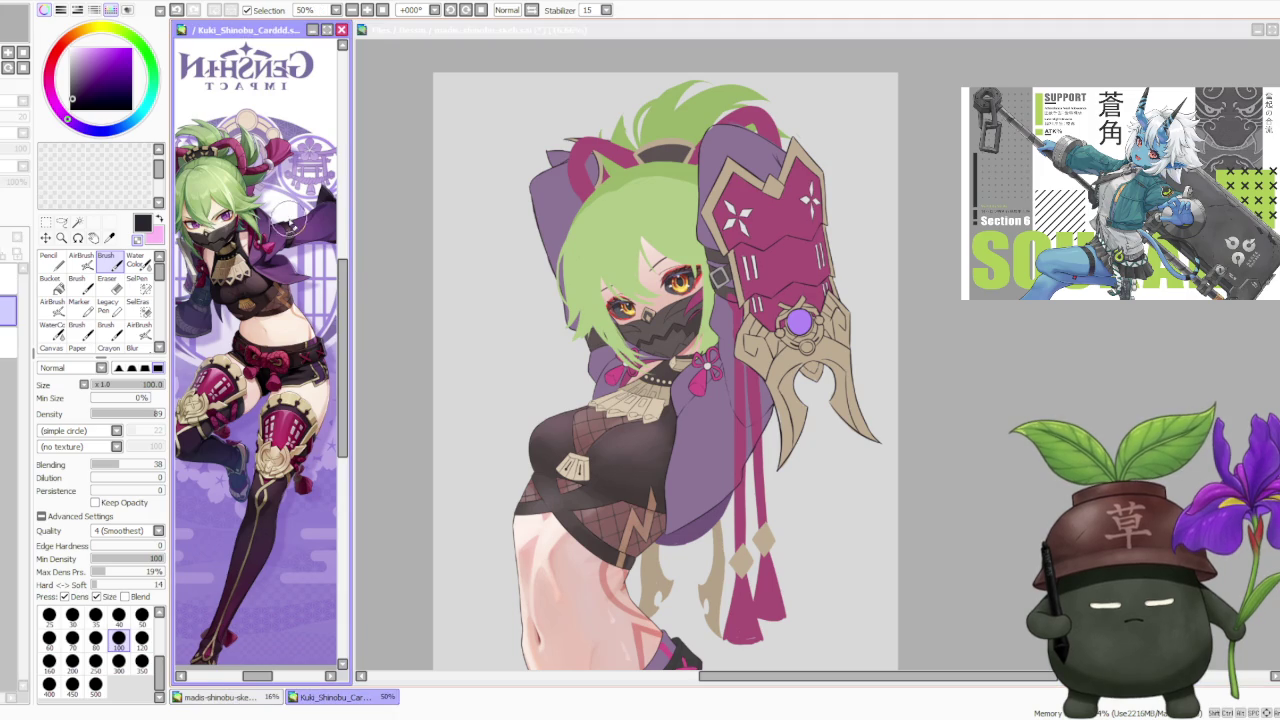
{"action": "scroll", "coordinate": [246, 181], "scroll_direction": "down", "scroll_amount": 2}
{"action": "scroll", "coordinate": [255, 243], "scroll_direction": "up", "scroll_amount": 3}
{"action": "scroll", "coordinate": [255, 243], "scroll_direction": "up", "scroll_amount": 1}
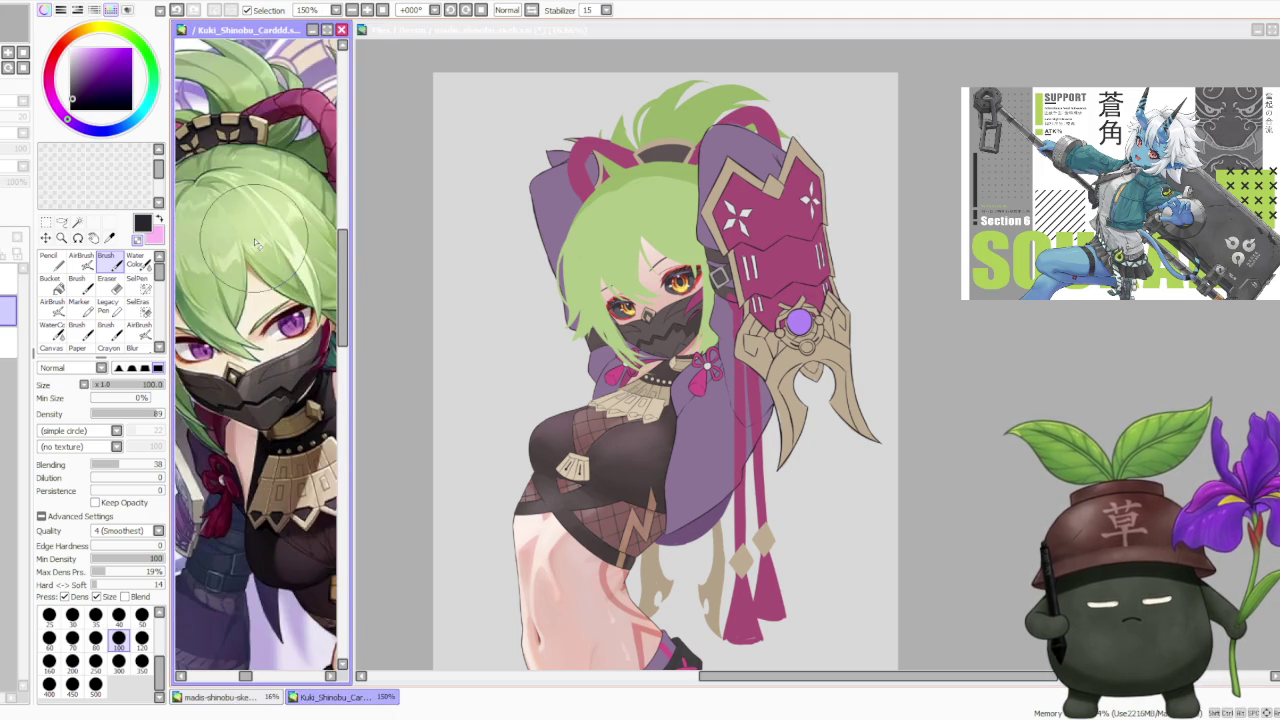
{"action": "scroll", "coordinate": [255, 243], "scroll_direction": "down", "scroll_amount": 2}
{"action": "key", "text": "ctrl+Tab"}
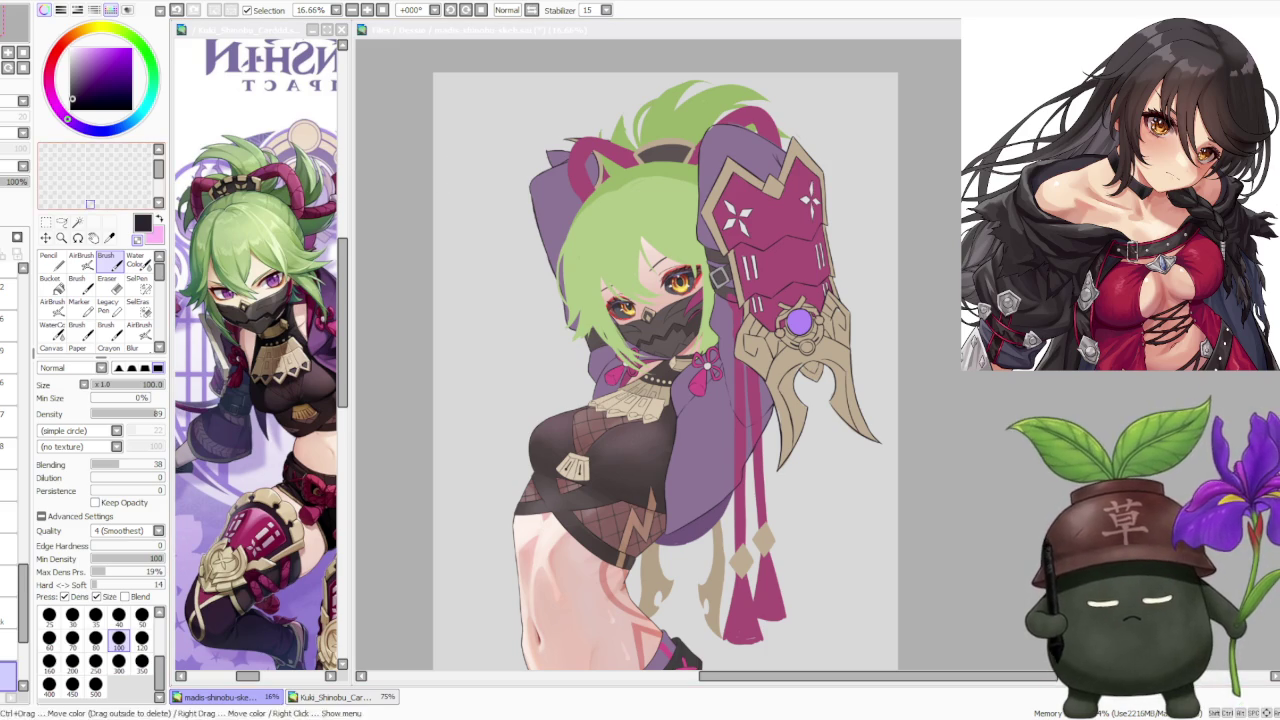
Step: Toggle the front hair layer's visibility to compare, select the paint layer and sample the hair green
{"action": "scroll", "coordinate": [15, 400], "scroll_direction": "down", "scroll_amount": 3}
{"action": "scroll", "coordinate": [10, 450], "scroll_direction": "down", "scroll_amount": 2}
{"action": "scroll", "coordinate": [10, 450], "scroll_direction": "down", "scroll_amount": 2}
{"action": "scroll", "coordinate": [10, 450], "scroll_direction": "down", "scroll_amount": 2}
{"action": "scroll", "coordinate": [10, 450], "scroll_direction": "down", "scroll_amount": 2}
{"action": "scroll", "coordinate": [10, 450], "scroll_direction": "down", "scroll_amount": 3}
{"action": "left_click", "coordinate": [10, 400]}
{"action": "left_click", "coordinate": [10, 400]}
{"action": "left_click", "coordinate": [10, 400]}
{"action": "left_click", "coordinate": [10, 400]}
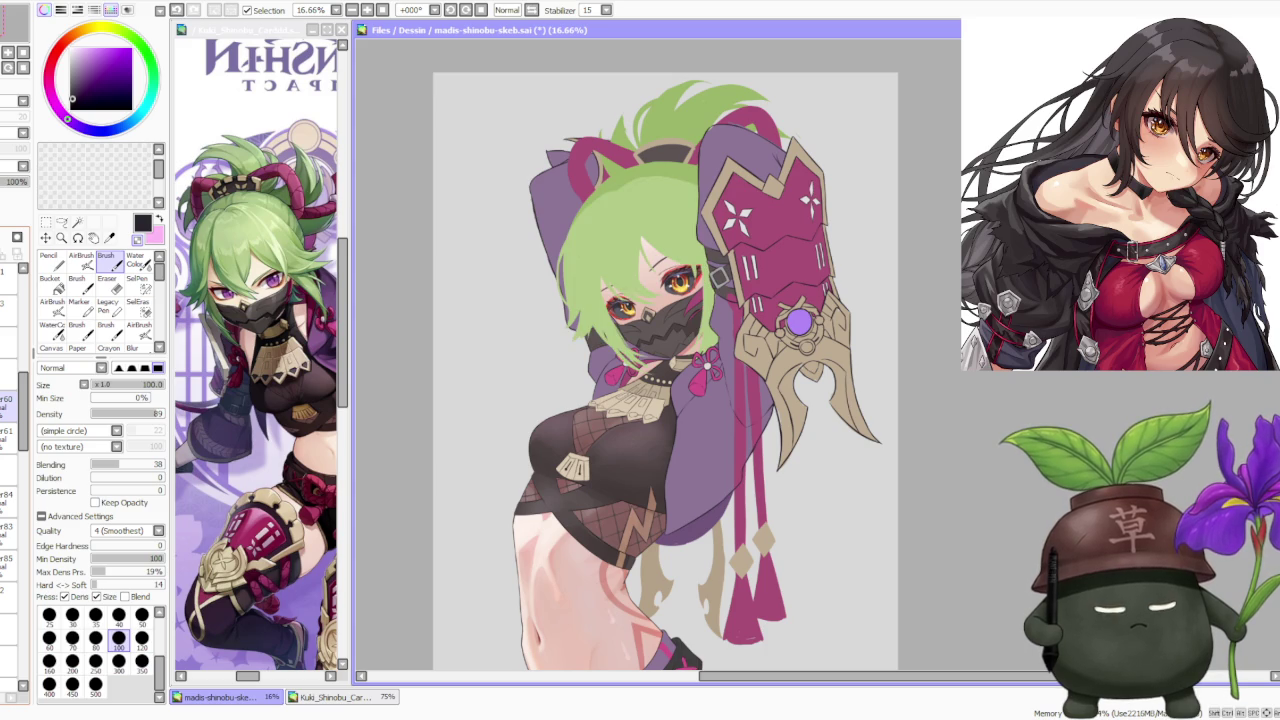
{"action": "left_click", "coordinate": [9, 405]}
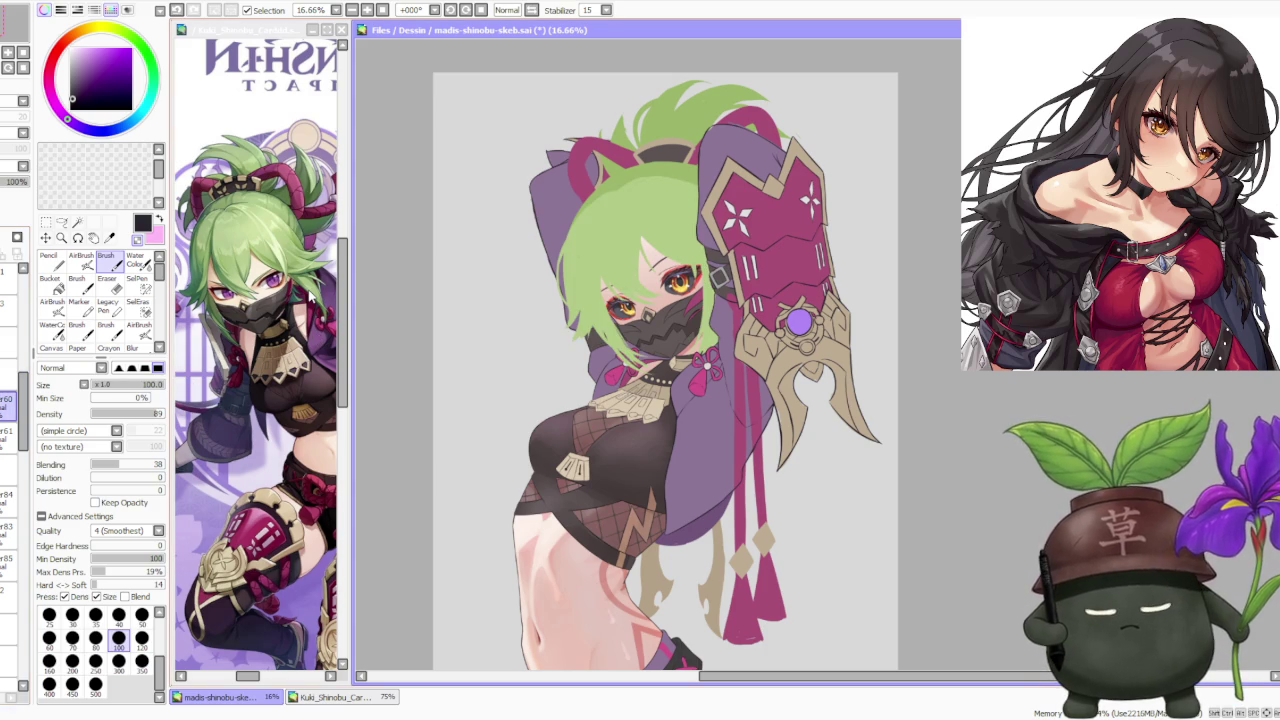
{"action": "left_click", "coordinate": [585, 292], "text": "alt"}
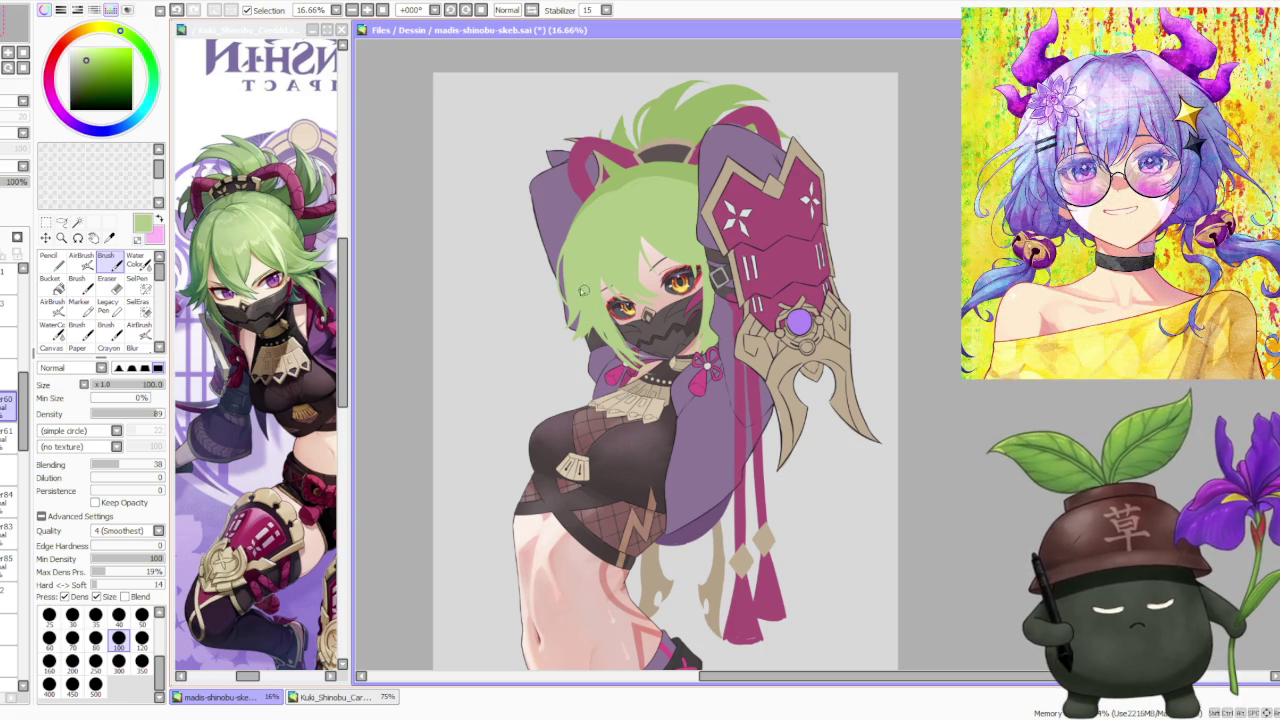
Step: Set the brush to size 300, paint trial green strands over the mask, then undo them all
{"action": "left_click", "coordinate": [118, 660]}
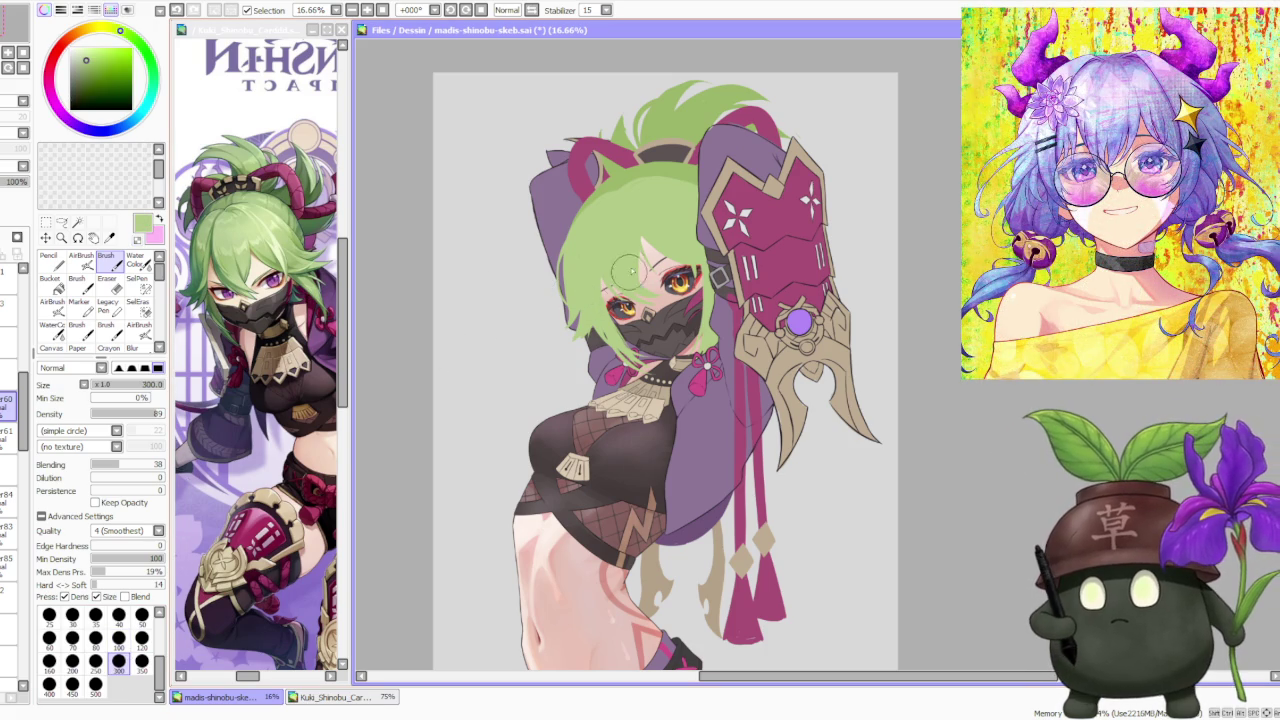
{"action": "scroll", "coordinate": [668, 311], "scroll_direction": "up", "scroll_amount": 1}
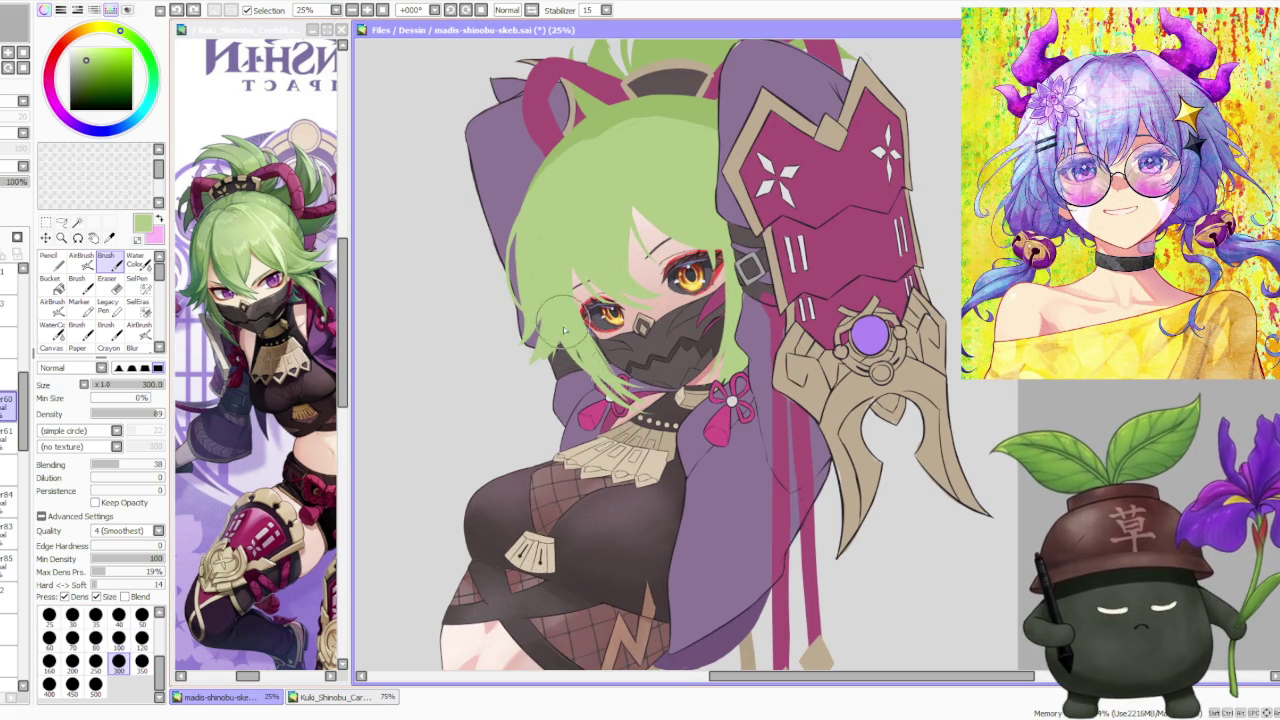
{"action": "left_click_drag", "start_coordinate": [640, 370], "coordinate": [610, 405]}
{"action": "mouse_move", "coordinate": [590, 300]}
{"action": "left_mouse_down"}
{"action": "mouse_move", "coordinate": [555, 345]}
{"action": "mouse_move", "coordinate": [545, 325]}
{"action": "left_mouse_up"}
{"action": "left_click_drag", "start_coordinate": [600, 372], "coordinate": [578, 405]}
{"action": "left_click_drag", "start_coordinate": [660, 356], "coordinate": [645, 408]}
{"action": "key", "text": "ctrl+z"}
{"action": "left_click_drag", "start_coordinate": [585, 334], "coordinate": [568, 378]}
{"action": "left_click_drag", "start_coordinate": [655, 348], "coordinate": [622, 405]}
{"action": "key", "text": "ctrl+z"}
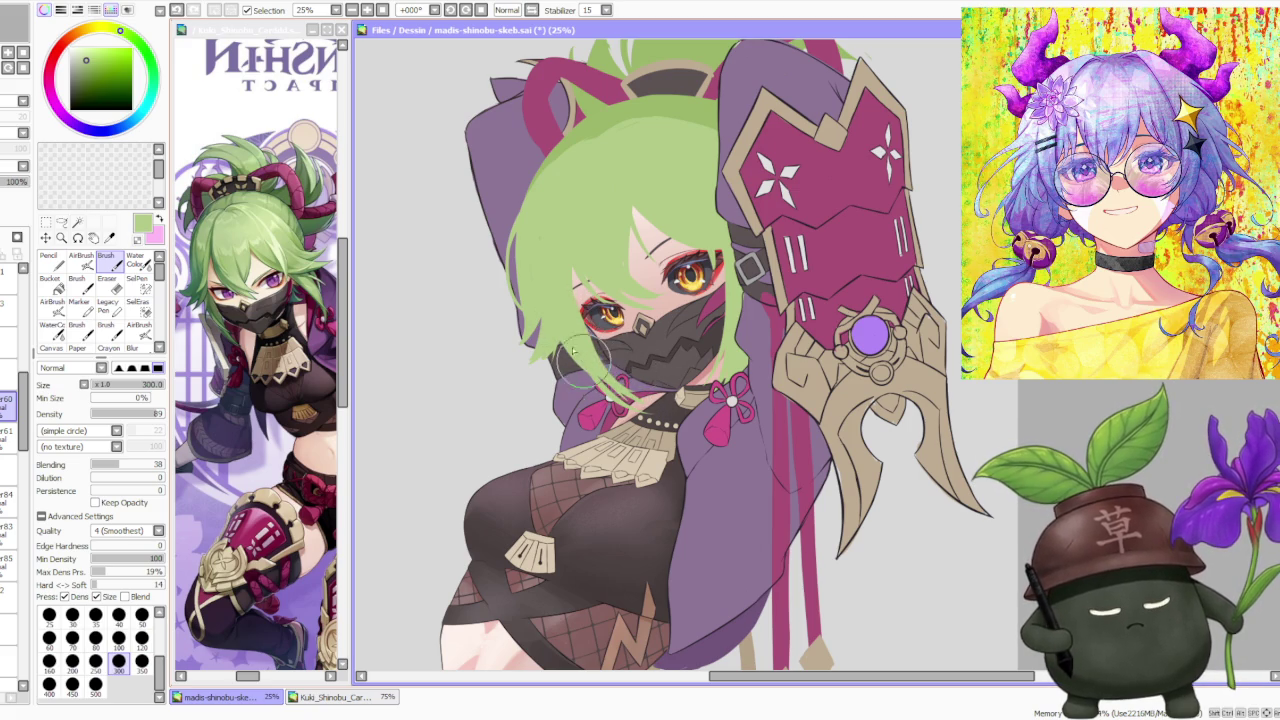
{"action": "key", "text": "ctrl+z"}
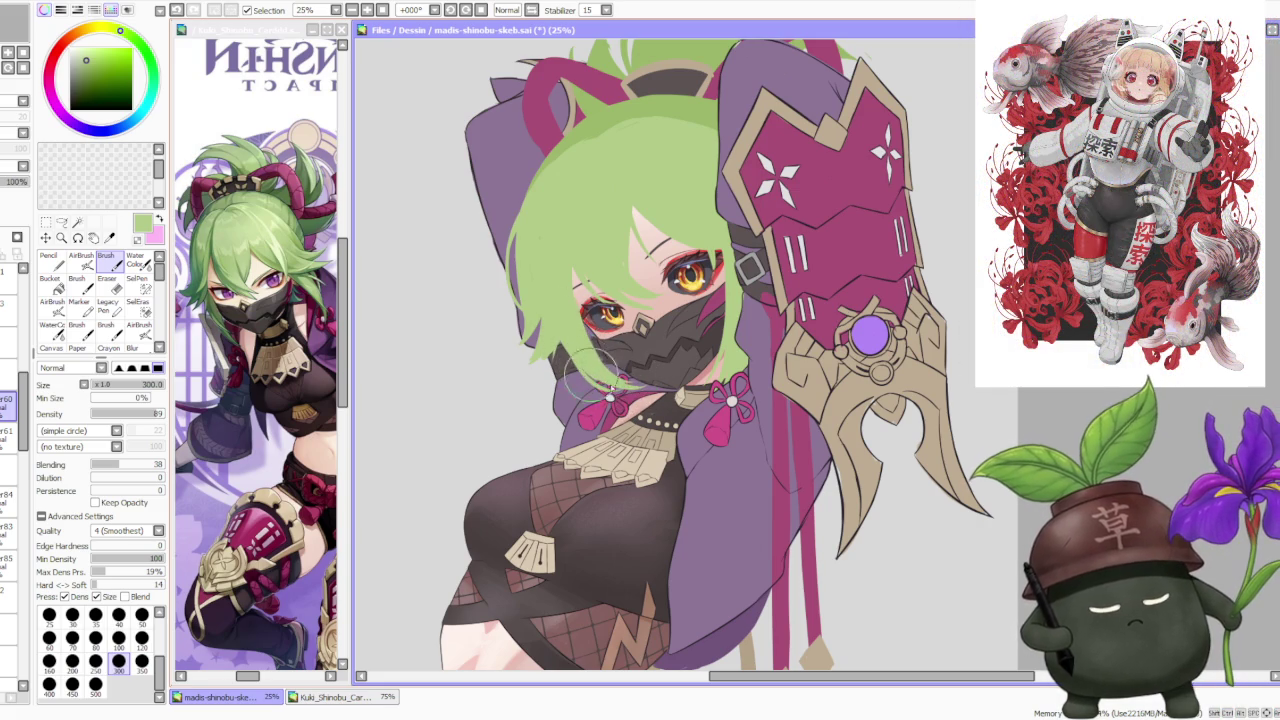
{"action": "scroll", "coordinate": [576, 340], "scroll_direction": "down", "scroll_amount": 3}
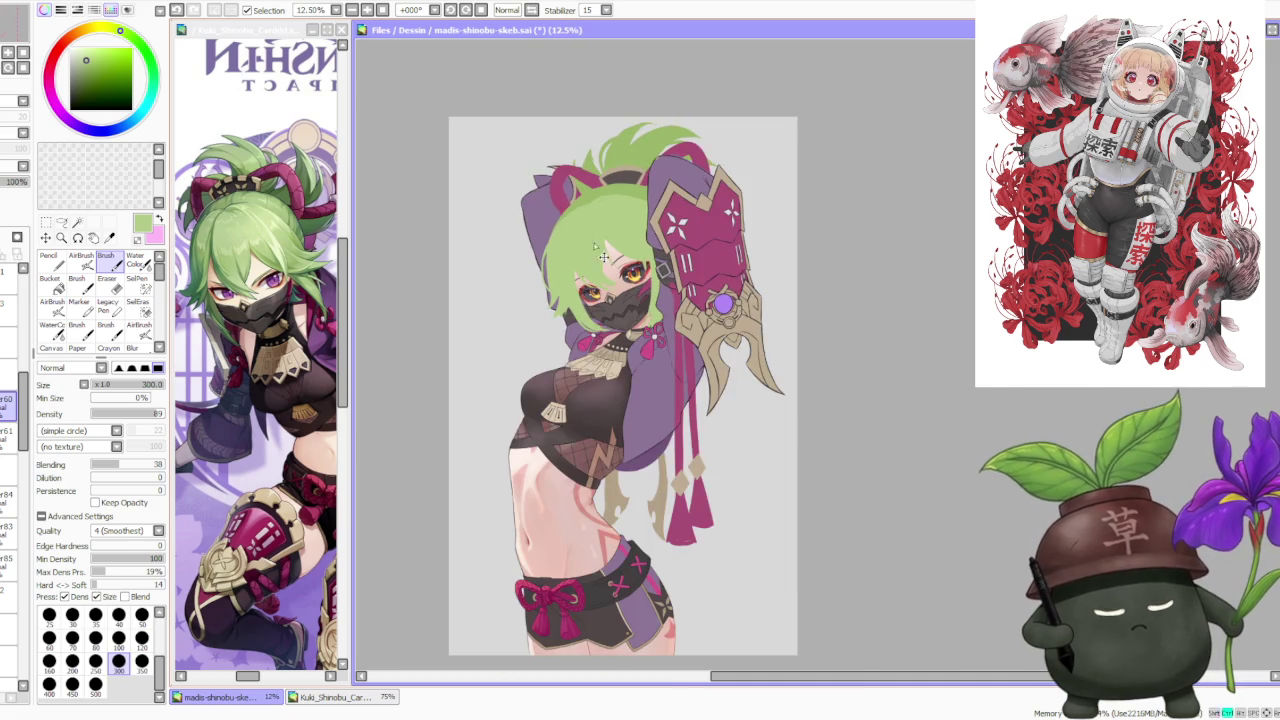
{"action": "scroll", "coordinate": [580, 316], "scroll_direction": "up", "scroll_amount": 3}
{"action": "scroll", "coordinate": [580, 316], "scroll_direction": "up", "scroll_amount": 1}
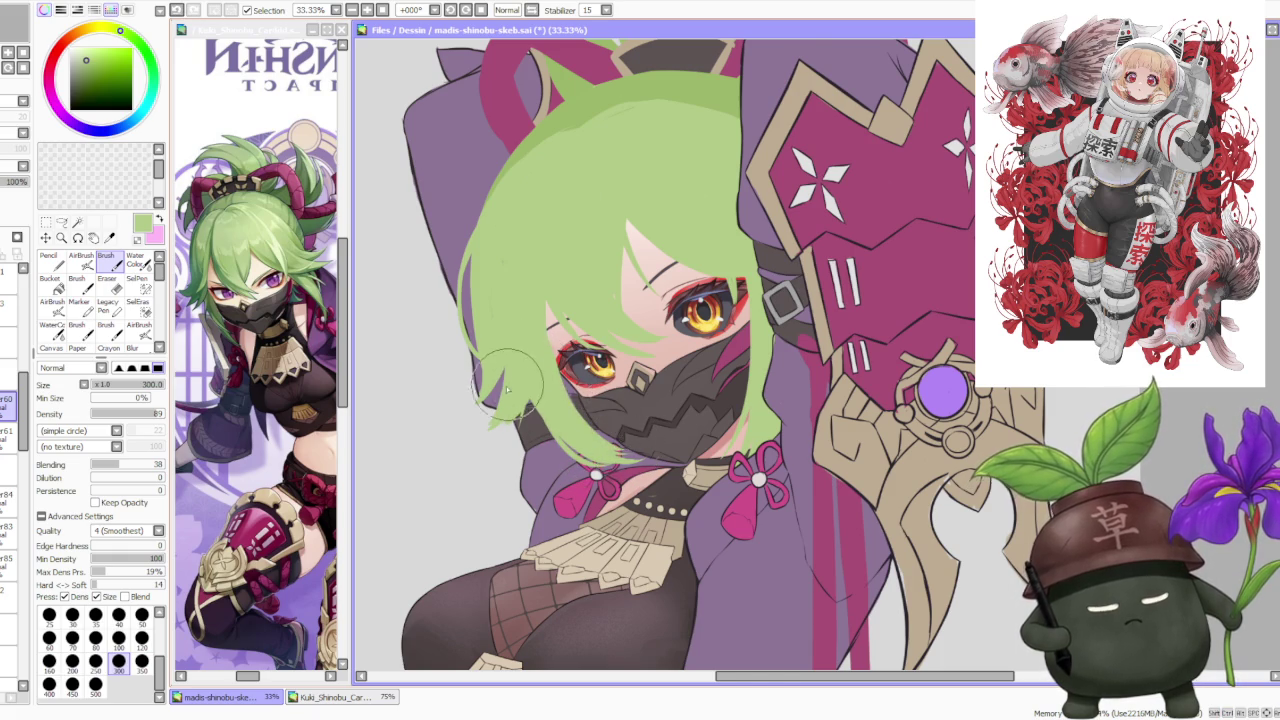
{"action": "scroll", "coordinate": [505, 385], "scroll_direction": "down", "scroll_amount": 1}
{"action": "scroll", "coordinate": [513, 374], "scroll_direction": "up", "scroll_amount": 1}
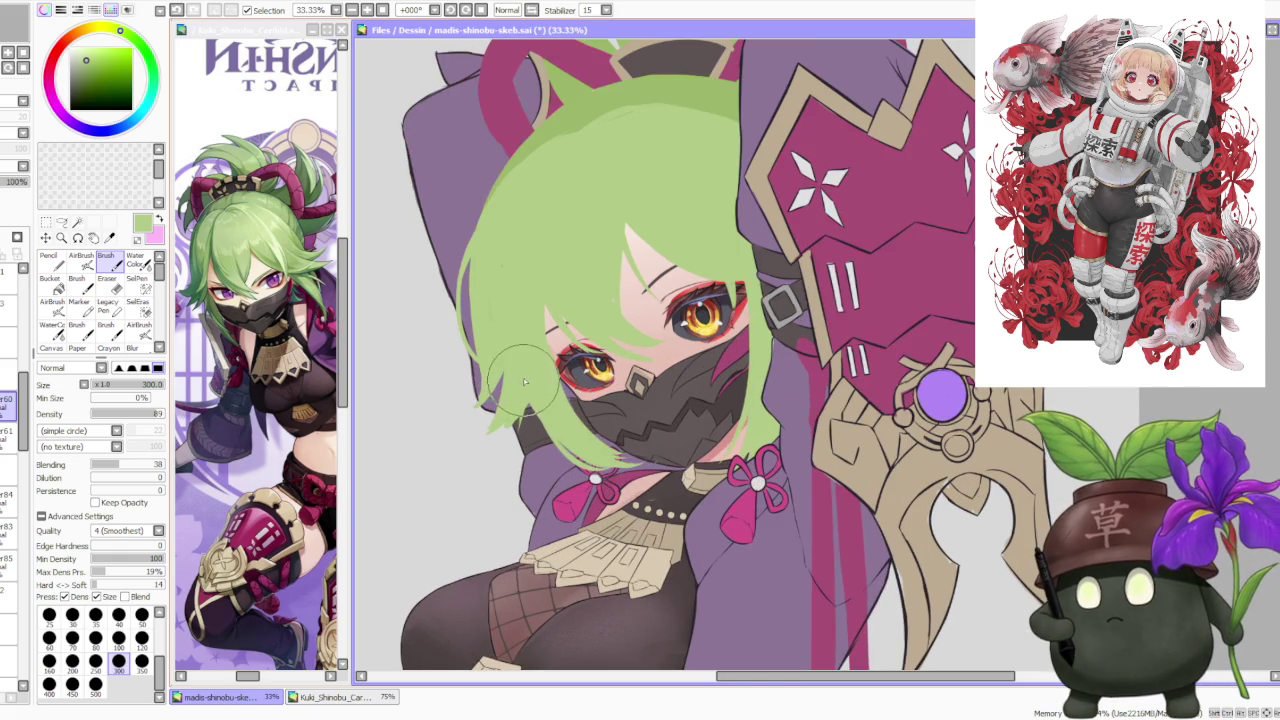
{"action": "scroll", "coordinate": [518, 359], "scroll_direction": "down", "scroll_amount": 1}
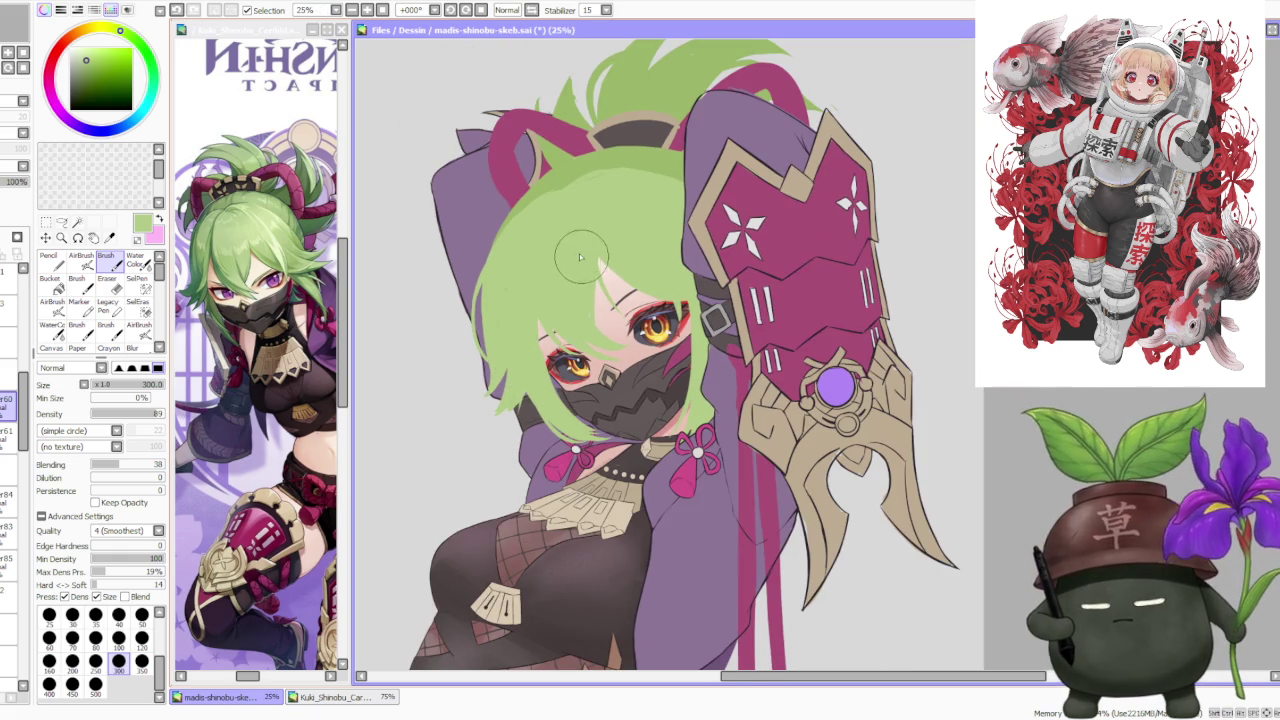
{"action": "scroll", "coordinate": [570, 250], "scroll_direction": "down", "scroll_amount": 1}
{"action": "scroll", "coordinate": [570, 250], "scroll_direction": "up", "scroll_amount": 1}
{"action": "scroll", "coordinate": [575, 235], "scroll_direction": "up", "scroll_amount": 1}
{"action": "scroll", "coordinate": [540, 285], "scroll_direction": "up", "scroll_amount": 1}
{"action": "scroll", "coordinate": [423, 342], "scroll_direction": "down", "scroll_amount": 1}
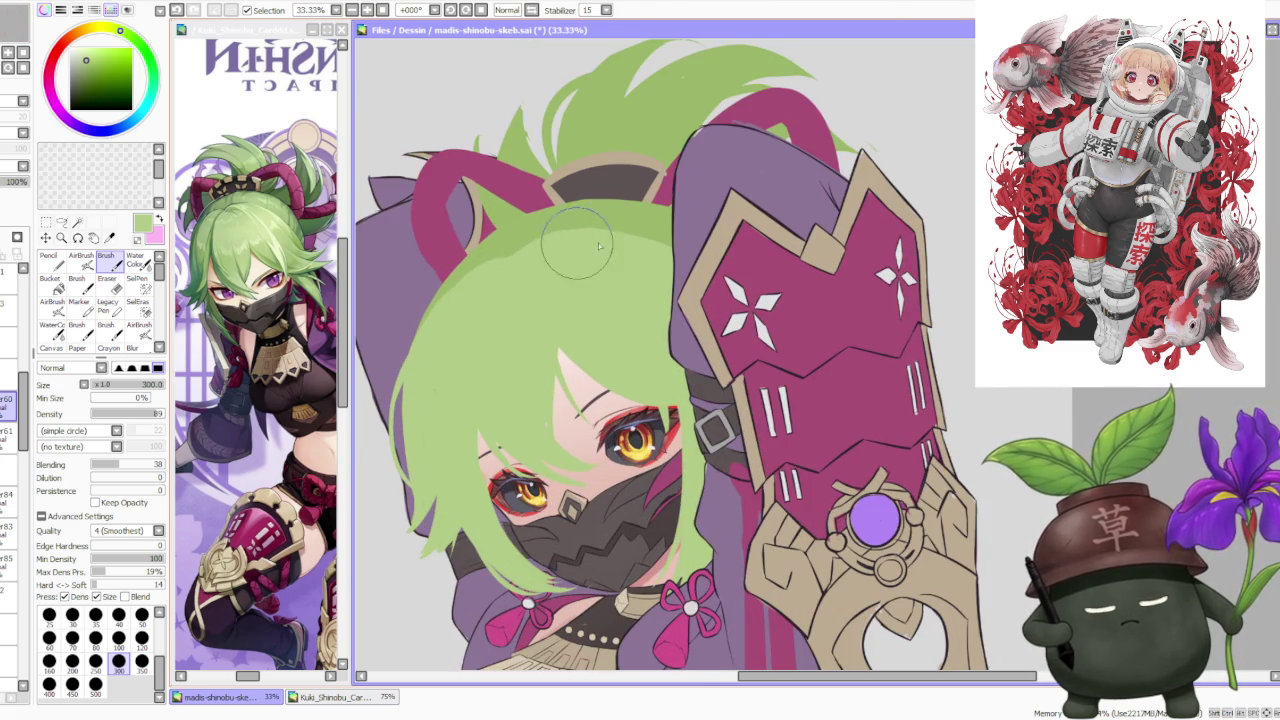
{"action": "scroll", "coordinate": [595, 215], "scroll_direction": "down", "scroll_amount": 3}
{"action": "scroll", "coordinate": [571, 222], "scroll_direction": "up", "scroll_amount": 1}
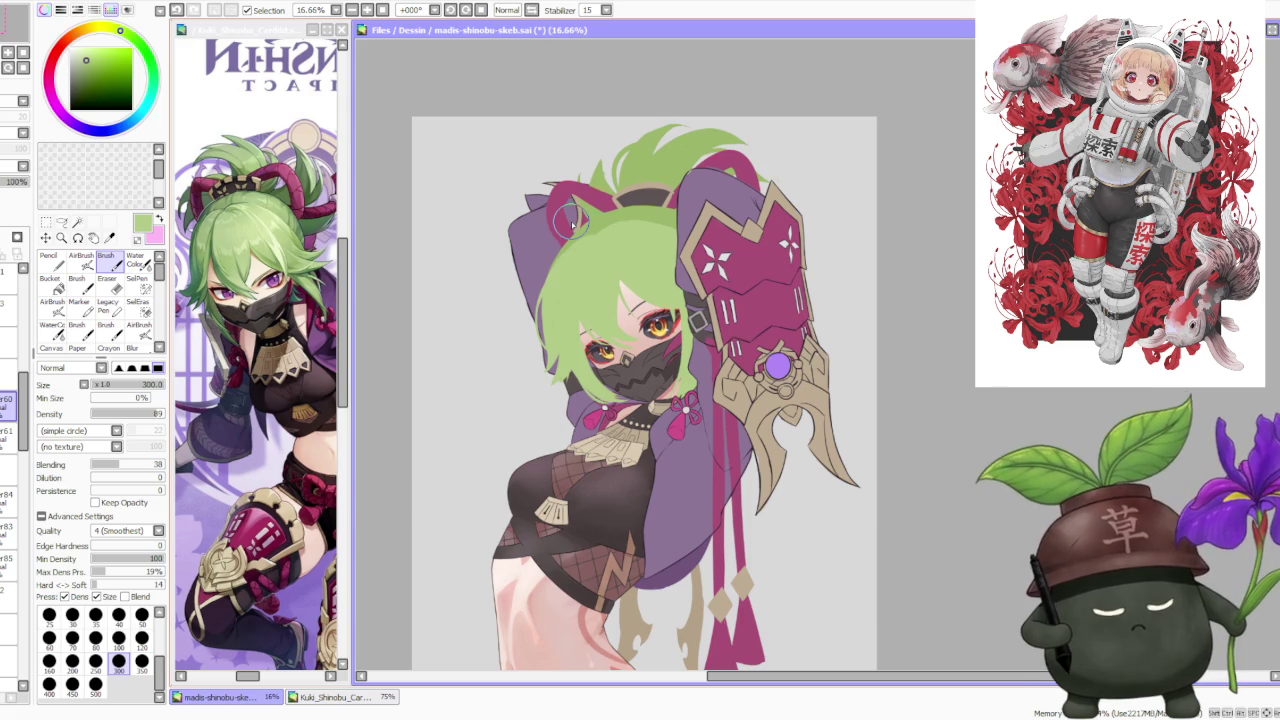
{"action": "scroll", "coordinate": [580, 322], "scroll_direction": "up", "scroll_amount": 2}
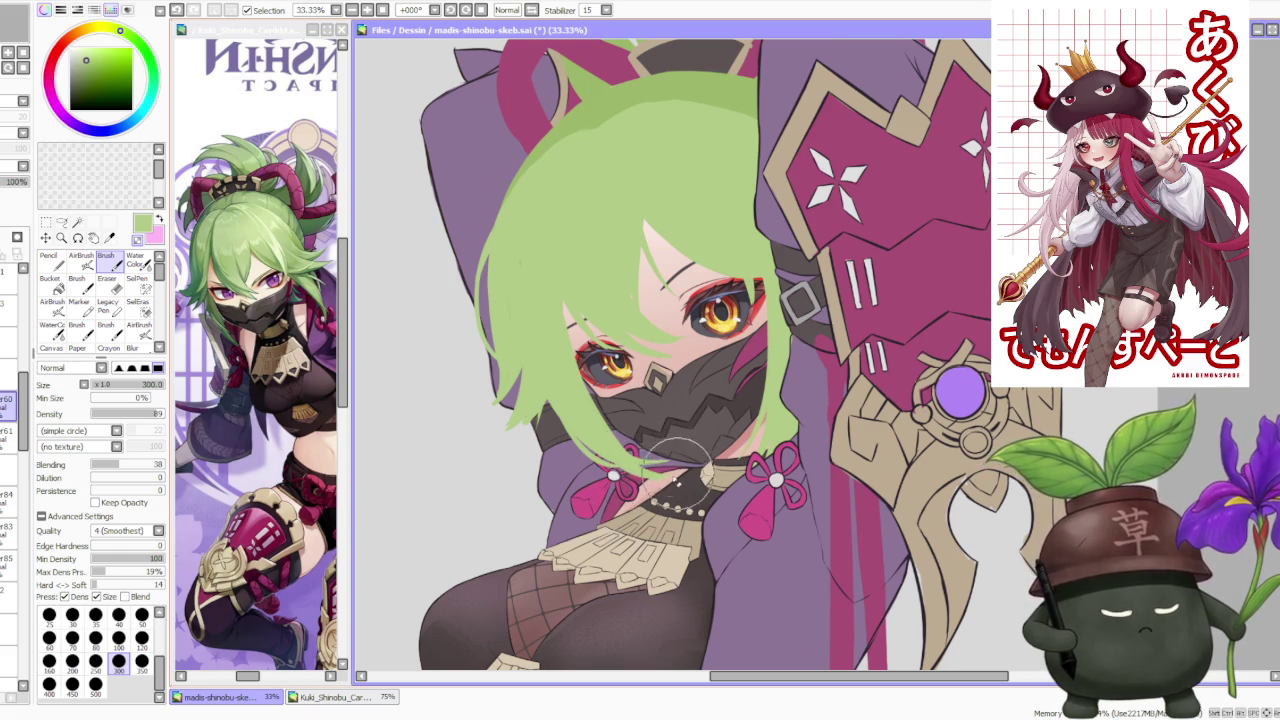
{"action": "scroll", "coordinate": [589, 381], "scroll_direction": "down", "scroll_amount": 1}
{"action": "scroll", "coordinate": [589, 381], "scroll_direction": "up", "scroll_amount": 2}
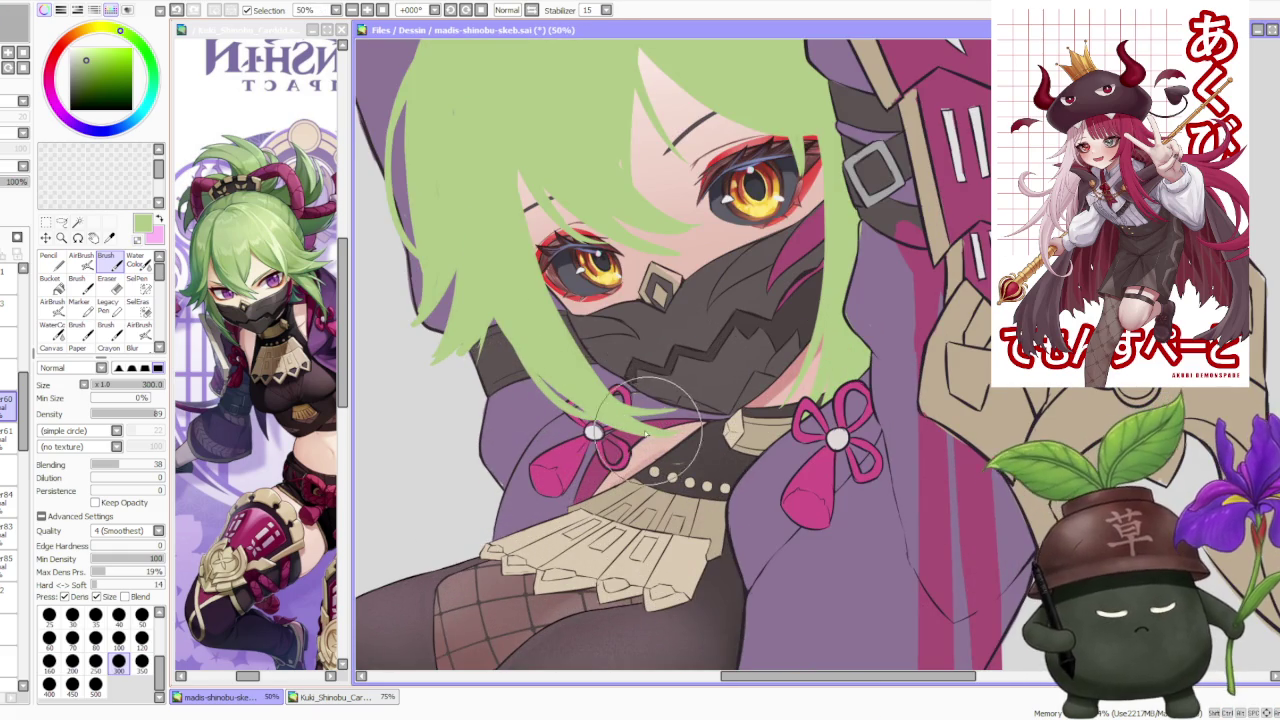
{"action": "scroll", "coordinate": [540, 330], "scroll_direction": "down", "scroll_amount": 2}
{"action": "scroll", "coordinate": [593, 258], "scroll_direction": "down", "scroll_amount": 2}
{"action": "scroll", "coordinate": [590, 257], "scroll_direction": "down", "scroll_amount": 1}
{"action": "scroll", "coordinate": [600, 252], "scroll_direction": "up", "scroll_amount": 1}
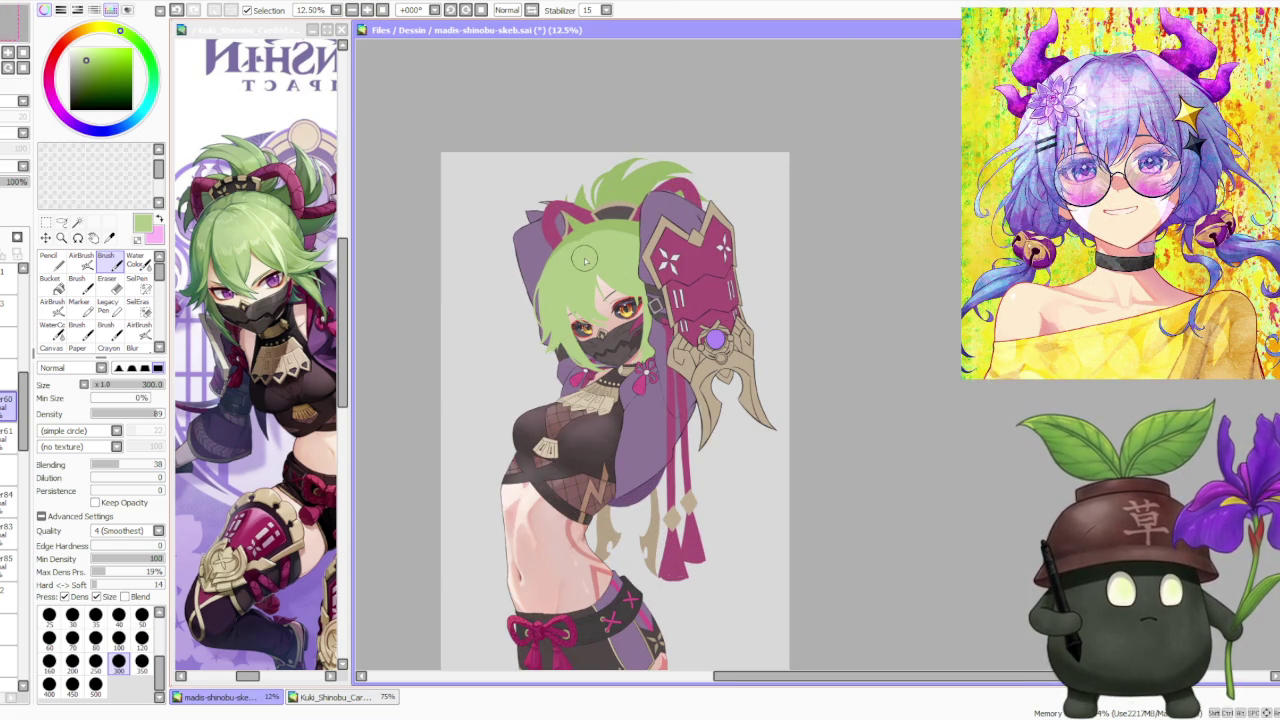
Step: Inspect the face up close and undo the stray stroke near the eye with Ctrl+Z
{"action": "scroll", "coordinate": [592, 272], "scroll_direction": "up", "scroll_amount": 1}
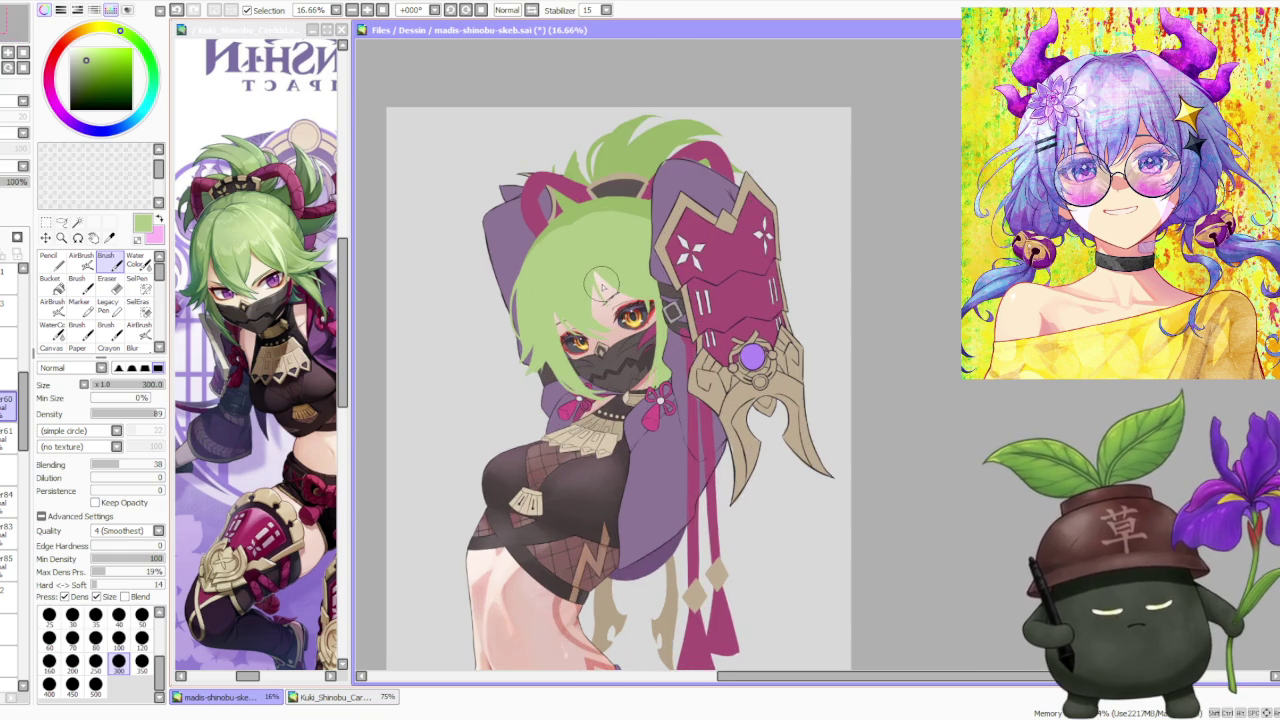
{"action": "scroll", "coordinate": [598, 280], "scroll_direction": "up", "scroll_amount": 1}
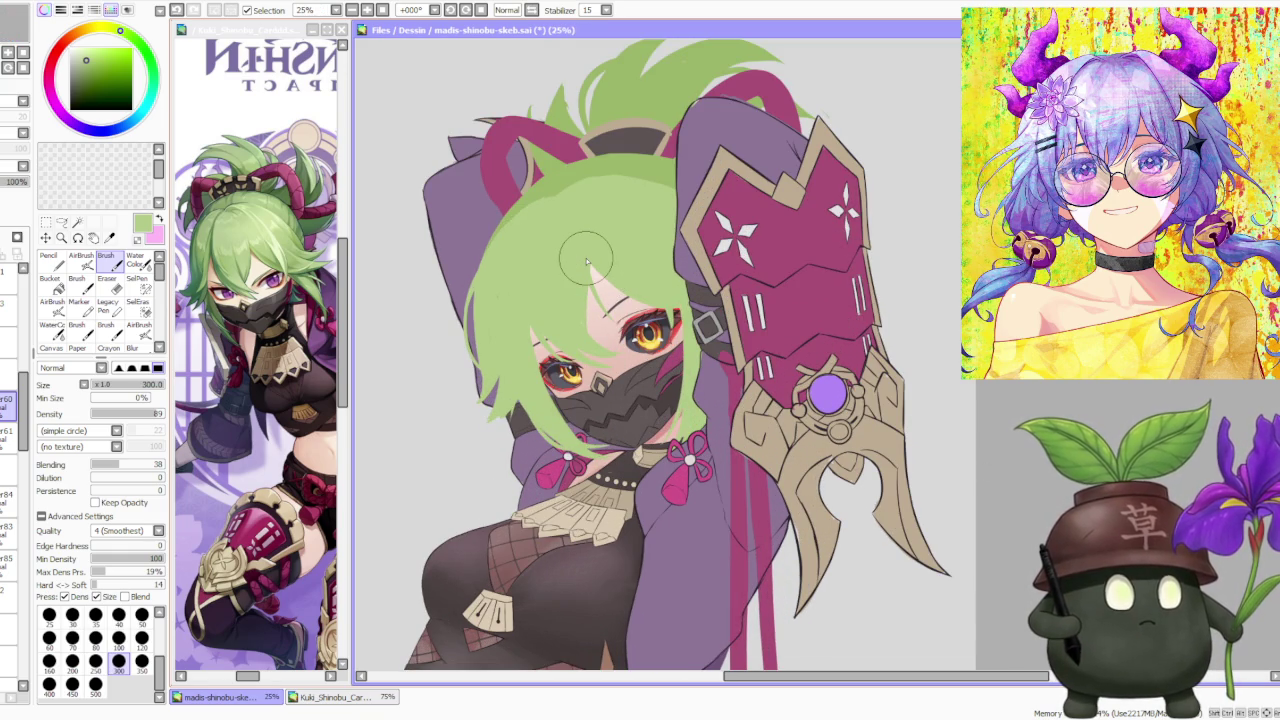
{"action": "scroll", "coordinate": [587, 262], "scroll_direction": "down", "scroll_amount": 1}
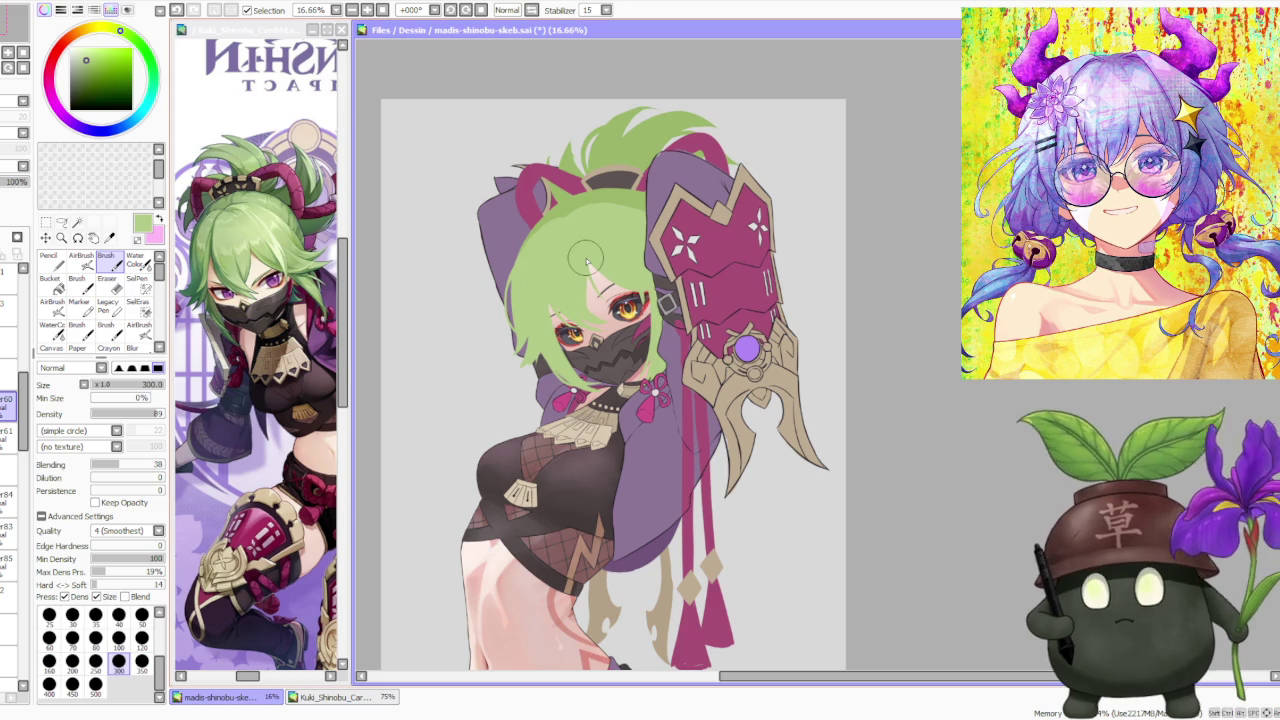
{"action": "scroll", "coordinate": [588, 263], "scroll_direction": "up", "scroll_amount": 1}
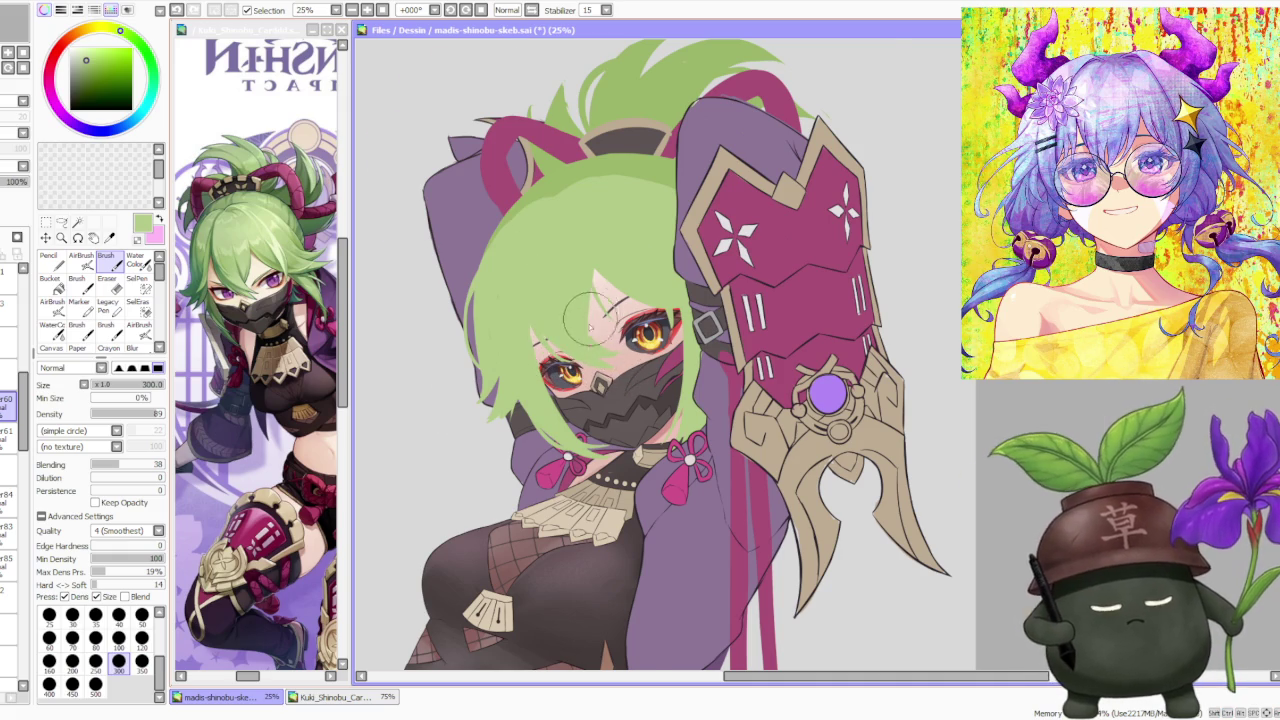
{"action": "scroll", "coordinate": [593, 322], "scroll_direction": "up", "scroll_amount": 1}
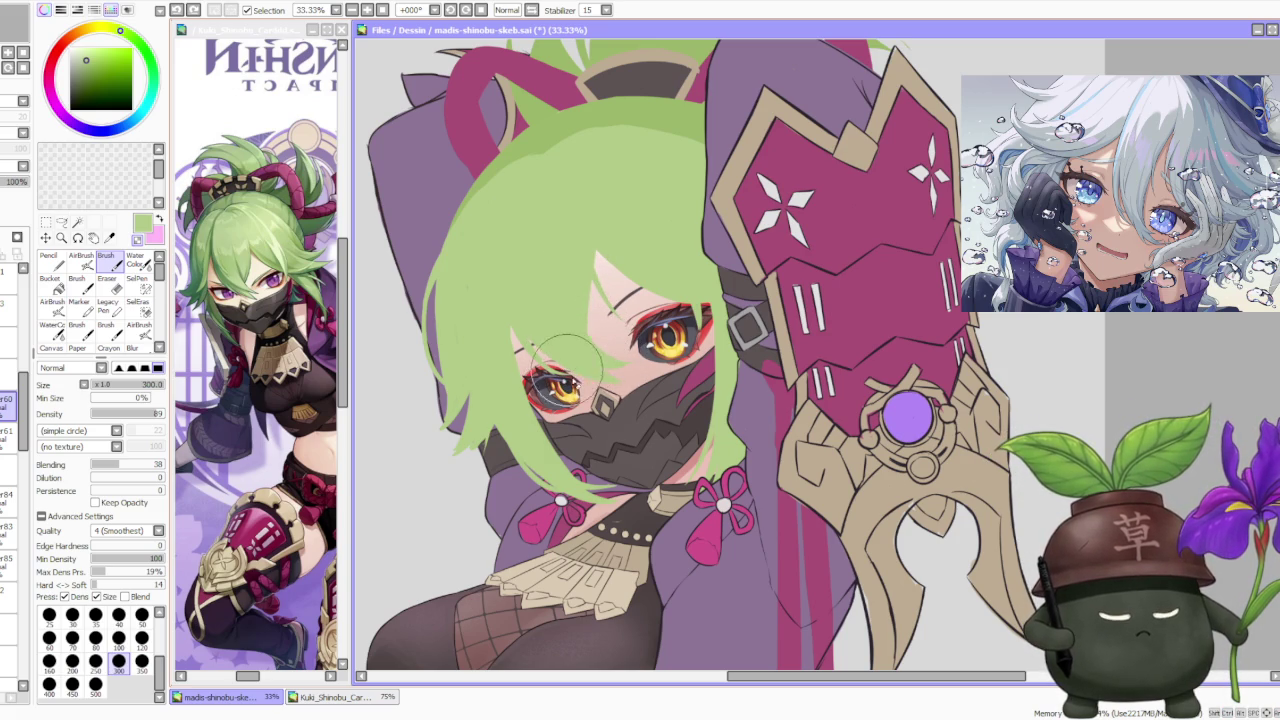
{"action": "key", "text": "ctrl+z"}
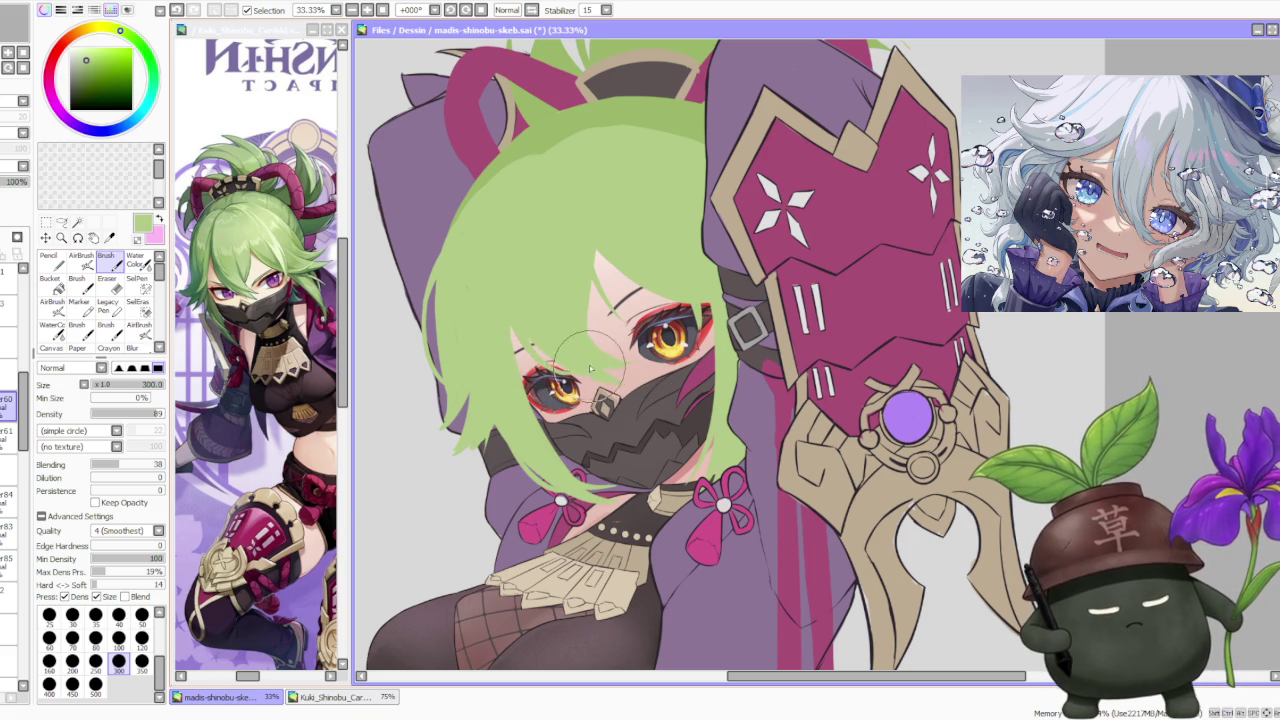
{"action": "scroll", "coordinate": [565, 239], "scroll_direction": "down", "scroll_amount": 3}
{"action": "scroll", "coordinate": [565, 239], "scroll_direction": "down", "scroll_amount": 1}
{"action": "scroll", "coordinate": [565, 239], "scroll_direction": "up", "scroll_amount": 1}
{"action": "scroll", "coordinate": [565, 239], "scroll_direction": "up", "scroll_amount": 1}
{"action": "scroll", "coordinate": [562, 243], "scroll_direction": "up", "scroll_amount": 1}
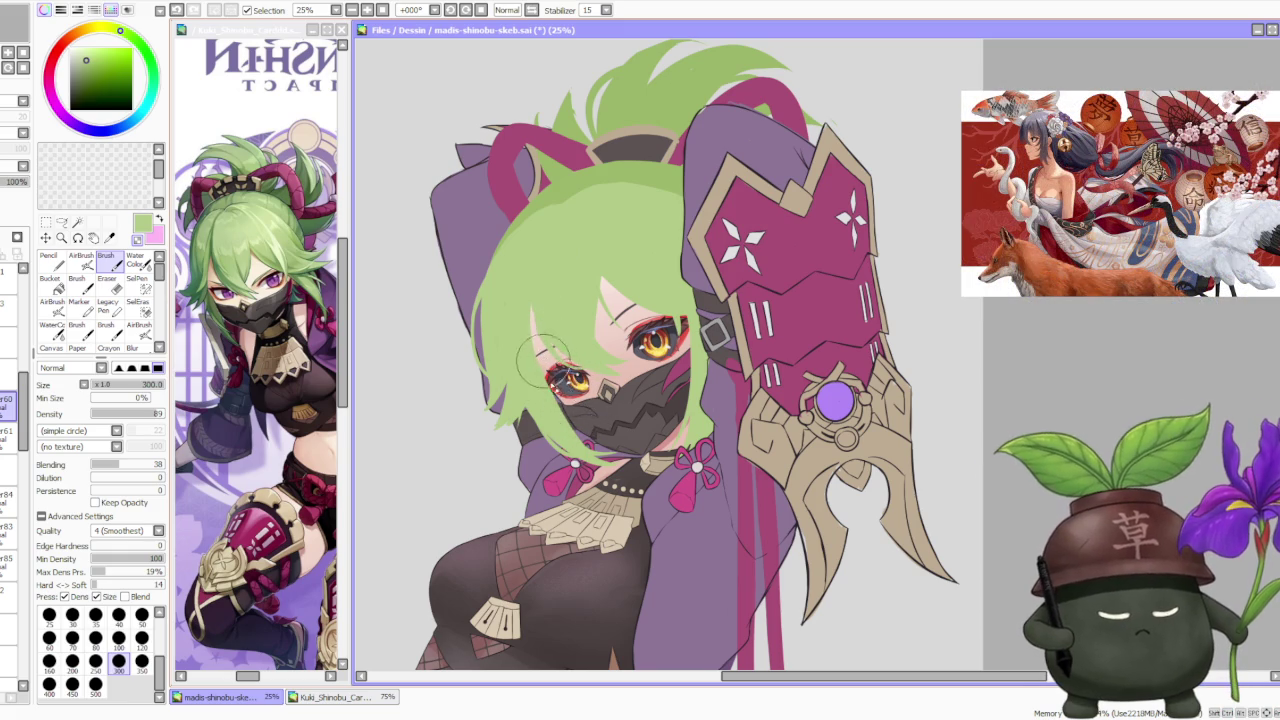
{"action": "scroll", "coordinate": [541, 357], "scroll_direction": "down", "scroll_amount": 3}
{"action": "scroll", "coordinate": [541, 345], "scroll_direction": "up", "scroll_amount": 3}
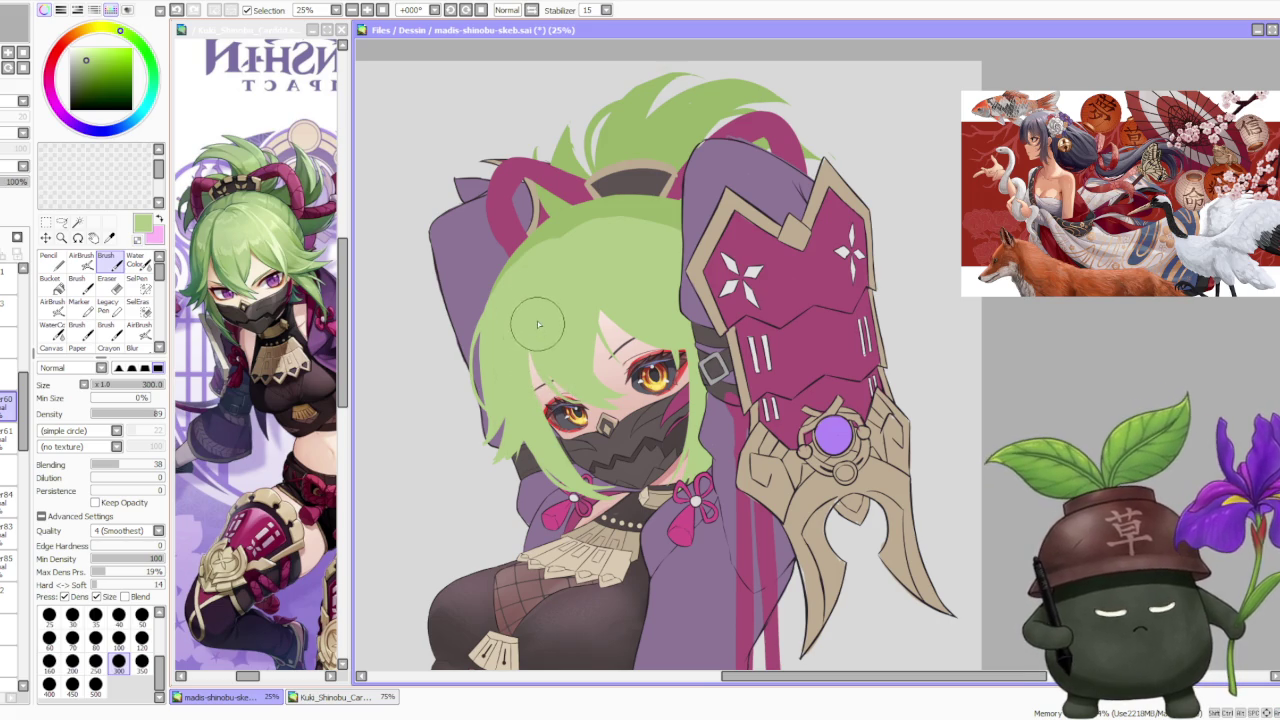
{"action": "scroll", "coordinate": [534, 303], "scroll_direction": "down", "scroll_amount": 5}
{"action": "scroll", "coordinate": [552, 236], "scroll_direction": "up", "scroll_amount": 3}
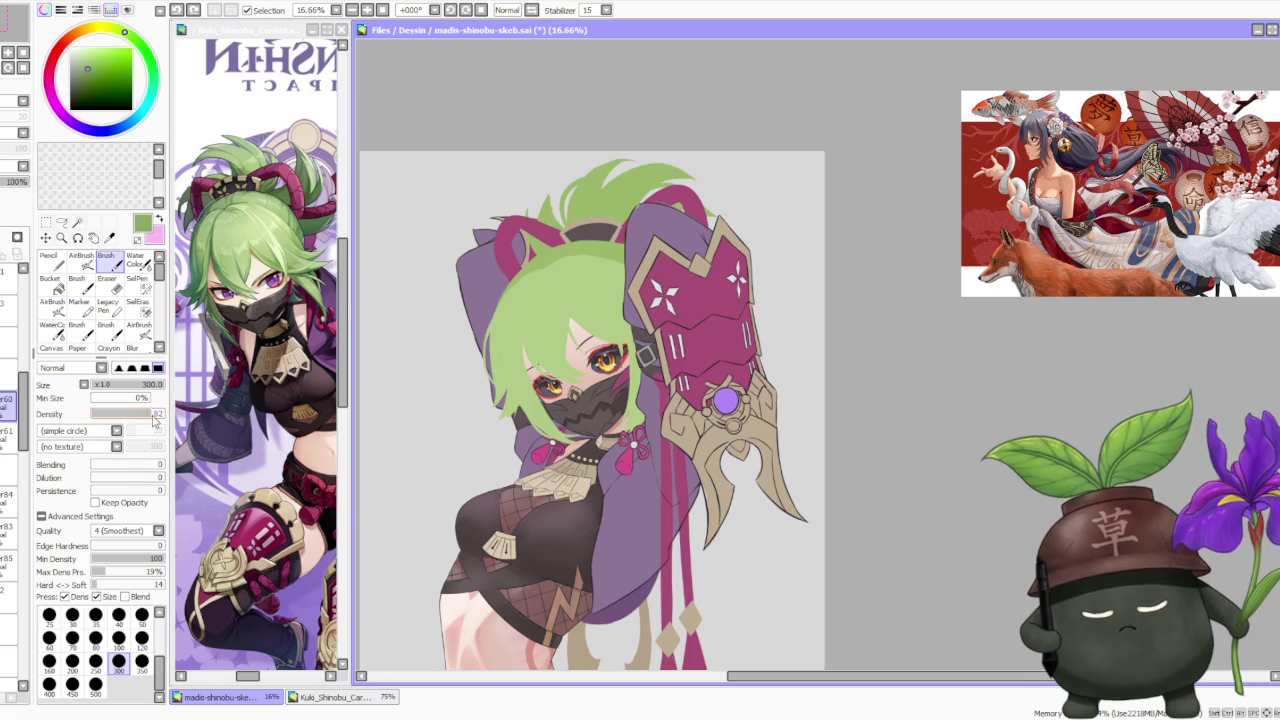
Step: Paint darker green zigzag strands across the top of the hair, undoing the last attempt
{"action": "left_click_drag", "start_coordinate": [543, 292], "coordinate": [612, 276]}
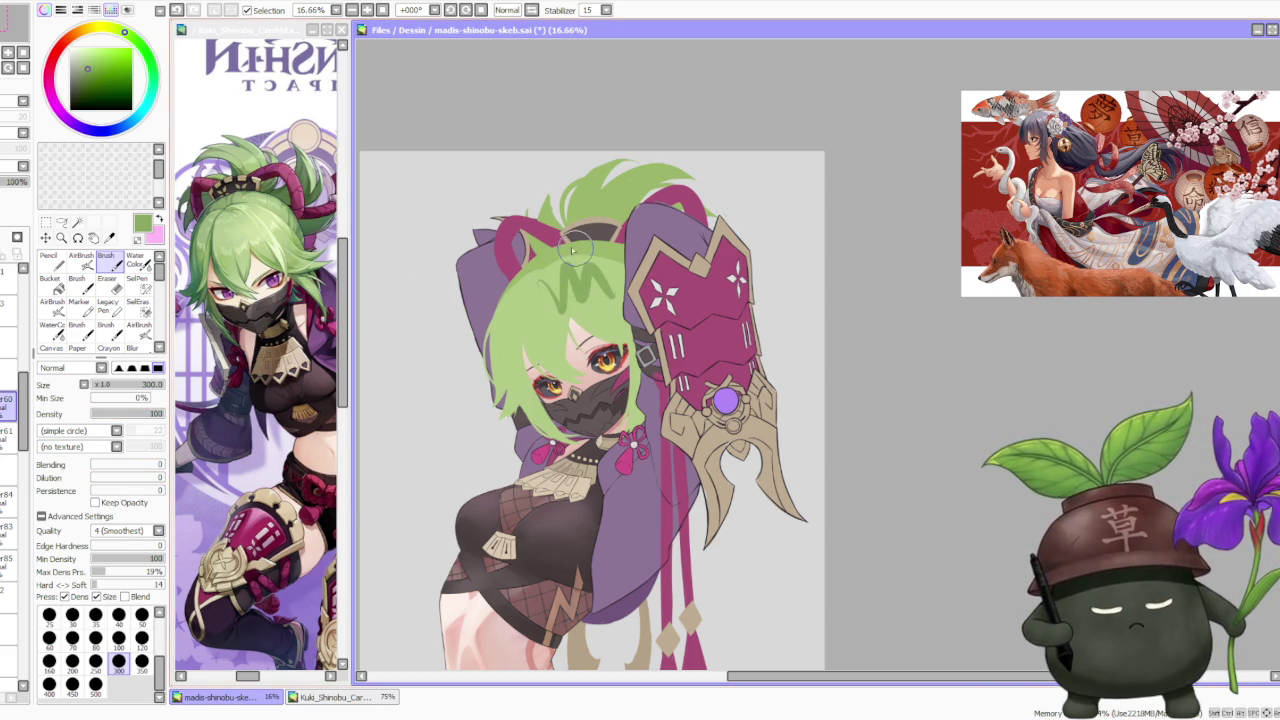
{"action": "left_click", "coordinate": [484, 641], "text": "alt"}
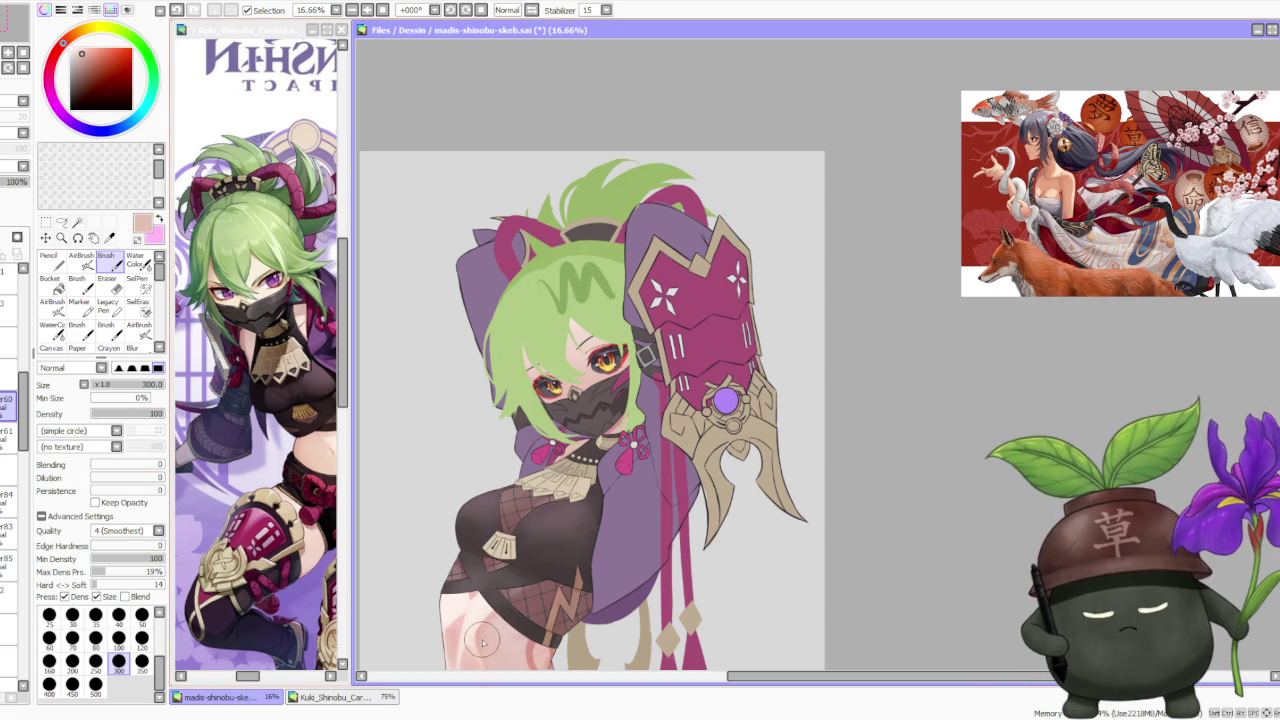
{"action": "left_click", "coordinate": [583, 288], "text": "alt"}
{"action": "left_click_drag", "start_coordinate": [548, 298], "coordinate": [612, 272]}
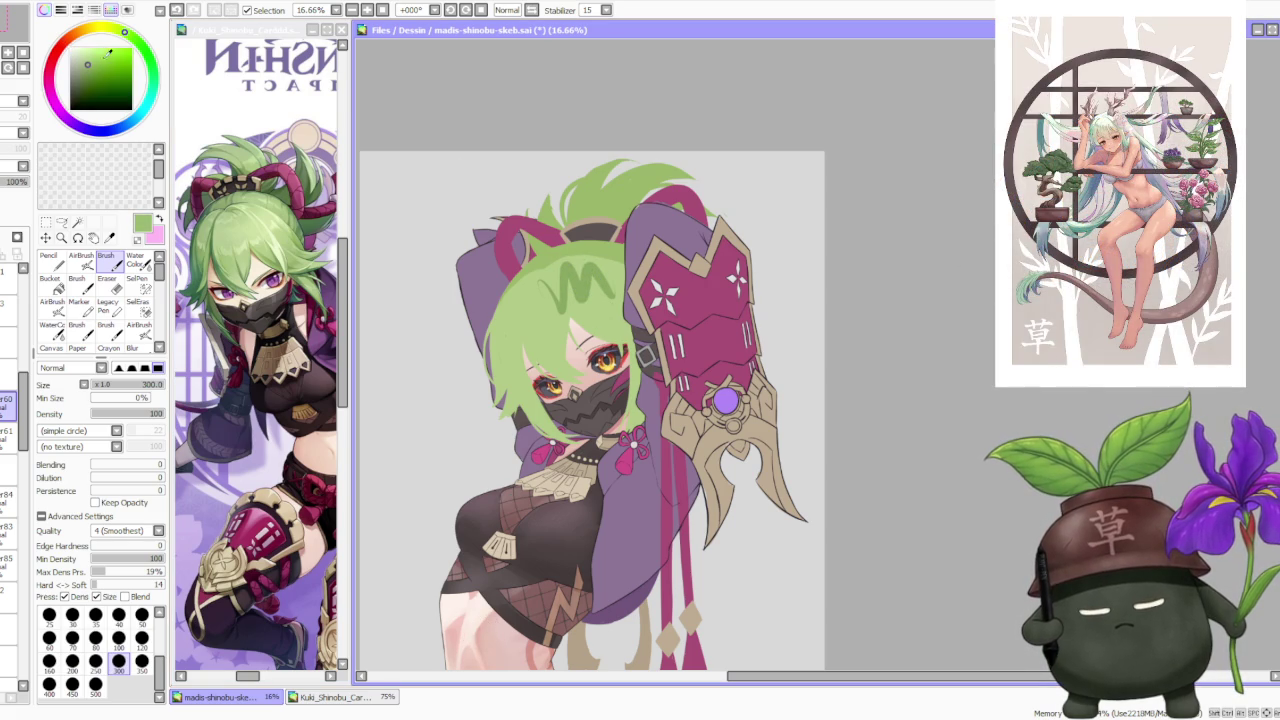
{"action": "left_click_drag", "start_coordinate": [598, 288], "coordinate": [580, 245]}
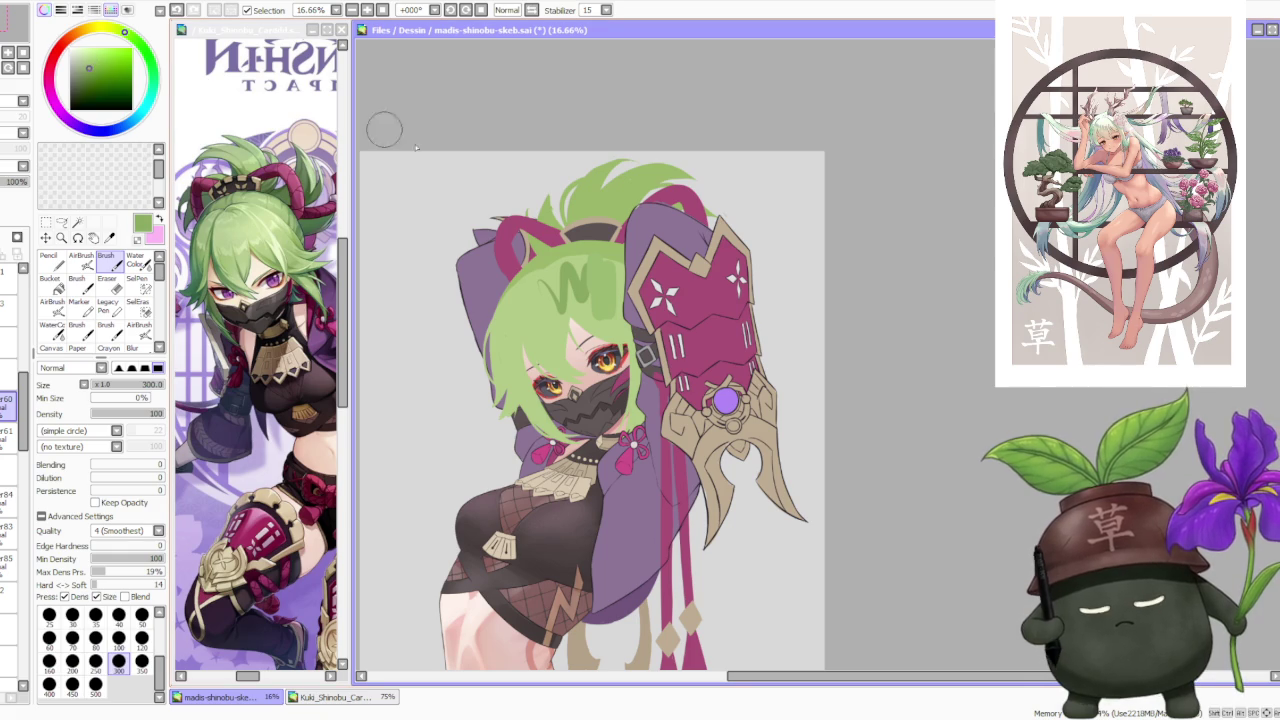
{"action": "mouse_move", "coordinate": [590, 290]}
{"action": "left_mouse_down"}
{"action": "mouse_move", "coordinate": [602, 295]}
{"action": "mouse_move", "coordinate": [617, 262]}
{"action": "left_mouse_up"}
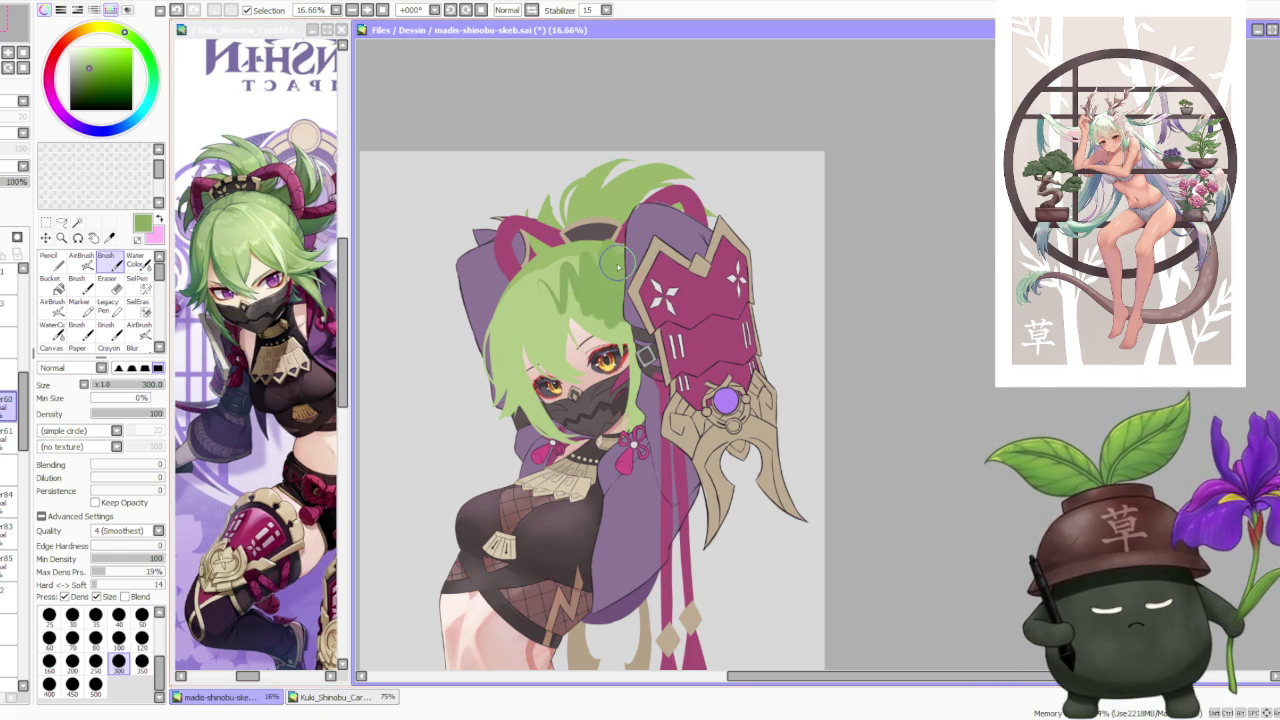
{"action": "key", "text": "ctrl+z"}
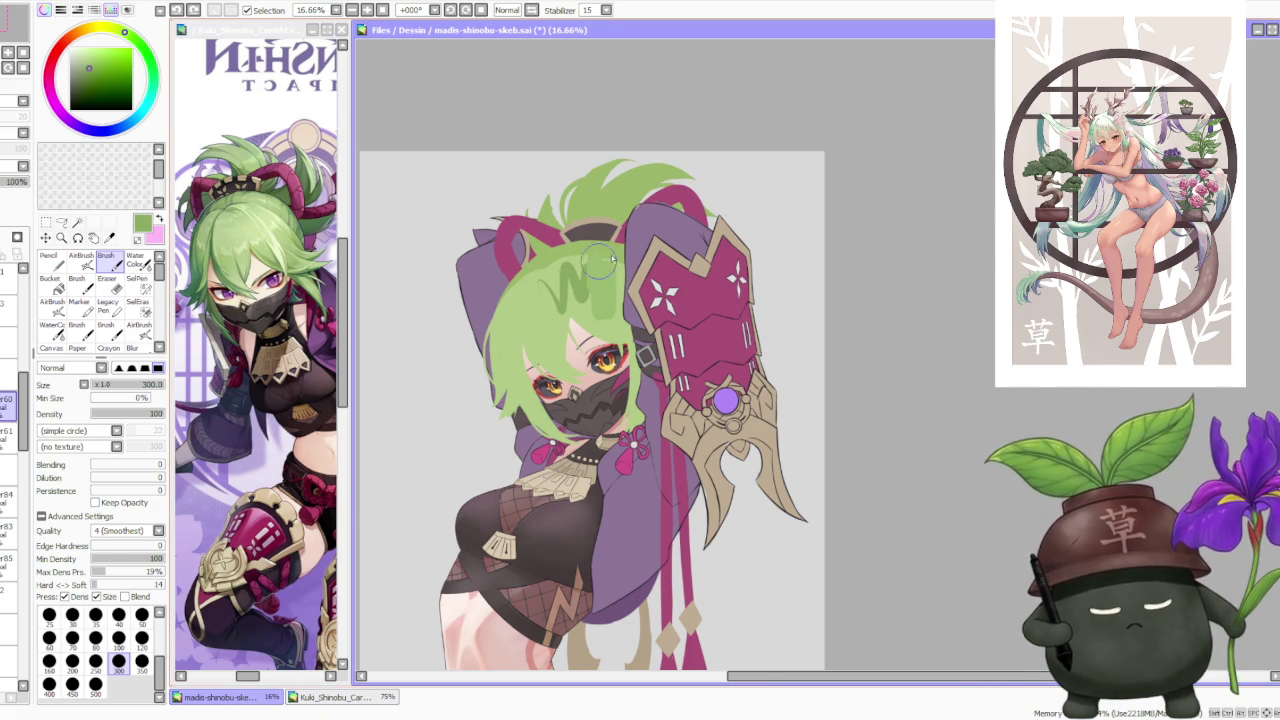
{"action": "scroll", "coordinate": [603, 262], "scroll_direction": "up", "scroll_amount": 3}
{"action": "scroll", "coordinate": [570, 260], "scroll_direction": "down", "scroll_amount": 1}
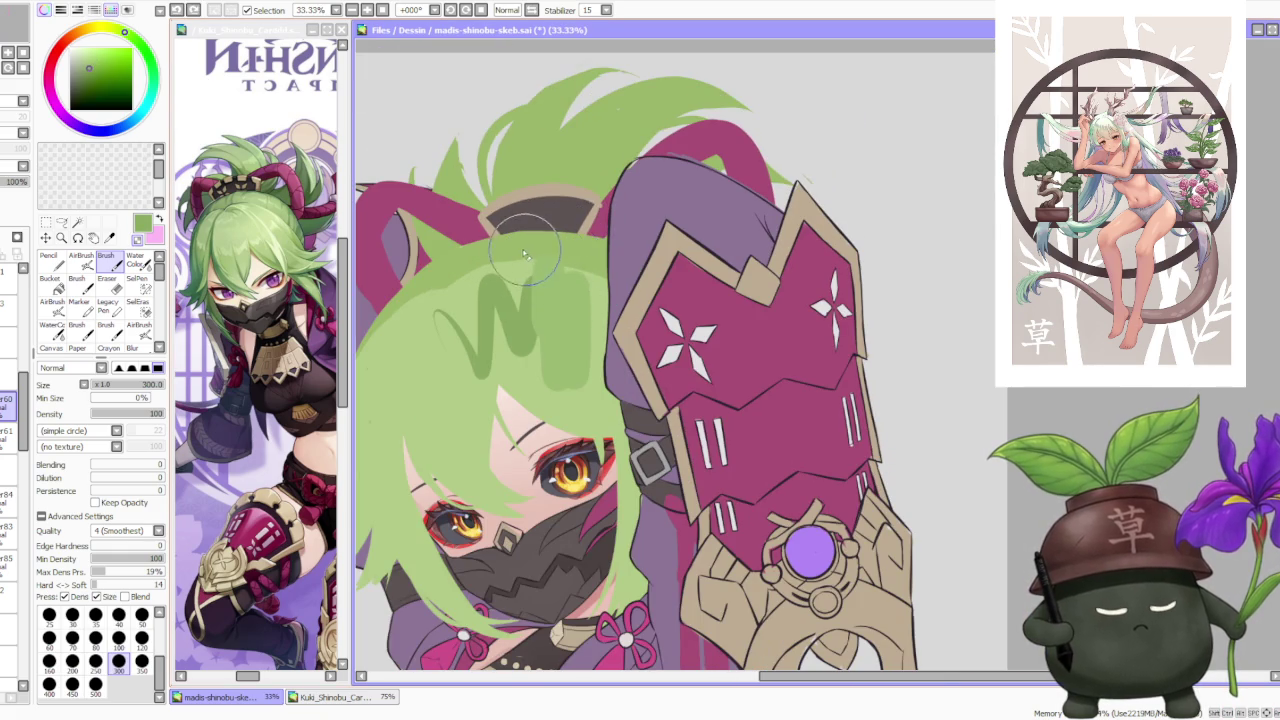
{"action": "scroll", "coordinate": [505, 235], "scroll_direction": "down", "scroll_amount": 1}
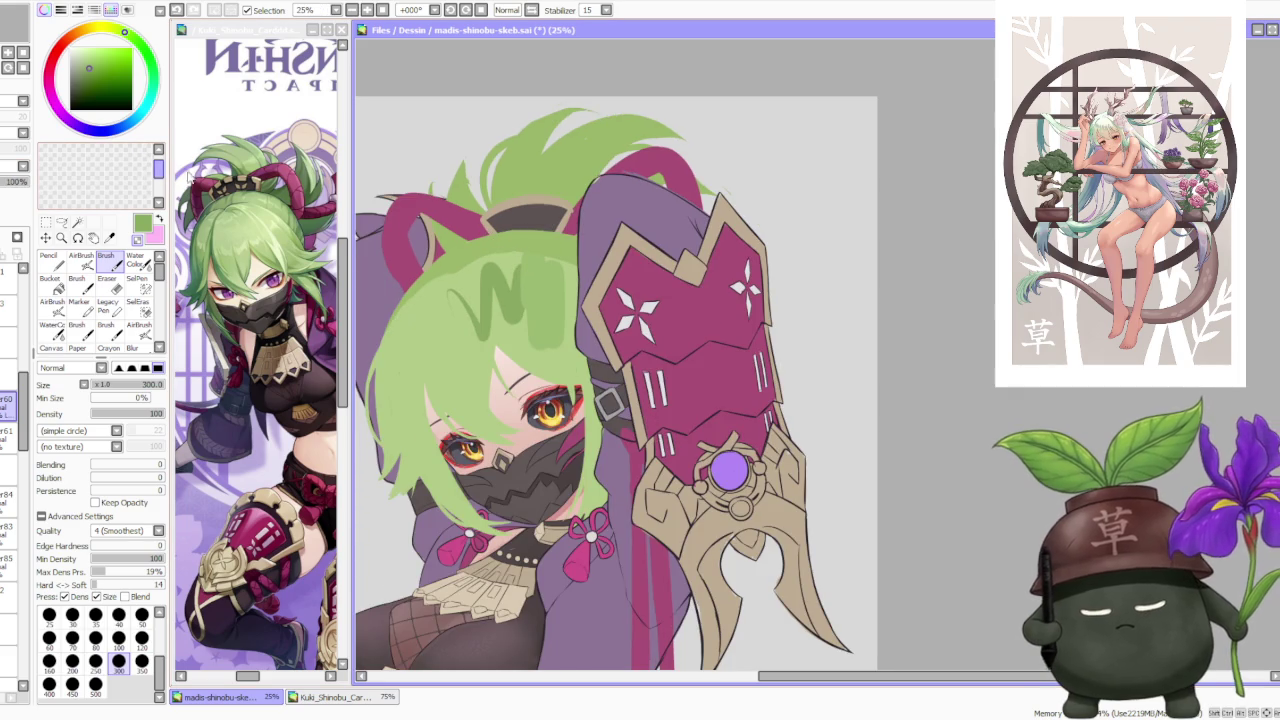
Step: Shade hair strands beside the eye and mask, then around the left eye, forehead and cheek
{"action": "left_click_drag", "start_coordinate": [560, 262], "coordinate": [565, 355]}
{"action": "mouse_move", "coordinate": [552, 280]}
{"action": "left_mouse_down"}
{"action": "mouse_move", "coordinate": [555, 370]}
{"action": "mouse_move", "coordinate": [590, 370]}
{"action": "left_mouse_up"}
{"action": "left_click_drag", "start_coordinate": [580, 320], "coordinate": [595, 490]}
{"action": "left_click_drag", "start_coordinate": [585, 385], "coordinate": [590, 495]}
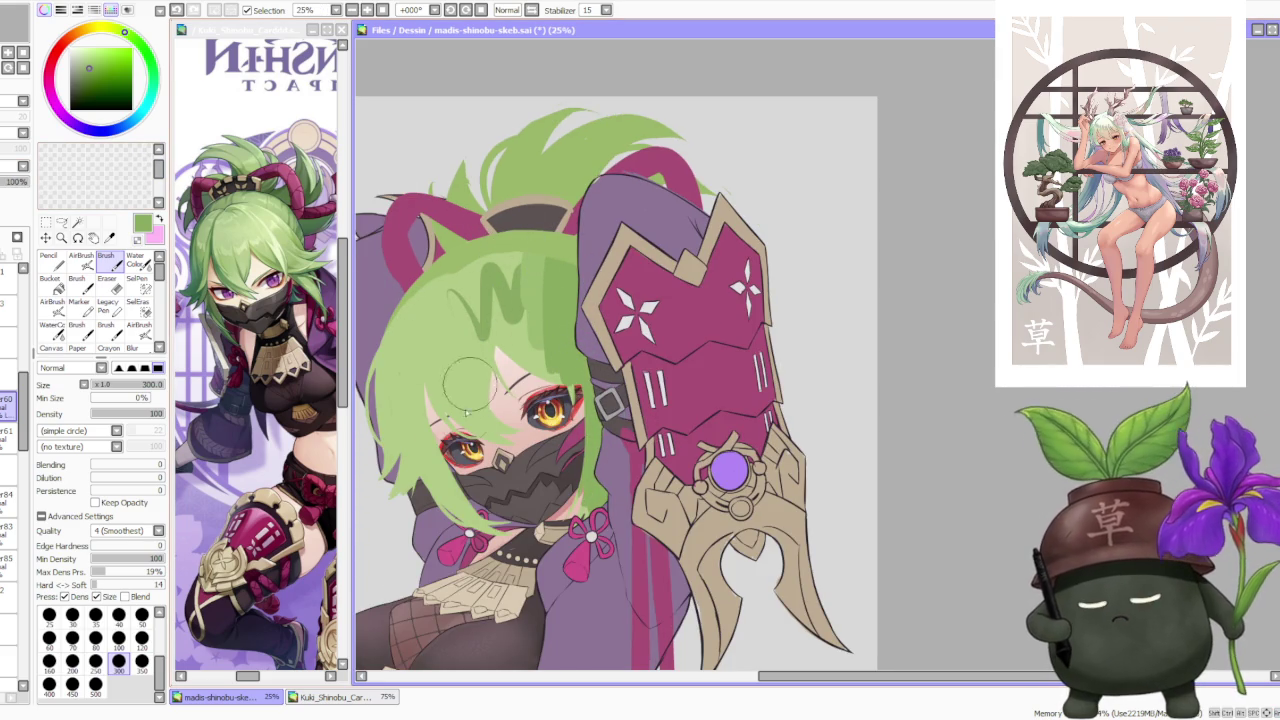
{"action": "mouse_move", "coordinate": [440, 378]}
{"action": "left_mouse_down"}
{"action": "mouse_move", "coordinate": [435, 445]}
{"action": "mouse_move", "coordinate": [505, 430]}
{"action": "mouse_move", "coordinate": [540, 340]}
{"action": "left_mouse_up"}
{"action": "mouse_move", "coordinate": [420, 420]}
{"action": "left_mouse_down"}
{"action": "mouse_move", "coordinate": [520, 320]}
{"action": "mouse_move", "coordinate": [570, 395]}
{"action": "left_mouse_up"}
{"action": "left_click_drag", "start_coordinate": [490, 360], "coordinate": [420, 440]}
{"action": "left_click_drag", "start_coordinate": [430, 385], "coordinate": [470, 520]}
{"action": "mouse_move", "coordinate": [505, 400]}
{"action": "left_mouse_down"}
{"action": "mouse_move", "coordinate": [440, 460]}
{"action": "mouse_move", "coordinate": [440, 505]}
{"action": "mouse_move", "coordinate": [395, 530]}
{"action": "mouse_move", "coordinate": [400, 440]}
{"action": "mouse_move", "coordinate": [445, 370]}
{"action": "left_mouse_up"}
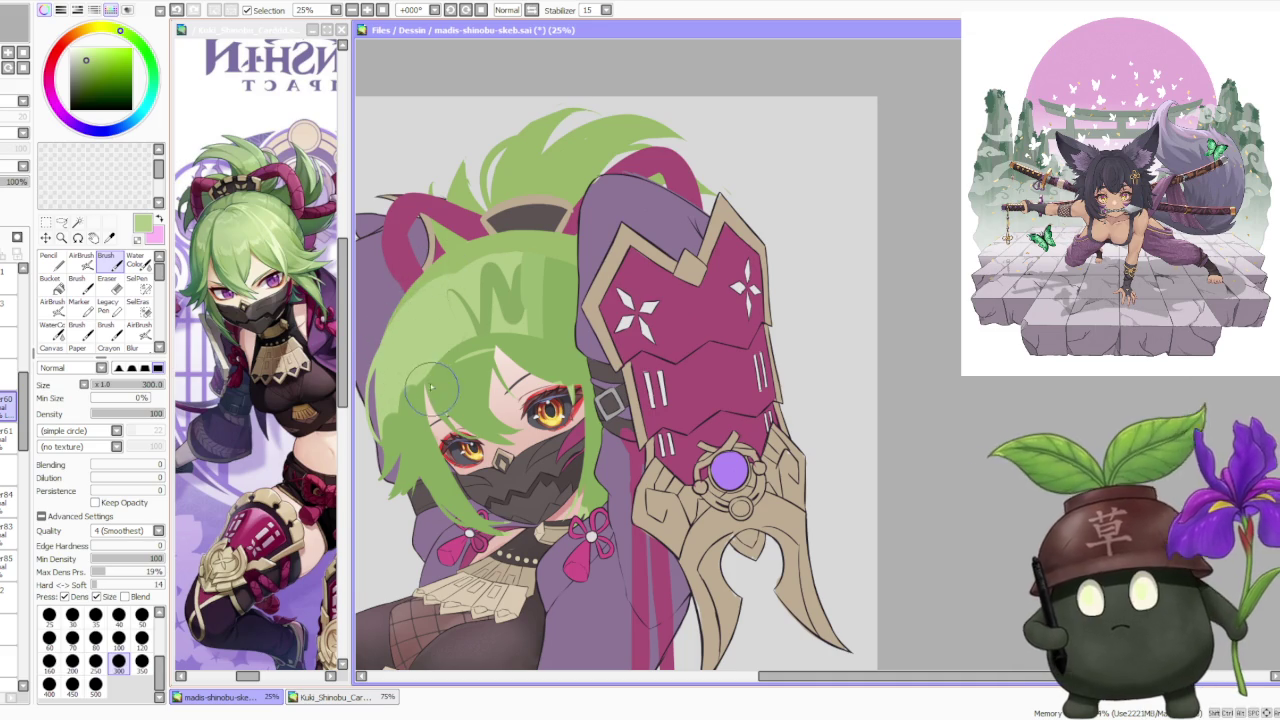
{"action": "left_click", "coordinate": [474, 383], "text": "alt"}
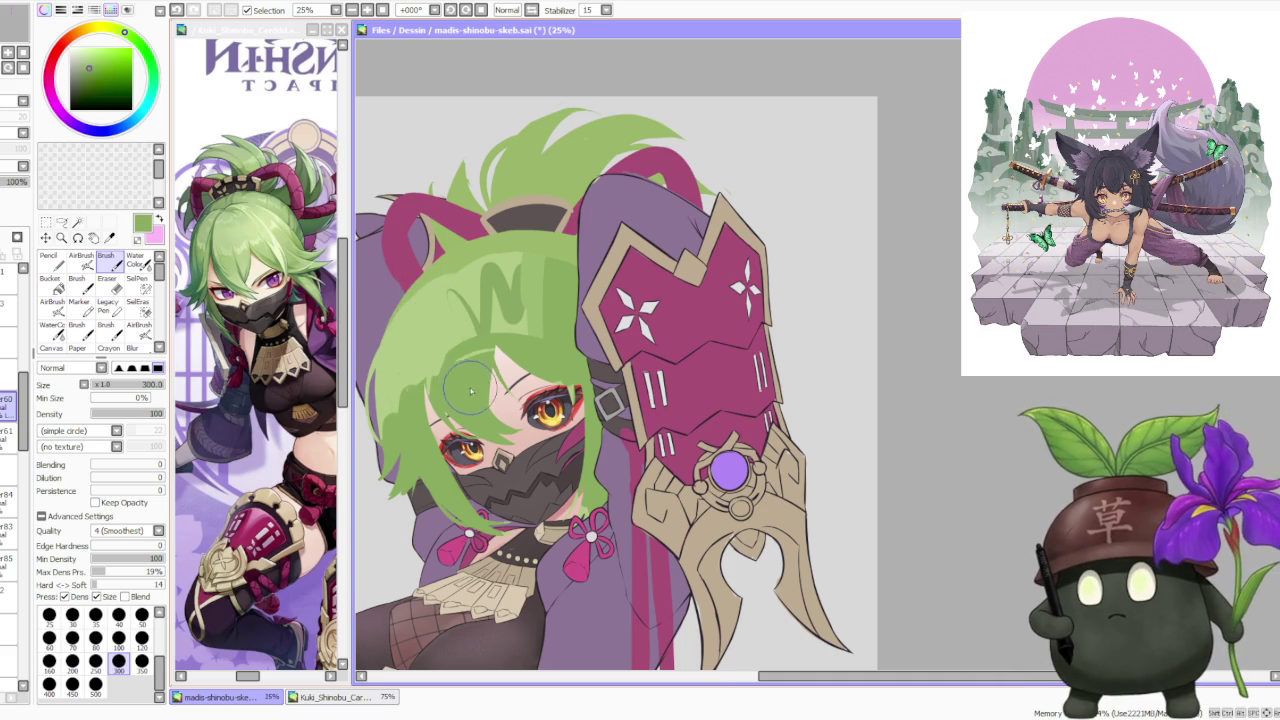
{"action": "scroll", "coordinate": [474, 383], "scroll_direction": "down", "scroll_amount": 1}
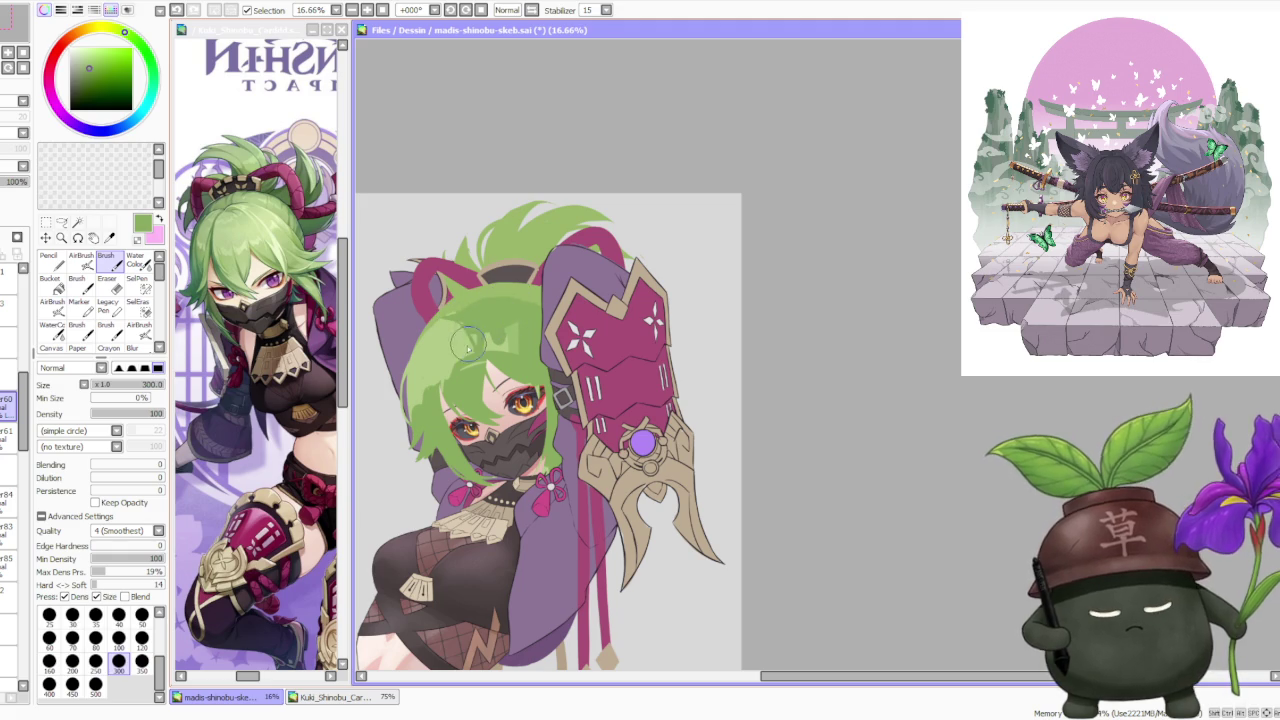
{"action": "scroll", "coordinate": [468, 346], "scroll_direction": "down", "scroll_amount": 2}
{"action": "scroll", "coordinate": [464, 313], "scroll_direction": "up", "scroll_amount": 2}
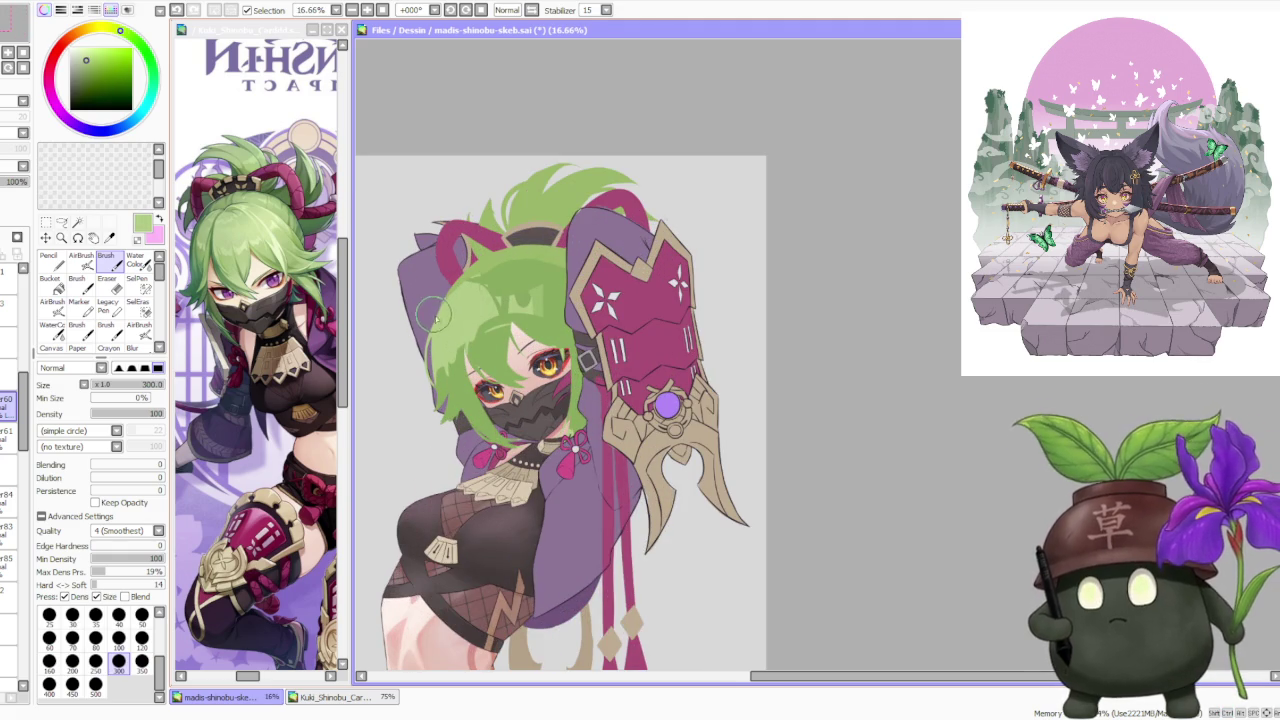
{"action": "left_click", "coordinate": [534, 303], "text": "alt"}
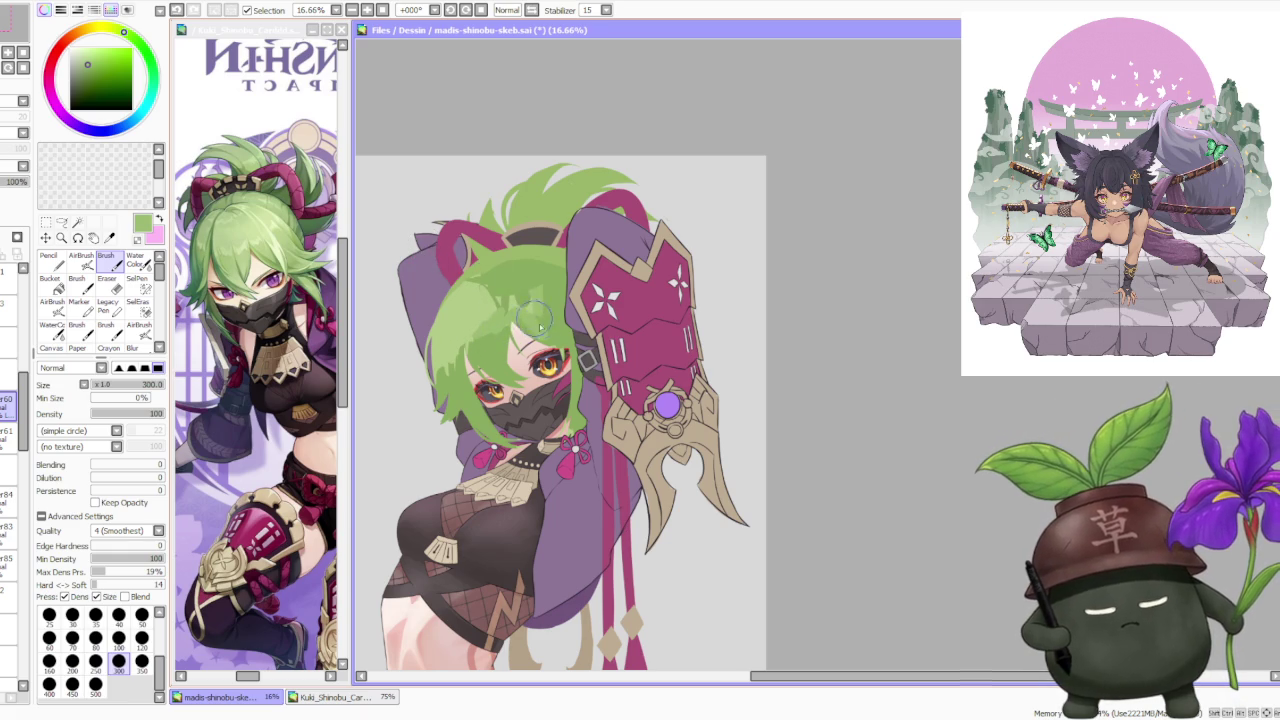
{"action": "left_click", "coordinate": [474, 287], "text": "alt"}
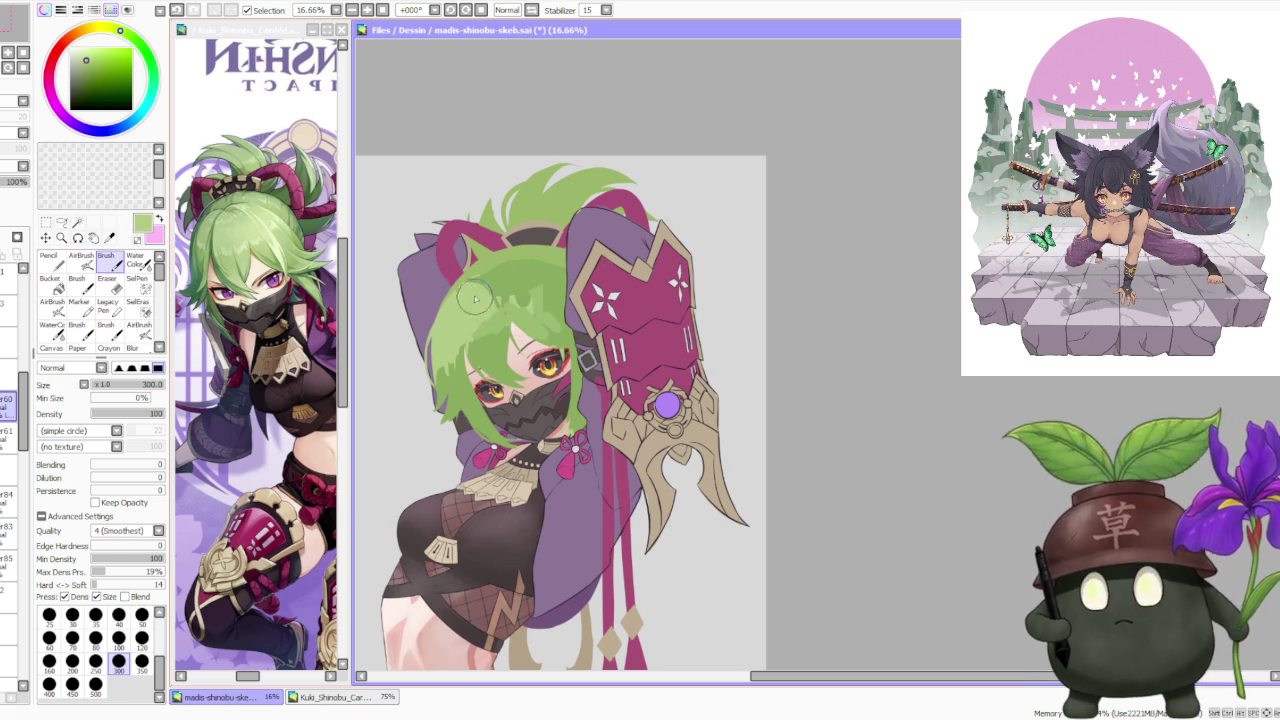
{"action": "left_click", "coordinate": [535, 303], "text": "alt"}
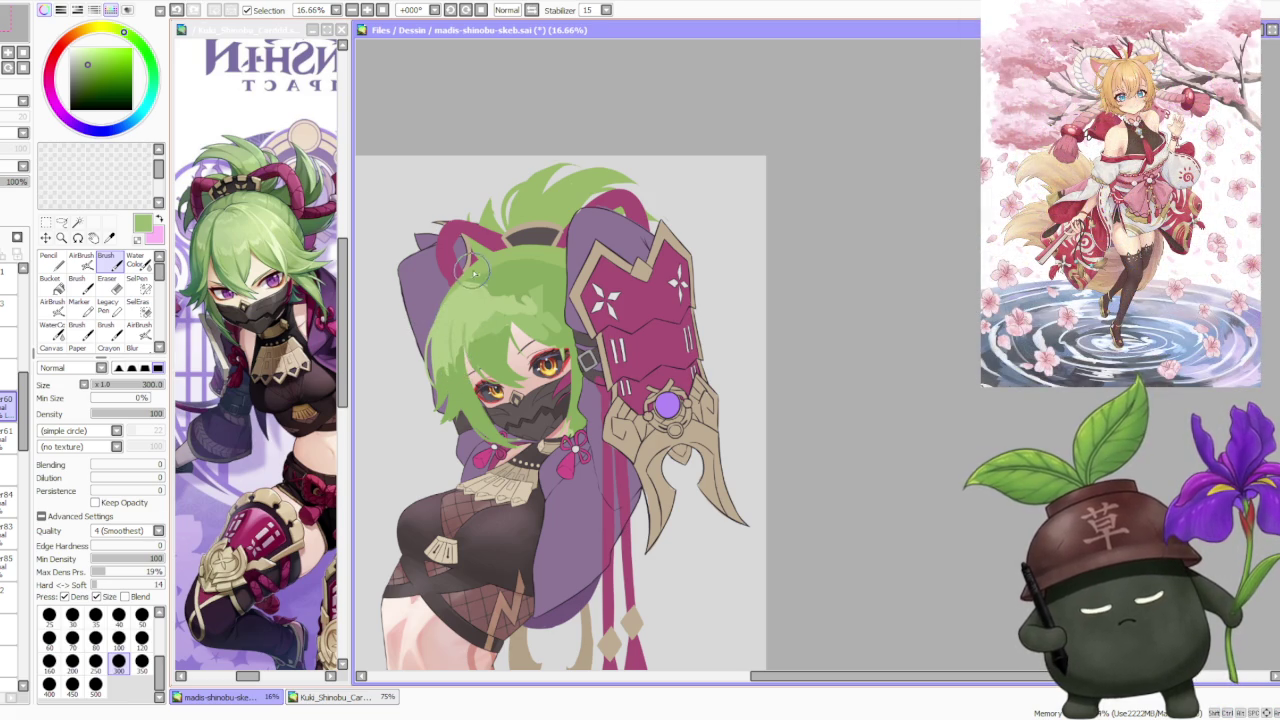
{"action": "scroll", "coordinate": [486, 250], "scroll_direction": "down", "scroll_amount": 1}
{"action": "scroll", "coordinate": [486, 245], "scroll_direction": "up", "scroll_amount": 1}
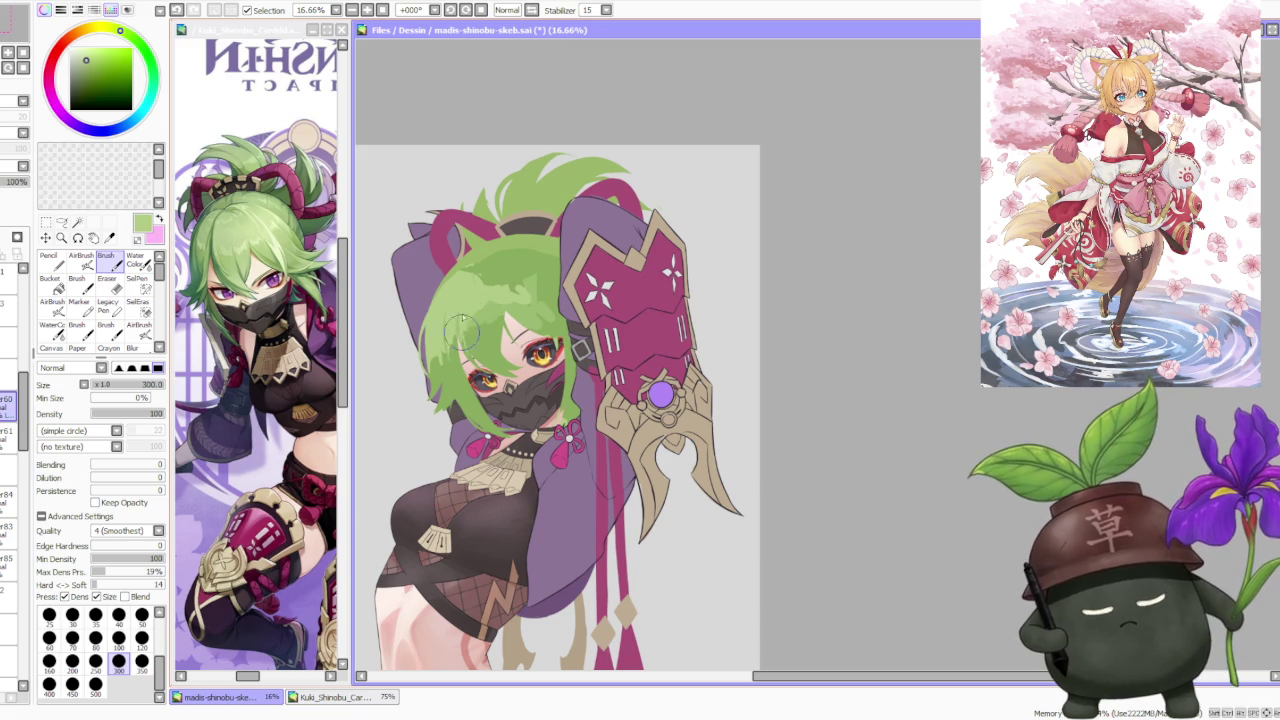
{"action": "left_click", "coordinate": [478, 280], "text": "alt"}
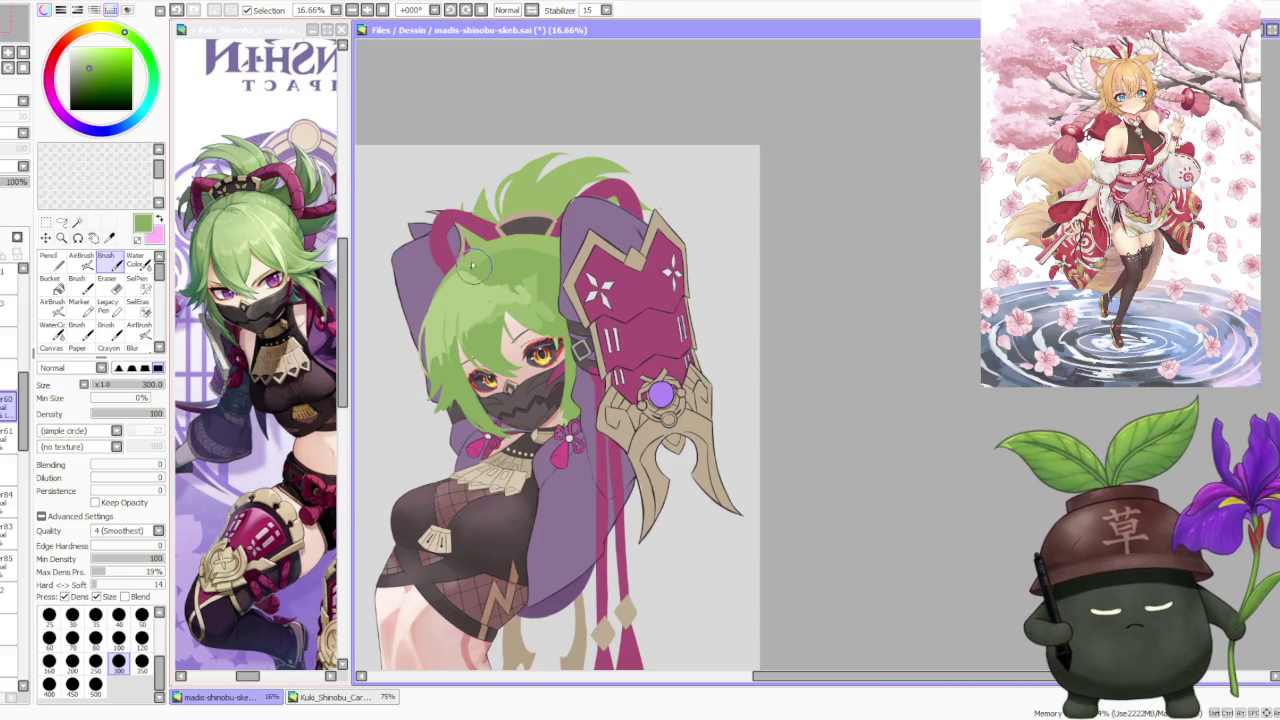
{"action": "left_click", "coordinate": [520, 315], "text": "alt"}
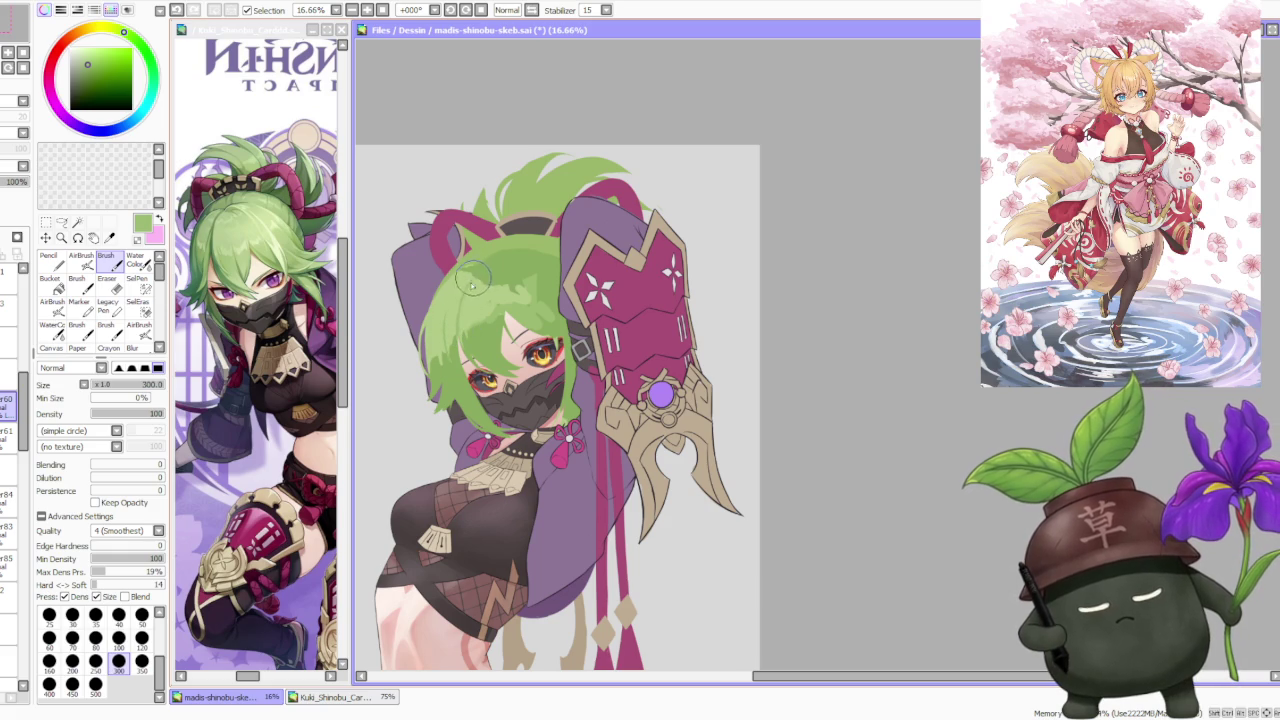
{"action": "left_click", "coordinate": [505, 298], "text": "alt"}
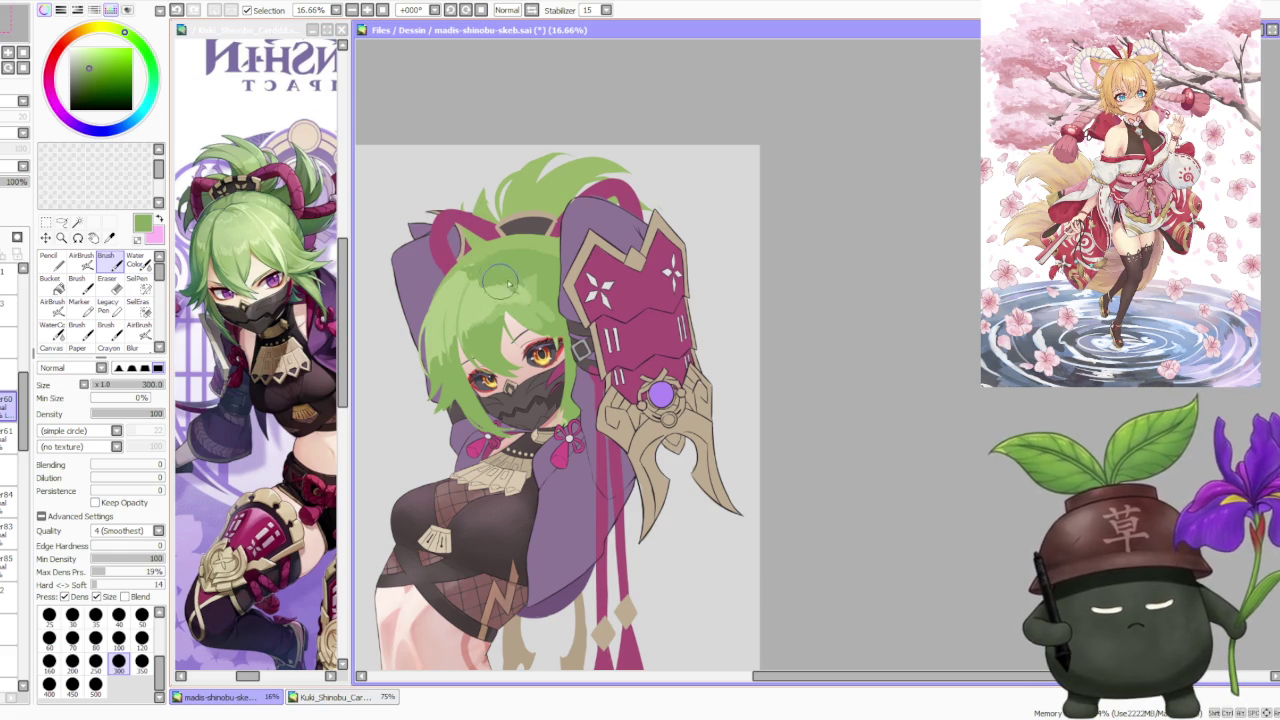
{"action": "left_click", "coordinate": [476, 272], "text": "alt"}
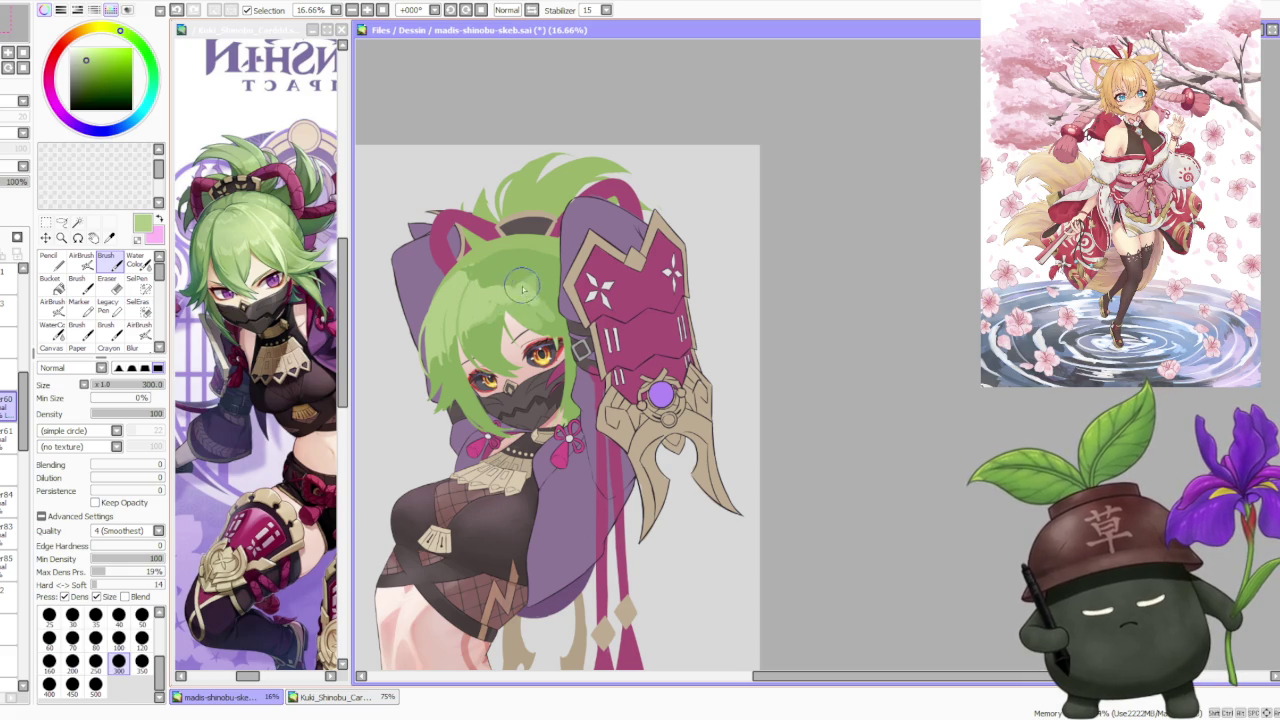
{"action": "scroll", "coordinate": [522, 205], "scroll_direction": "down", "scroll_amount": 3}
{"action": "scroll", "coordinate": [501, 200], "scroll_direction": "up", "scroll_amount": 3}
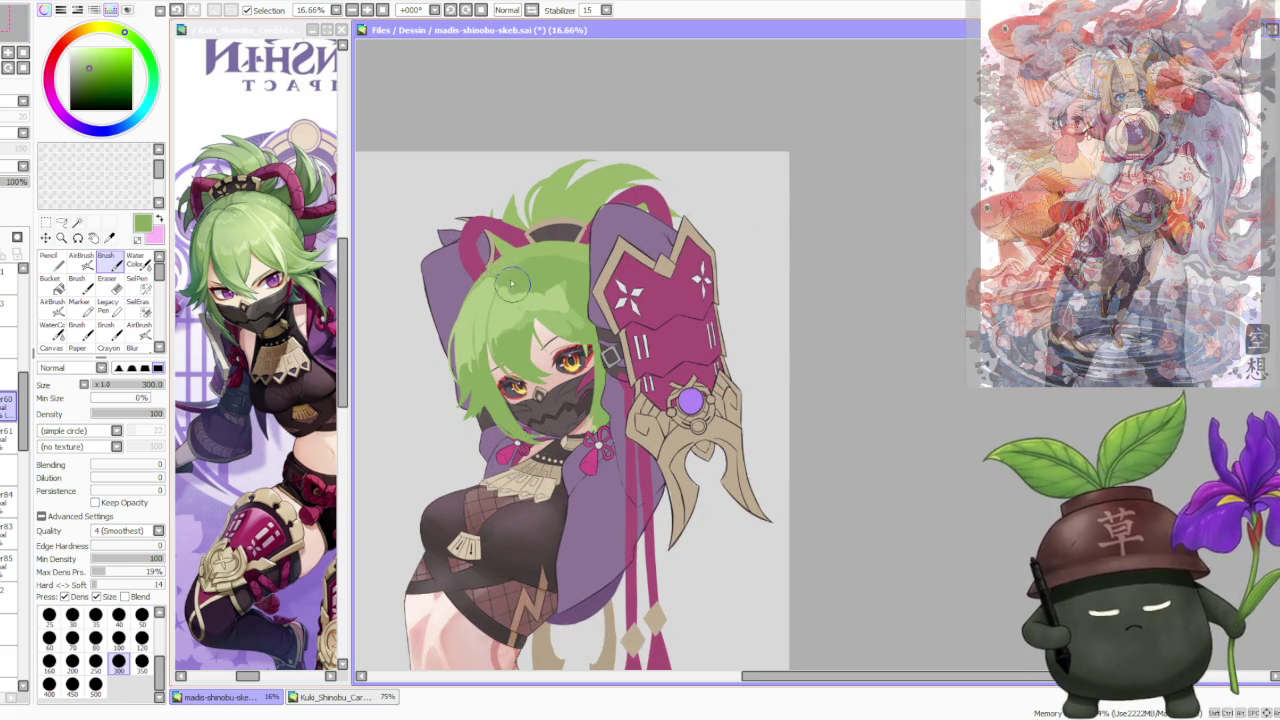
Step: Sample darker hair greens and paint a strand extending the hair up-left toward the head top
{"action": "left_click", "coordinate": [508, 279], "text": "alt"}
{"action": "scroll", "coordinate": [537, 268], "scroll_direction": "down", "scroll_amount": 3}
{"action": "scroll", "coordinate": [521, 283], "scroll_direction": "up", "scroll_amount": 2}
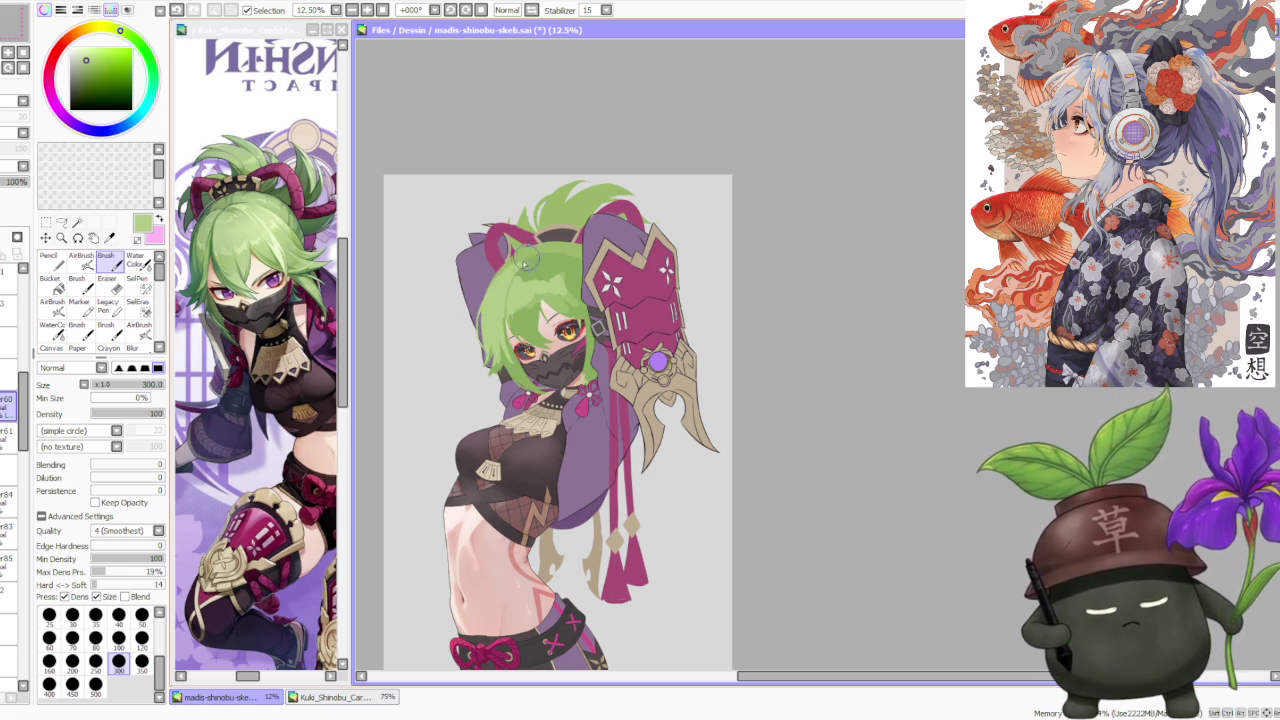
{"action": "left_click", "coordinate": [562, 302], "text": "alt"}
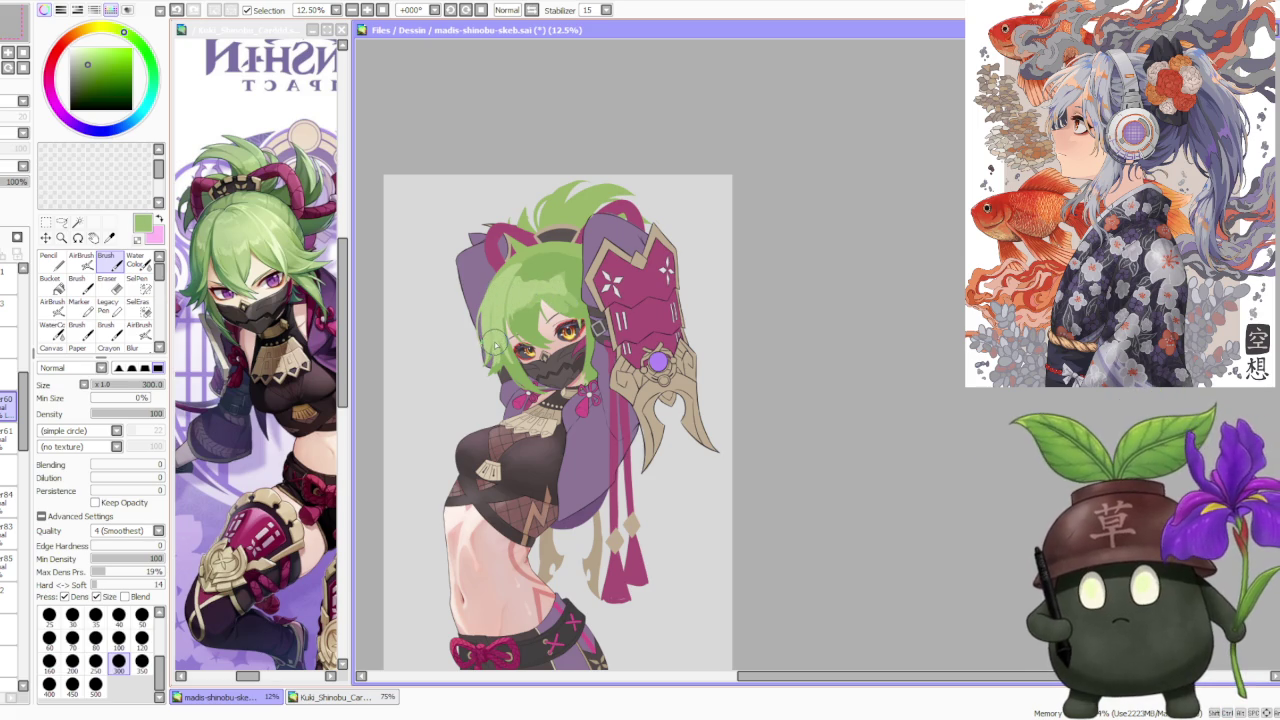
{"action": "scroll", "coordinate": [500, 320], "scroll_direction": "down", "scroll_amount": 3}
{"action": "scroll", "coordinate": [510, 300], "scroll_direction": "up", "scroll_amount": 2}
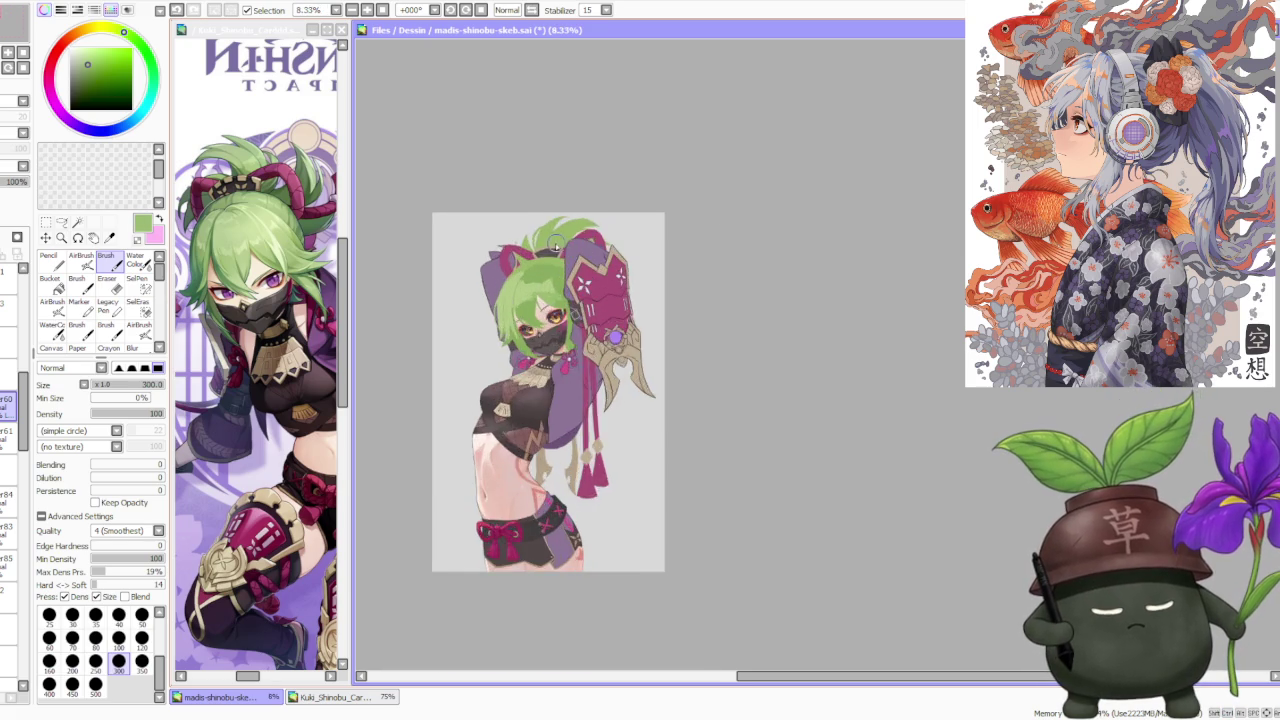
{"action": "scroll", "coordinate": [521, 280], "scroll_direction": "up", "scroll_amount": 2}
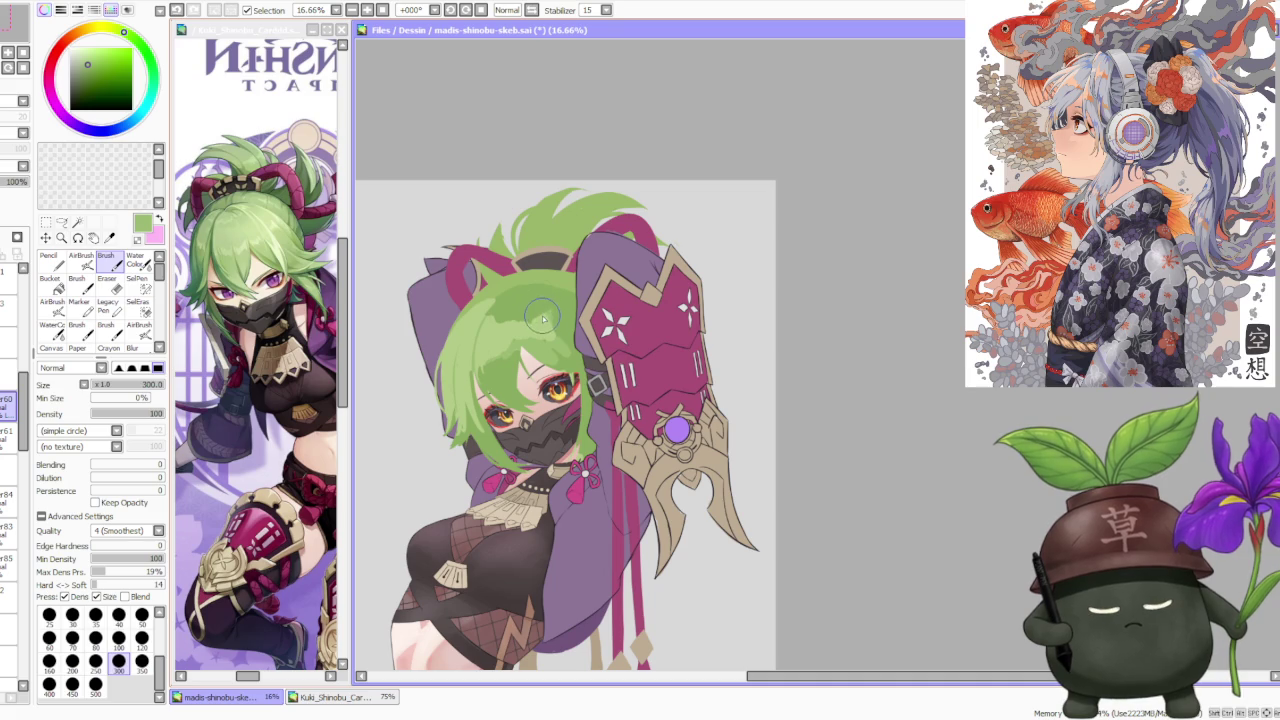
{"action": "left_click", "coordinate": [530, 306], "text": "alt"}
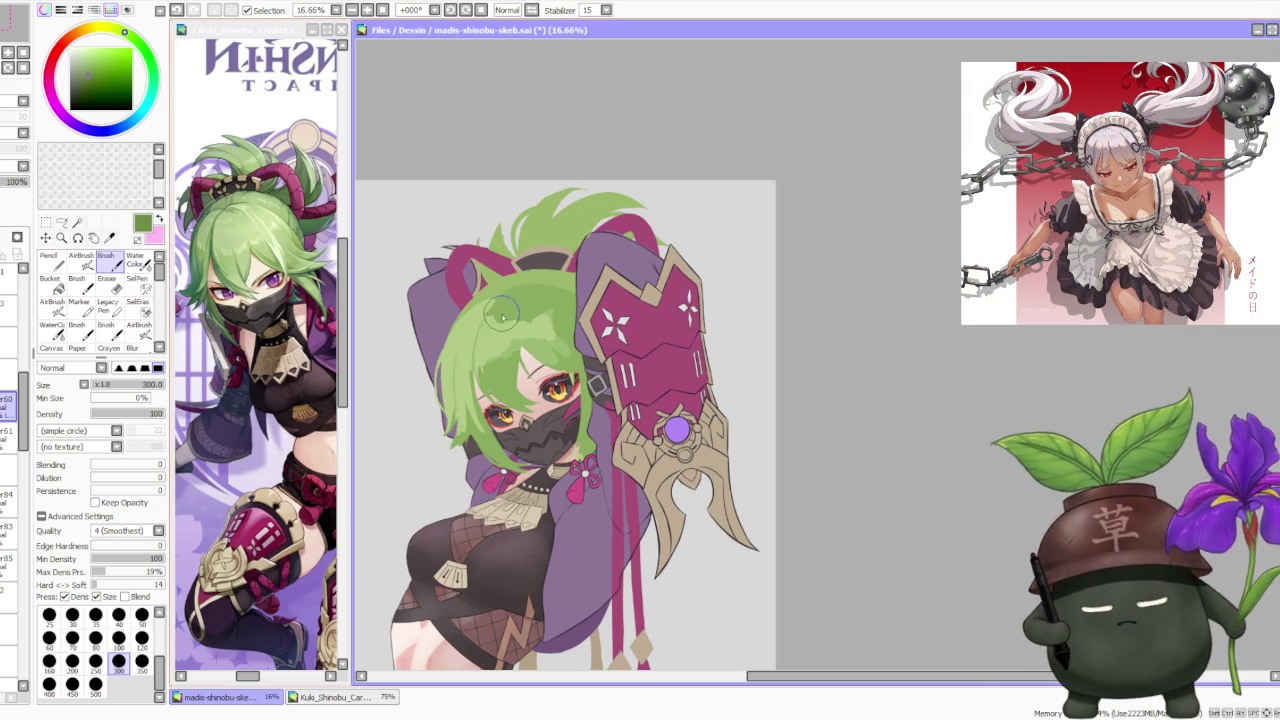
{"action": "left_click_drag", "start_coordinate": [488, 318], "coordinate": [462, 266]}
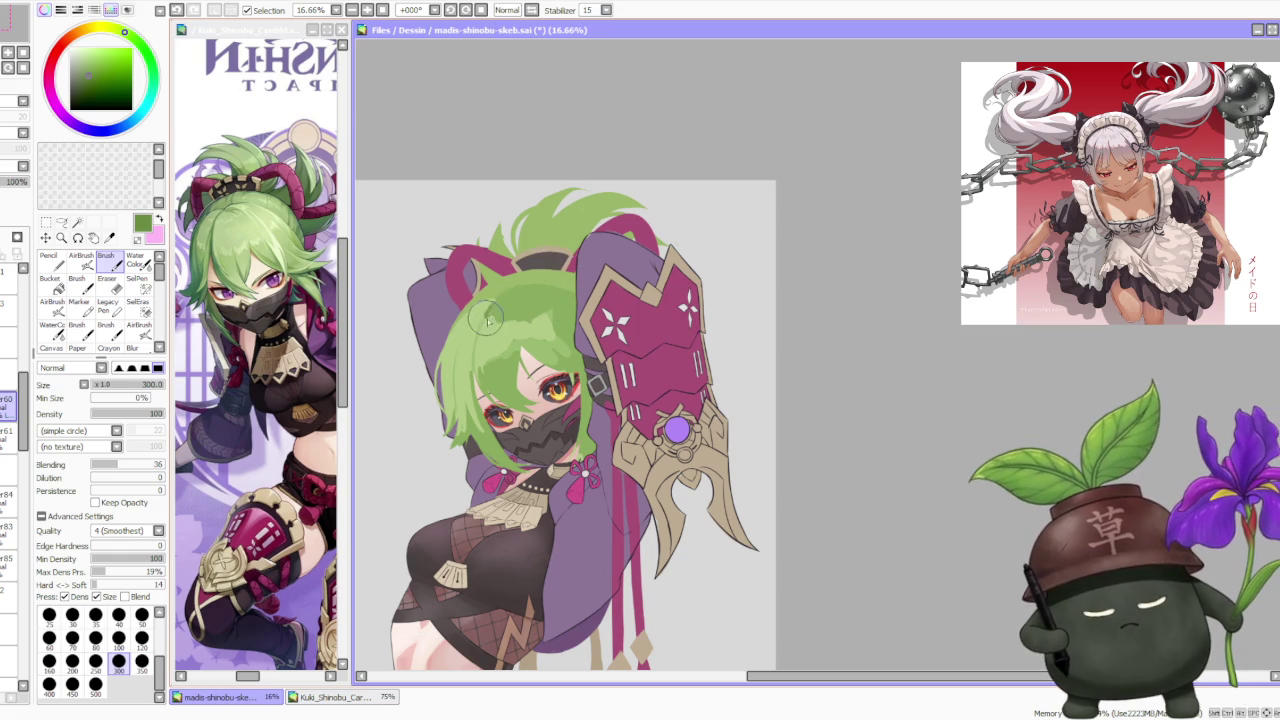
Step: Alternately sample lighter and darker greens from the hair to find shades for the top strands
{"action": "left_click", "coordinate": [549, 343], "text": "alt"}
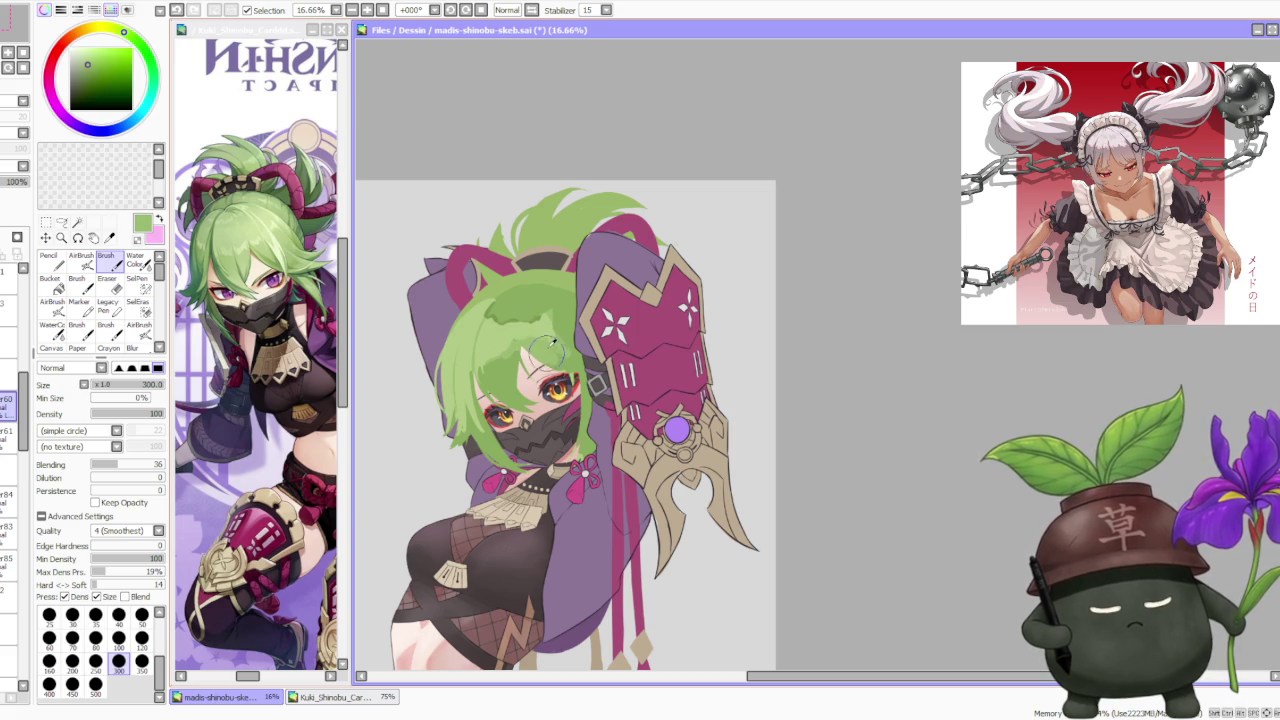
{"action": "left_click", "coordinate": [517, 300], "text": "alt"}
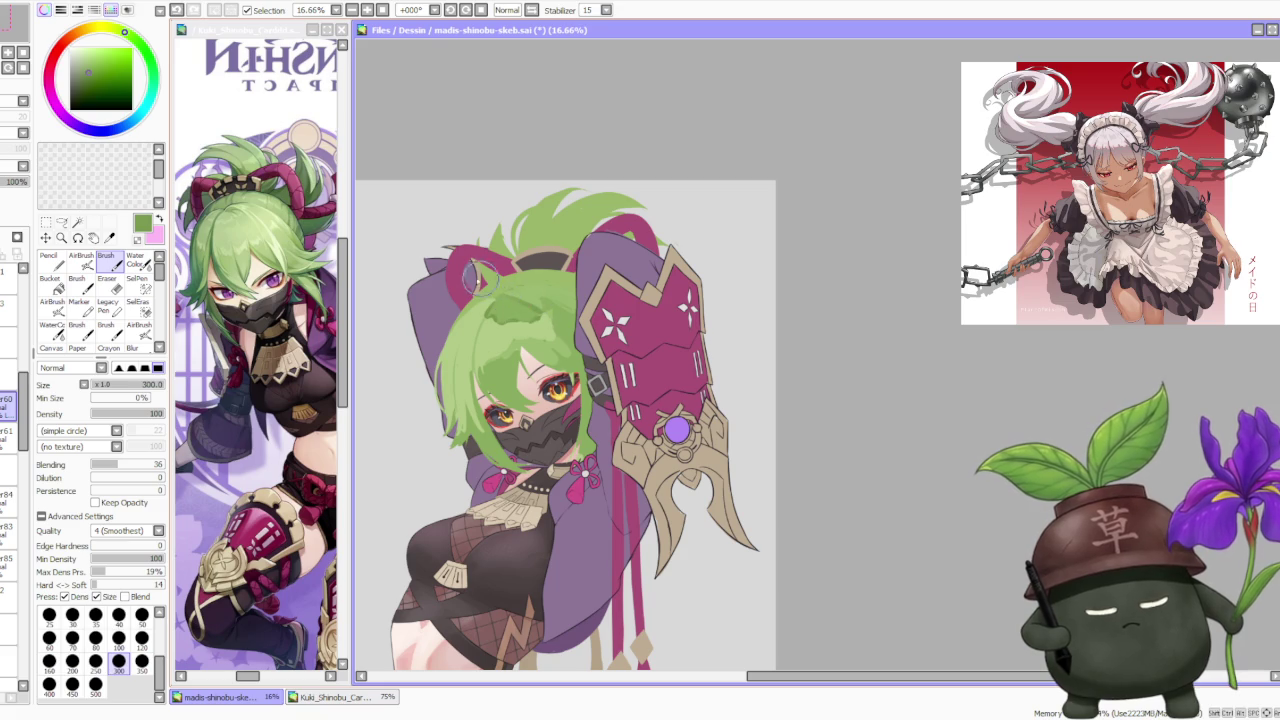
{"action": "left_click", "coordinate": [505, 324], "text": "alt"}
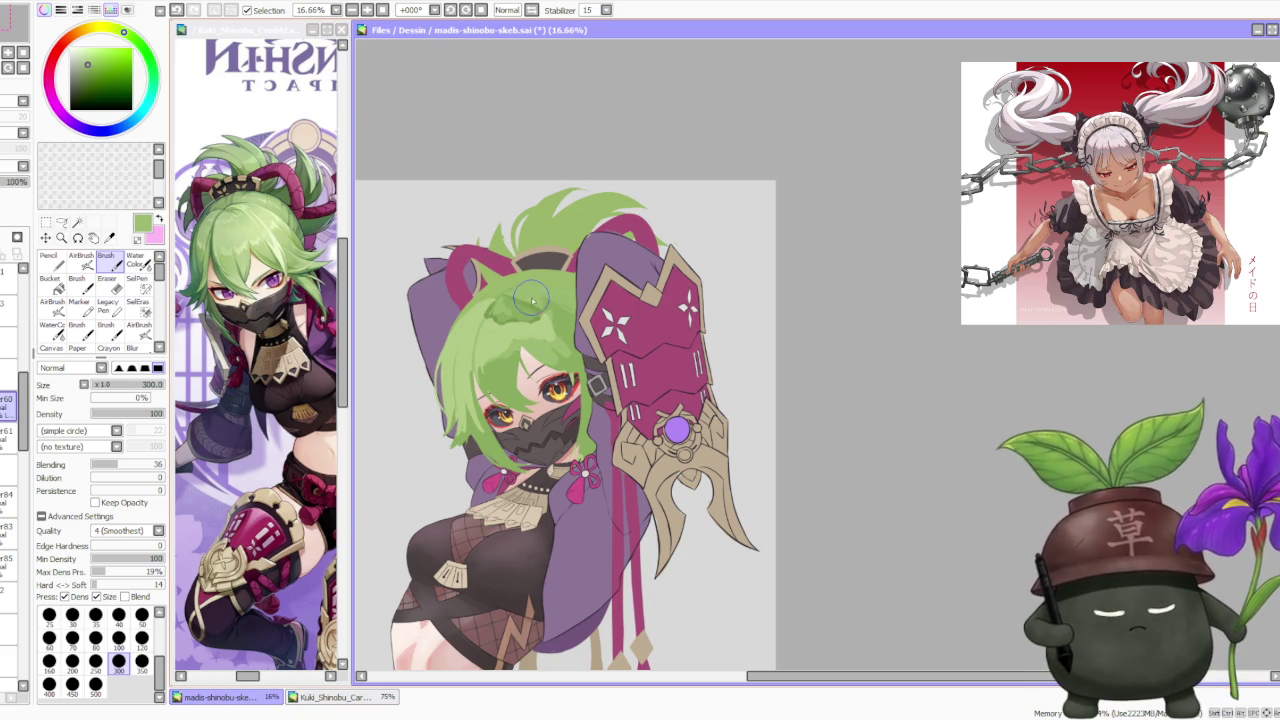
{"action": "left_click", "coordinate": [527, 300], "text": "alt"}
{"action": "left_click", "coordinate": [548, 315], "text": "alt"}
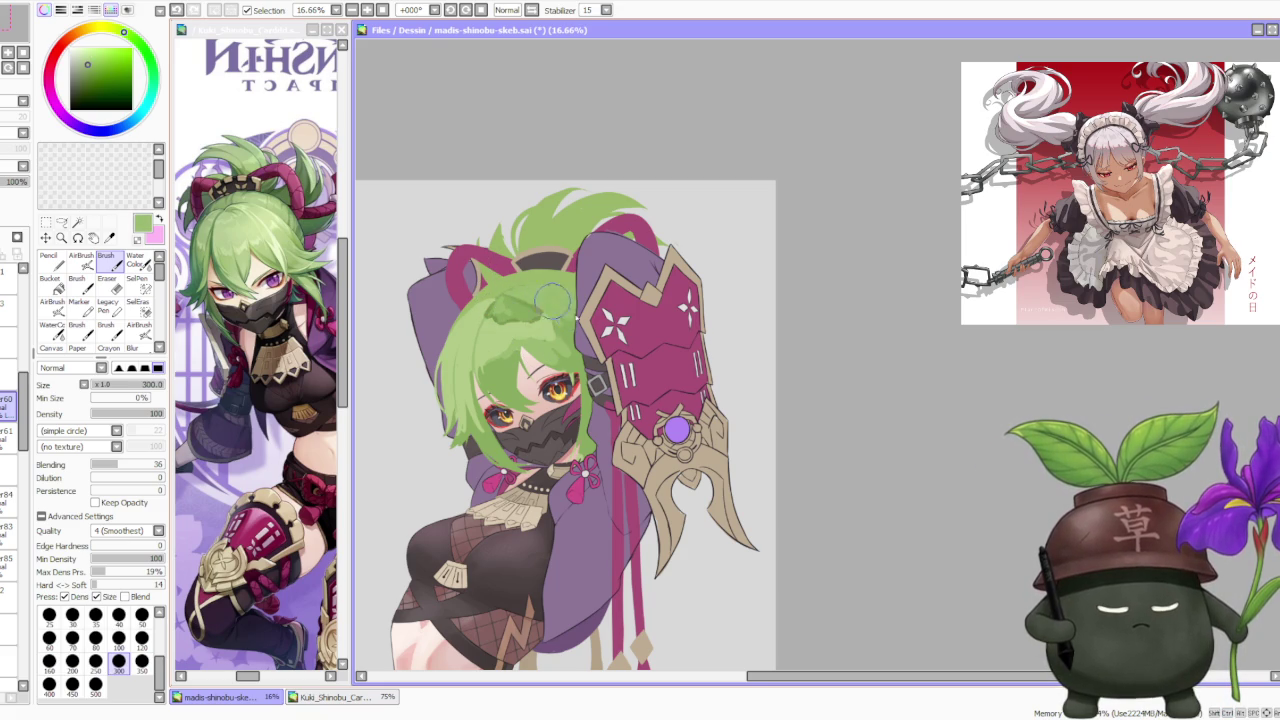
{"action": "scroll", "coordinate": [550, 305], "scroll_direction": "down", "scroll_amount": 3}
{"action": "scroll", "coordinate": [530, 310], "scroll_direction": "up", "scroll_amount": 3}
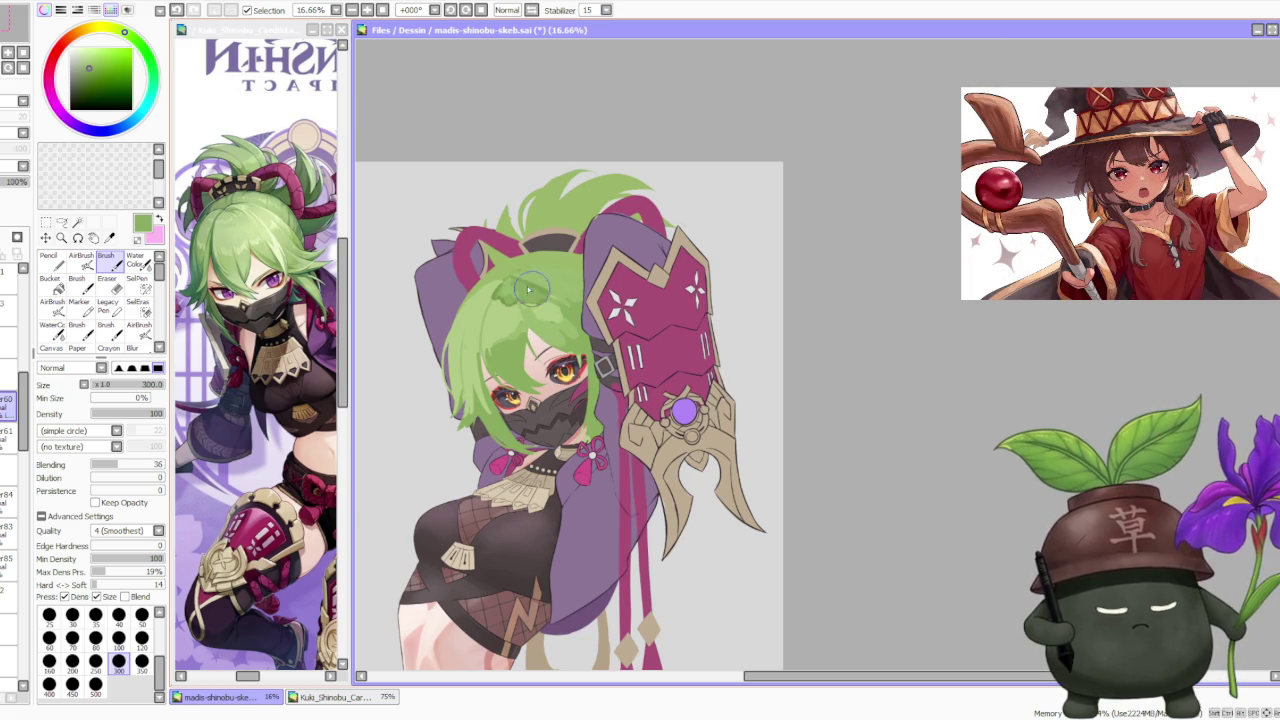
{"action": "left_click", "coordinate": [490, 290], "text": "alt"}
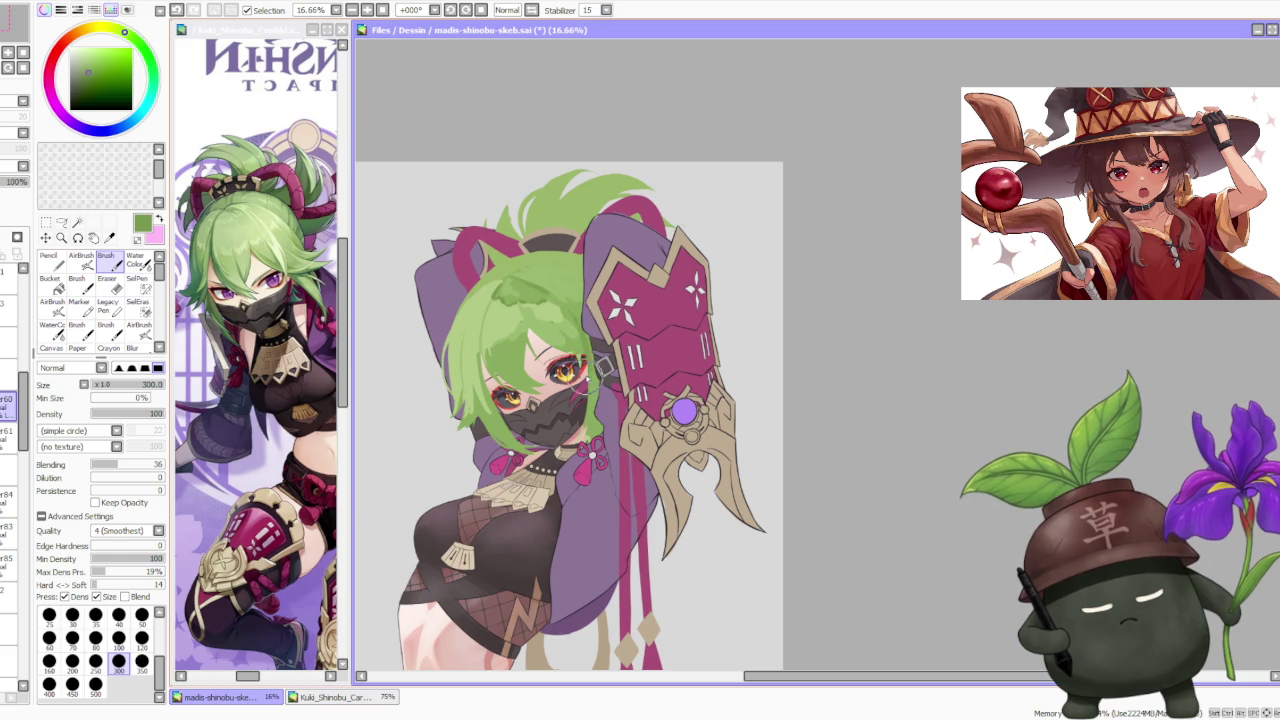
{"action": "scroll", "coordinate": [537, 243], "scroll_direction": "down", "scroll_amount": 1}
{"action": "scroll", "coordinate": [522, 250], "scroll_direction": "up", "scroll_amount": 1}
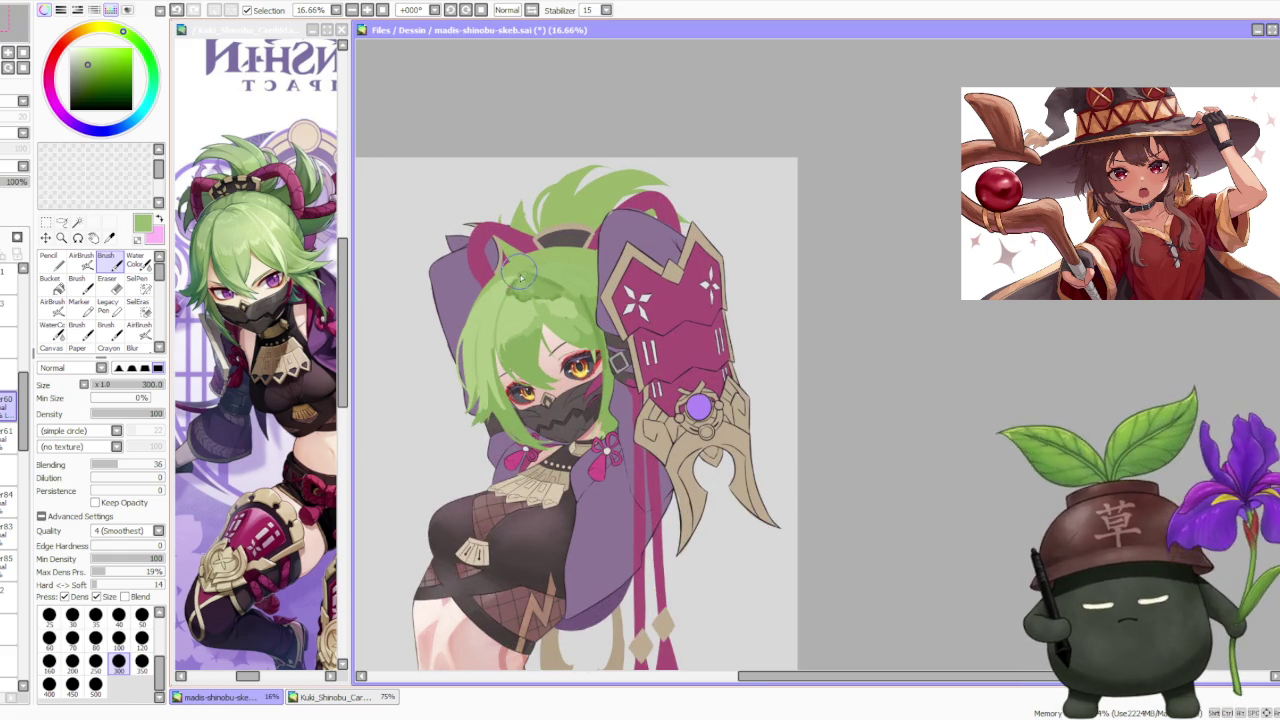
{"action": "left_click", "coordinate": [510, 292], "text": "alt"}
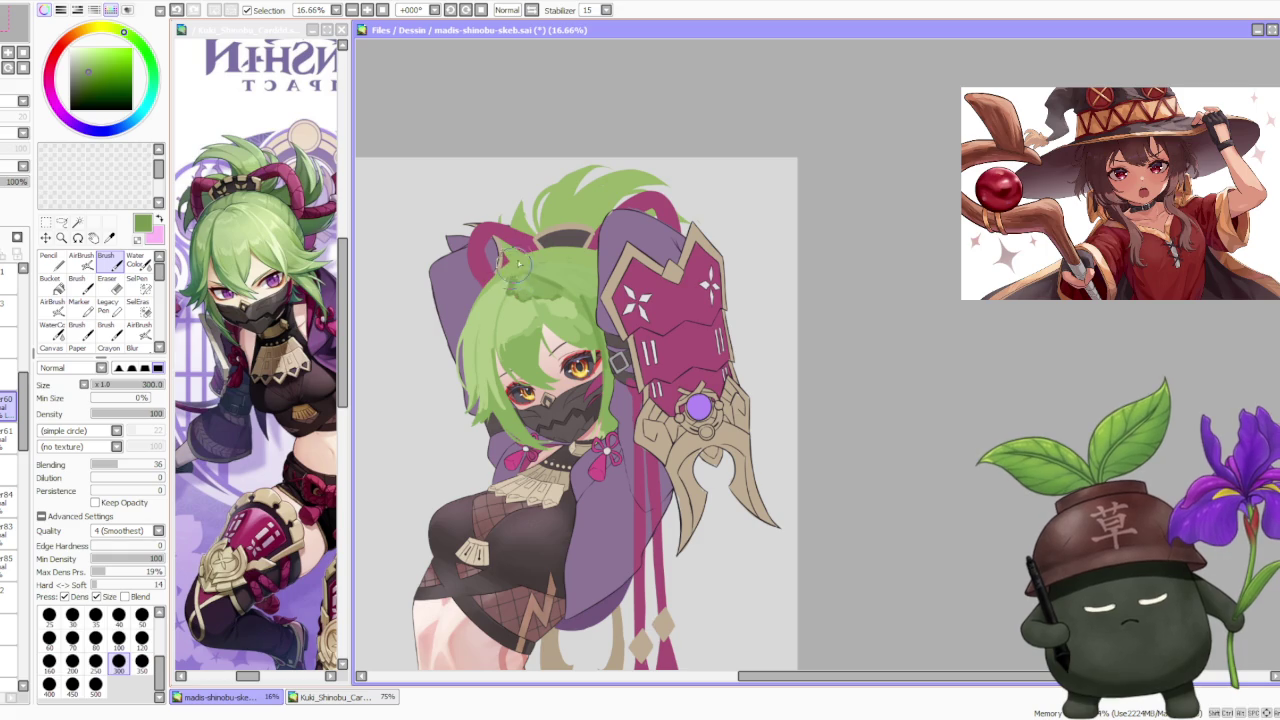
{"action": "left_click", "coordinate": [528, 288], "text": "alt"}
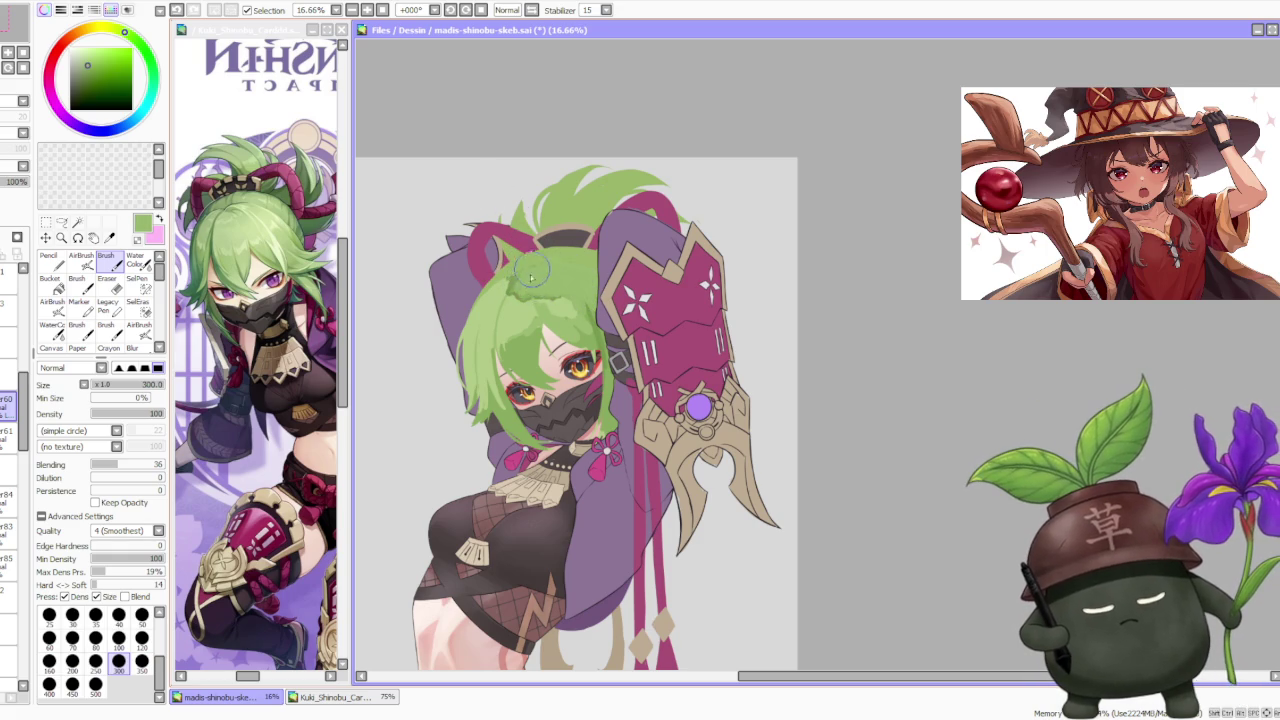
{"action": "scroll", "coordinate": [566, 250], "scroll_direction": "down", "scroll_amount": 3}
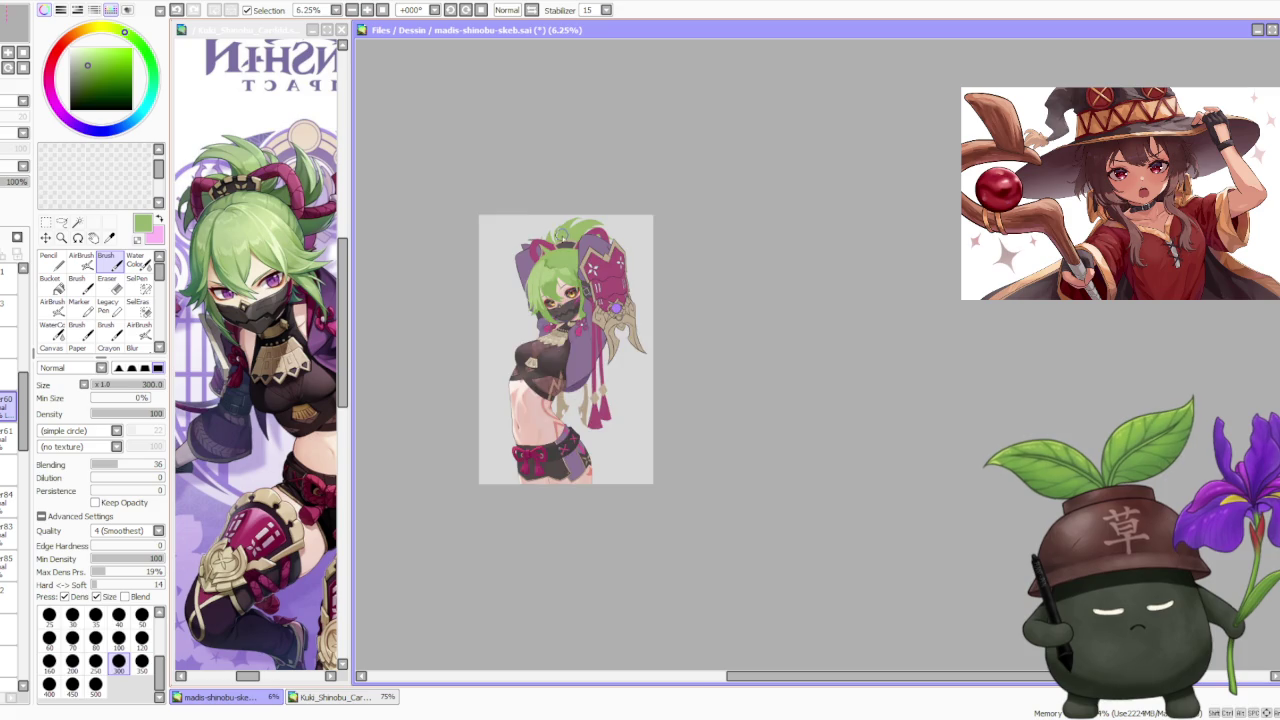
Step: Sample several greens from the hair and bring focus back to the painting window
{"action": "scroll", "coordinate": [562, 243], "scroll_direction": "up", "scroll_amount": 2}
{"action": "left_click", "coordinate": [516, 308], "text": "alt"}
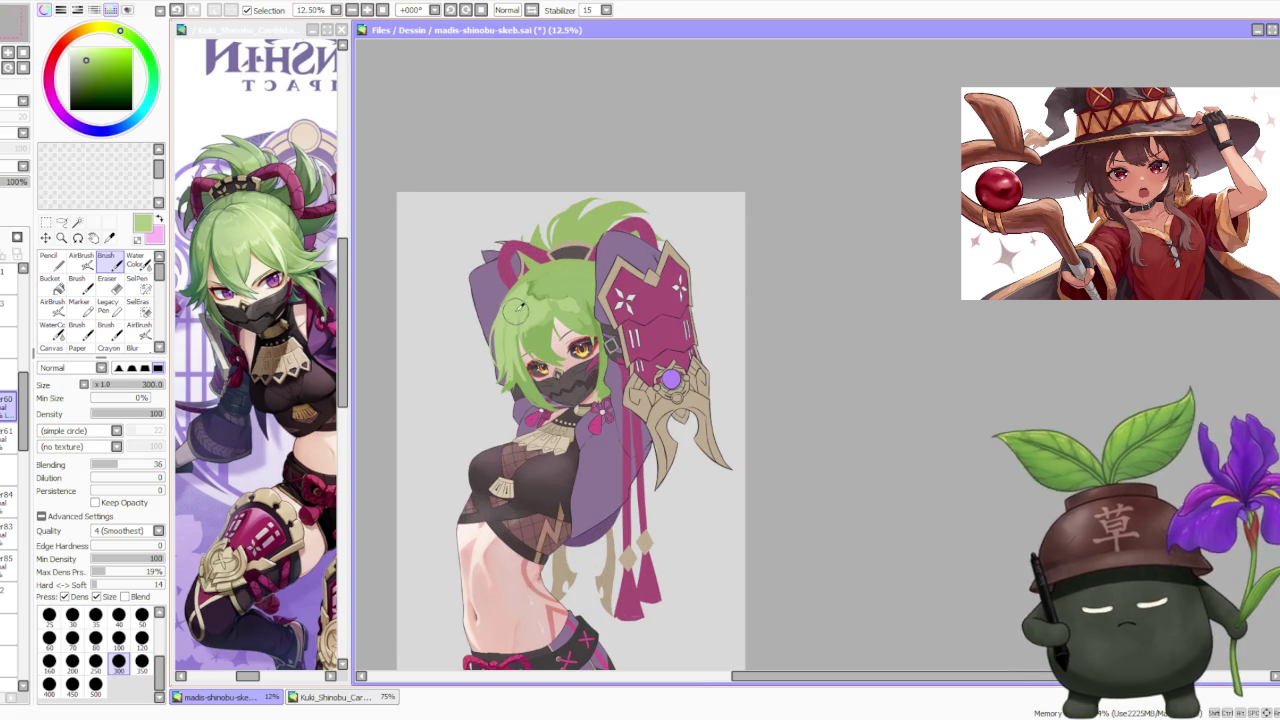
{"action": "left_click", "coordinate": [253, 220], "text": "alt"}
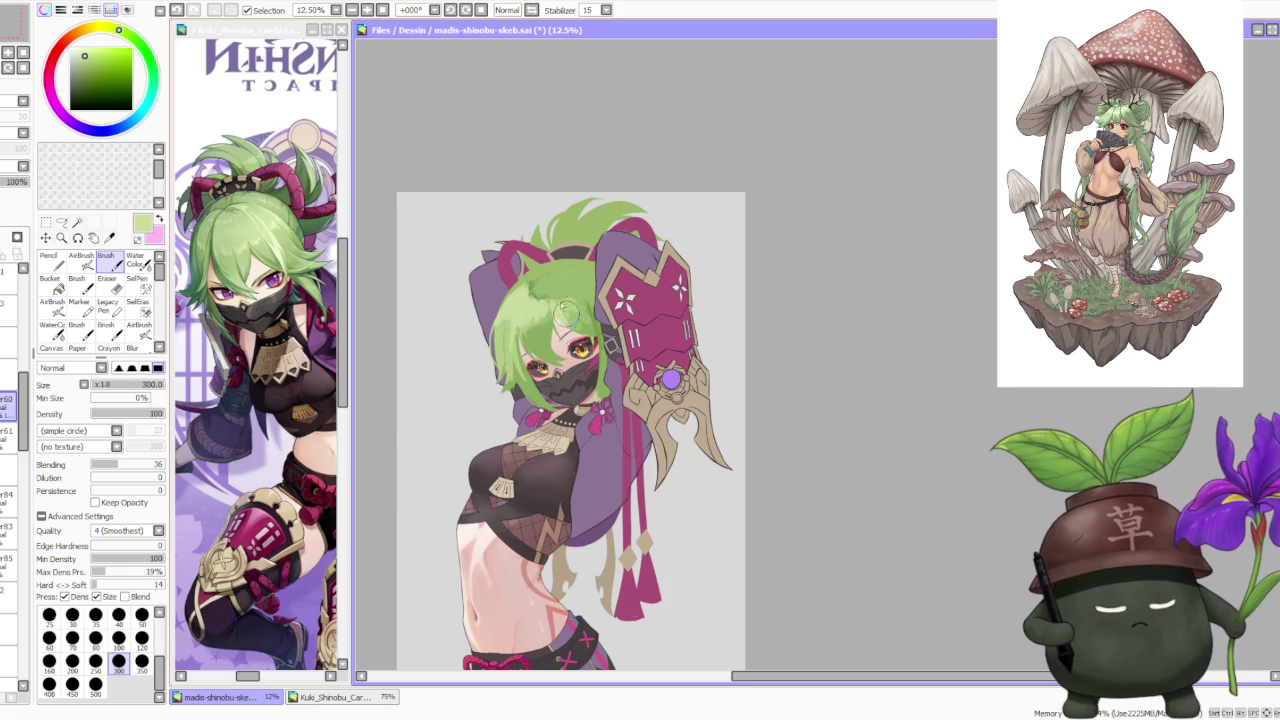
{"action": "scroll", "coordinate": [512, 243], "scroll_direction": "down", "scroll_amount": 1}
{"action": "scroll", "coordinate": [520, 298], "scroll_direction": "up", "scroll_amount": 2}
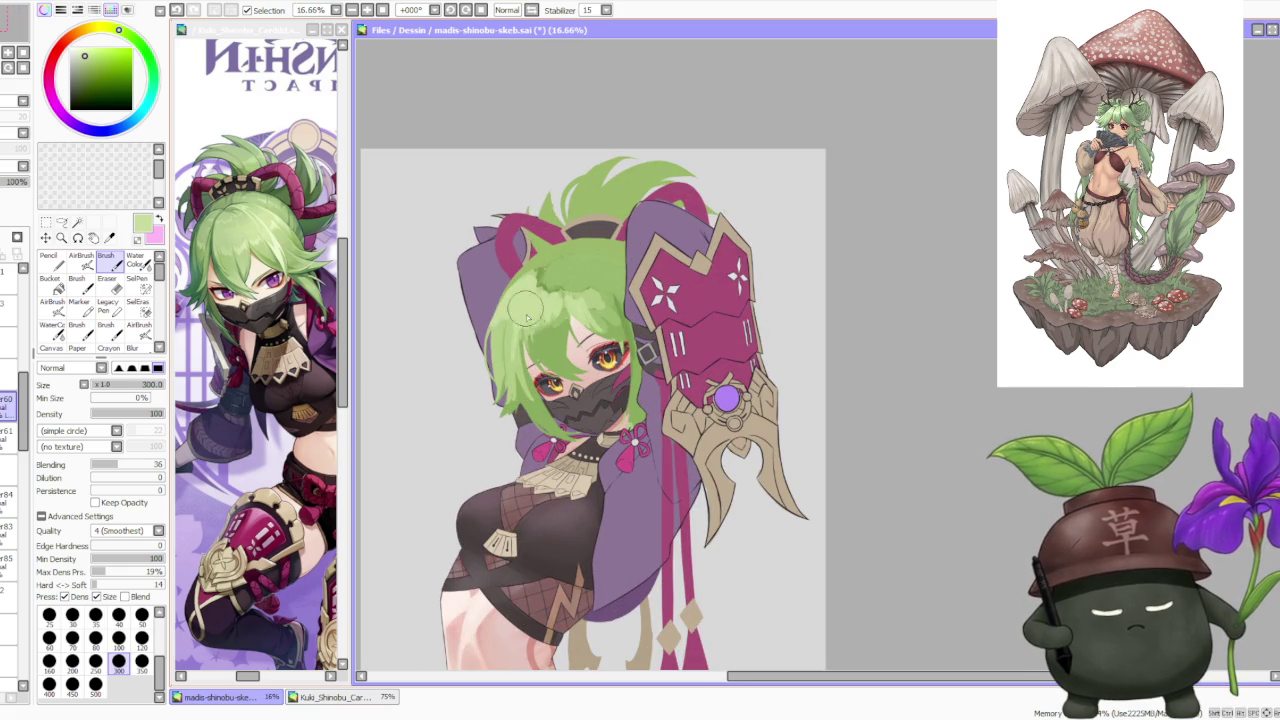
{"action": "left_click", "coordinate": [520, 350], "text": "alt"}
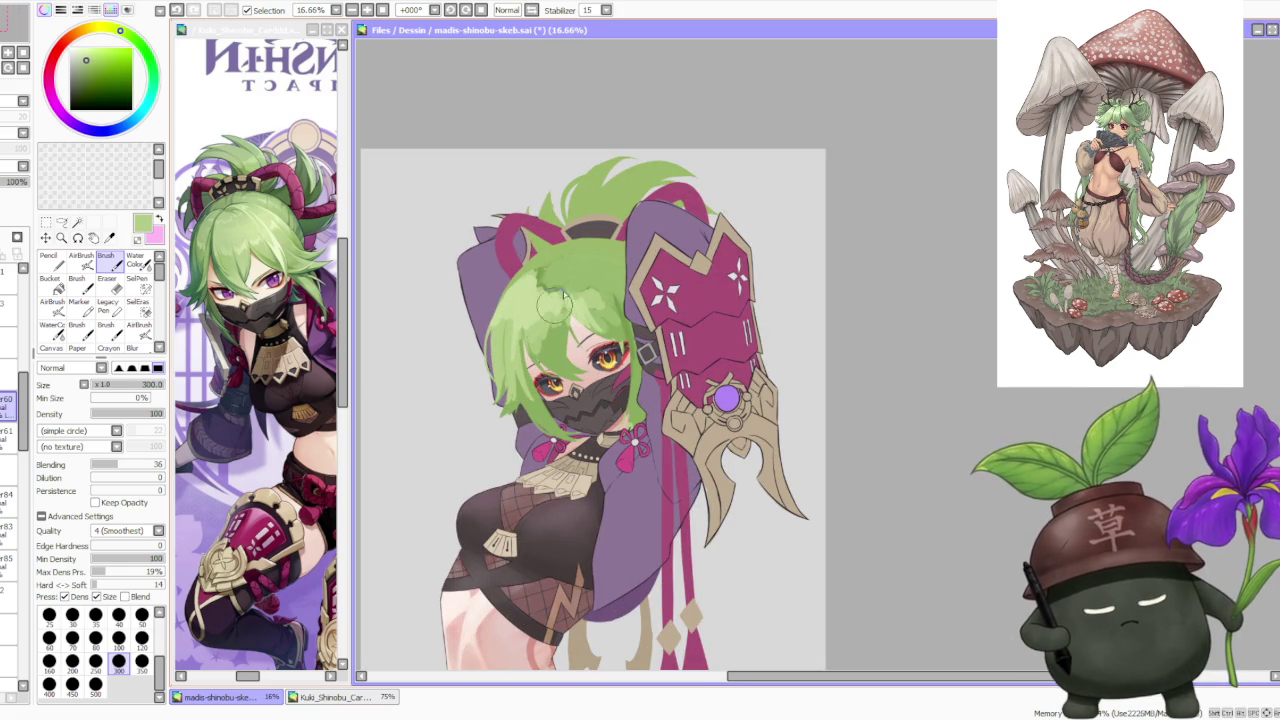
{"action": "scroll", "coordinate": [557, 307], "scroll_direction": "down", "scroll_amount": 1}
{"action": "scroll", "coordinate": [557, 307], "scroll_direction": "down", "scroll_amount": 2}
{"action": "scroll", "coordinate": [580, 220], "scroll_direction": "up", "scroll_amount": 1}
{"action": "scroll", "coordinate": [580, 220], "scroll_direction": "up", "scroll_amount": 2}
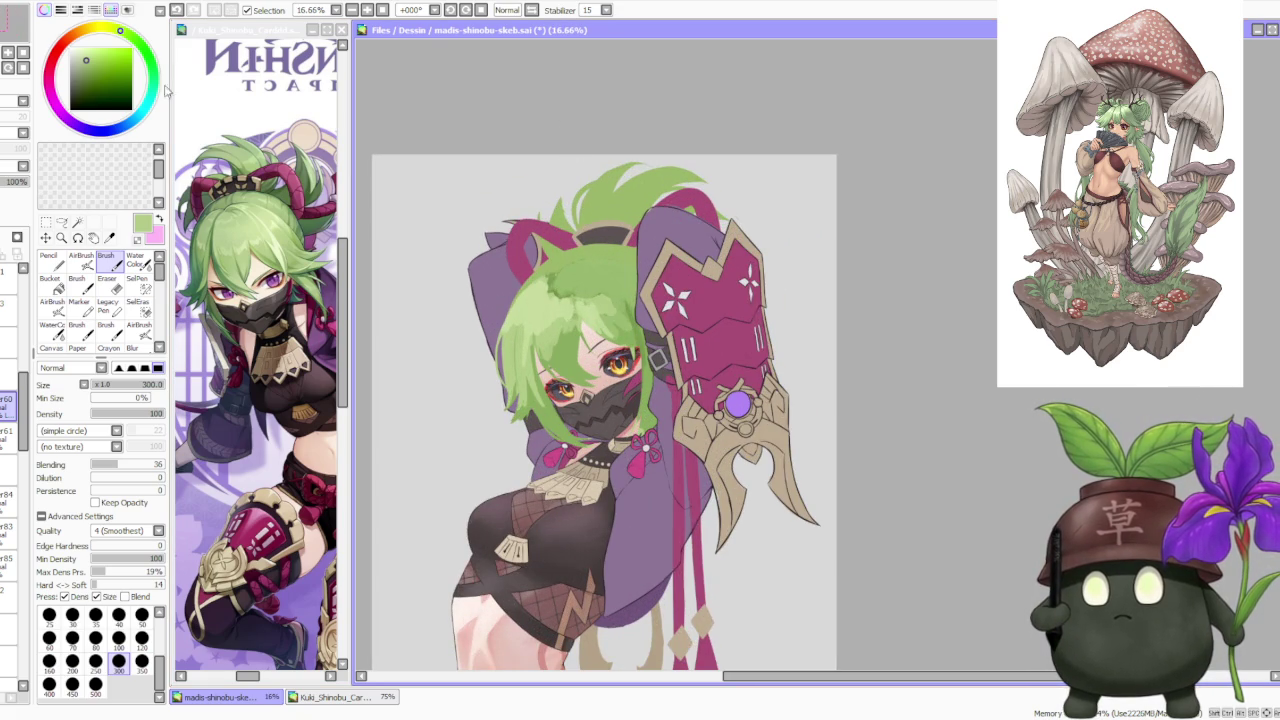
{"action": "key", "text": "alt+Tab"}
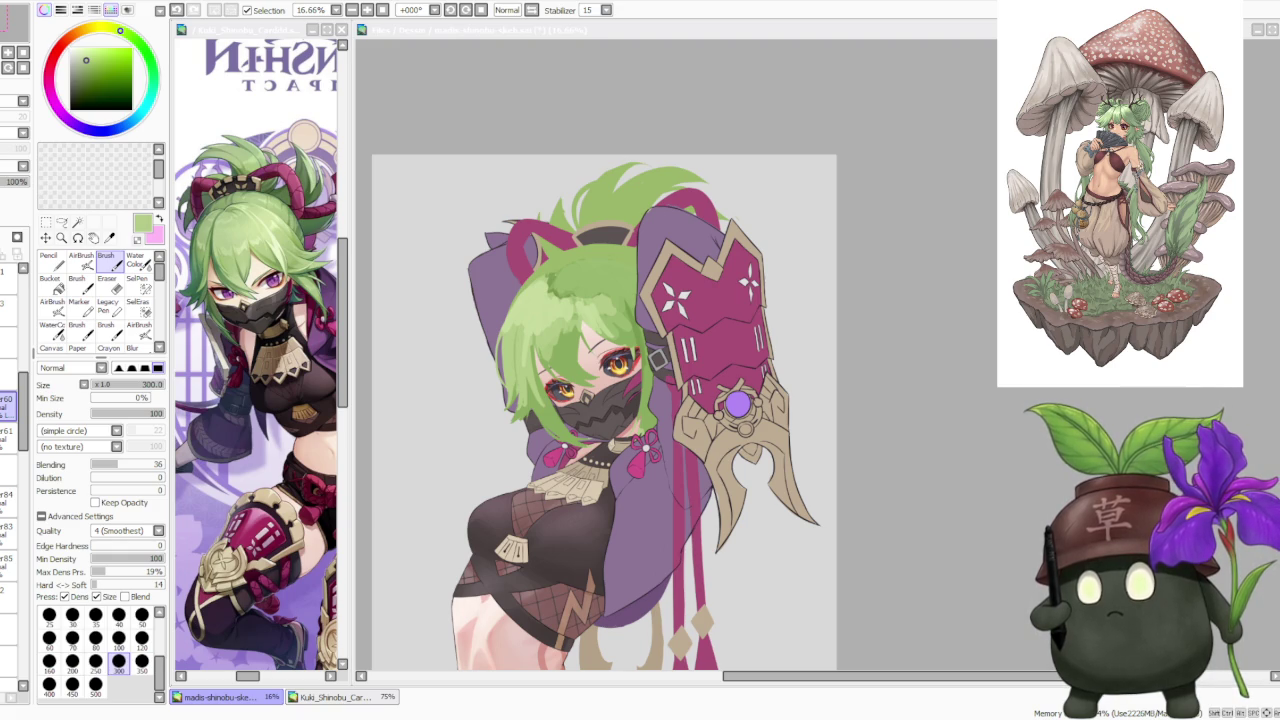
{"action": "left_click", "coordinate": [510, 333]}
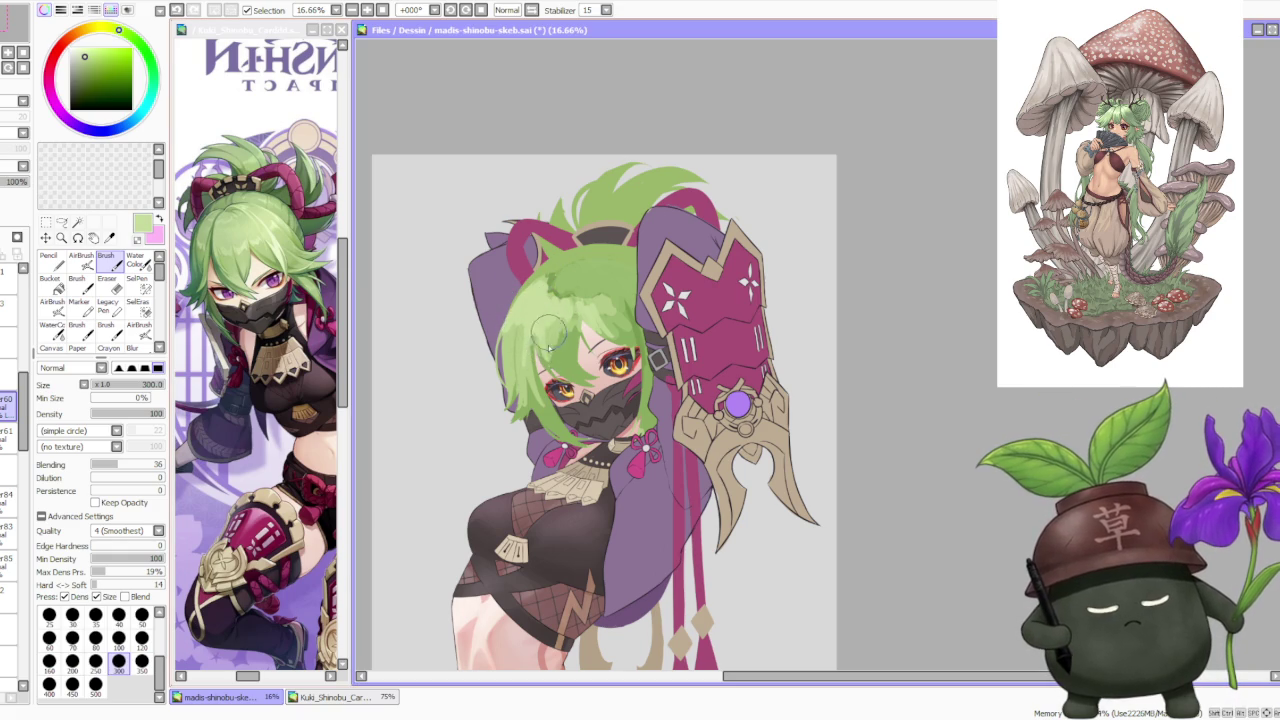
Step: Add a light-green stroke to the left strands, then darker green strands near the left eye
{"action": "mouse_move", "coordinate": [508, 390]}
{"action": "left_mouse_down"}
{"action": "mouse_move", "coordinate": [508, 340]}
{"action": "mouse_move", "coordinate": [512, 390]}
{"action": "left_mouse_up"}
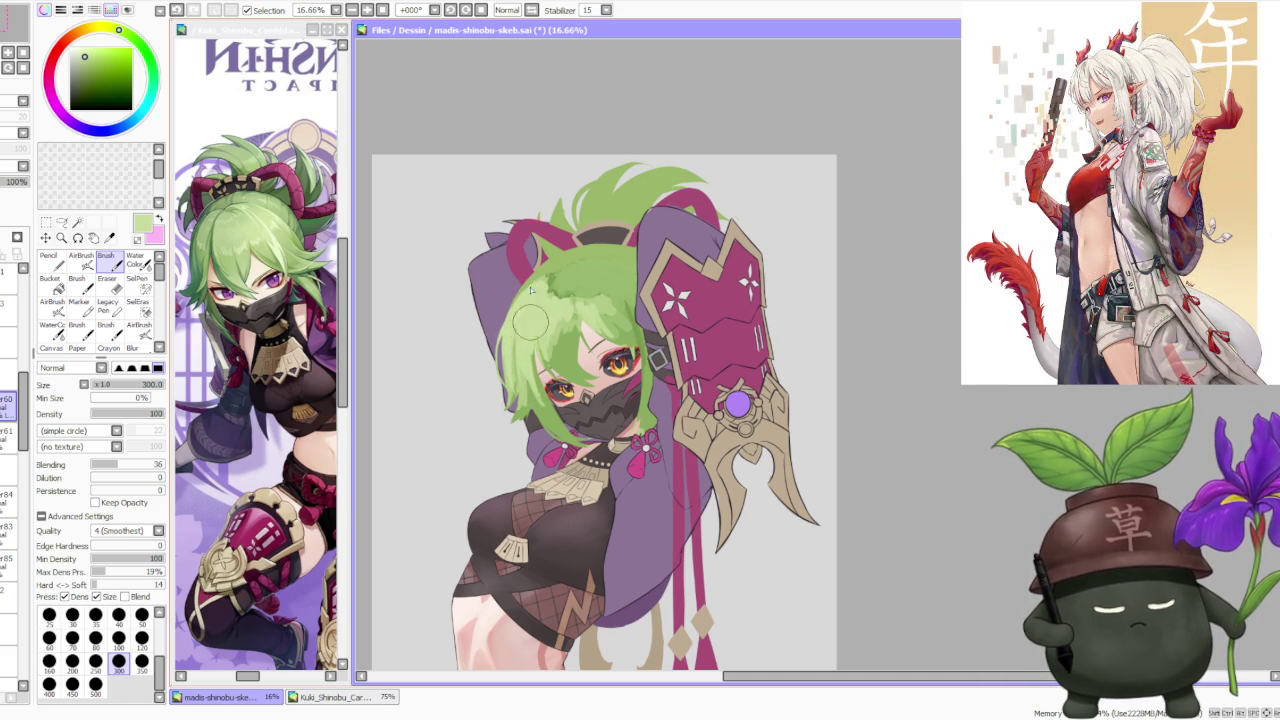
{"action": "left_click_drag", "start_coordinate": [540, 360], "coordinate": [567, 368]}
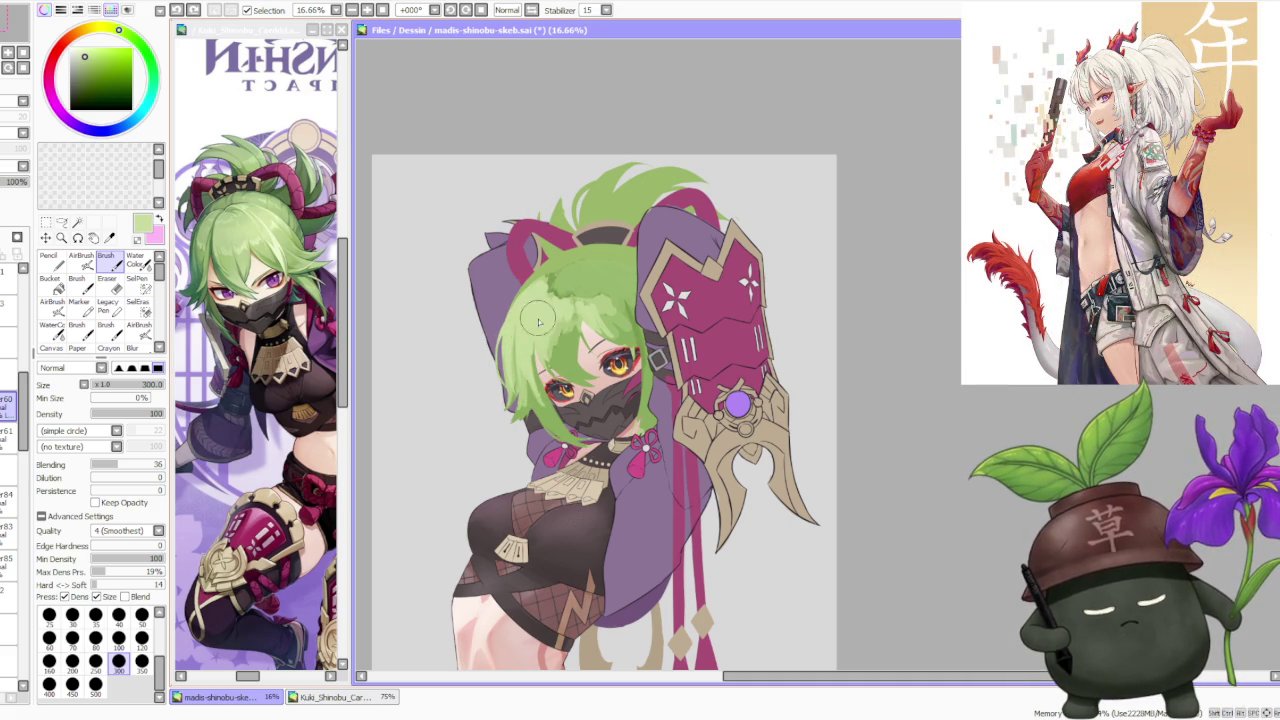
{"action": "left_click", "coordinate": [552, 356], "text": "alt"}
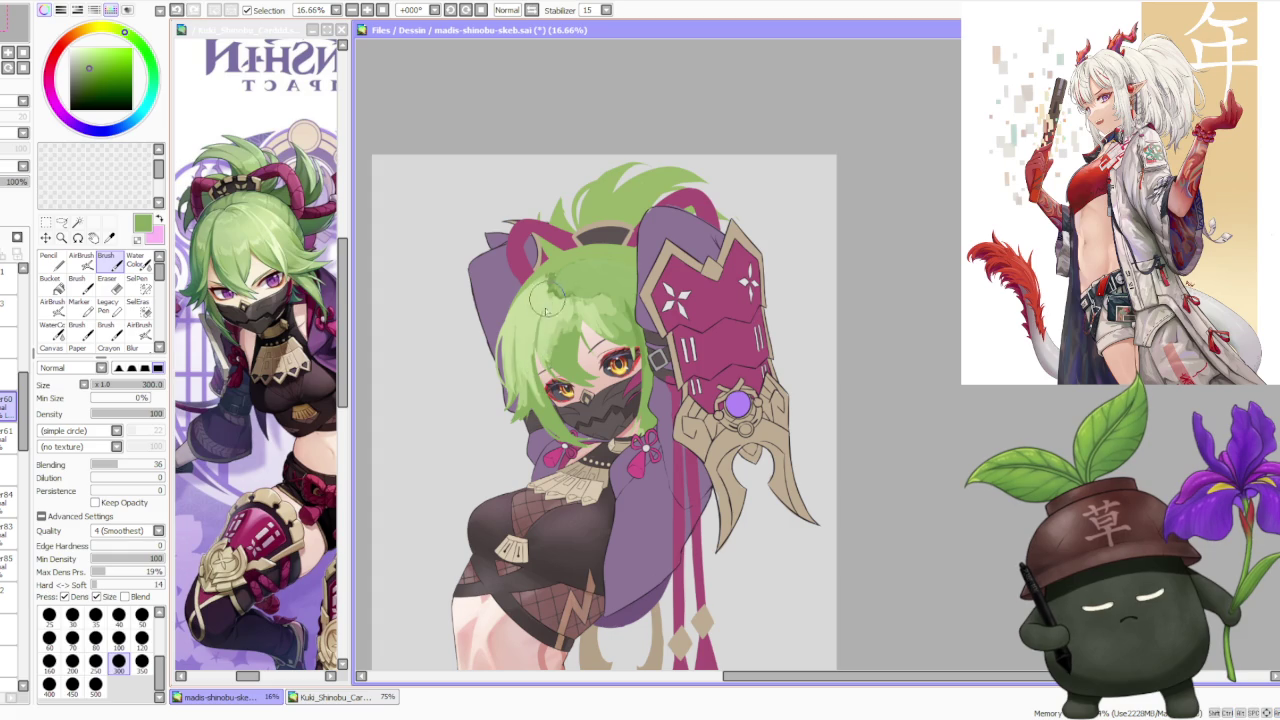
{"action": "mouse_move", "coordinate": [530, 390]}
{"action": "left_mouse_down"}
{"action": "mouse_move", "coordinate": [535, 342]}
{"action": "mouse_move", "coordinate": [546, 349]}
{"action": "mouse_move", "coordinate": [535, 342]}
{"action": "left_mouse_up"}
{"action": "left_click_drag", "start_coordinate": [582, 290], "coordinate": [584, 340]}
{"action": "left_click_drag", "start_coordinate": [576, 290], "coordinate": [590, 340]}
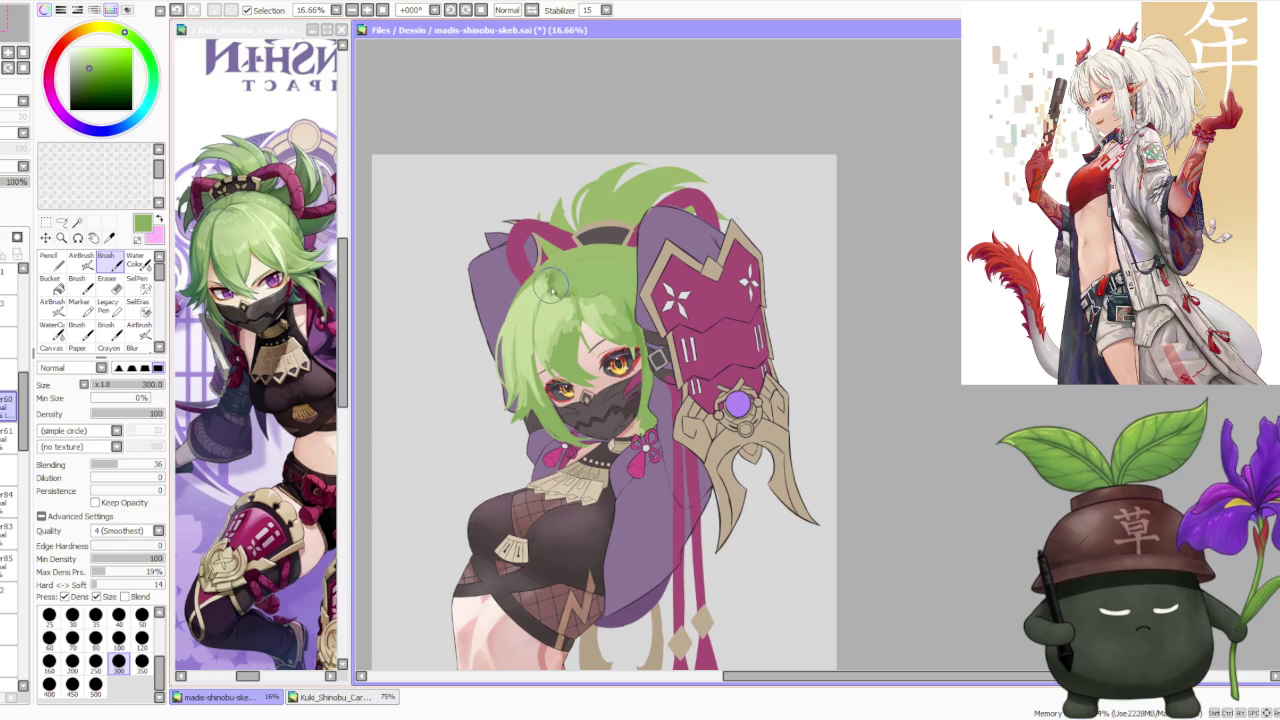
{"action": "mouse_move", "coordinate": [560, 285]}
{"action": "left_mouse_down"}
{"action": "mouse_move", "coordinate": [585, 345]}
{"action": "mouse_move", "coordinate": [585, 318]}
{"action": "mouse_move", "coordinate": [546, 394]}
{"action": "left_mouse_up"}
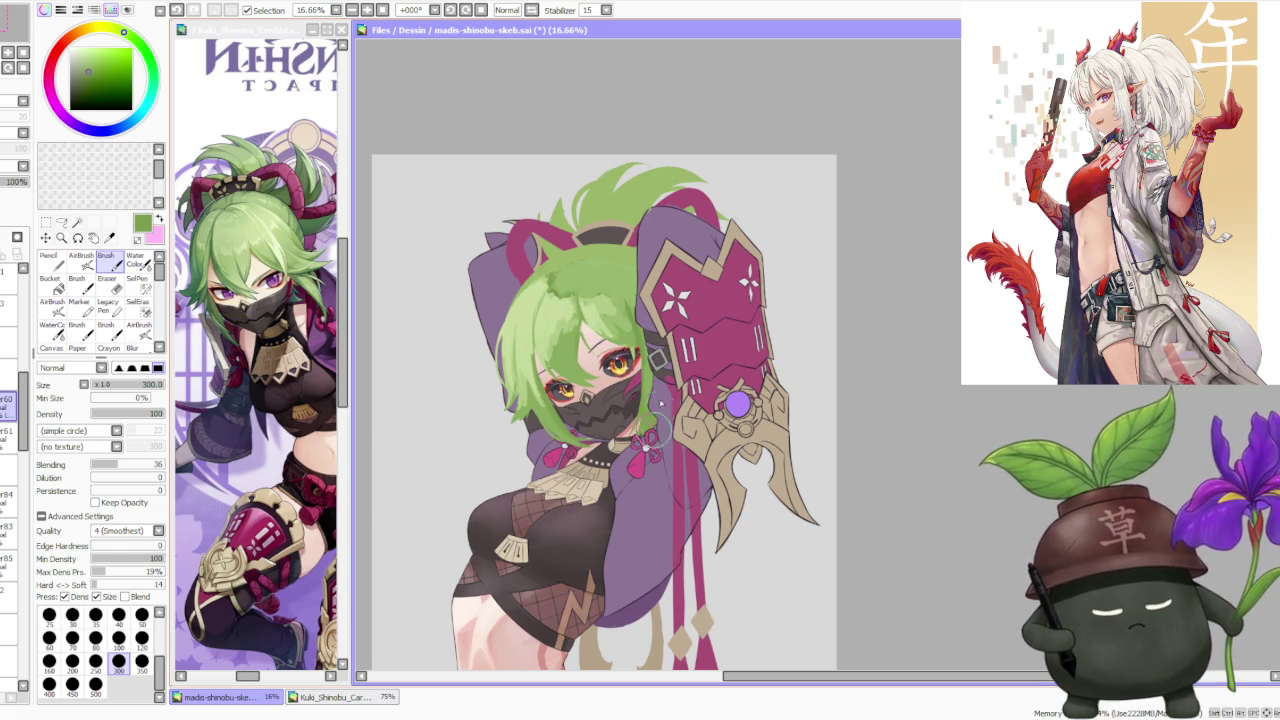
Step: Brighten and blend the fringe above the eye with lighter green strokes
{"action": "mouse_move", "coordinate": [623, 307]}
{"action": "left_mouse_down"}
{"action": "mouse_move", "coordinate": [605, 275]}
{"action": "mouse_move", "coordinate": [632, 320]}
{"action": "mouse_move", "coordinate": [603, 274]}
{"action": "mouse_move", "coordinate": [622, 315]}
{"action": "left_mouse_up"}
{"action": "left_click", "coordinate": [586, 312], "text": "alt"}
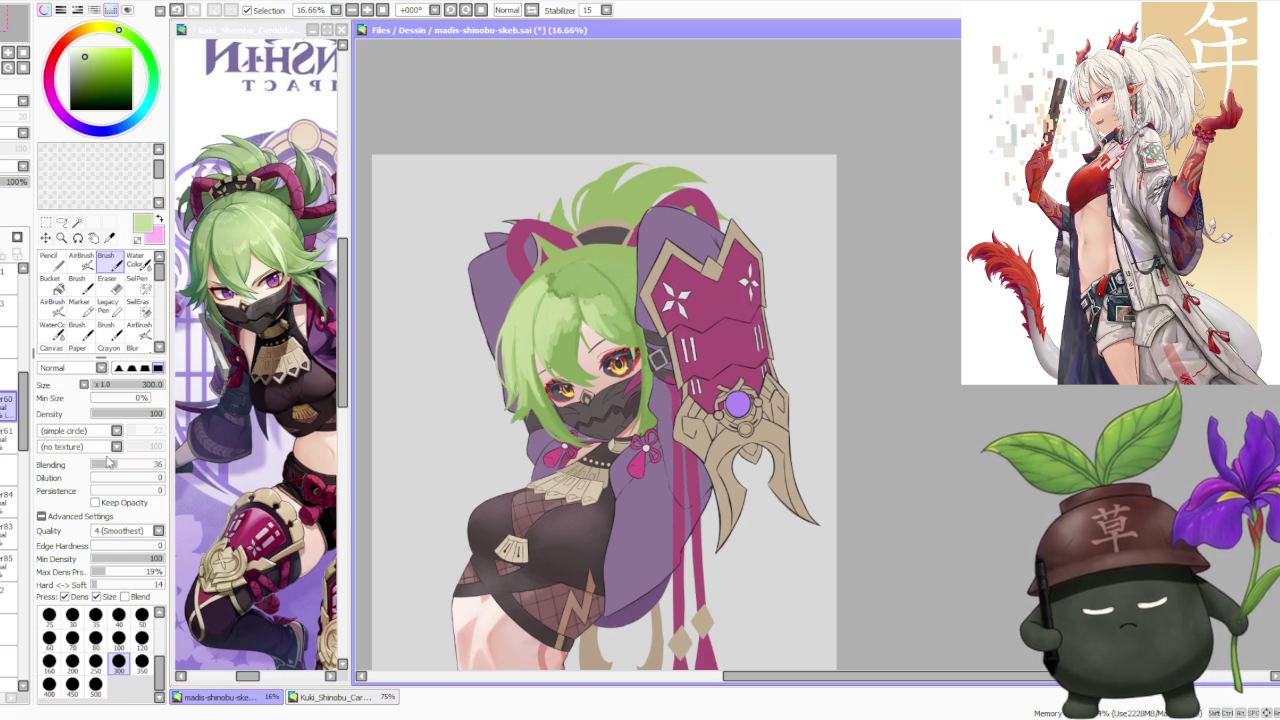
{"action": "mouse_move", "coordinate": [600, 263]}
{"action": "left_mouse_down"}
{"action": "mouse_move", "coordinate": [577, 285]}
{"action": "mouse_move", "coordinate": [614, 320]}
{"action": "mouse_move", "coordinate": [626, 340]}
{"action": "mouse_move", "coordinate": [592, 287]}
{"action": "mouse_move", "coordinate": [628, 366]}
{"action": "left_mouse_up"}
{"action": "left_click", "coordinate": [602, 305], "text": "alt"}
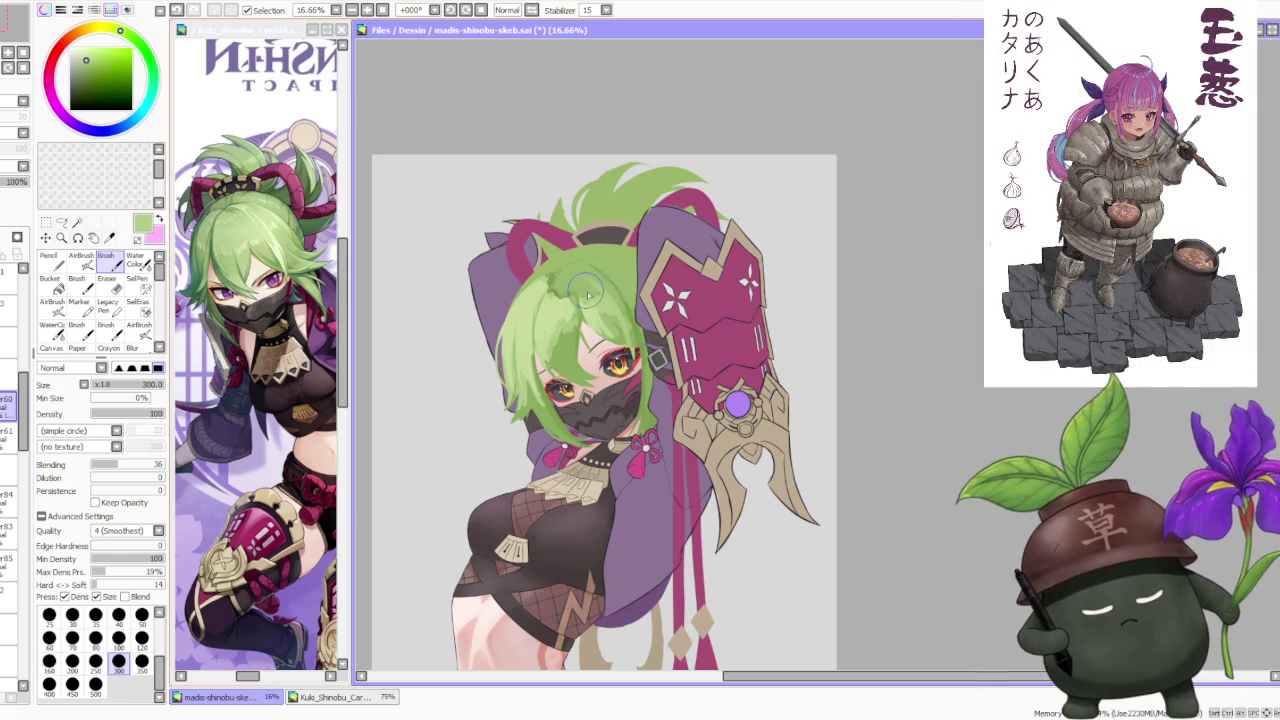
{"action": "left_click_drag", "start_coordinate": [578, 290], "coordinate": [600, 265]}
{"action": "left_click_drag", "start_coordinate": [618, 318], "coordinate": [612, 296]}
Step: Paint darker green strands across the fringe and touch up the hair near the eye
{"action": "left_click", "coordinate": [553, 278], "text": "alt"}
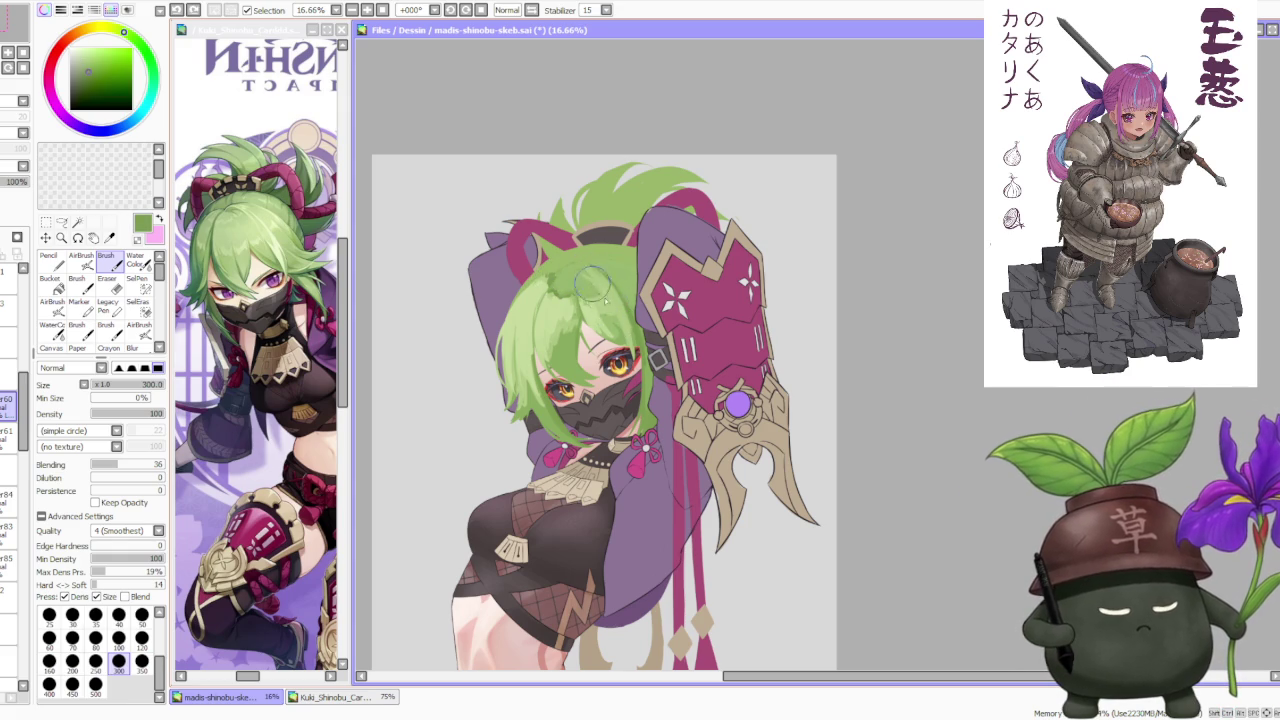
{"action": "mouse_move", "coordinate": [598, 300]}
{"action": "left_mouse_down"}
{"action": "mouse_move", "coordinate": [632, 345]}
{"action": "mouse_move", "coordinate": [606, 330]}
{"action": "left_mouse_up"}
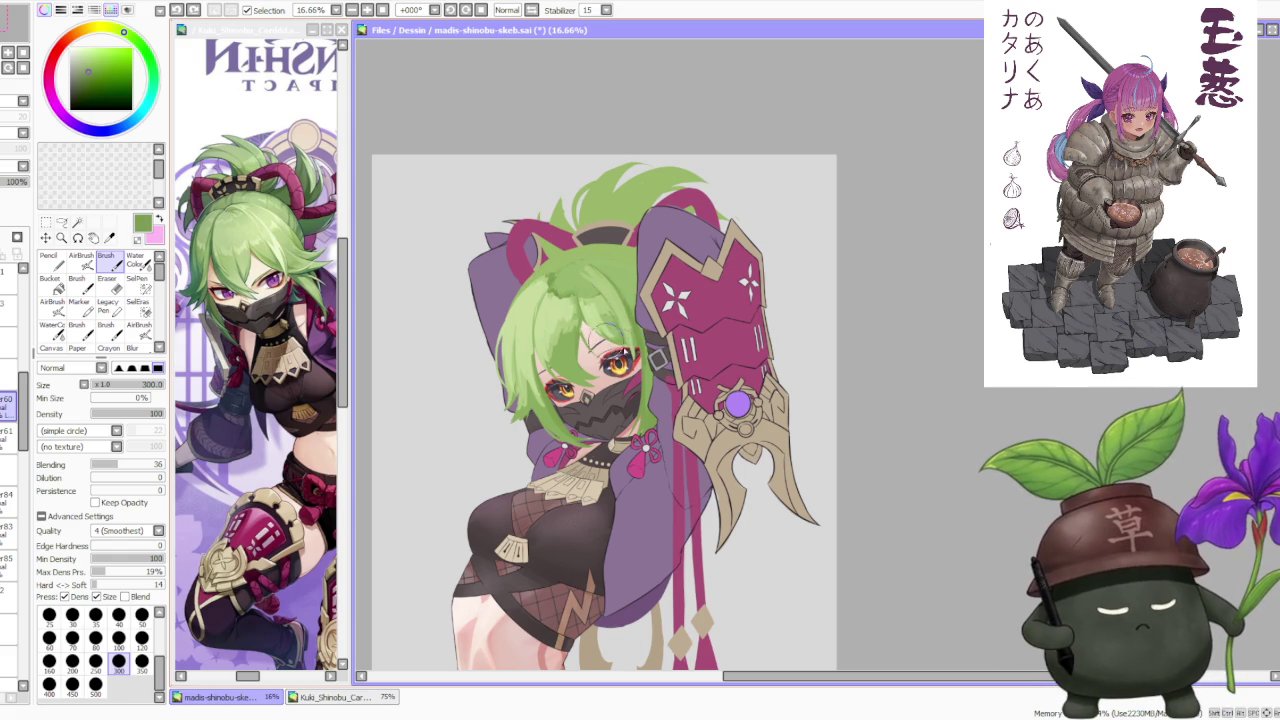
{"action": "left_click", "coordinate": [603, 318], "text": "alt"}
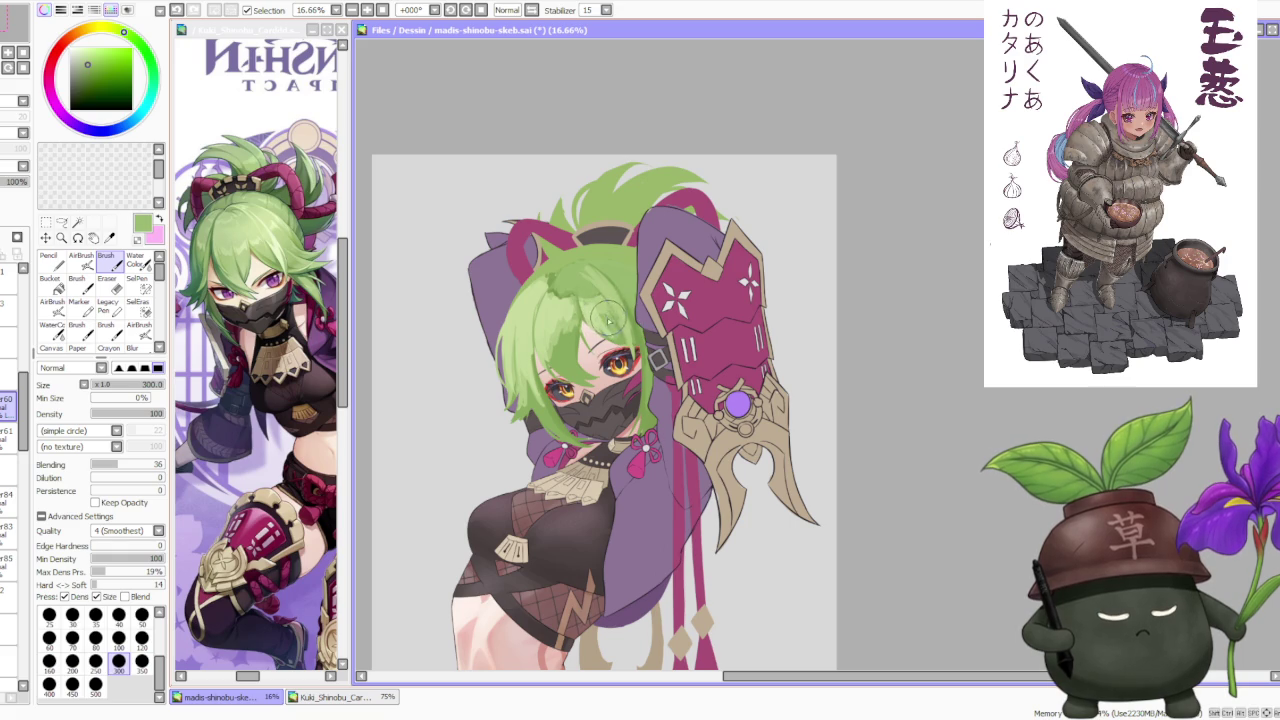
{"action": "mouse_move", "coordinate": [630, 330]}
{"action": "left_mouse_down"}
{"action": "mouse_move", "coordinate": [655, 338]}
{"action": "mouse_move", "coordinate": [646, 322]}
{"action": "mouse_move", "coordinate": [646, 344]}
{"action": "left_mouse_up"}
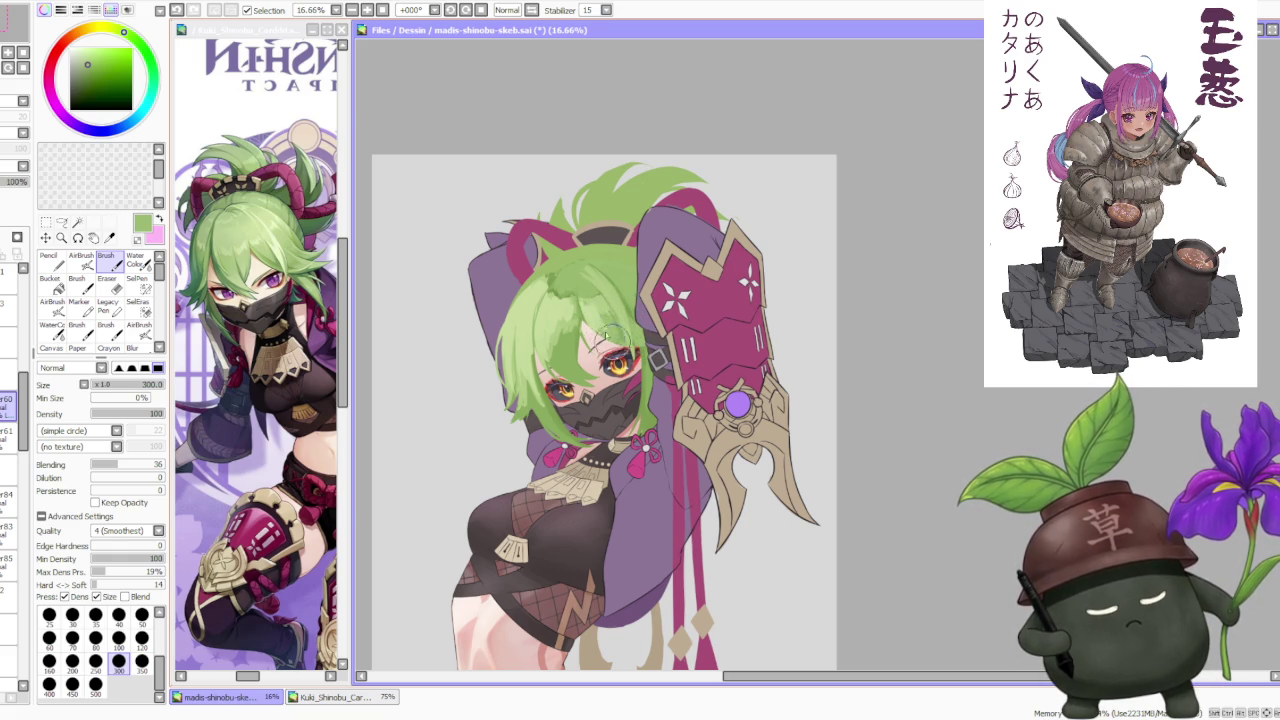
{"action": "left_click_drag", "start_coordinate": [596, 325], "coordinate": [586, 270]}
{"action": "key", "text": "minus"}
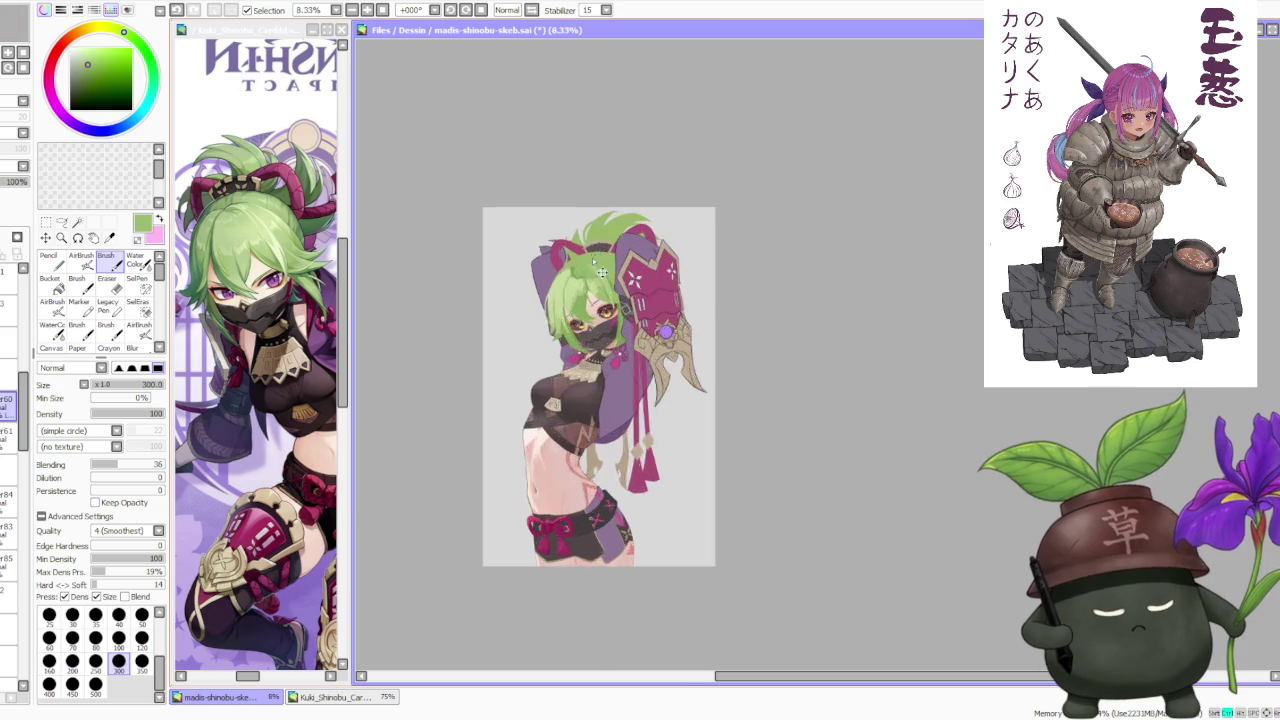
Step: In the face close-up, repaint the hair over the left side of the face and forehead in brighter green
{"action": "key", "text": "plus"}
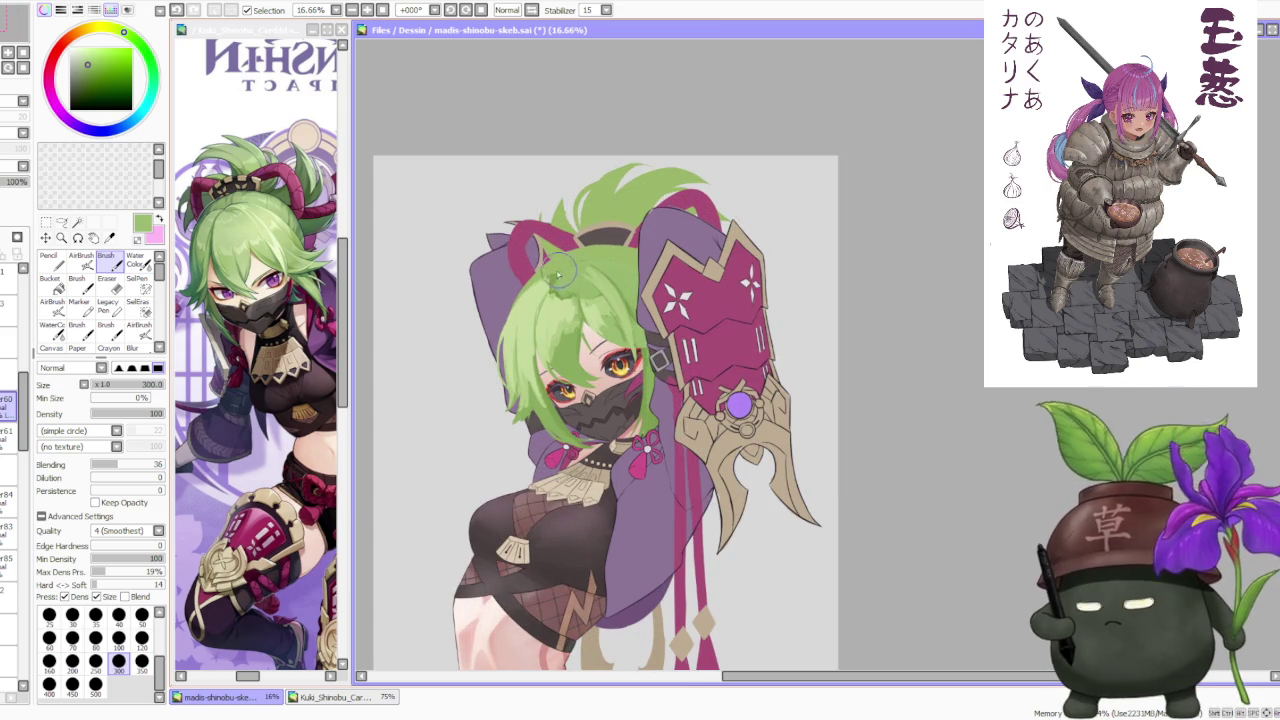
{"action": "left_click", "coordinate": [522, 370], "text": "alt"}
{"action": "left_click_drag", "start_coordinate": [549, 413], "coordinate": [530, 378]}
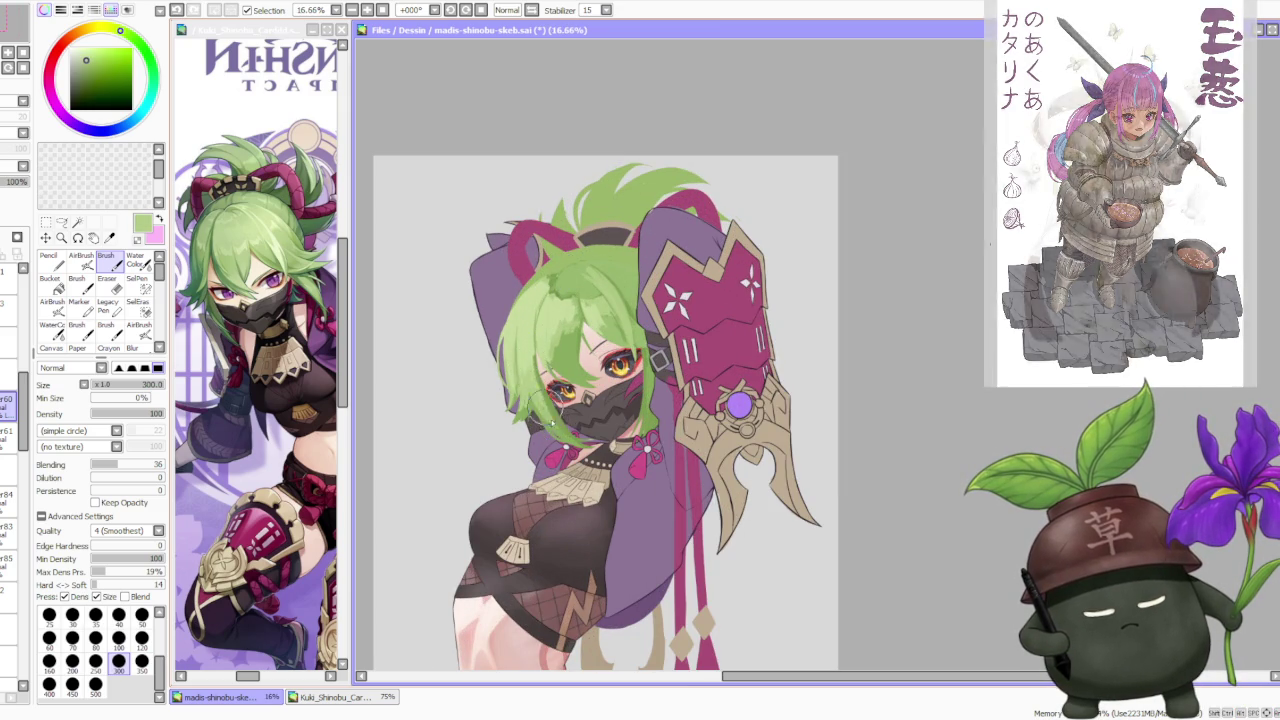
{"action": "mouse_move", "coordinate": [576, 374]}
{"action": "left_mouse_down"}
{"action": "mouse_move", "coordinate": [571, 321]}
{"action": "mouse_move", "coordinate": [558, 358]}
{"action": "mouse_move", "coordinate": [561, 317]}
{"action": "mouse_move", "coordinate": [568, 338]}
{"action": "left_mouse_up"}
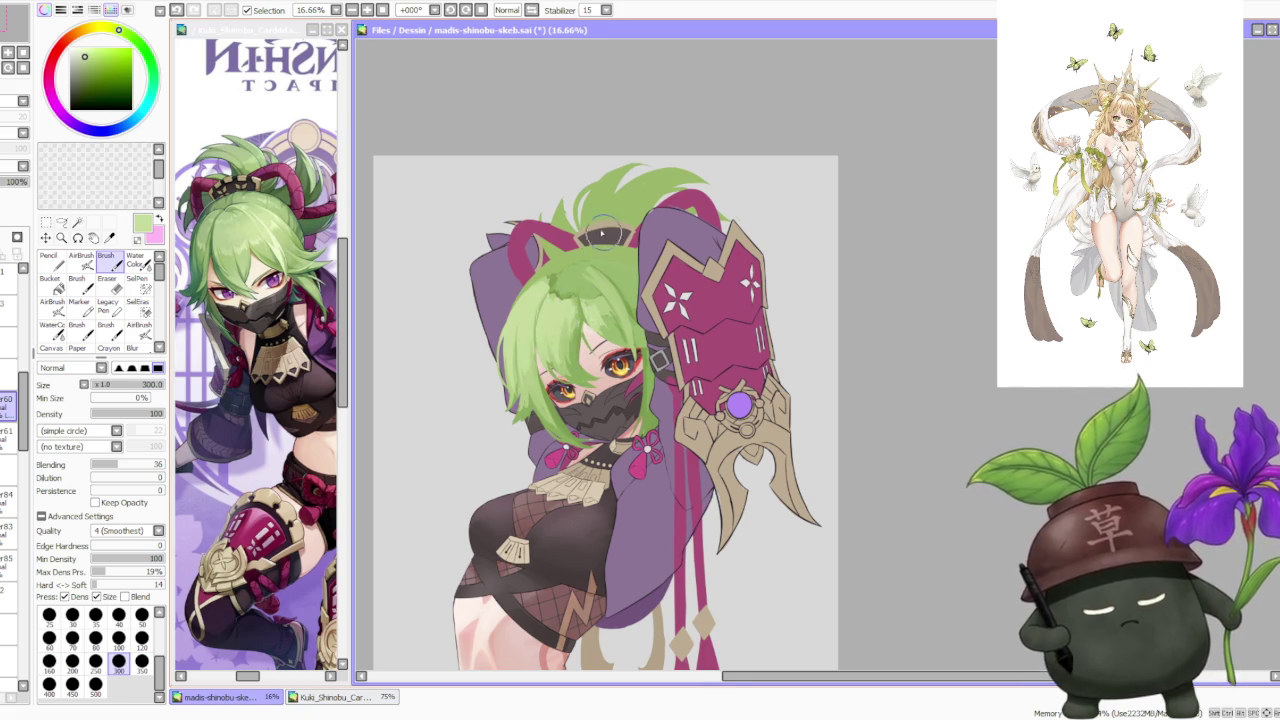
{"action": "scroll", "coordinate": [604, 236], "scroll_direction": "down", "scroll_amount": 3}
{"action": "scroll", "coordinate": [560, 322], "scroll_direction": "up", "scroll_amount": 3}
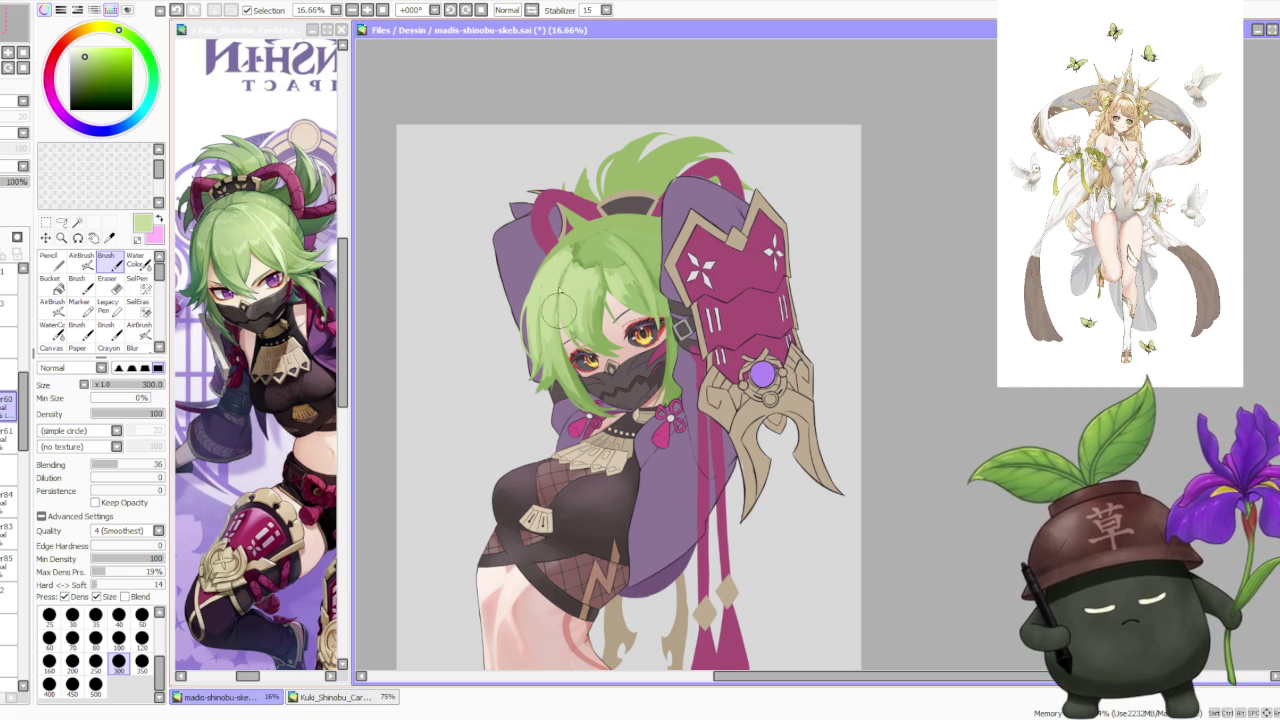
Step: On the lower hair layer, paint light green highlights and darker green shading across the top of the head
{"action": "left_click", "coordinate": [563, 349], "text": "alt"}
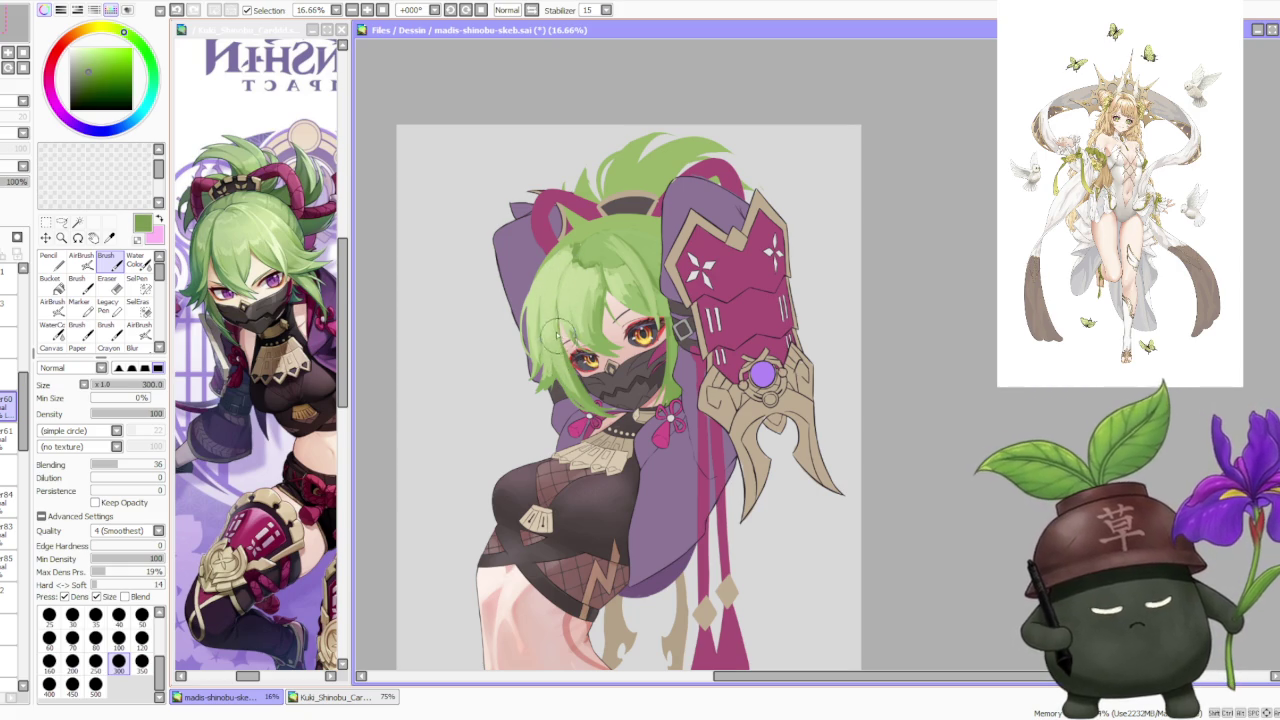
{"action": "left_click", "coordinate": [557, 352], "text": "alt"}
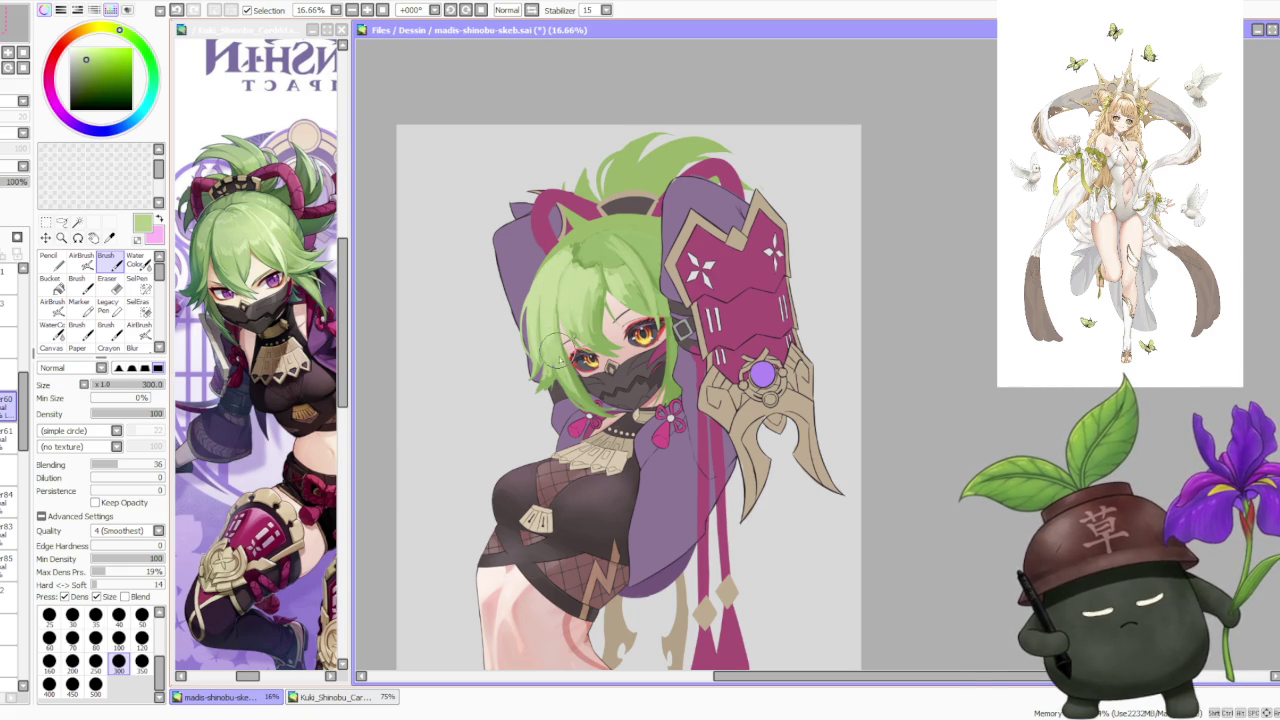
{"action": "scroll", "coordinate": [597, 290], "scroll_direction": "down", "scroll_amount": 1}
{"action": "scroll", "coordinate": [597, 285], "scroll_direction": "down", "scroll_amount": 1}
{"action": "scroll", "coordinate": [612, 226], "scroll_direction": "up", "scroll_amount": 2}
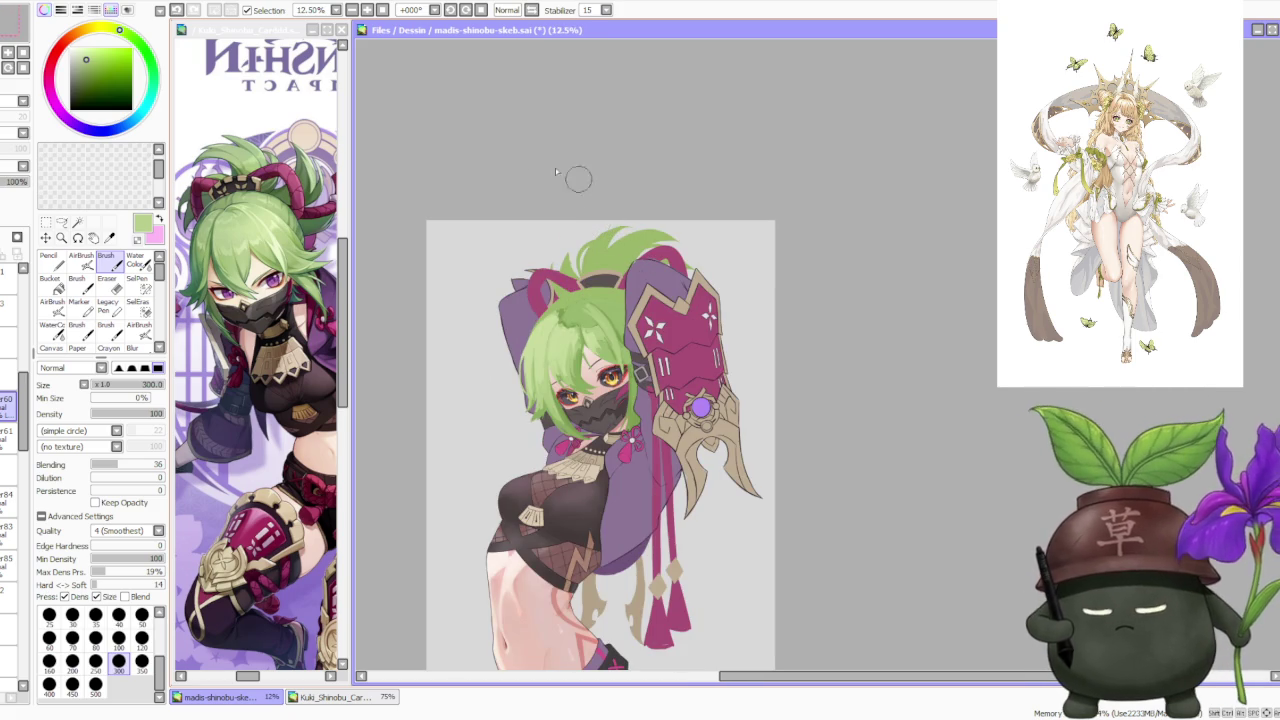
{"action": "left_click", "coordinate": [10, 432]}
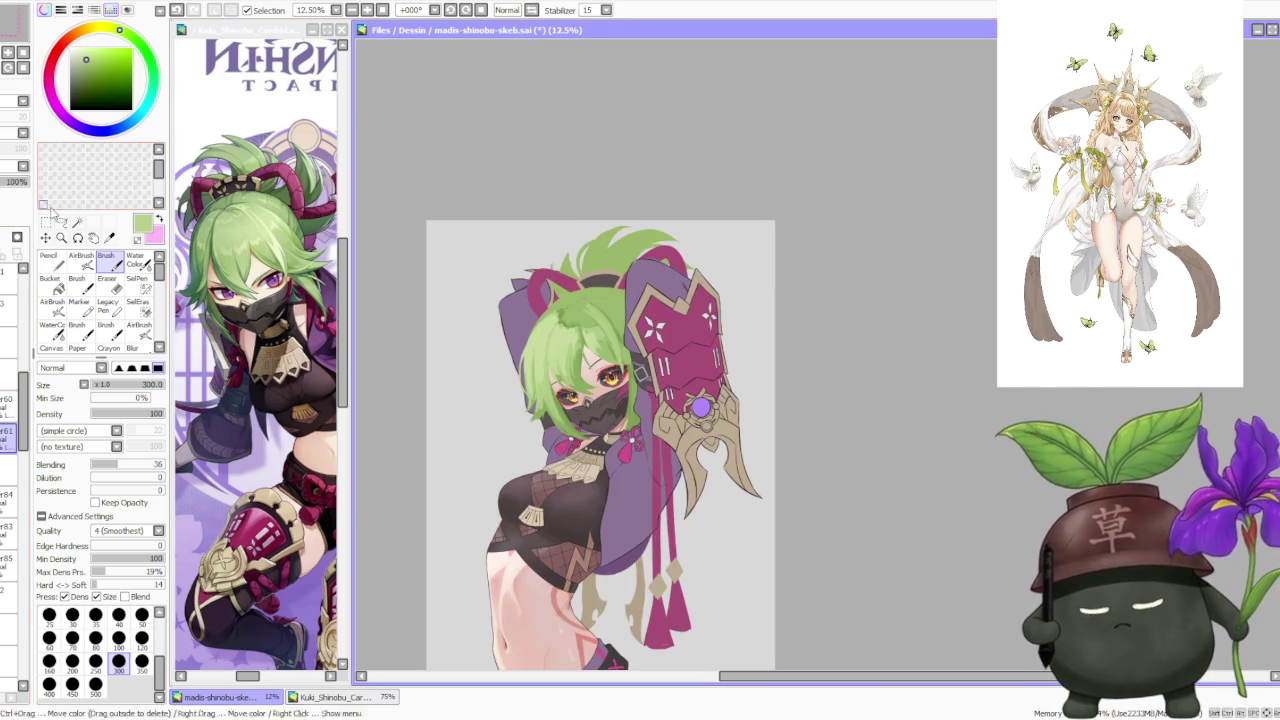
{"action": "scroll", "coordinate": [580, 300], "scroll_direction": "up", "scroll_amount": 1}
{"action": "left_click", "coordinate": [538, 330], "text": "alt"}
{"action": "left_click_drag", "start_coordinate": [550, 295], "coordinate": [565, 298]}
{"action": "left_click", "coordinate": [552, 318], "text": "alt"}
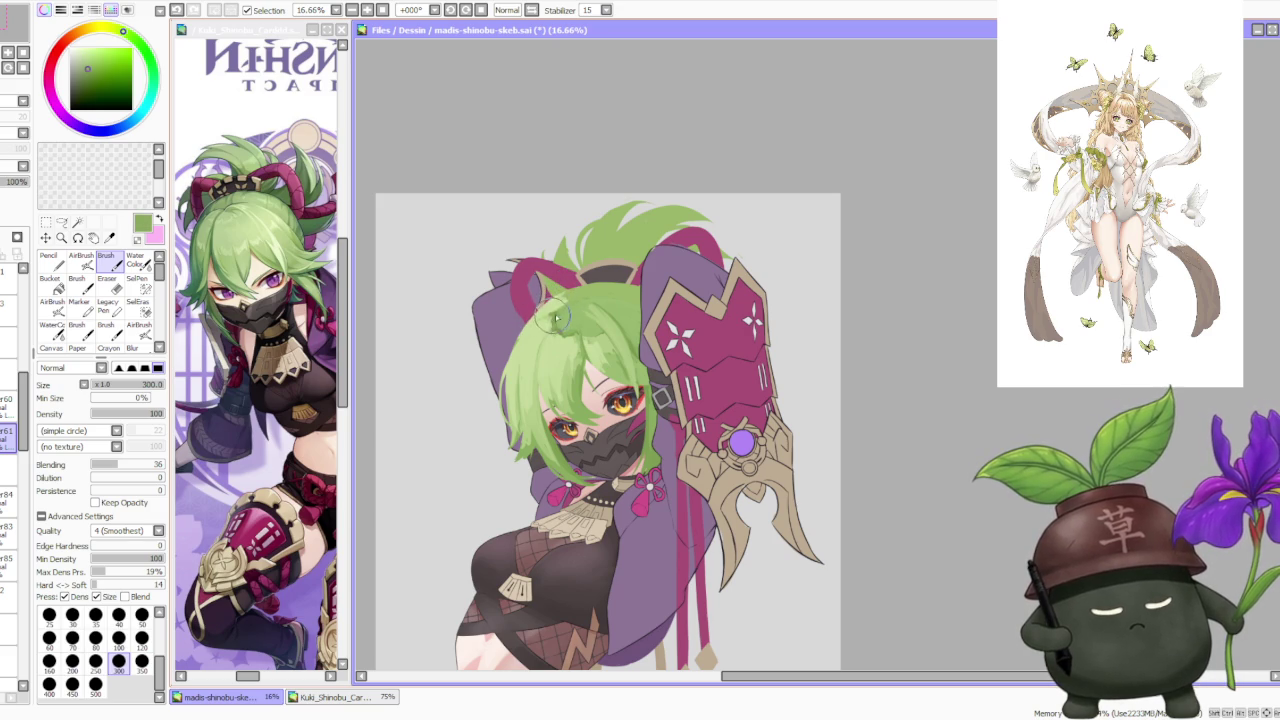
{"action": "left_click_drag", "start_coordinate": [558, 310], "coordinate": [628, 315]}
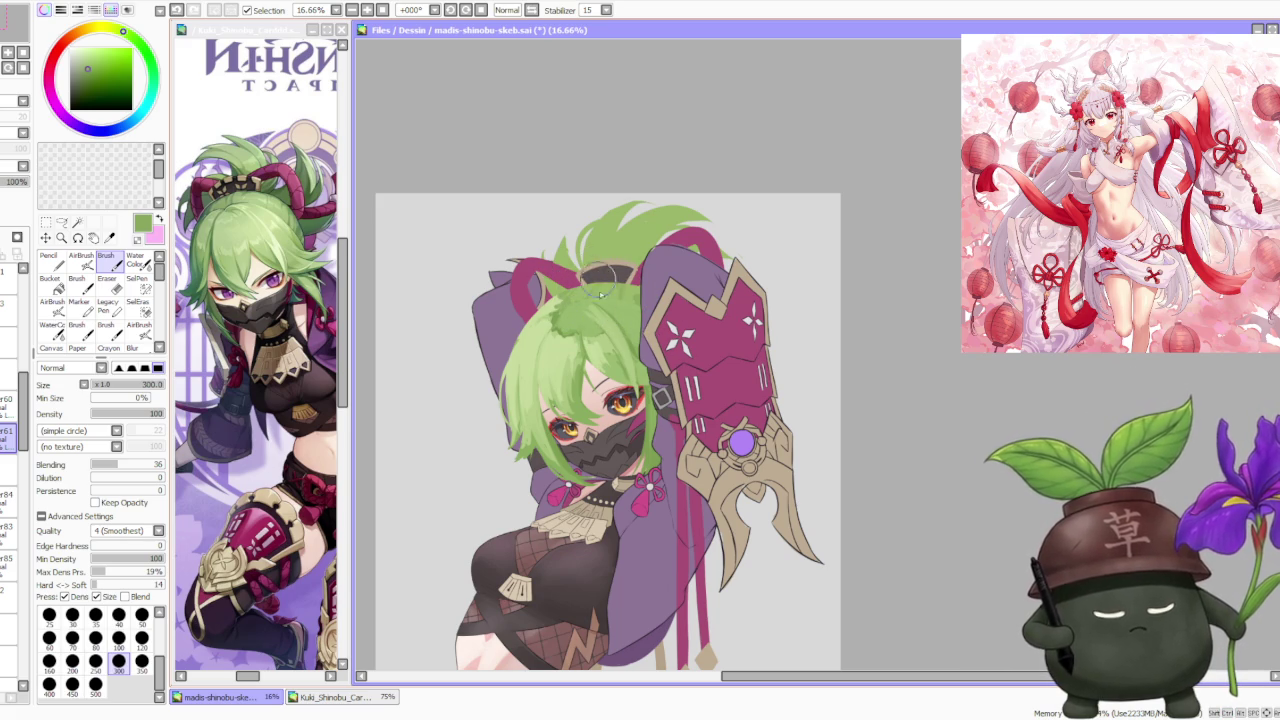
Step: Back on the upper layer, soften the shading toward the crown and darken the fringe
{"action": "left_click", "coordinate": [564, 372], "text": "alt"}
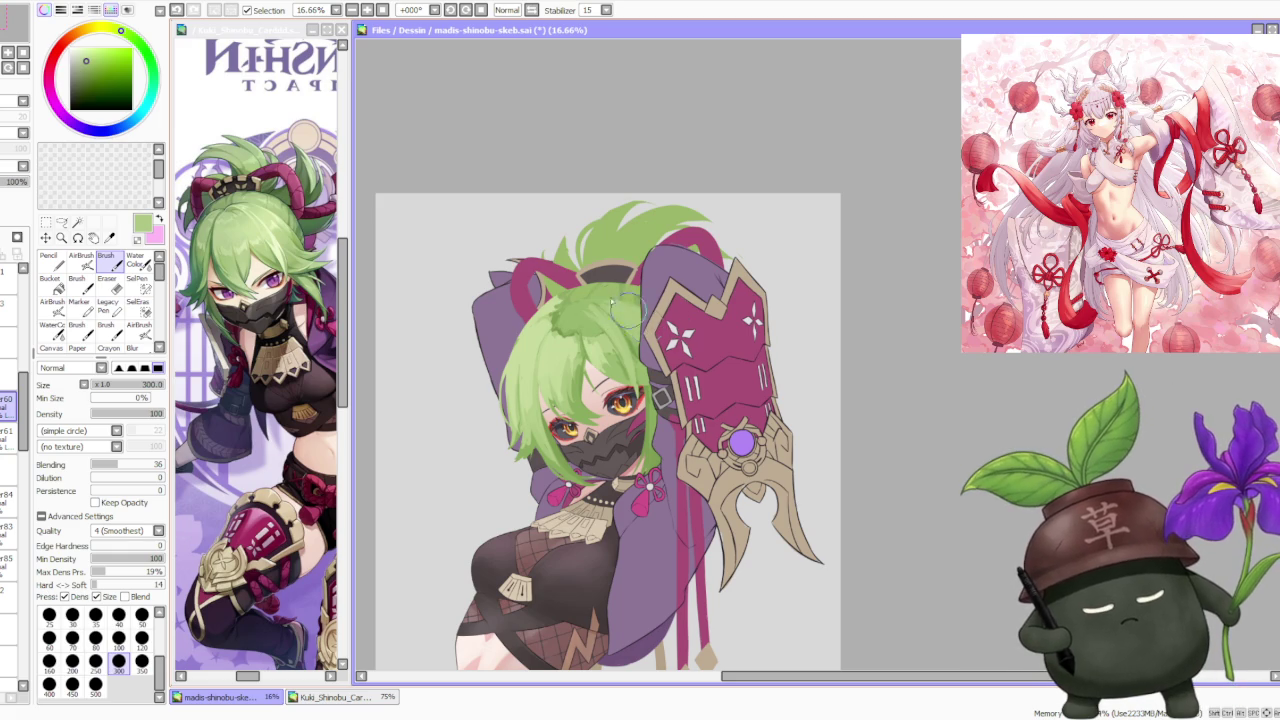
{"action": "left_click", "coordinate": [562, 318], "text": "alt"}
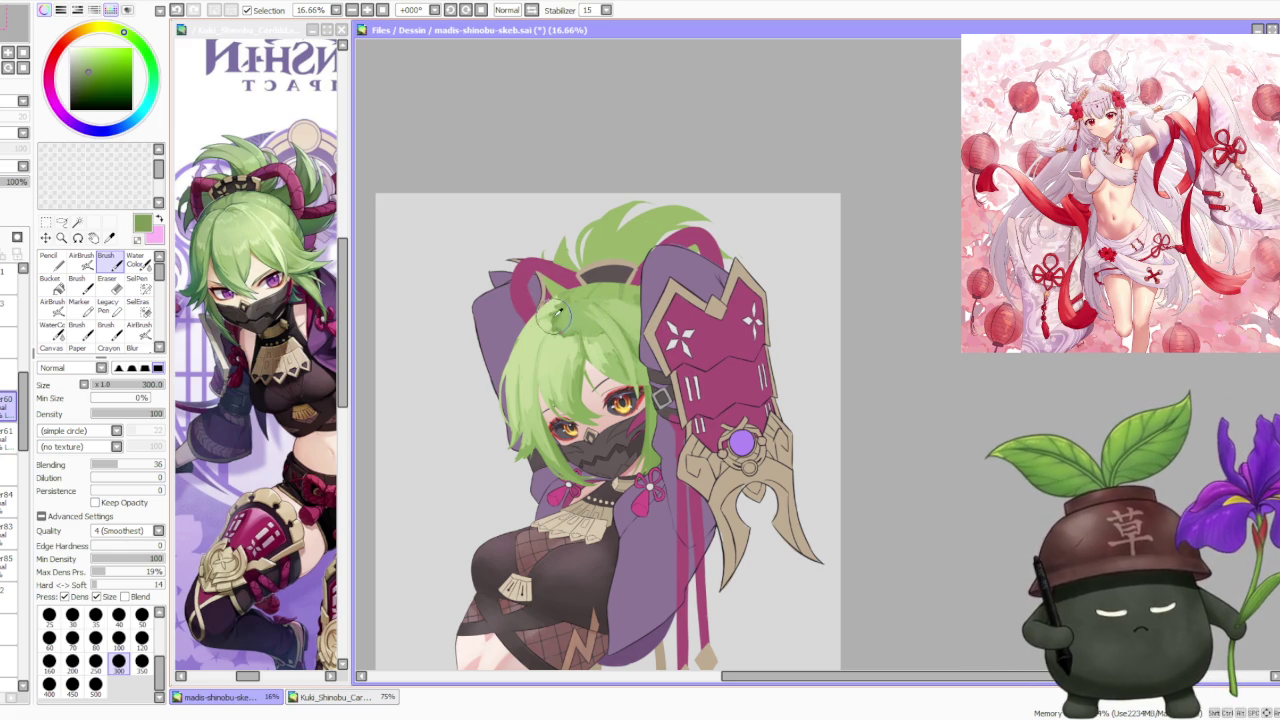
{"action": "left_click_drag", "start_coordinate": [590, 333], "coordinate": [570, 292]}
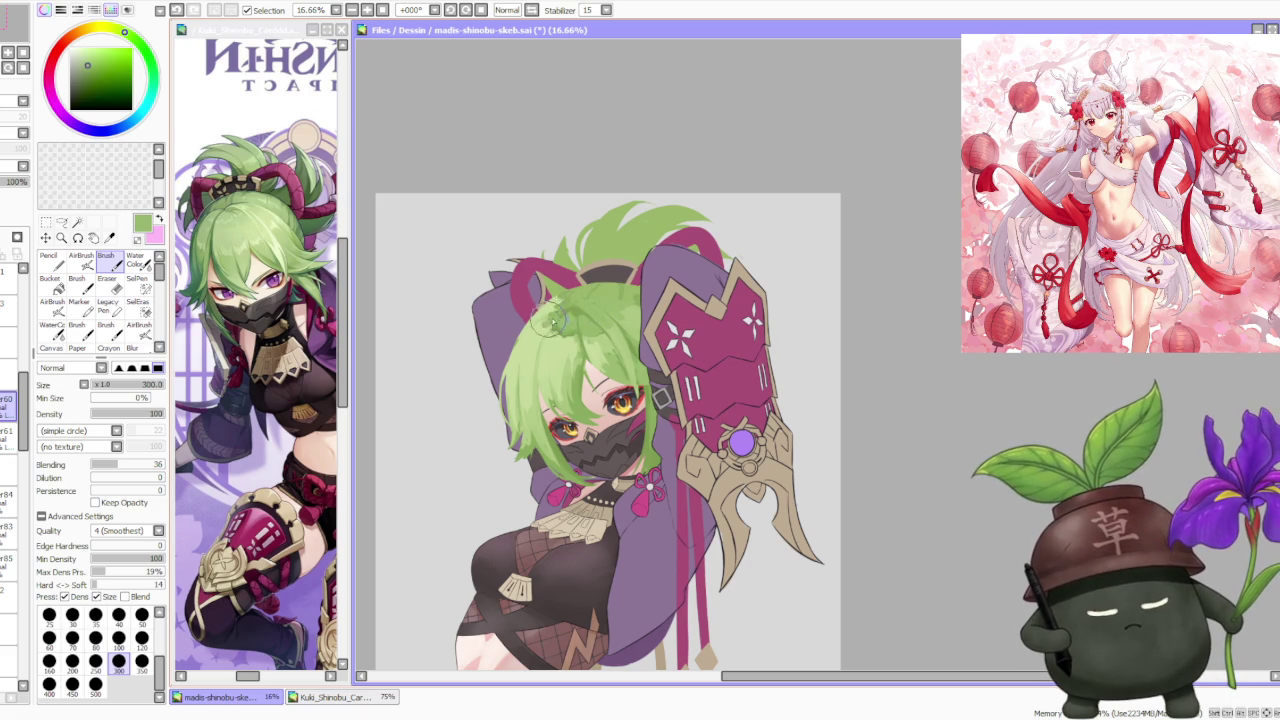
{"action": "left_click", "coordinate": [600, 338], "text": "alt"}
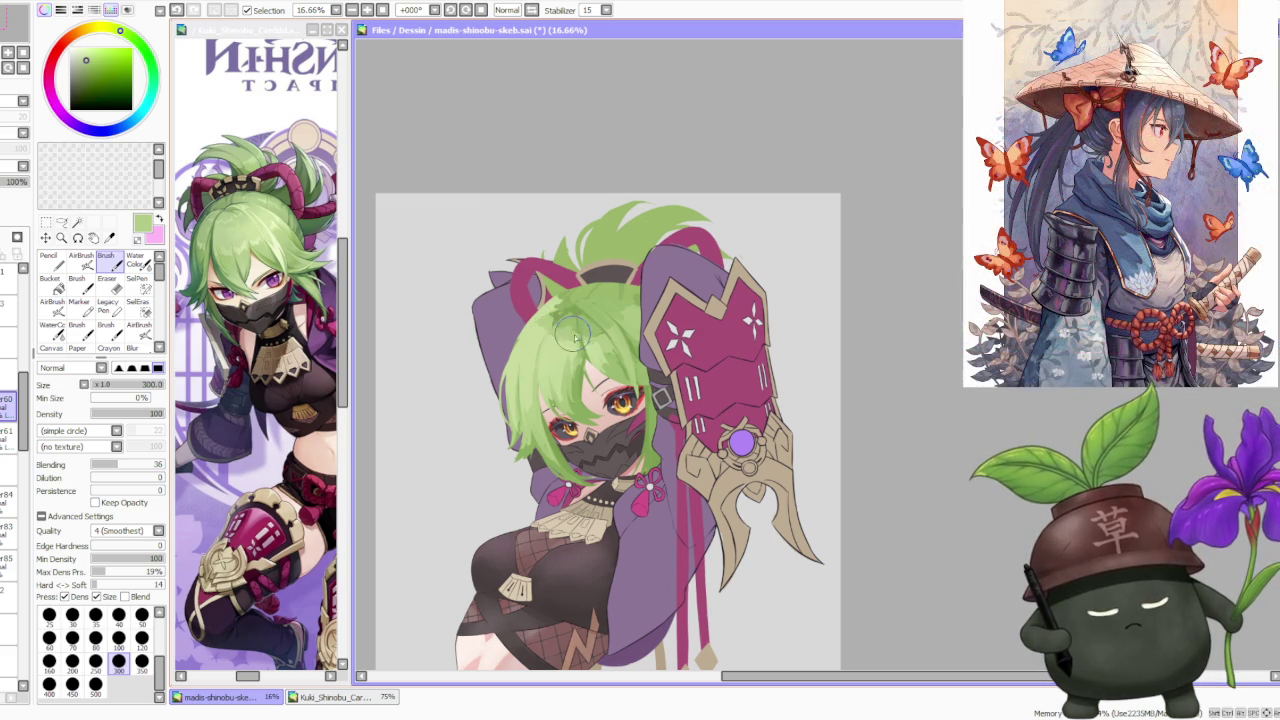
{"action": "left_click", "coordinate": [558, 316], "text": "alt"}
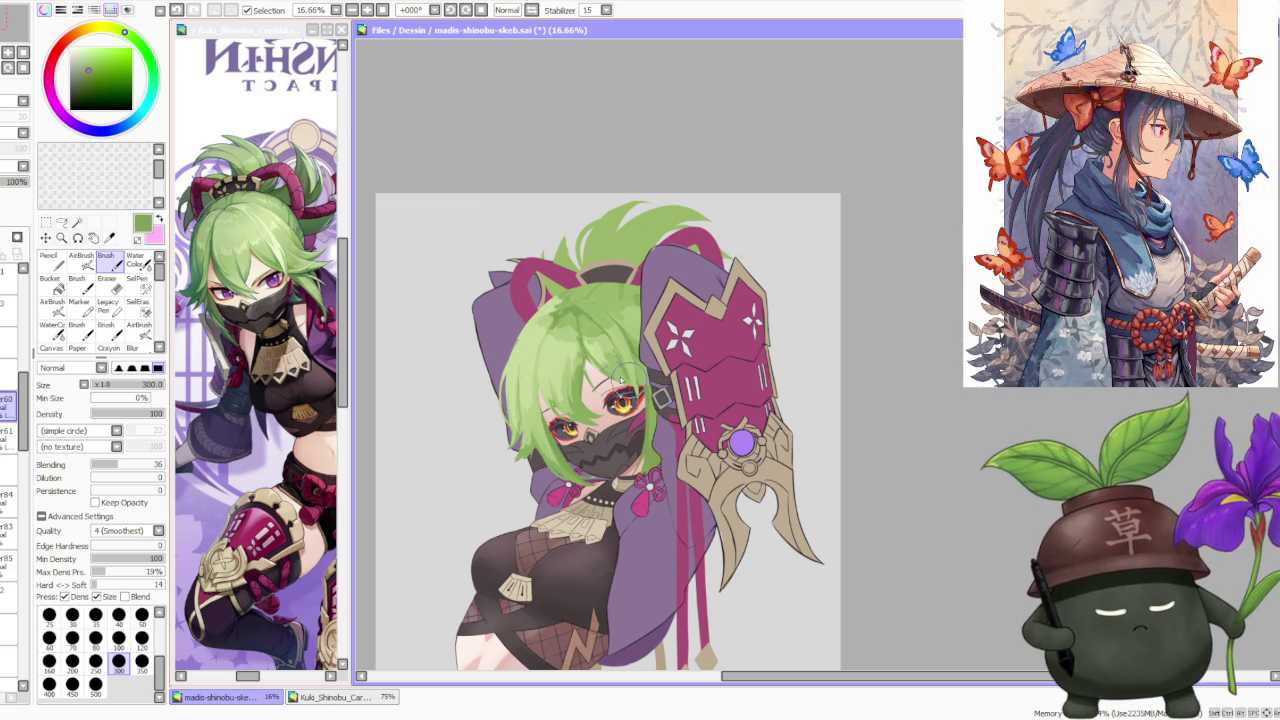
{"action": "left_click_drag", "start_coordinate": [573, 321], "coordinate": [605, 335]}
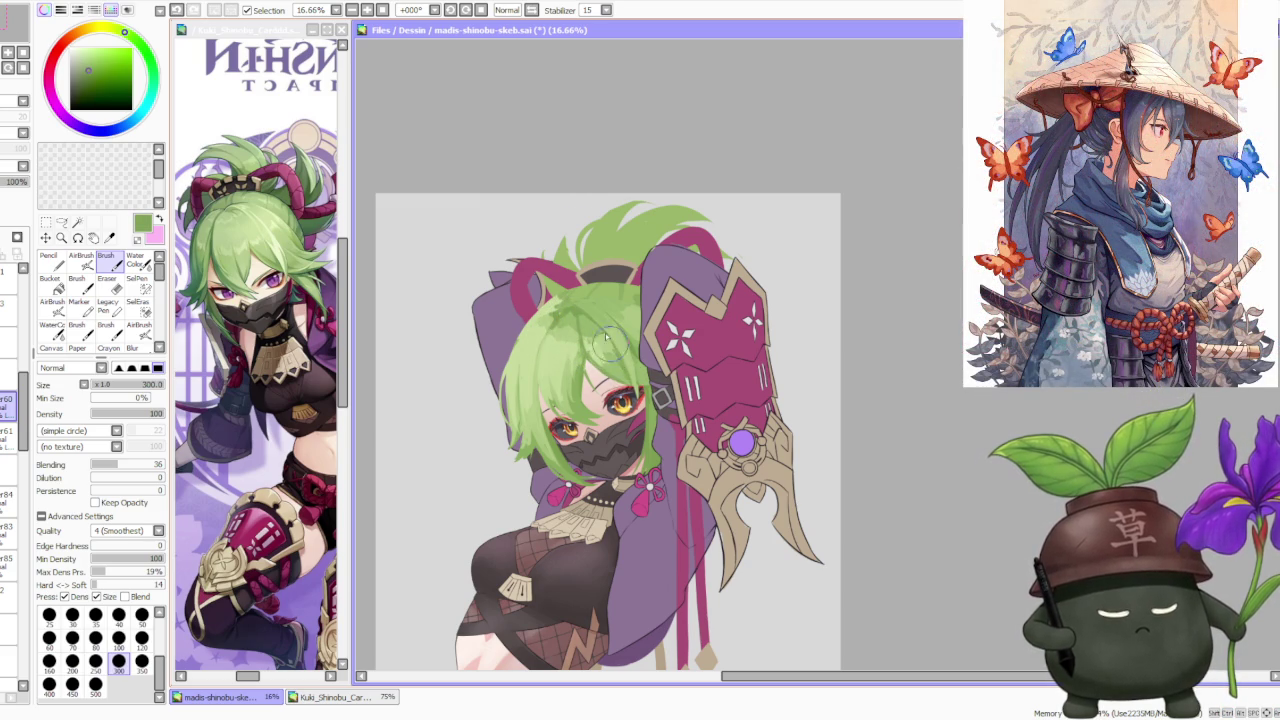
{"action": "scroll", "coordinate": [559, 197], "scroll_direction": "down", "scroll_amount": 3}
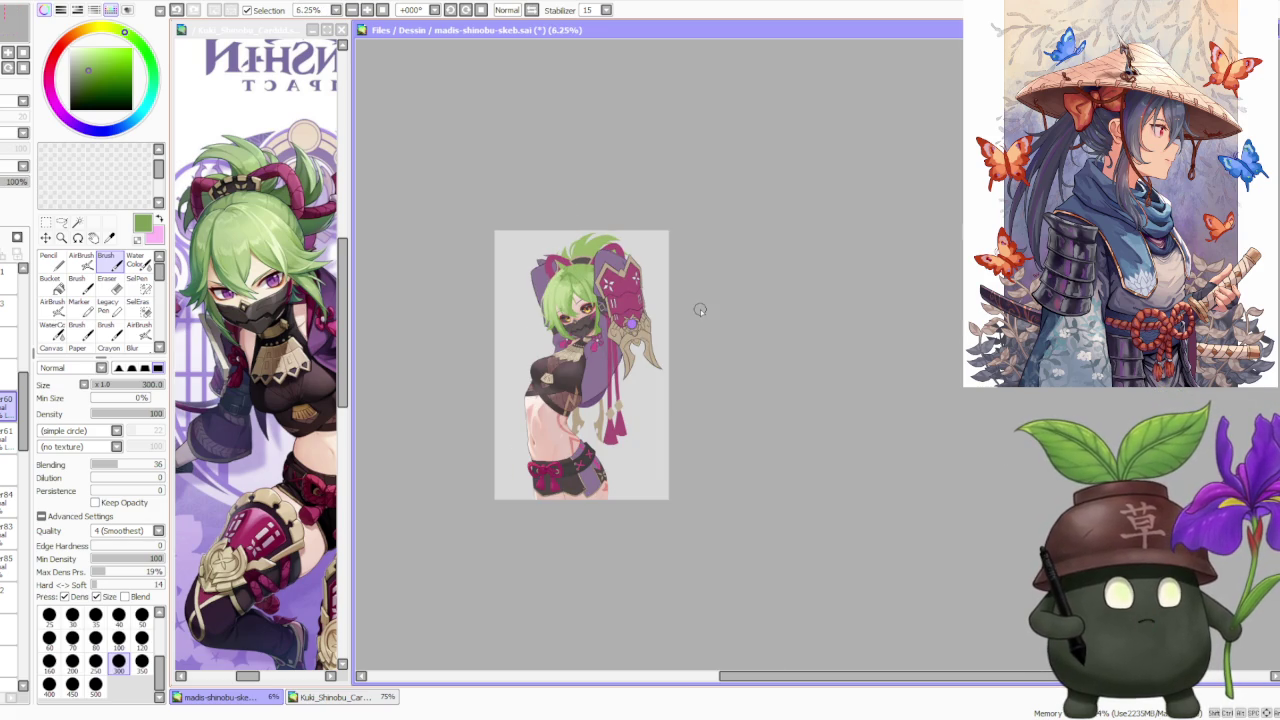
Step: Shade the hair down toward the eye and sweep lighter eyedropped green strokes over the hair
{"action": "scroll", "coordinate": [620, 270], "scroll_direction": "down", "scroll_amount": 1}
{"action": "scroll", "coordinate": [606, 243], "scroll_direction": "up", "scroll_amount": 4}
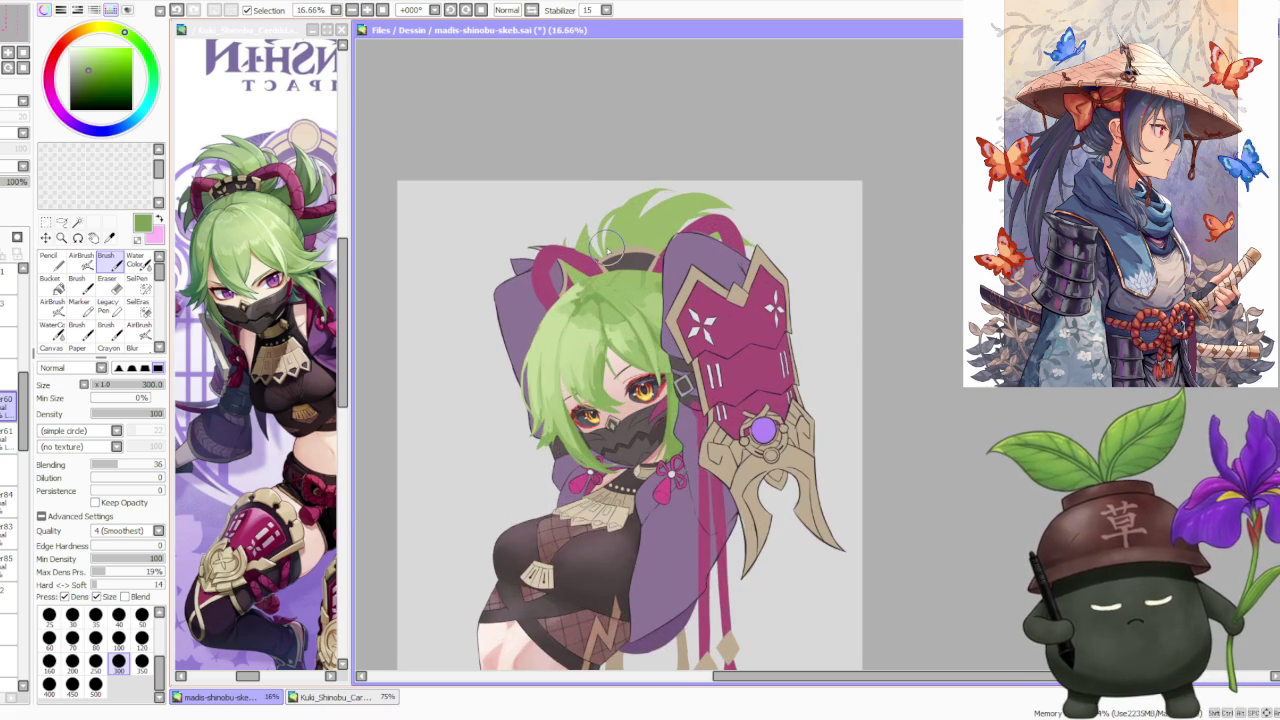
{"action": "left_click", "coordinate": [581, 320], "text": "alt"}
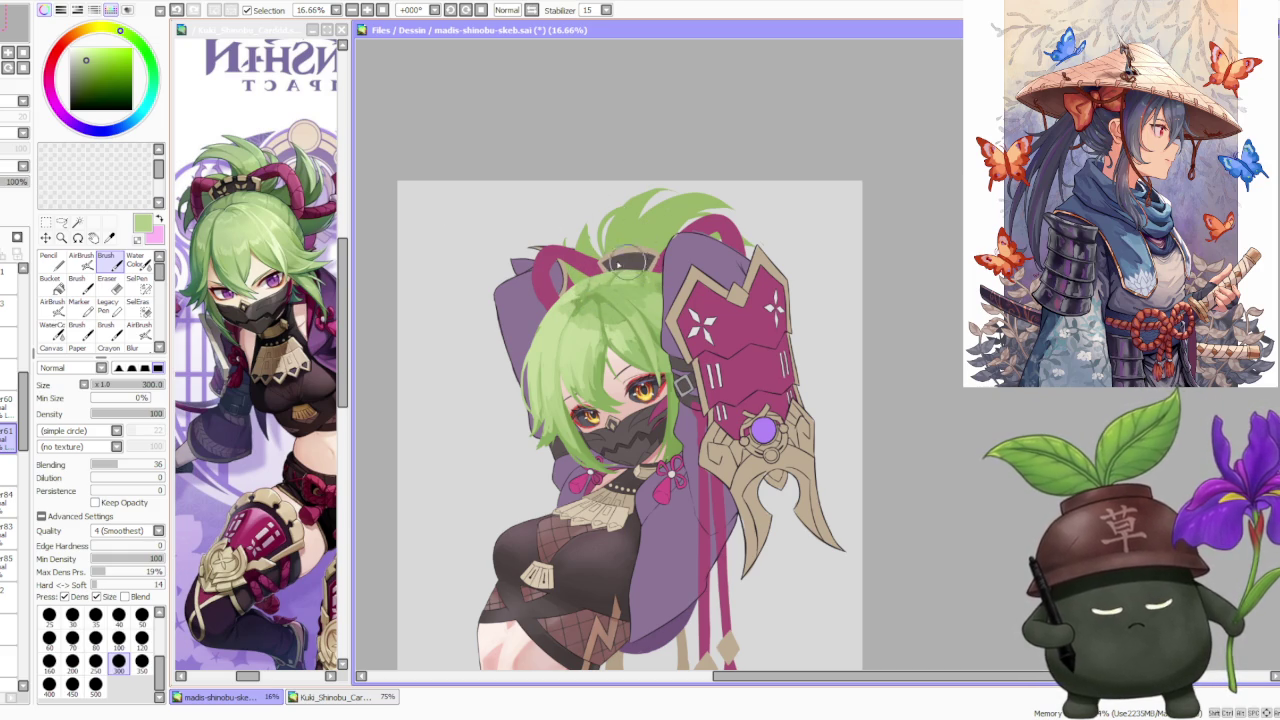
{"action": "left_click", "coordinate": [5, 405]}
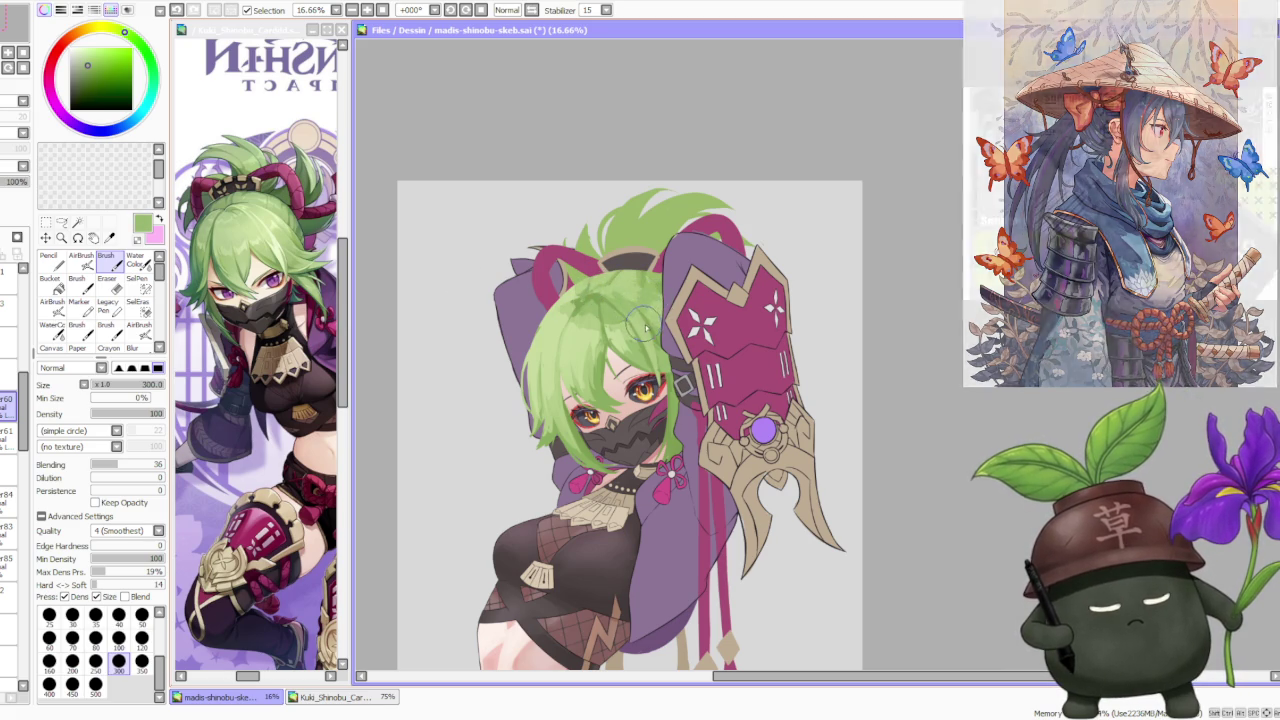
{"action": "left_click_drag", "start_coordinate": [648, 332], "coordinate": [686, 376]}
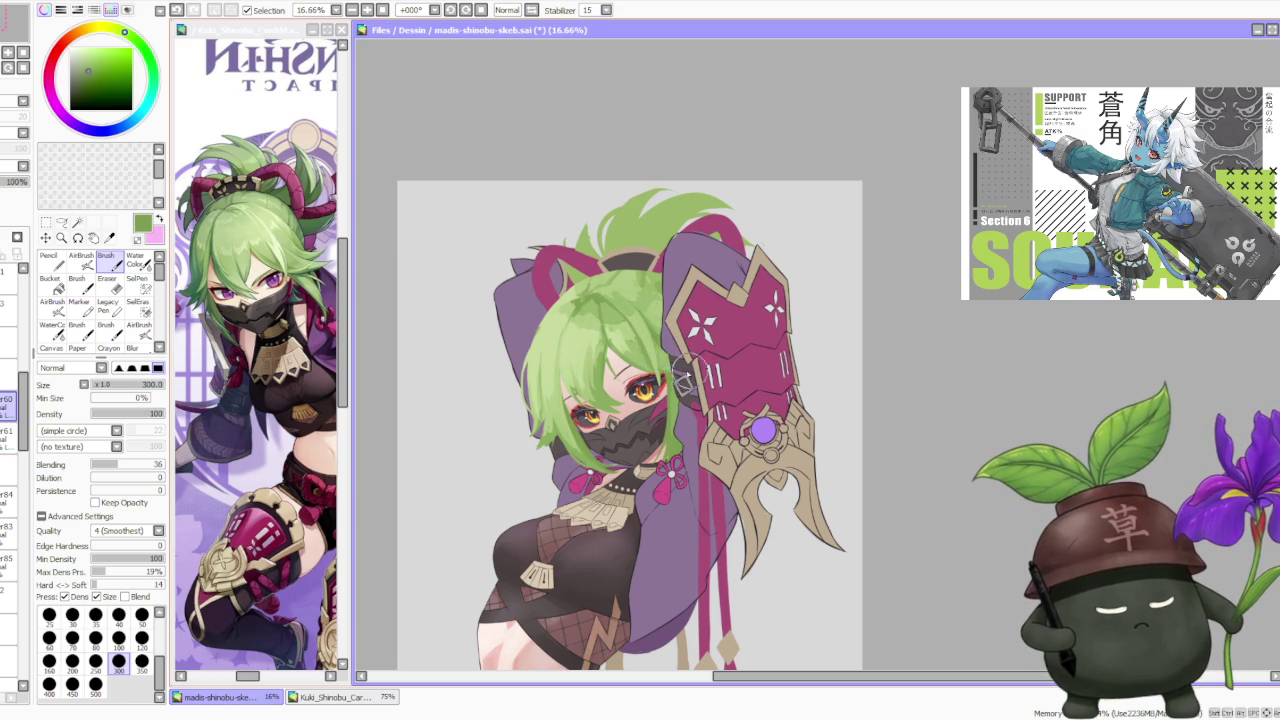
{"action": "left_click", "coordinate": [612, 328], "text": "alt"}
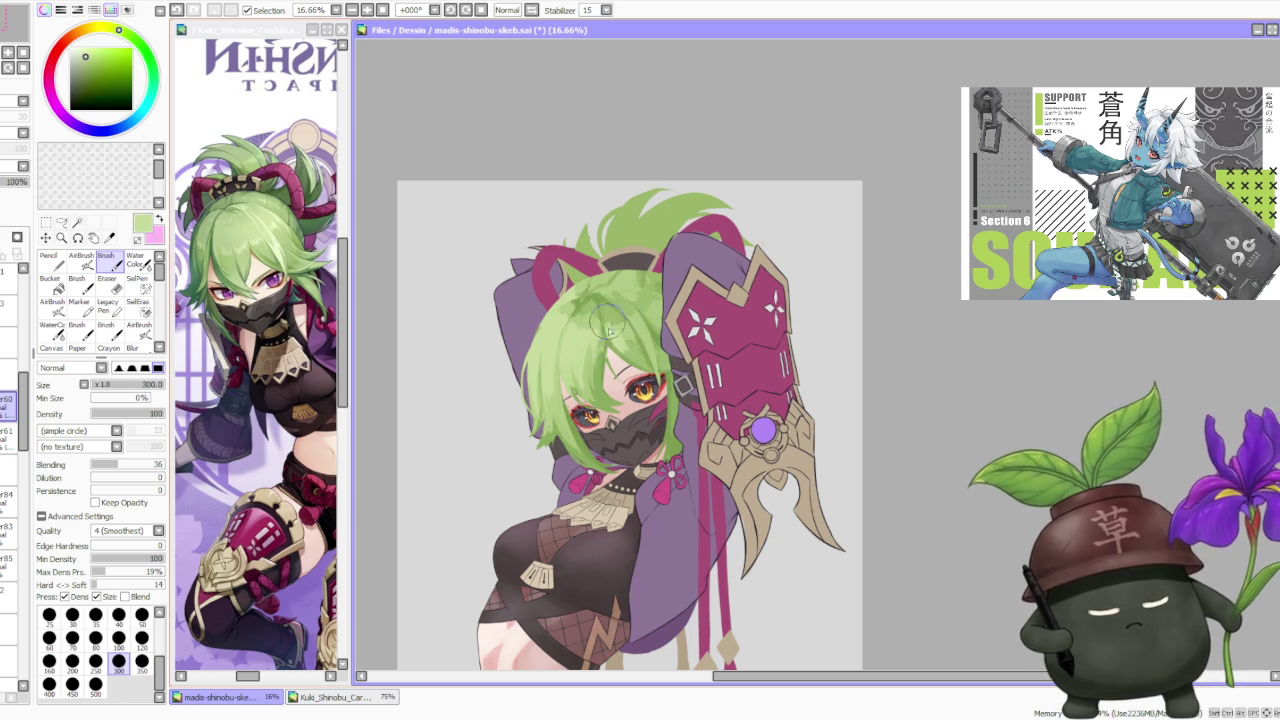
{"action": "mouse_move", "coordinate": [608, 325]}
{"action": "left_mouse_down"}
{"action": "mouse_move", "coordinate": [594, 355]}
{"action": "mouse_move", "coordinate": [592, 331]}
{"action": "mouse_move", "coordinate": [551, 378]}
{"action": "mouse_move", "coordinate": [547, 414]}
{"action": "left_mouse_up"}
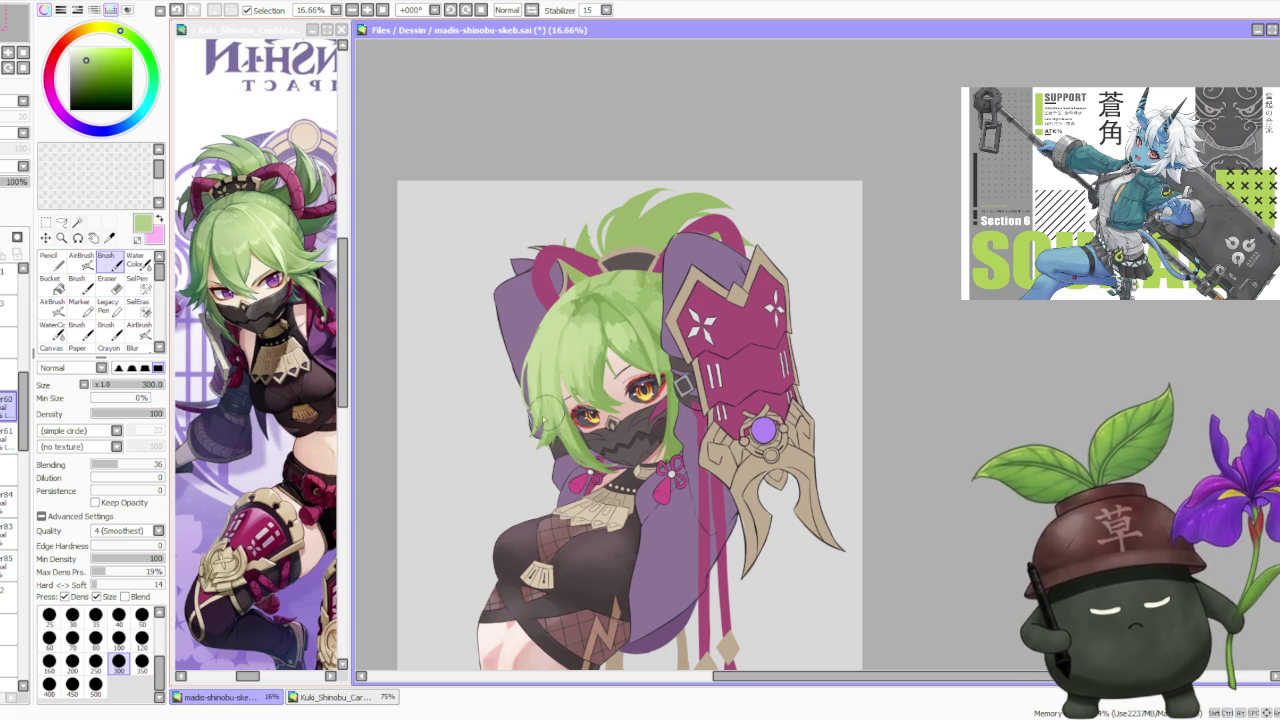
Step: Repaint the left hair strands beside the mask with a slightly darker sampled green
{"action": "left_click", "coordinate": [580, 452], "text": "alt"}
{"action": "left_click_drag", "start_coordinate": [580, 452], "coordinate": [528, 437]}
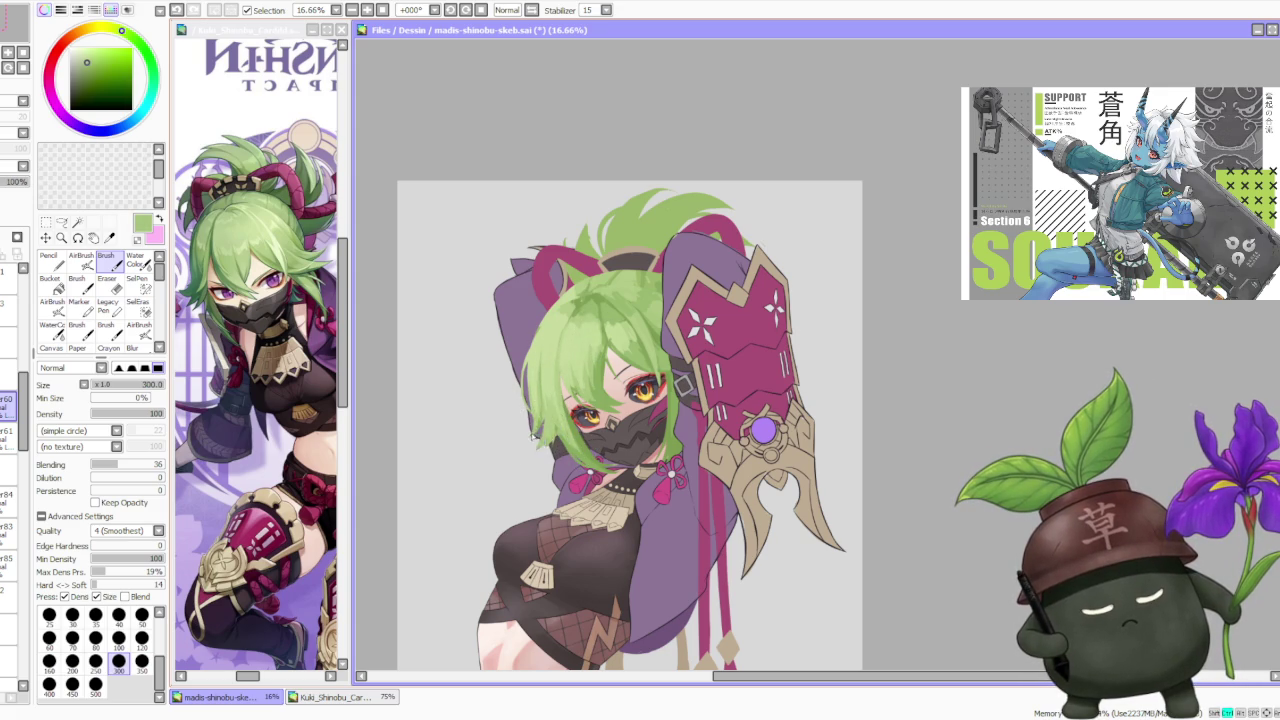
{"action": "scroll", "coordinate": [598, 250], "scroll_direction": "down", "scroll_amount": 3}
{"action": "scroll", "coordinate": [600, 236], "scroll_direction": "up", "scroll_amount": 1}
{"action": "scroll", "coordinate": [600, 240], "scroll_direction": "up", "scroll_amount": 3}
{"action": "scroll", "coordinate": [597, 265], "scroll_direction": "down", "scroll_amount": 1}
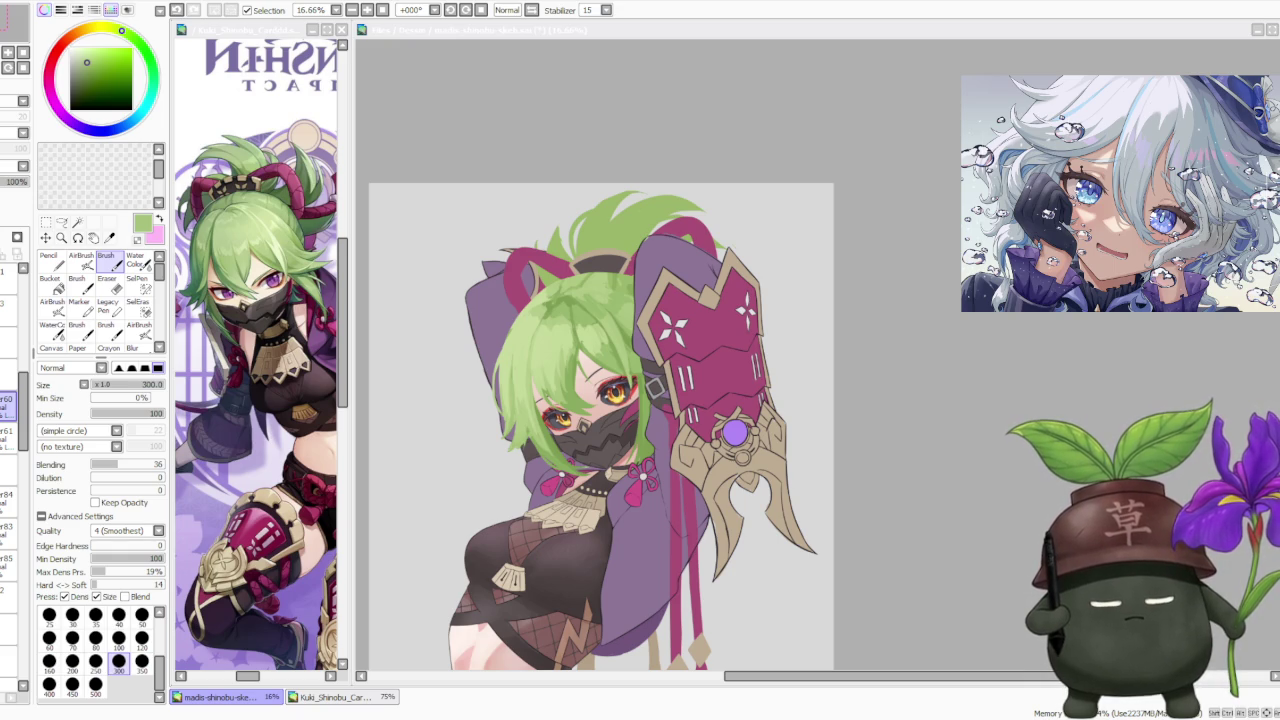
{"action": "left_click", "coordinate": [555, 339]}
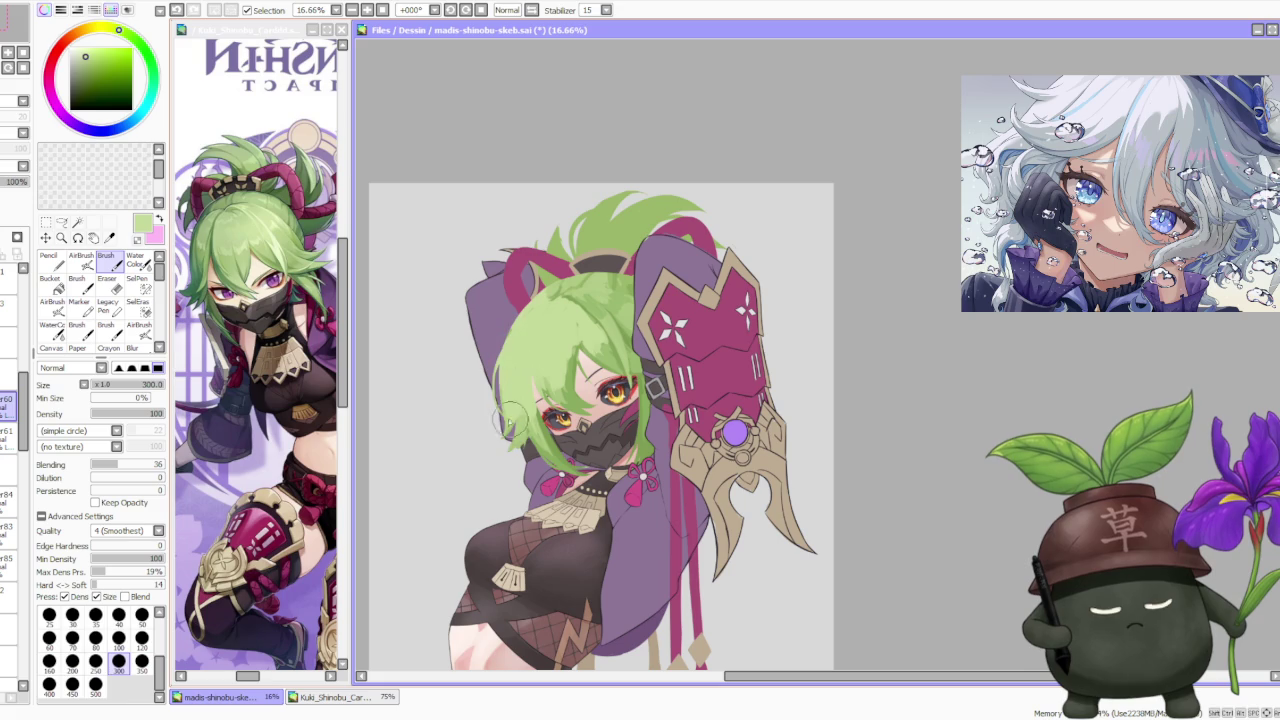
Step: Eyedrop progressively darker hair greens and paint dark strands across the hair above the eye
{"action": "left_click", "coordinate": [556, 390], "text": "alt"}
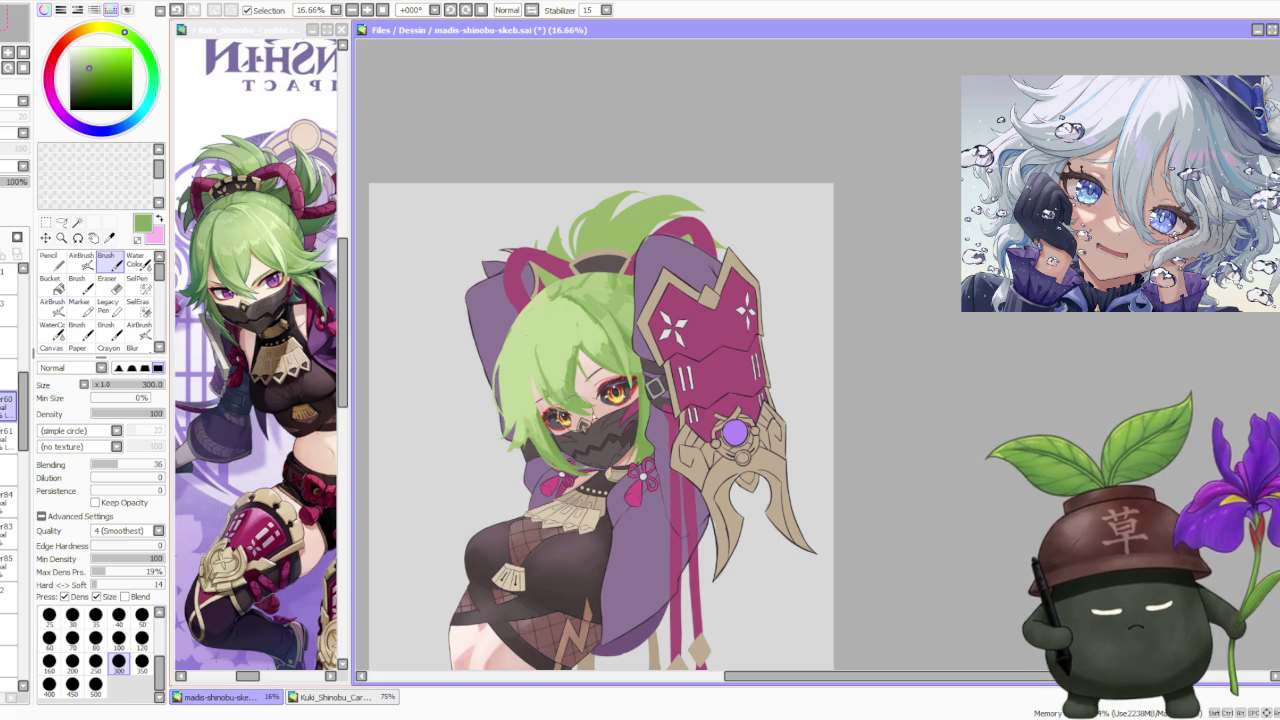
{"action": "left_click", "coordinate": [555, 397], "text": "alt"}
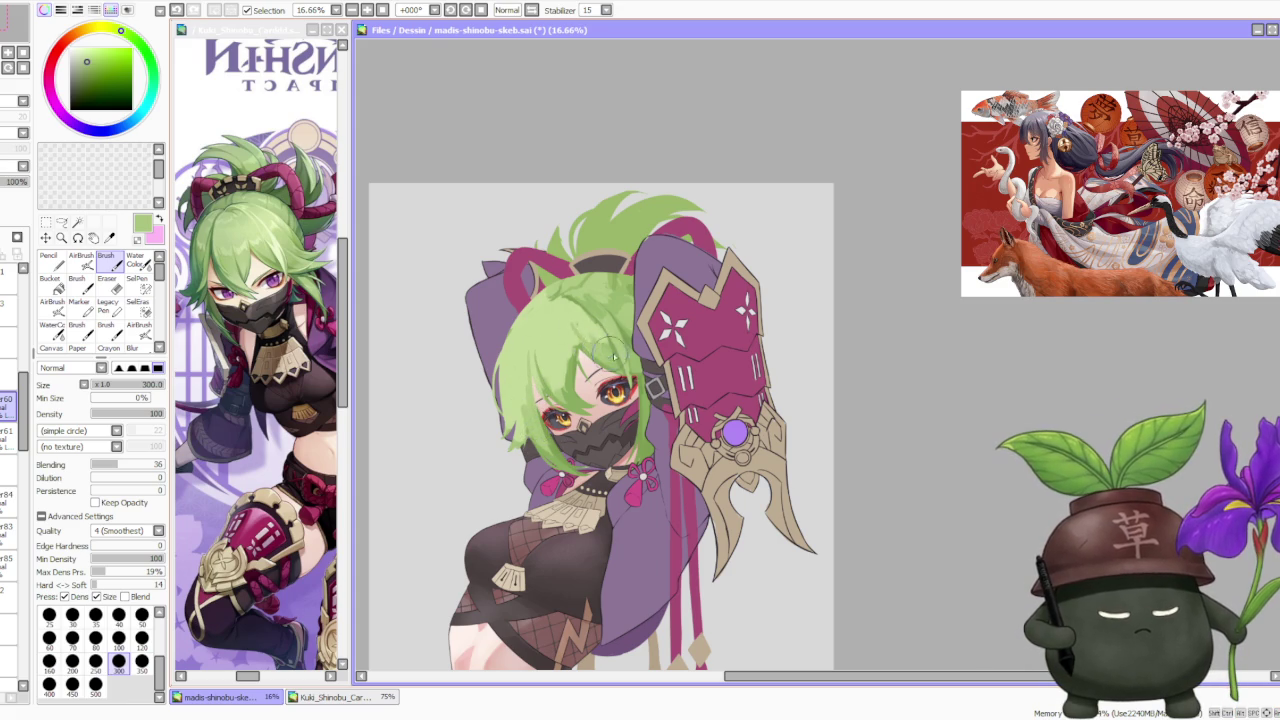
{"action": "left_click", "coordinate": [561, 322], "text": "alt"}
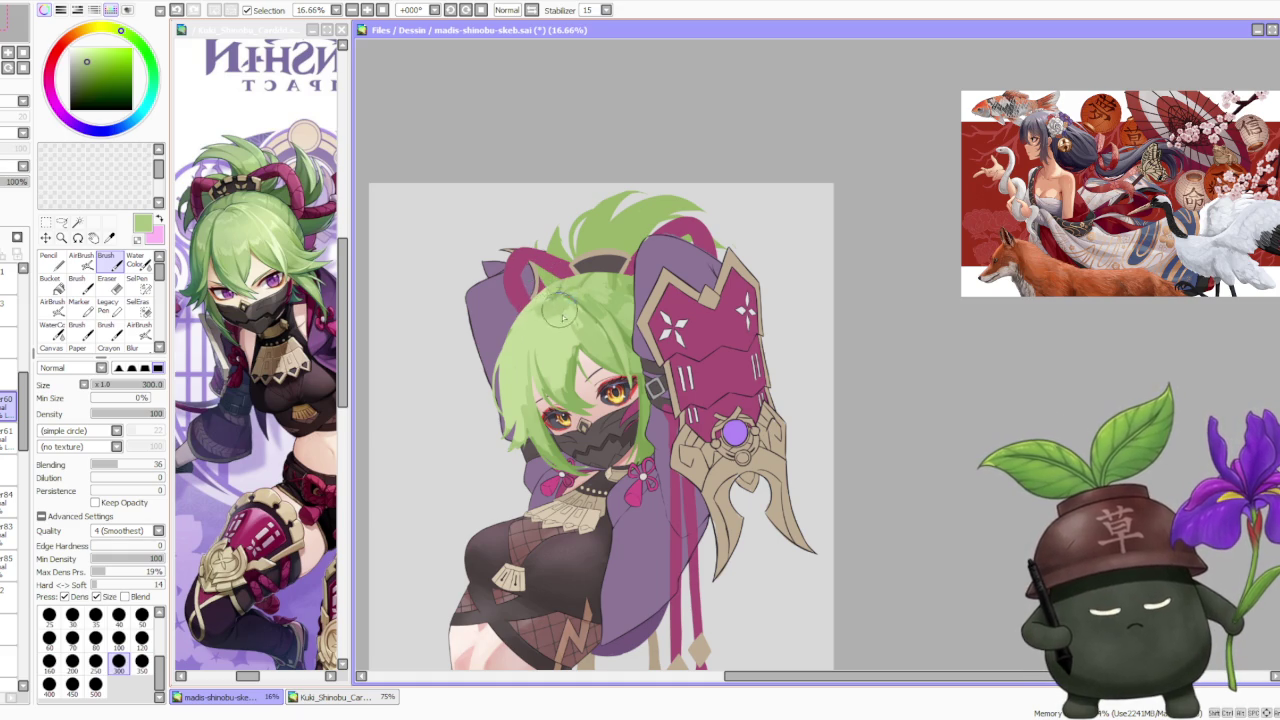
{"action": "left_click", "coordinate": [565, 375], "text": "alt"}
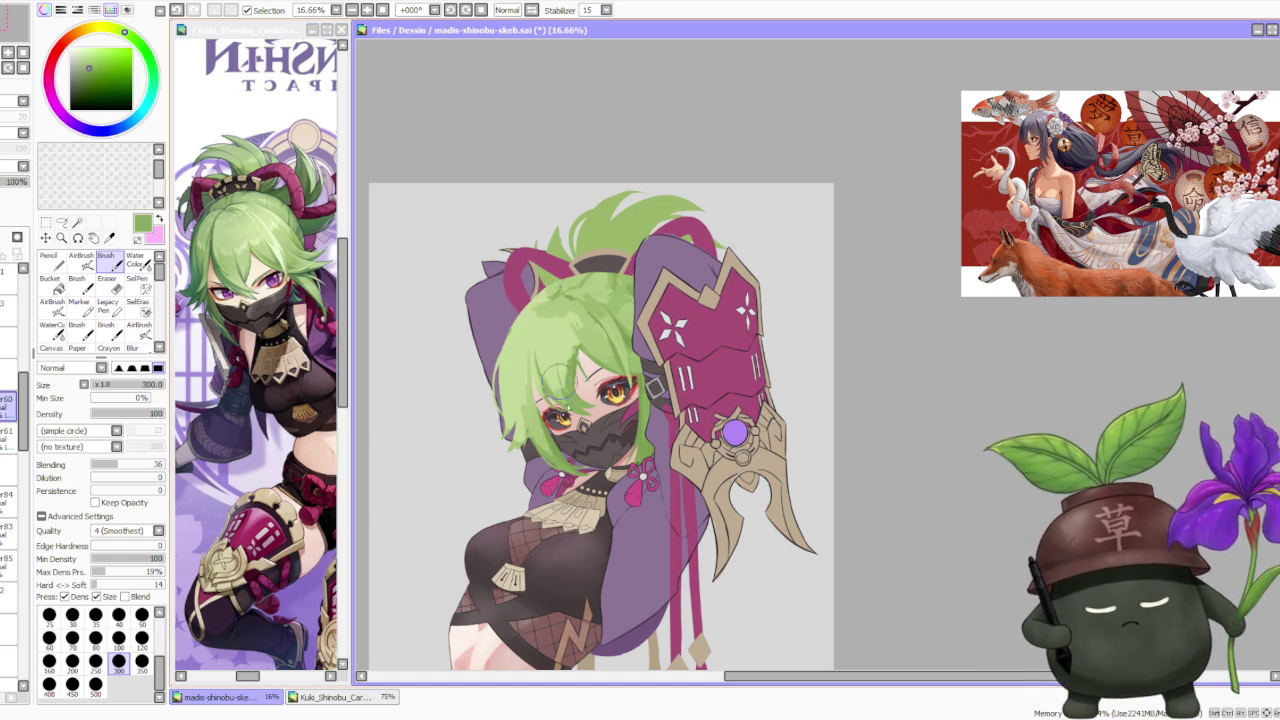
{"action": "mouse_move", "coordinate": [565, 375]}
{"action": "left_mouse_down"}
{"action": "mouse_move", "coordinate": [515, 425]}
{"action": "mouse_move", "coordinate": [540, 378]}
{"action": "mouse_move", "coordinate": [603, 355]}
{"action": "left_mouse_up"}
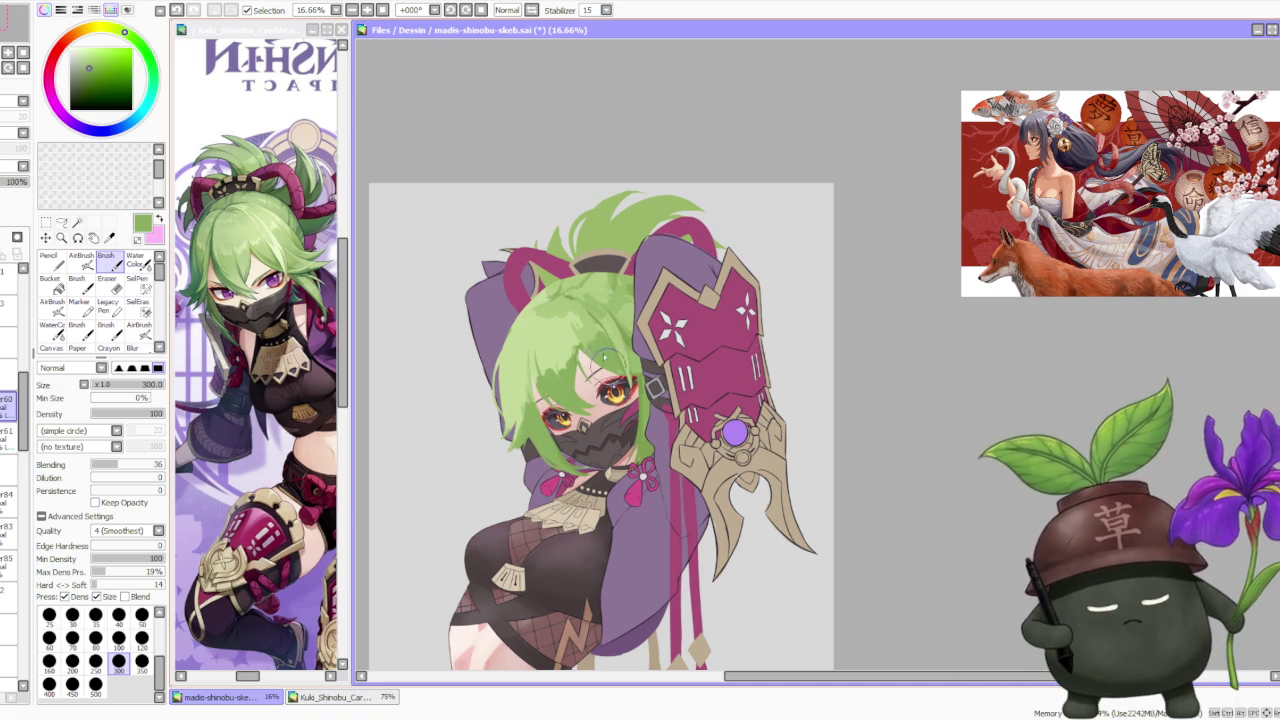
{"action": "scroll", "coordinate": [550, 260], "scroll_direction": "down", "scroll_amount": 2}
{"action": "scroll", "coordinate": [552, 276], "scroll_direction": "up", "scroll_amount": 2}
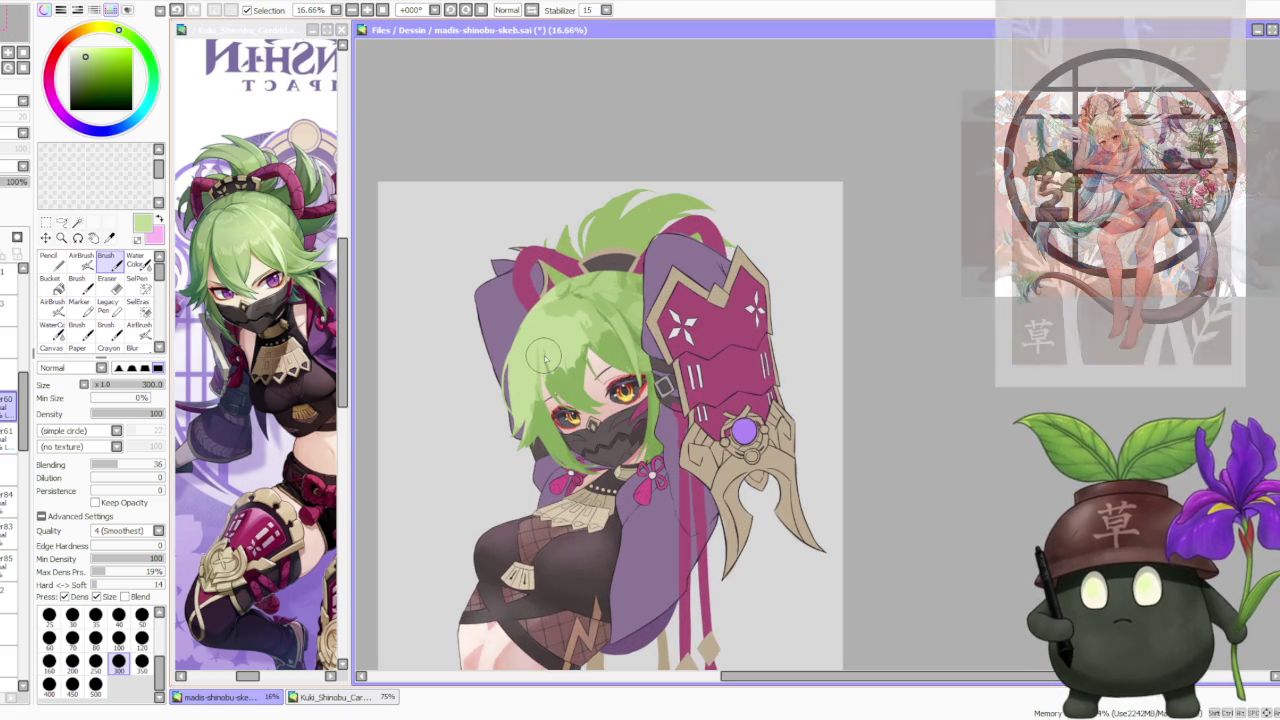
Step: Paint lighter green strands curving down over the eye with eyedropped hair greens
{"action": "left_click", "coordinate": [576, 338], "text": "alt"}
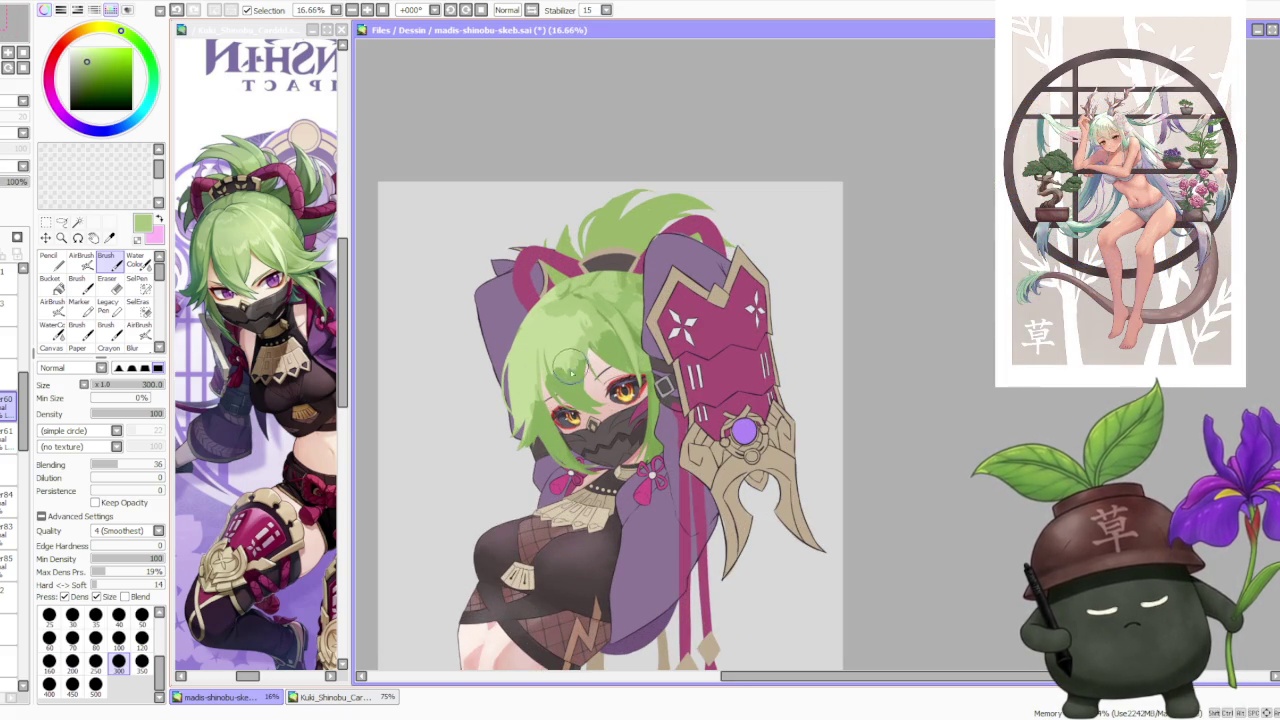
{"action": "left_click", "coordinate": [529, 405], "text": "alt"}
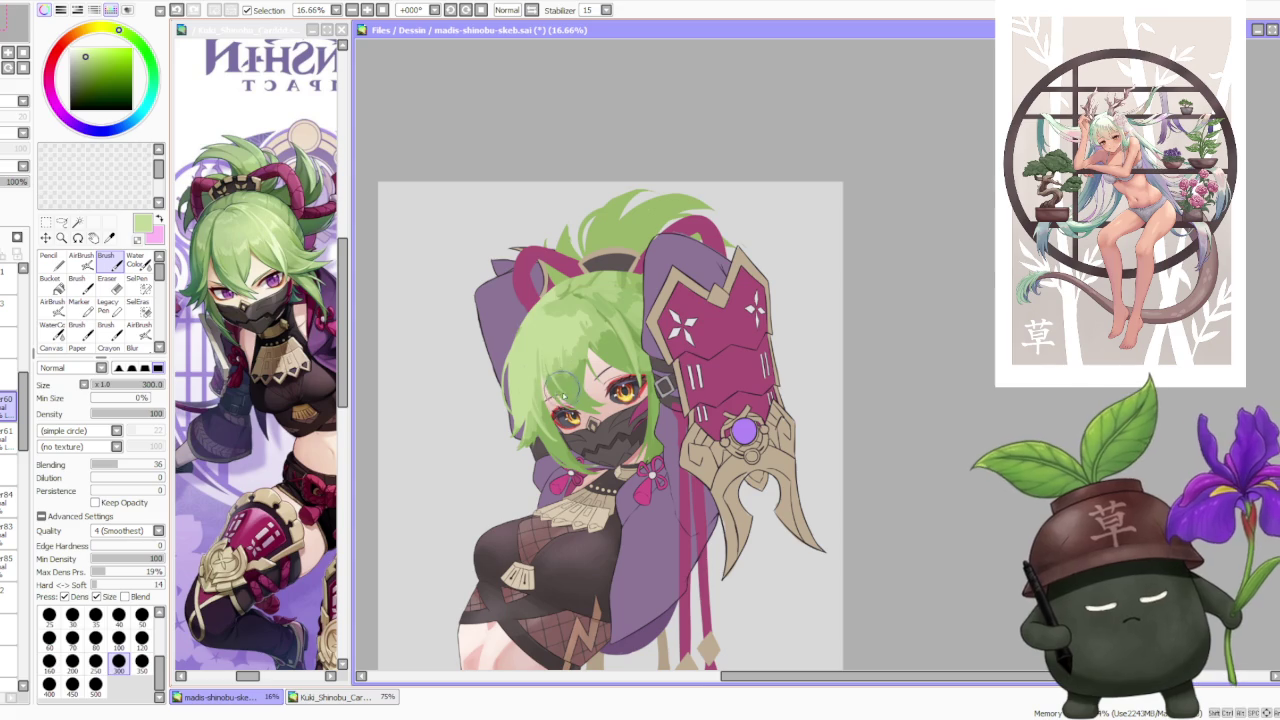
{"action": "left_click", "coordinate": [552, 358], "text": "alt"}
{"action": "left_click", "coordinate": [555, 370], "text": "alt"}
{"action": "left_click_drag", "start_coordinate": [558, 340], "coordinate": [585, 393]}
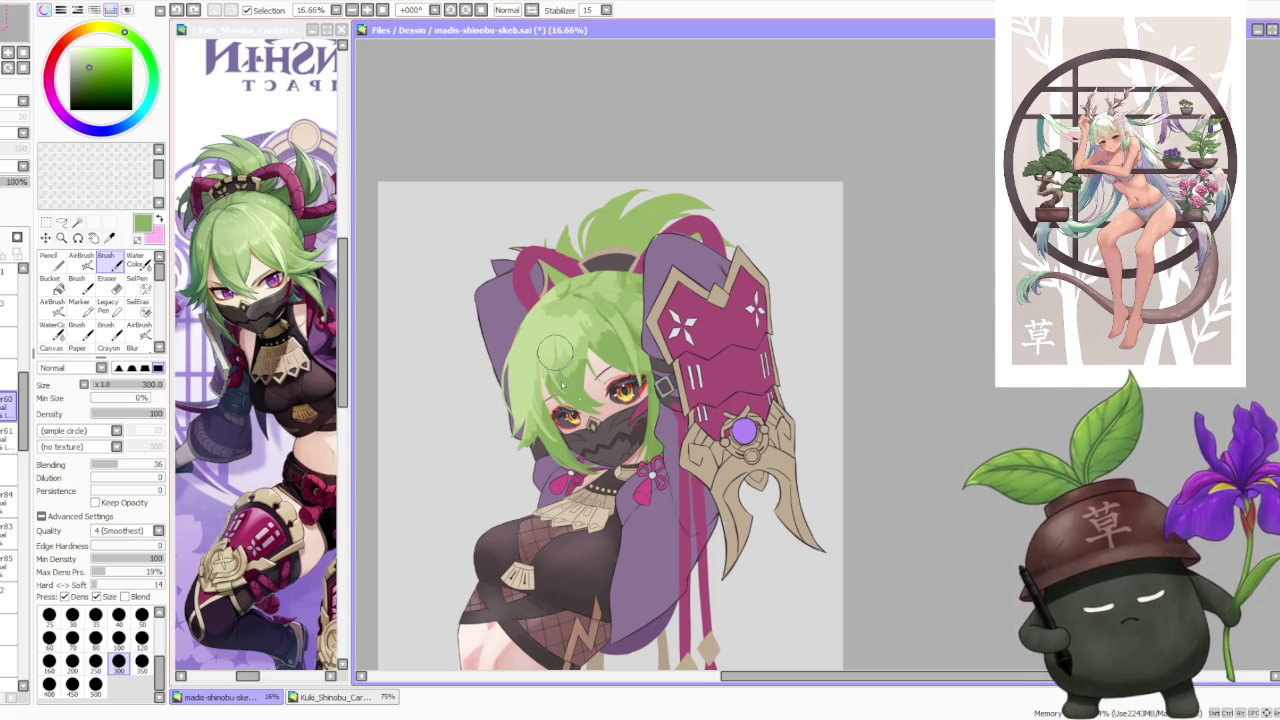
{"action": "left_click_drag", "start_coordinate": [560, 340], "coordinate": [585, 390]}
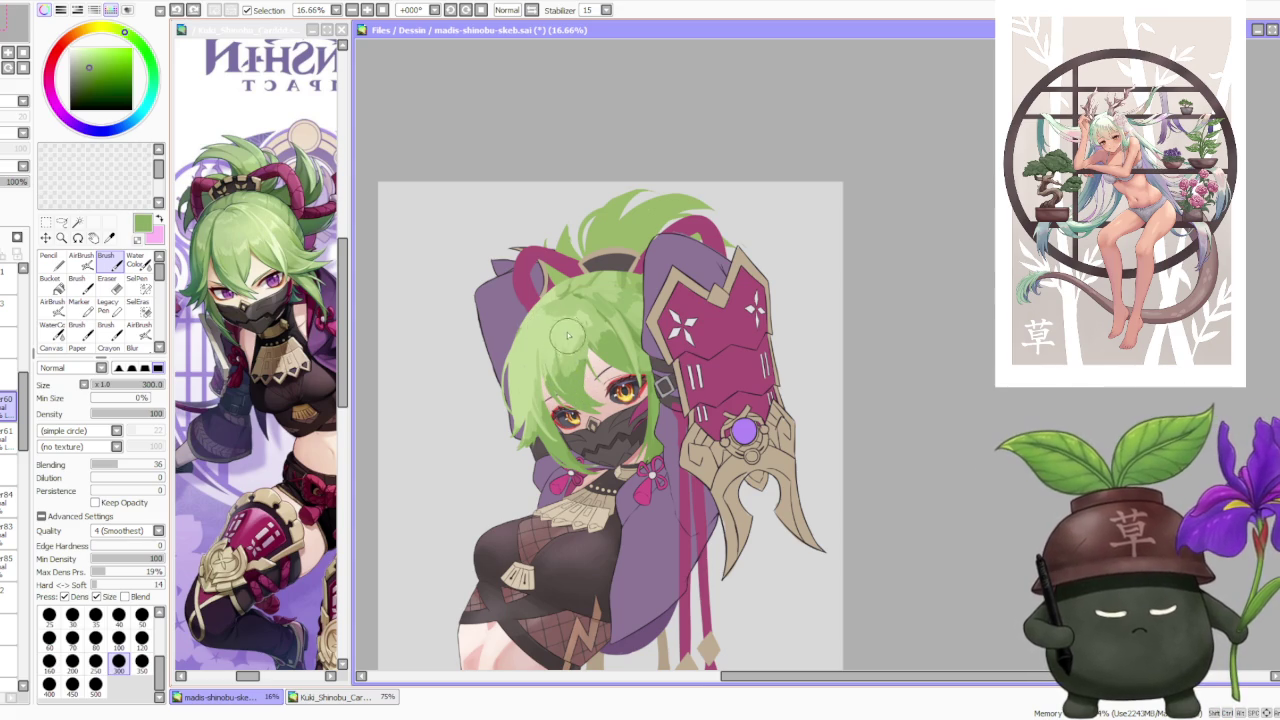
{"action": "left_click", "coordinate": [553, 358], "text": "alt"}
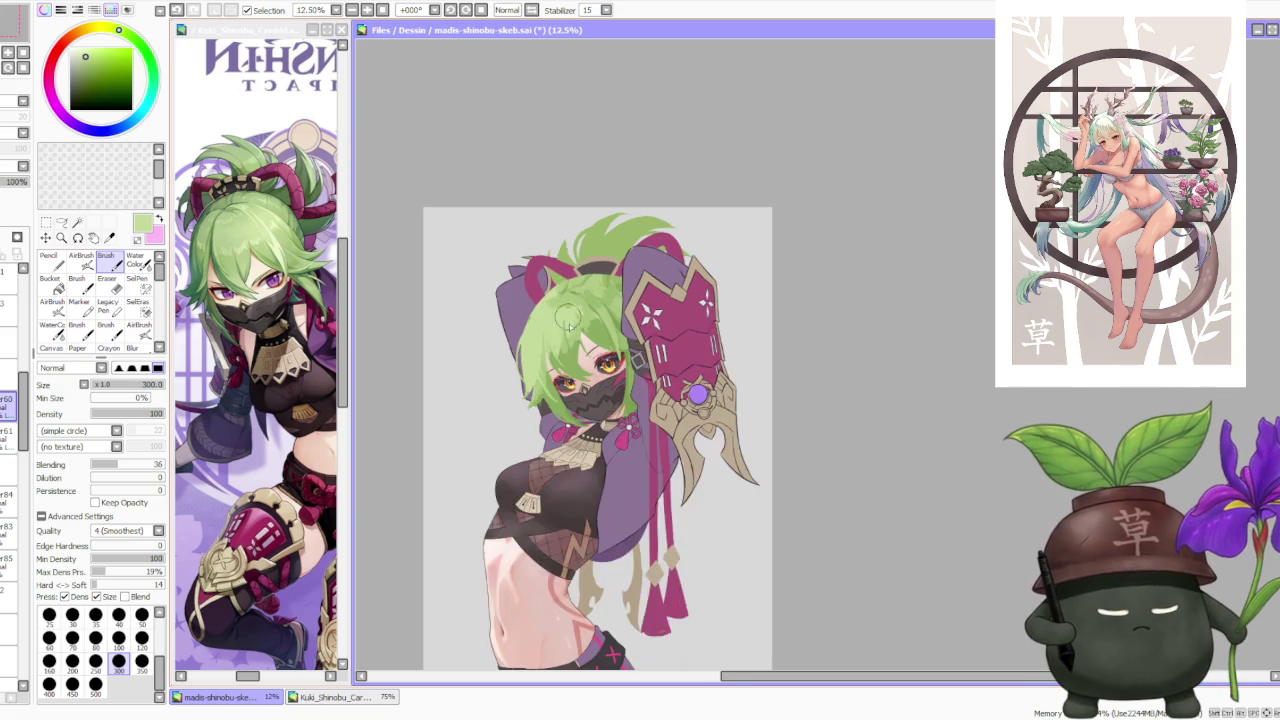
Step: Sample several slightly darker greens from the hair for further shading
{"action": "scroll", "coordinate": [557, 286], "scroll_direction": "down", "scroll_amount": 1}
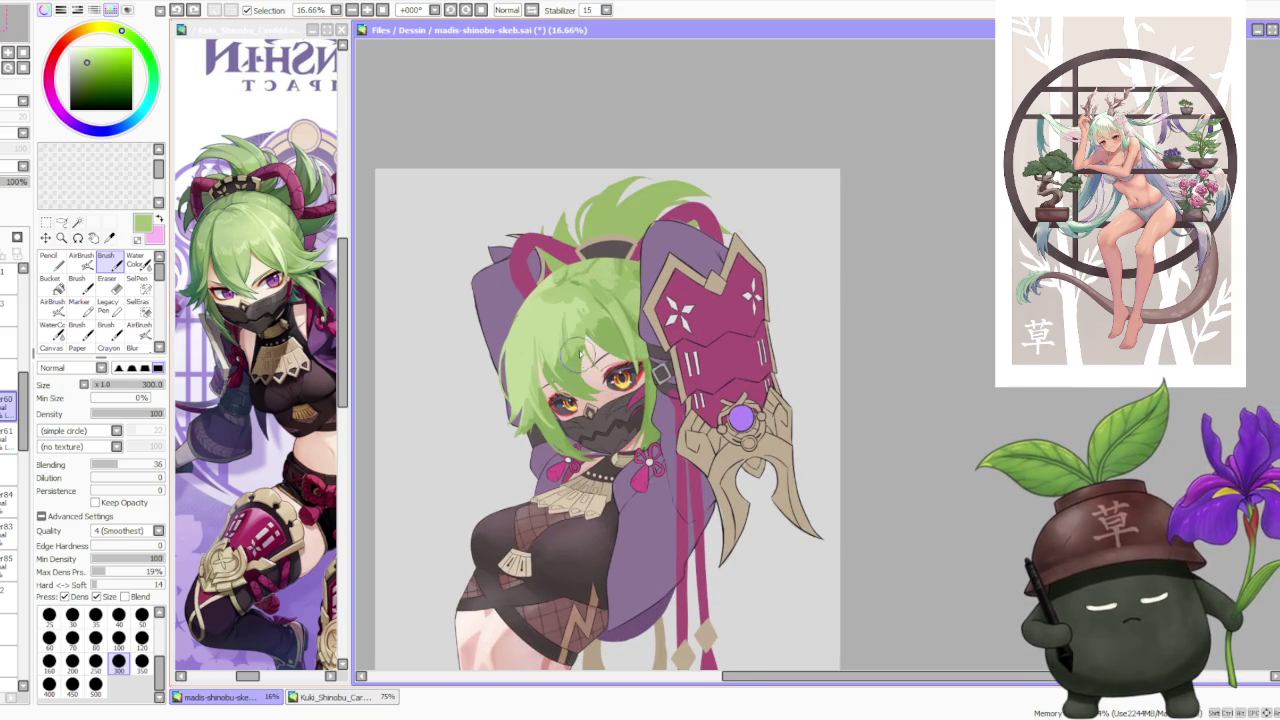
{"action": "left_click", "coordinate": [568, 325], "text": "alt"}
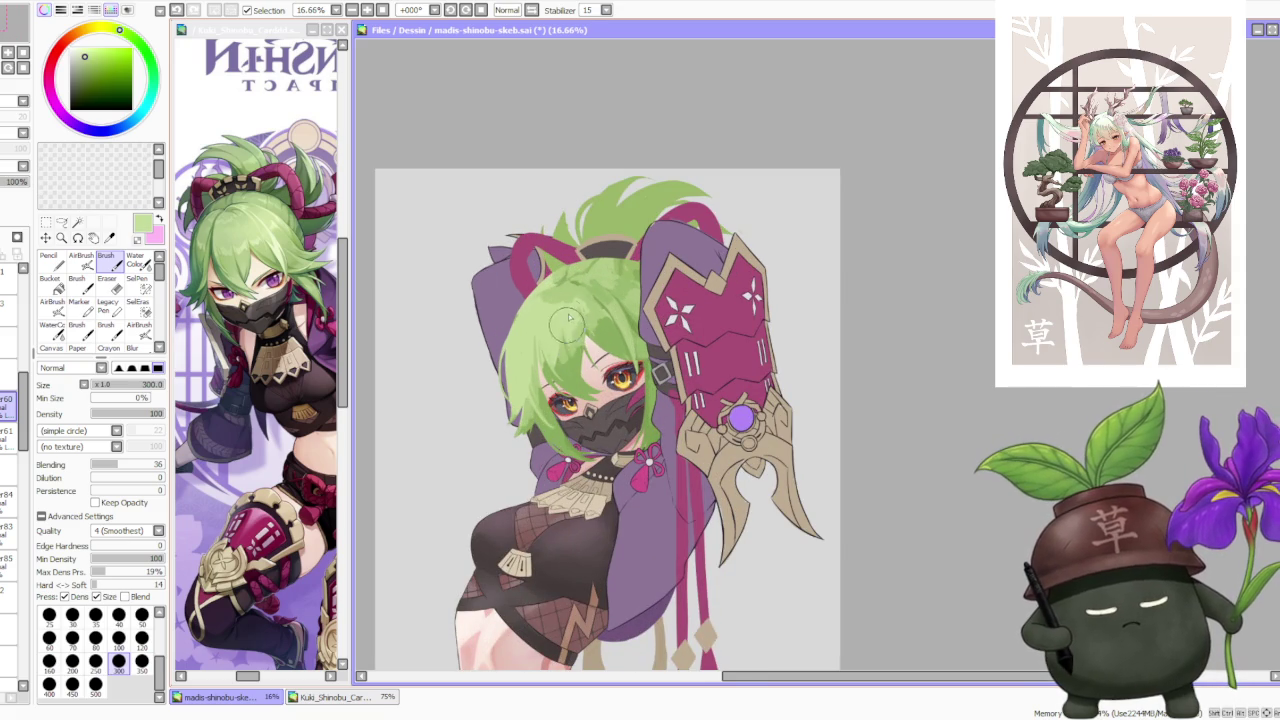
{"action": "left_click", "coordinate": [572, 355], "text": "alt"}
{"action": "left_click", "coordinate": [590, 356], "text": "alt"}
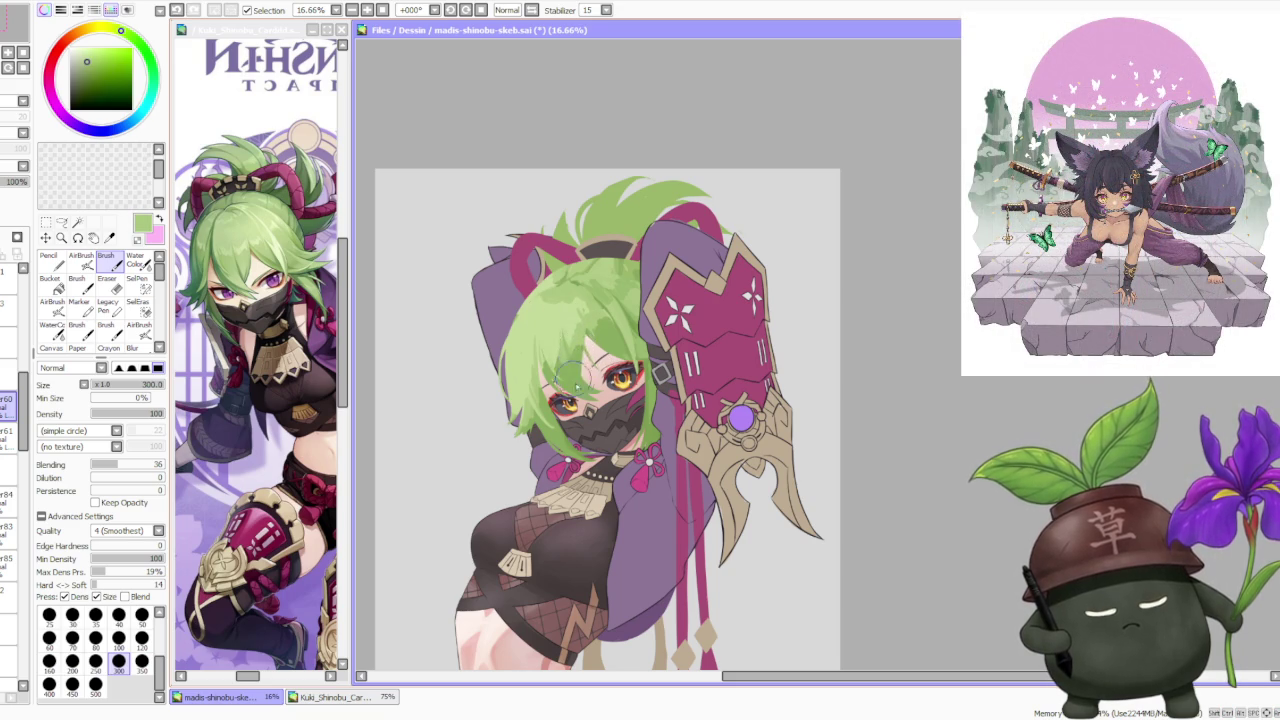
{"action": "left_click", "coordinate": [566, 354], "text": "alt"}
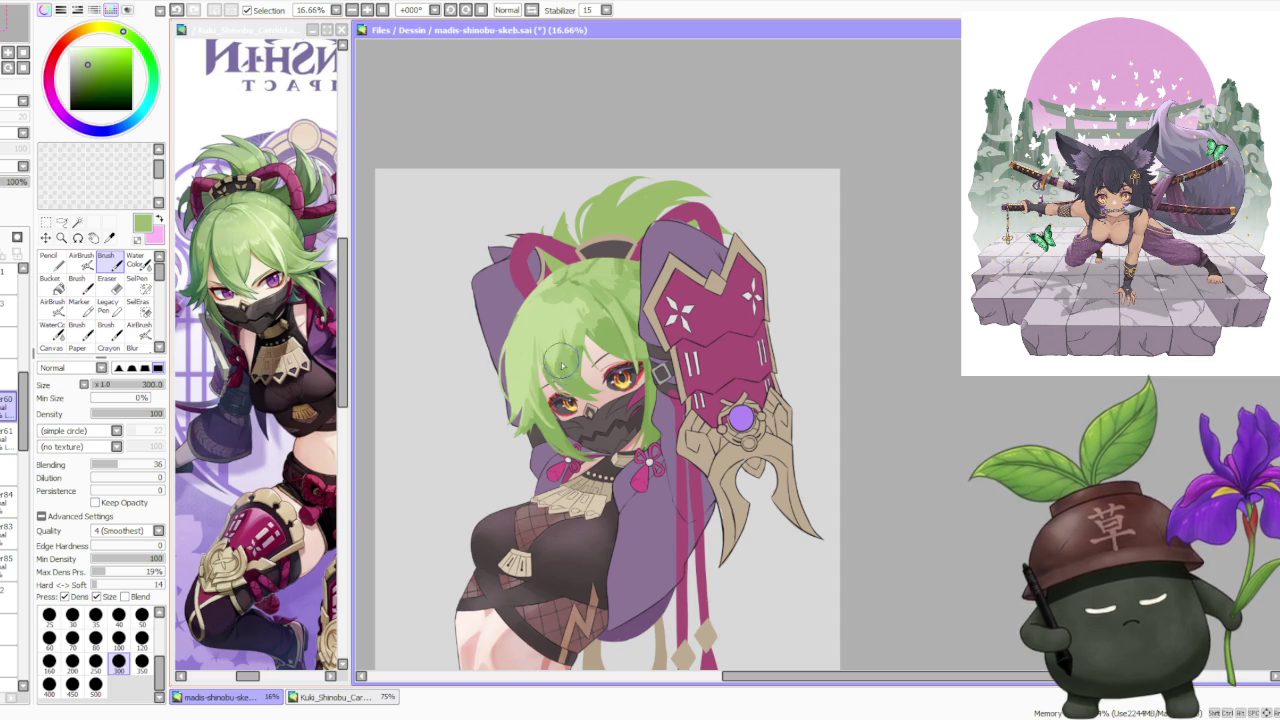
{"action": "scroll", "coordinate": [586, 293], "scroll_direction": "down", "scroll_amount": 1}
{"action": "scroll", "coordinate": [590, 265], "scroll_direction": "down", "scroll_amount": 1}
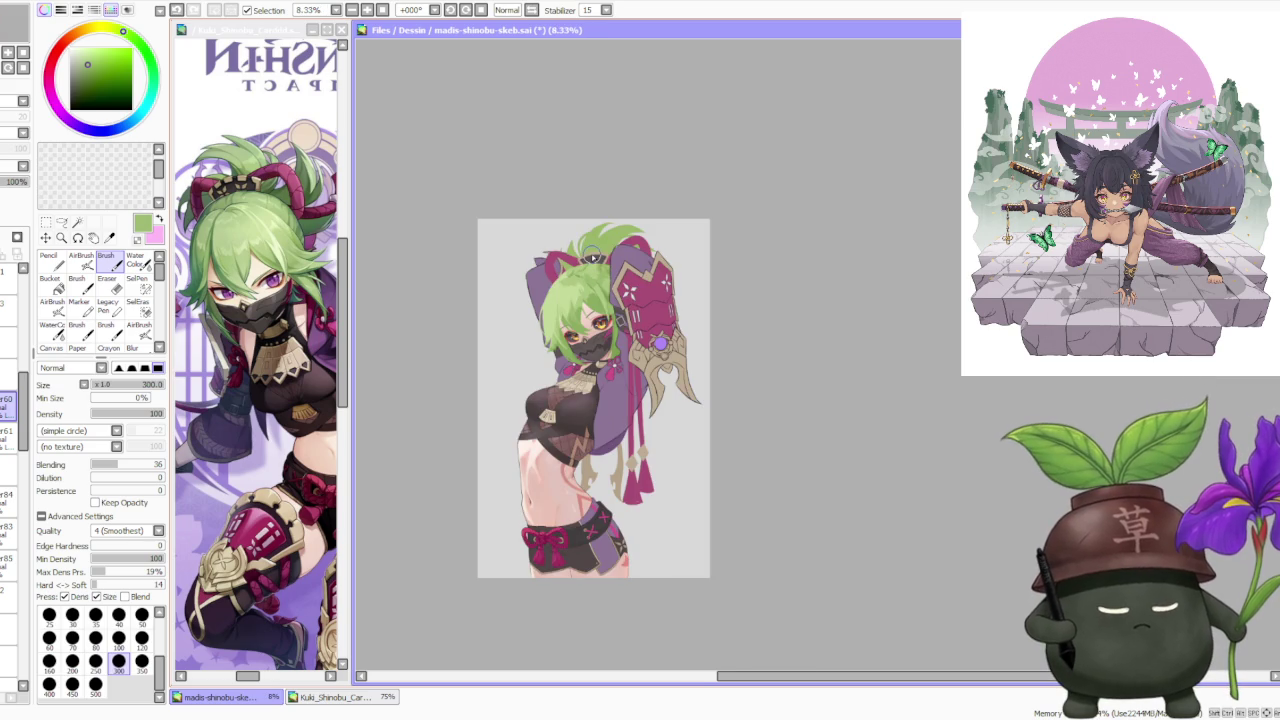
Step: Add light green strokes over the hair near the top of the head
{"action": "scroll", "coordinate": [592, 258], "scroll_direction": "up", "scroll_amount": 2}
{"action": "left_click", "coordinate": [570, 322], "text": "alt"}
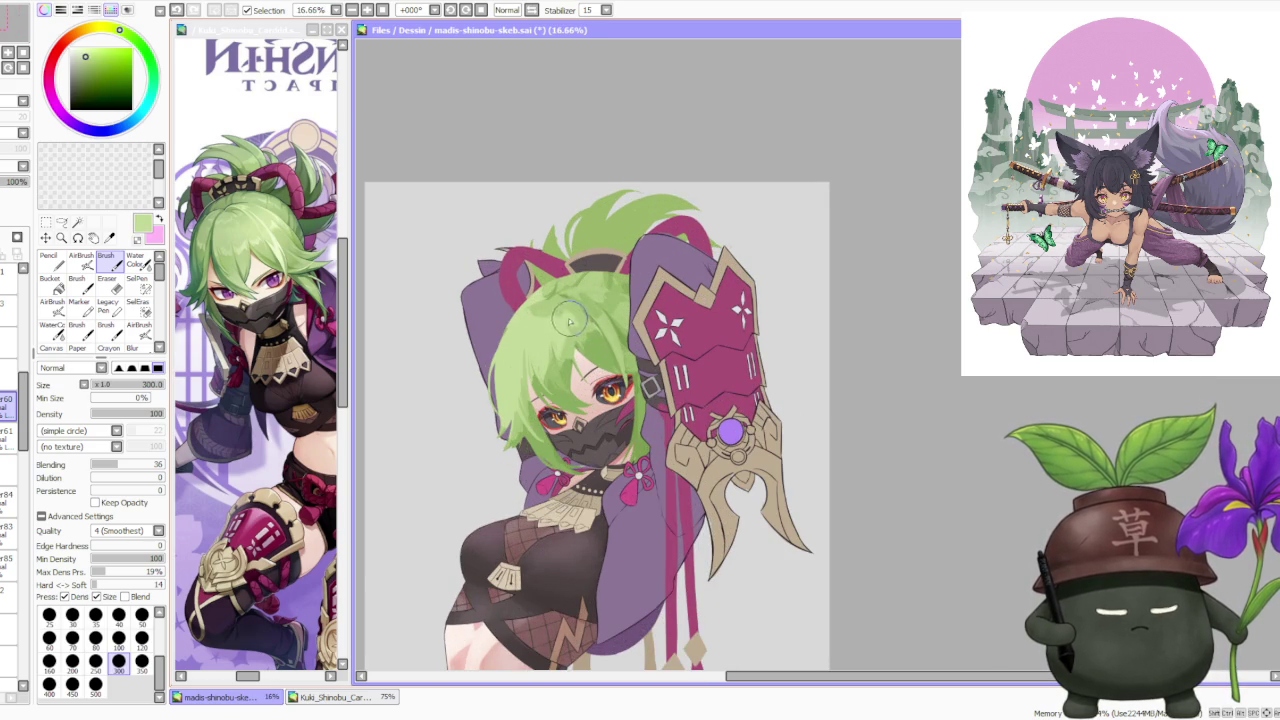
{"action": "left_click_drag", "start_coordinate": [536, 284], "coordinate": [585, 316]}
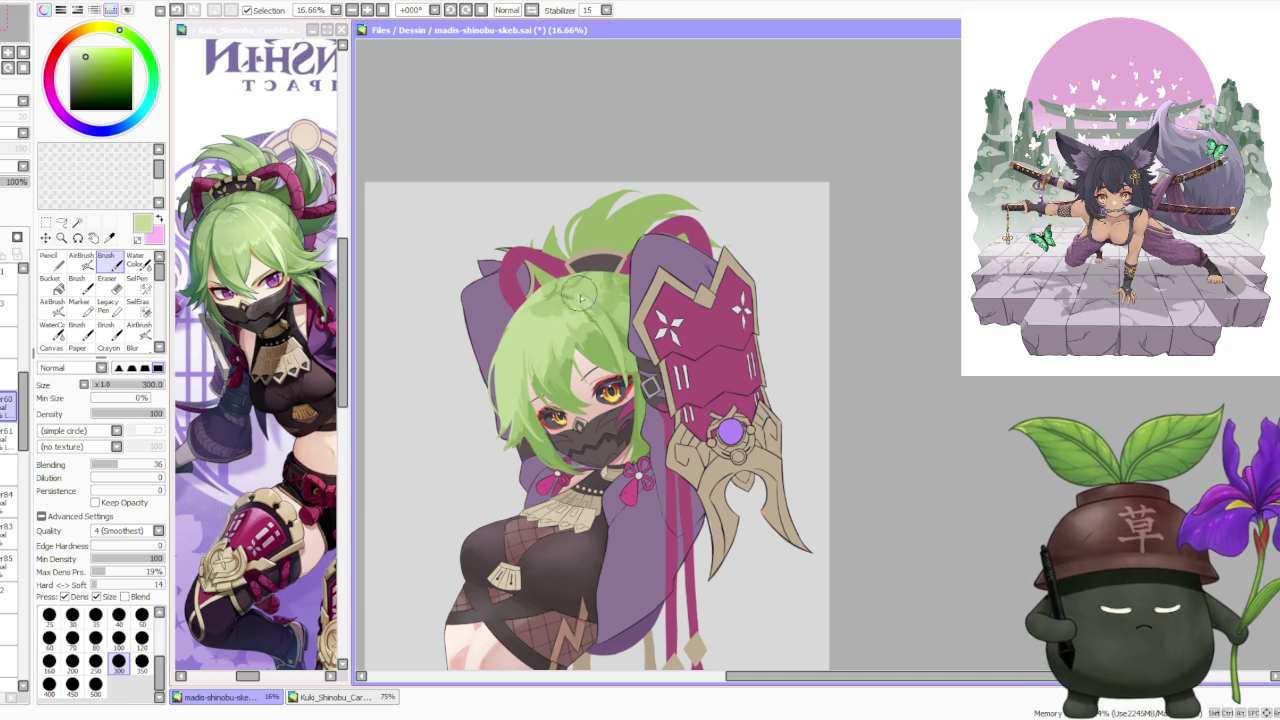
{"action": "left_click", "coordinate": [568, 301], "text": "alt"}
{"action": "left_click_drag", "start_coordinate": [565, 297], "coordinate": [592, 318]}
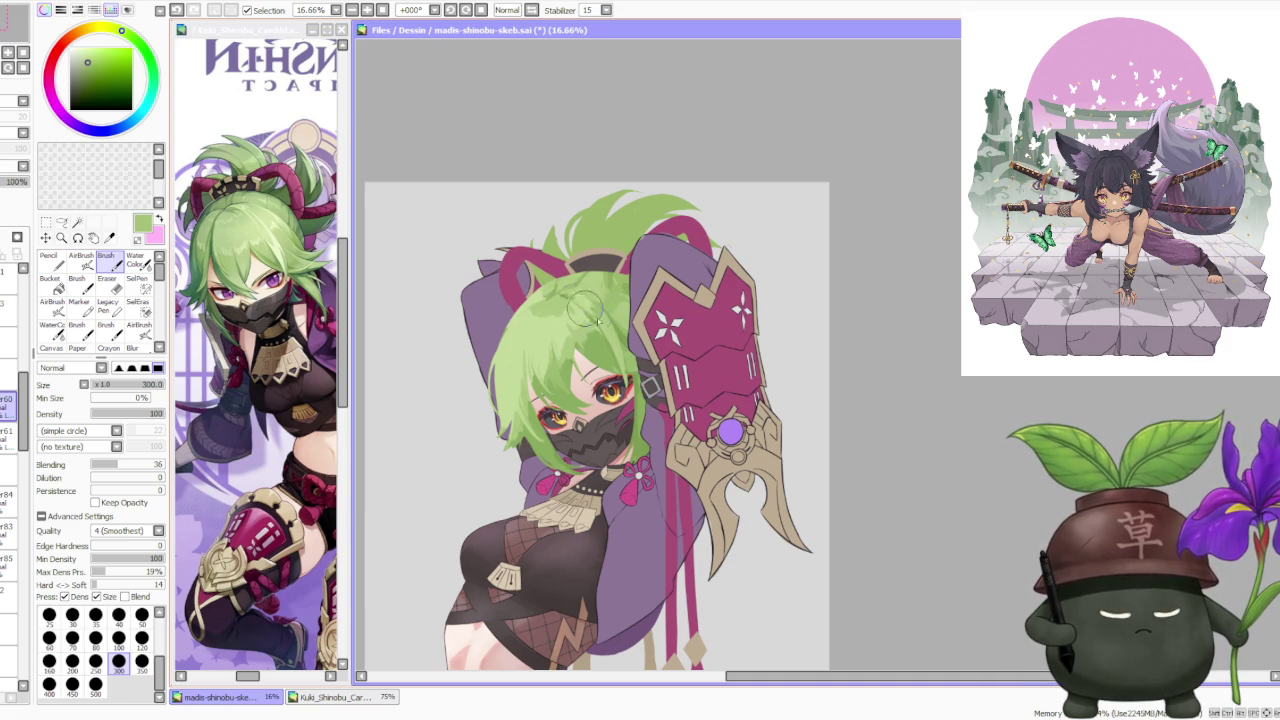
{"action": "left_click", "coordinate": [580, 300], "text": "alt"}
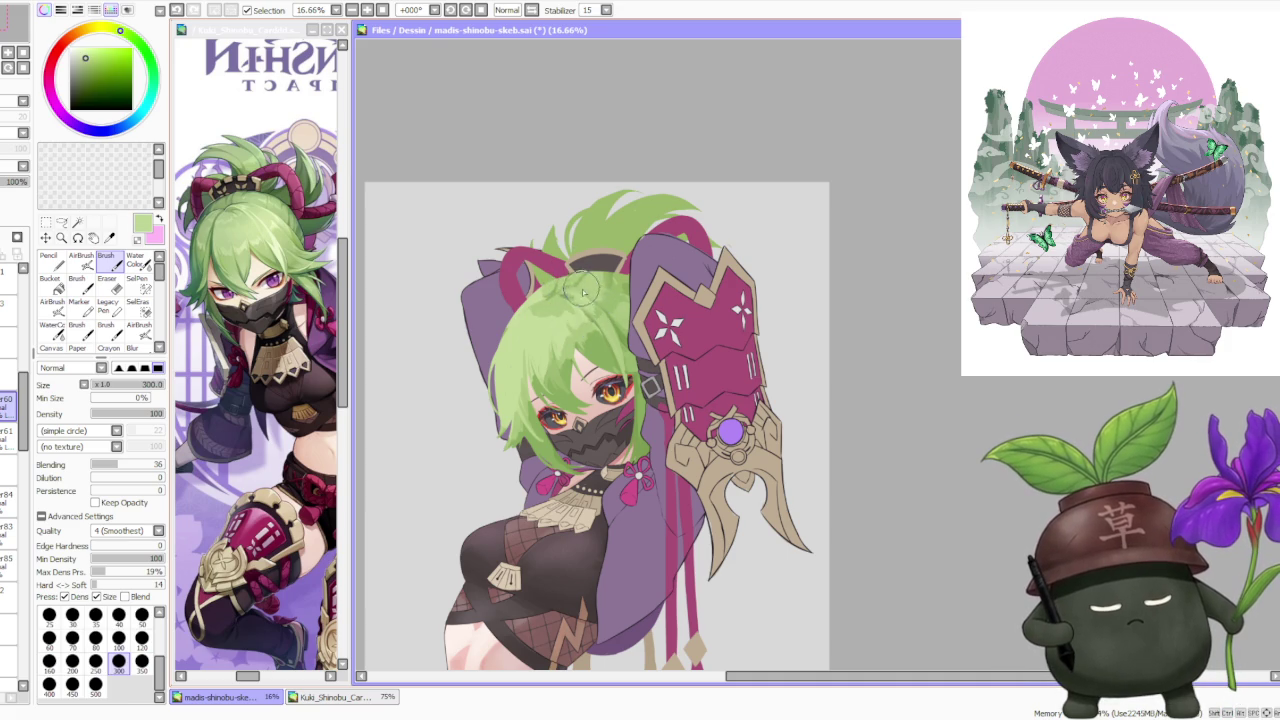
{"action": "left_click", "coordinate": [575, 281], "text": "alt"}
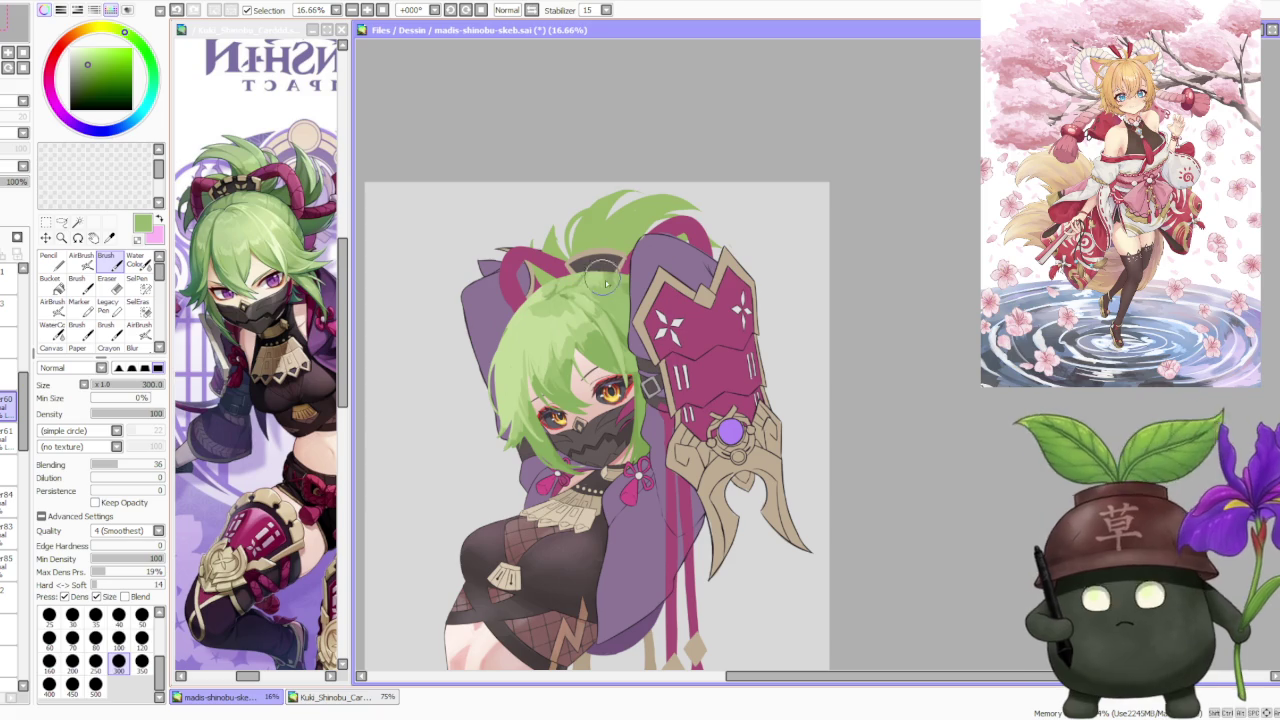
Step: Touch up a hair strand's edge and give it a brighter green highlight
{"action": "left_click", "coordinate": [576, 316], "text": "alt"}
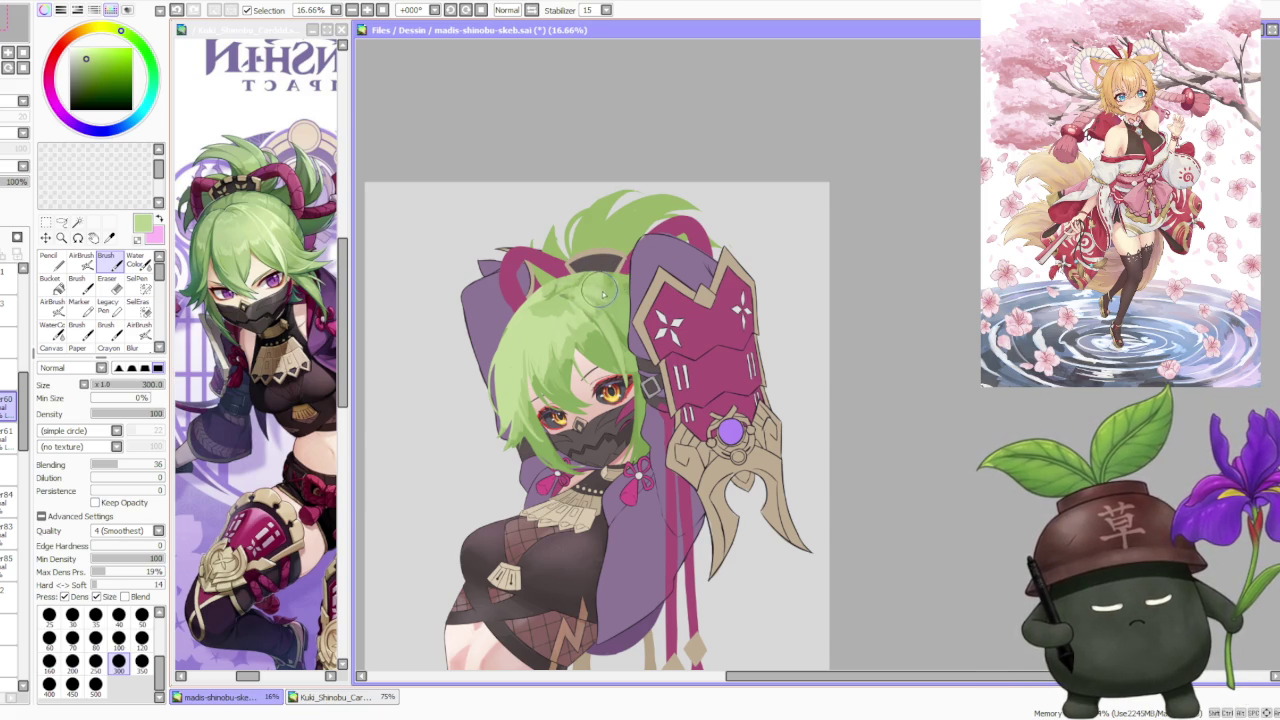
{"action": "left_click", "coordinate": [593, 313], "text": "alt"}
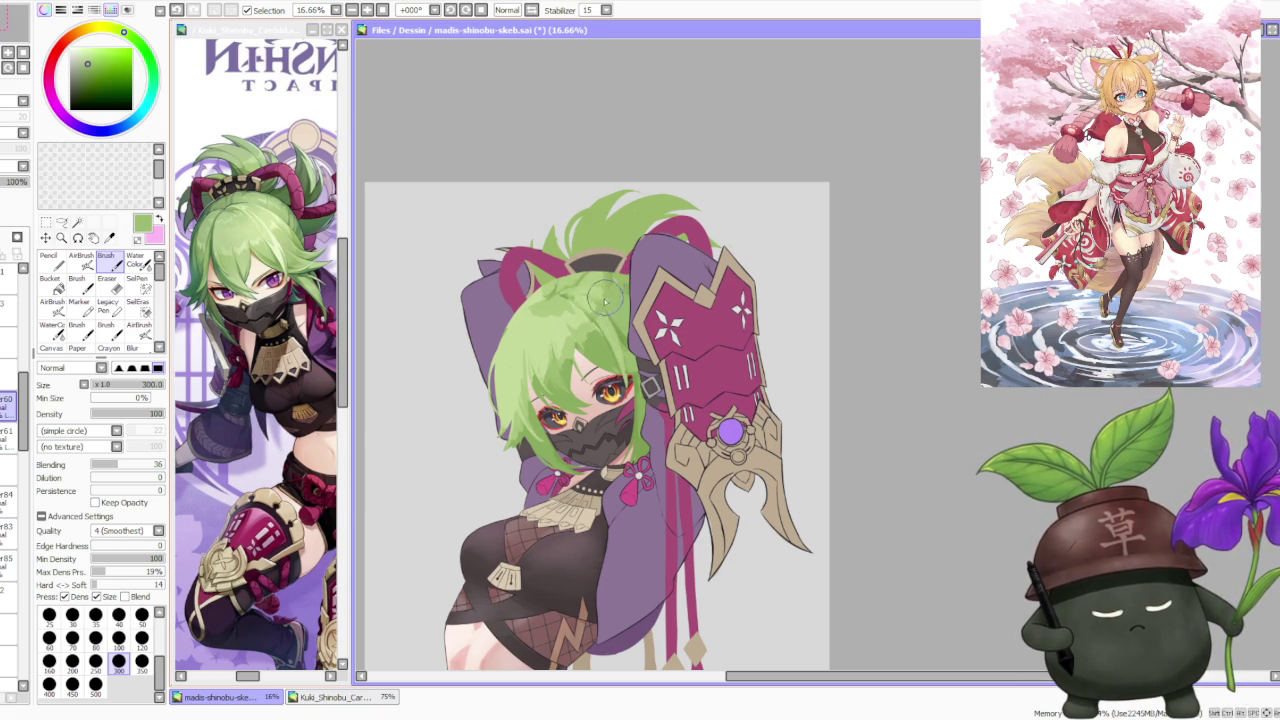
{"action": "left_click", "coordinate": [600, 320], "text": "alt"}
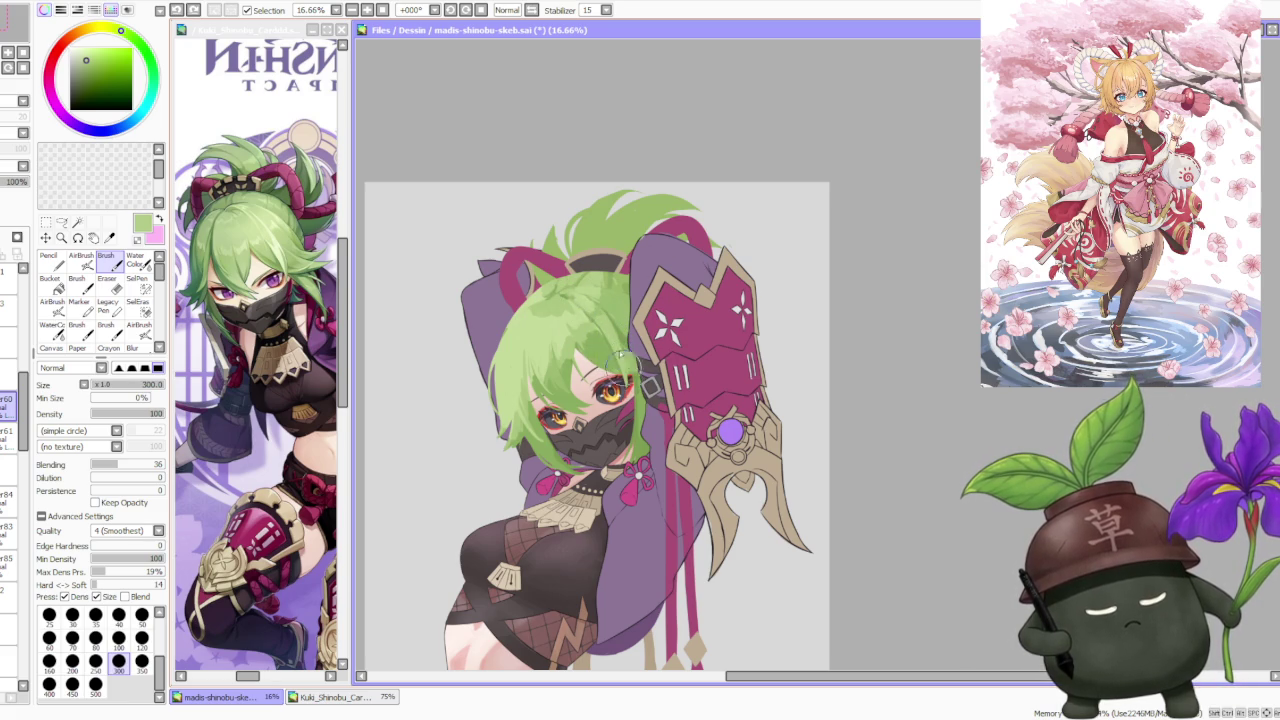
{"action": "left_click", "coordinate": [606, 355], "text": "alt"}
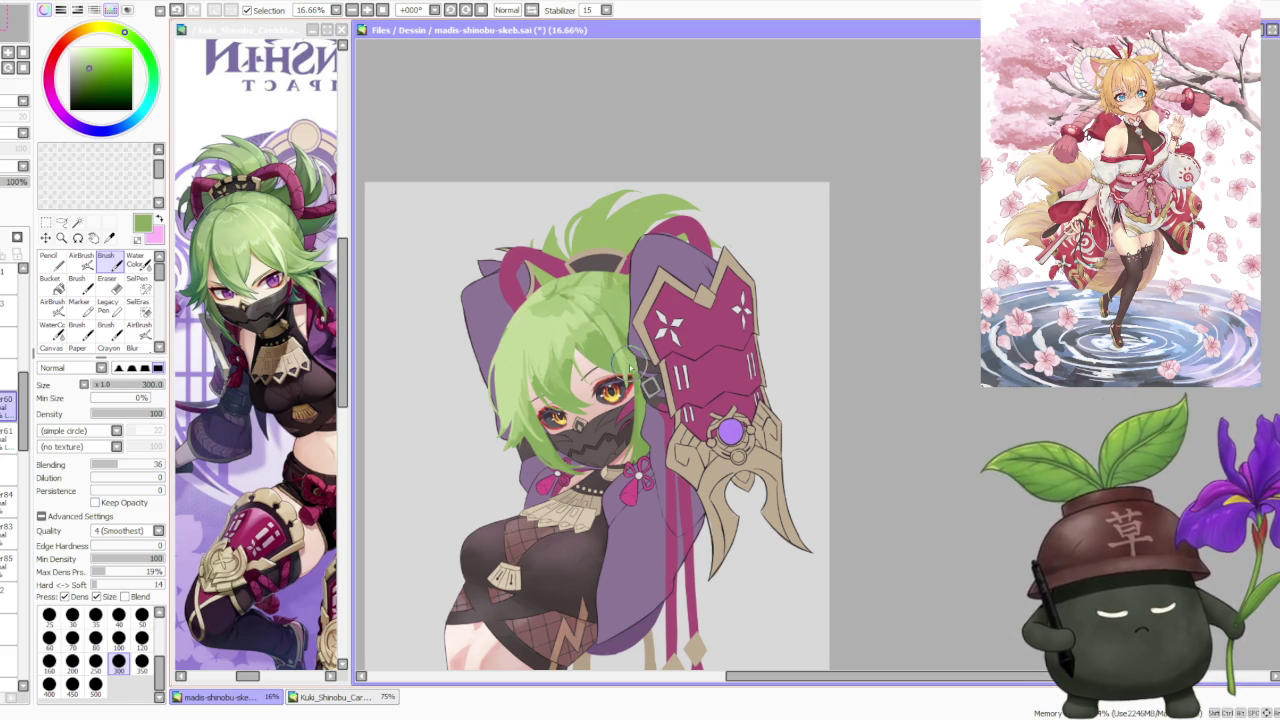
{"action": "left_click", "coordinate": [630, 355], "text": "alt"}
{"action": "left_click", "coordinate": [620, 350], "text": "alt"}
{"action": "left_click_drag", "start_coordinate": [640, 357], "coordinate": [638, 372]}
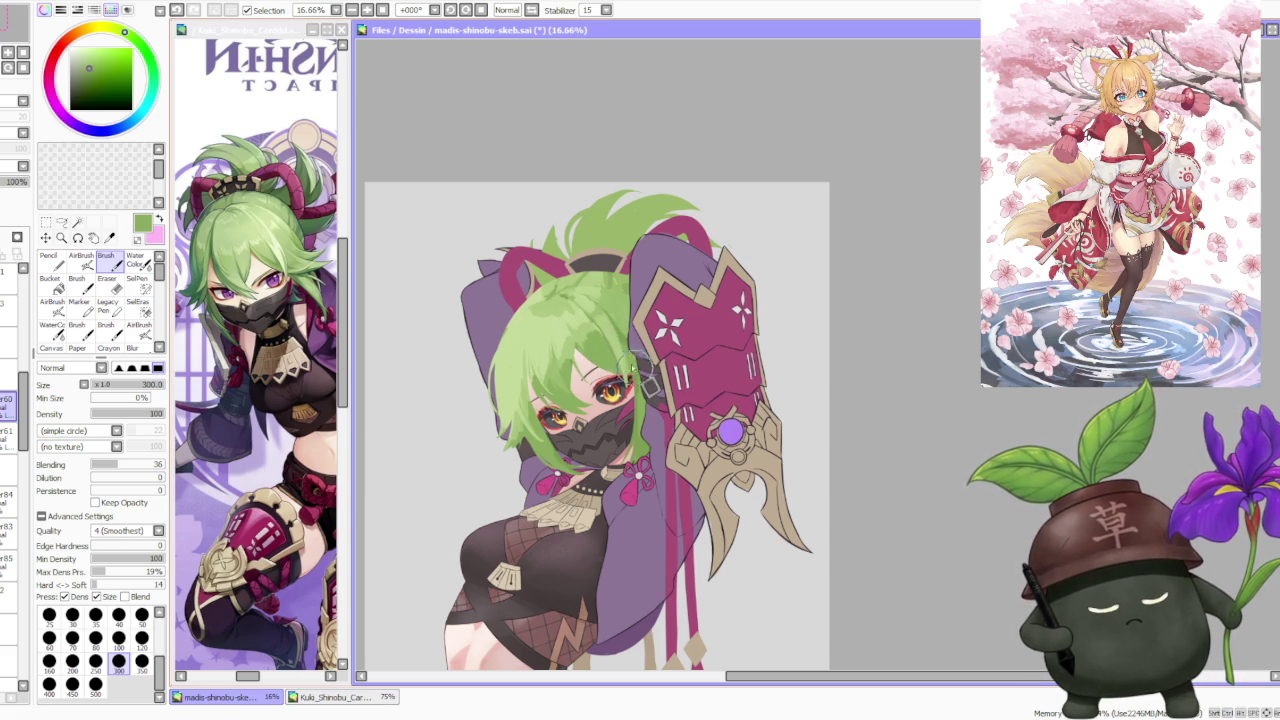
{"action": "left_click", "coordinate": [612, 344], "text": "alt"}
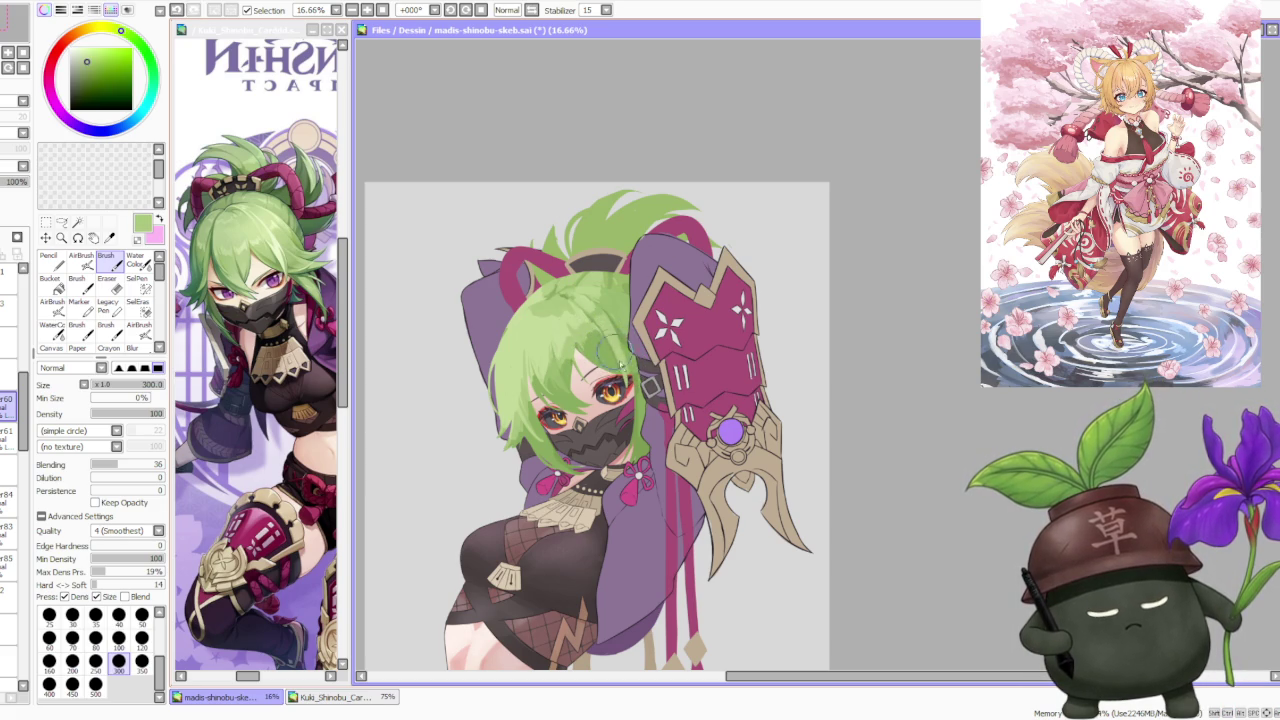
{"action": "left_click_drag", "start_coordinate": [618, 344], "coordinate": [624, 366]}
Step: Undo a faint lighter mark on the hair and sample new green tones
{"action": "left_click", "coordinate": [628, 350], "text": "alt"}
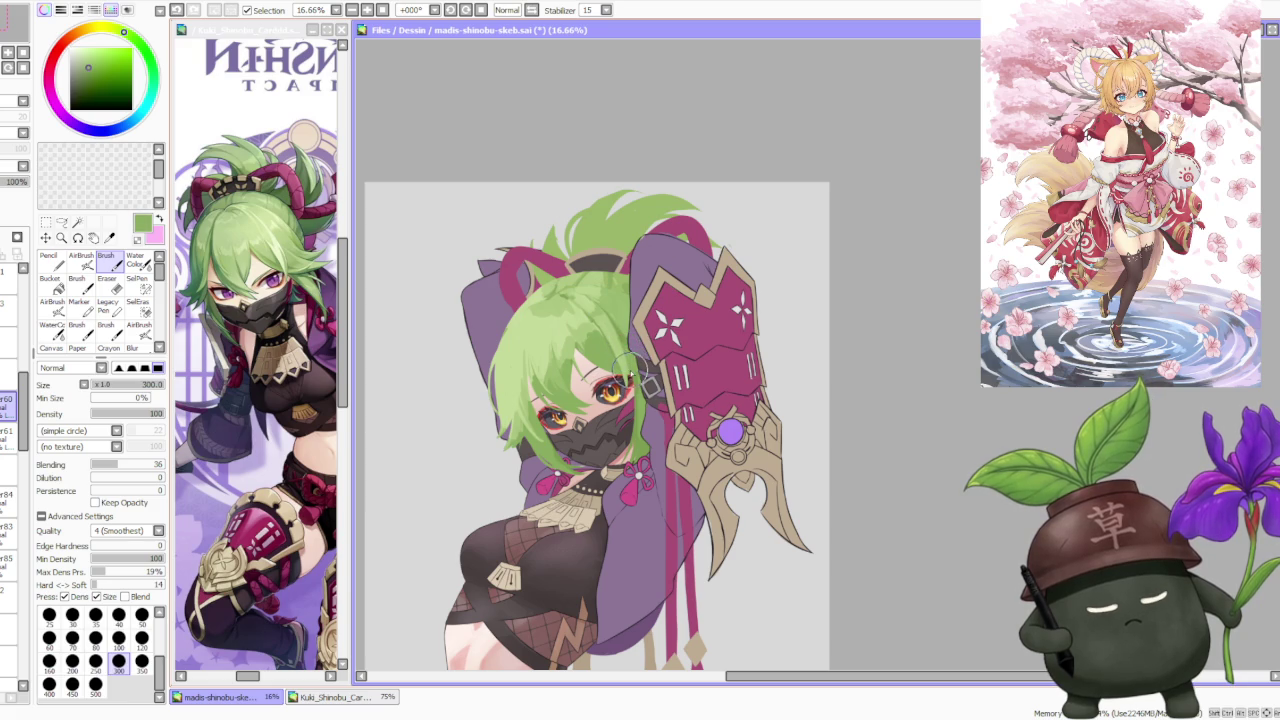
{"action": "scroll", "coordinate": [598, 343], "scroll_direction": "down", "scroll_amount": 2}
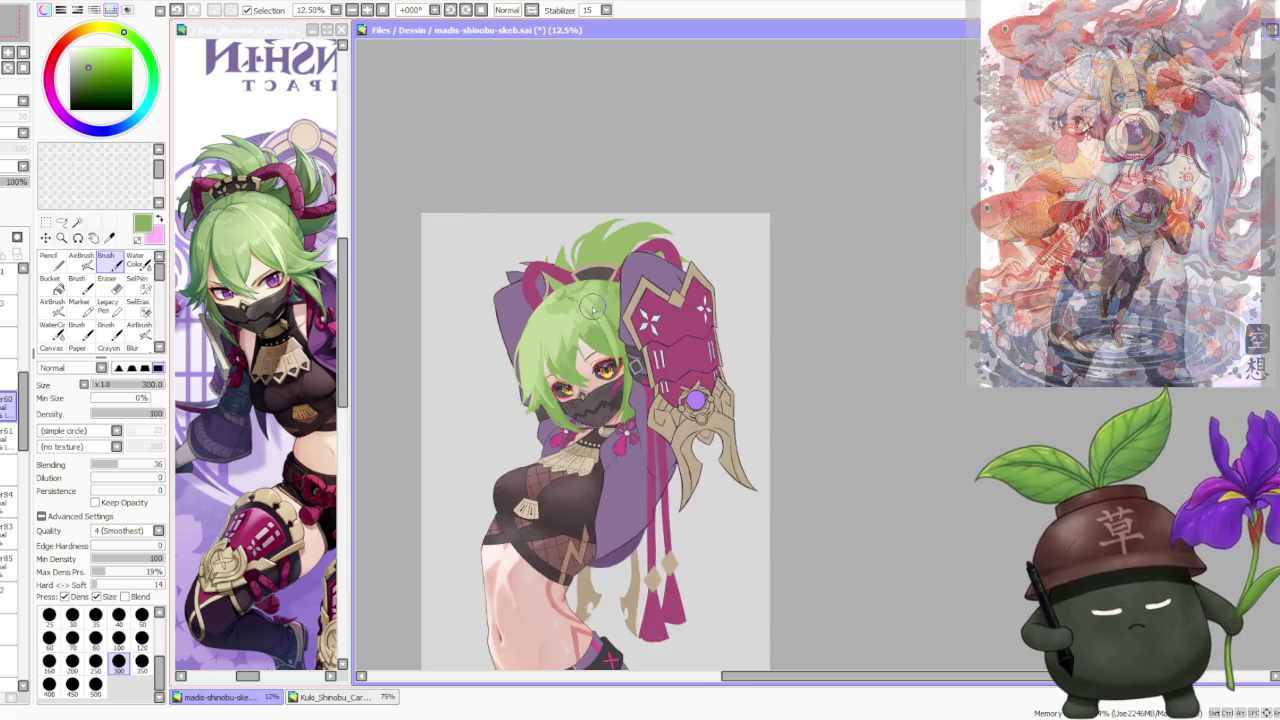
{"action": "scroll", "coordinate": [590, 350], "scroll_direction": "down", "scroll_amount": 2}
{"action": "scroll", "coordinate": [580, 358], "scroll_direction": "up", "scroll_amount": 2}
{"action": "scroll", "coordinate": [574, 364], "scroll_direction": "up", "scroll_amount": 1}
{"action": "scroll", "coordinate": [572, 366], "scroll_direction": "up", "scroll_amount": 1}
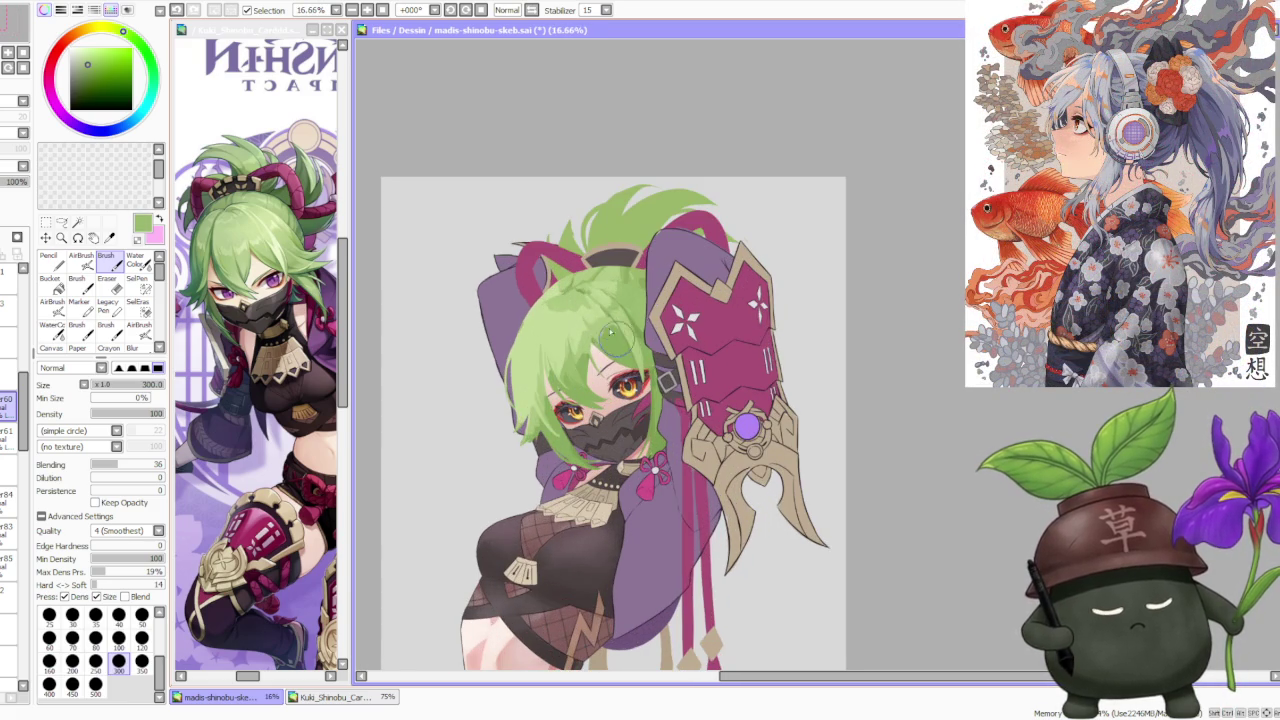
{"action": "left_click_drag", "start_coordinate": [612, 325], "coordinate": [622, 345]}
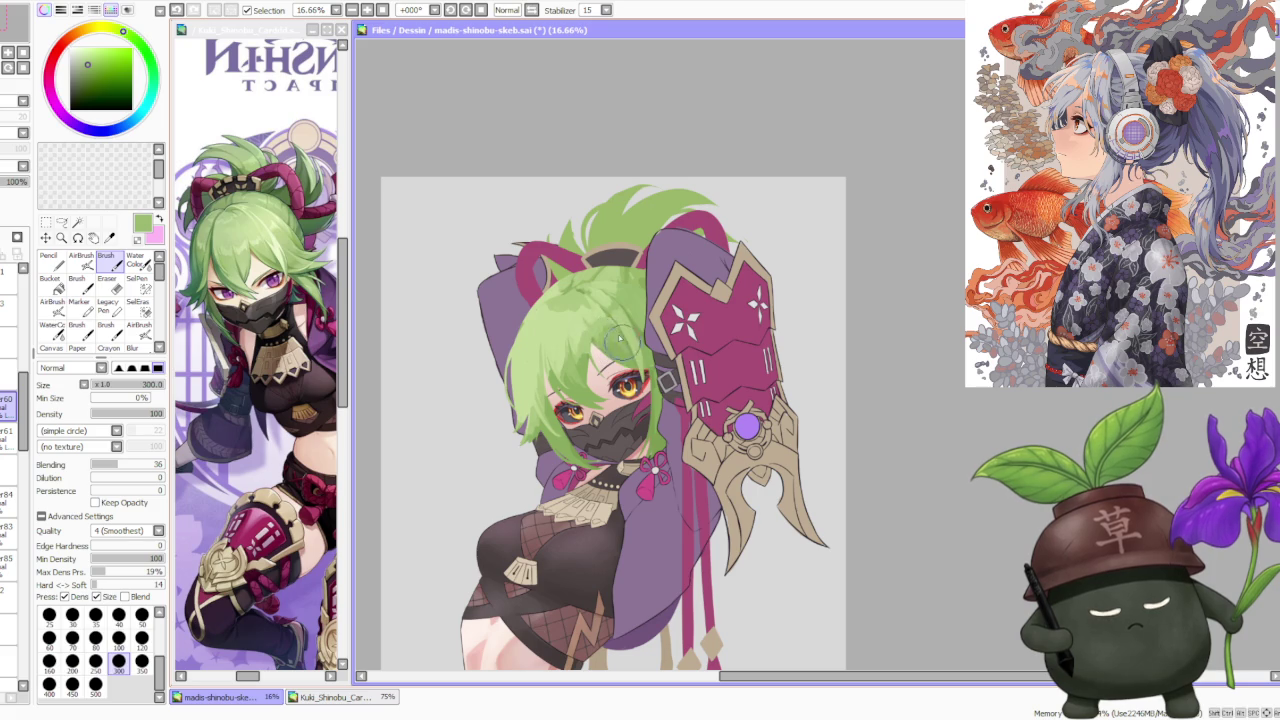
{"action": "key", "text": "ctrl+z"}
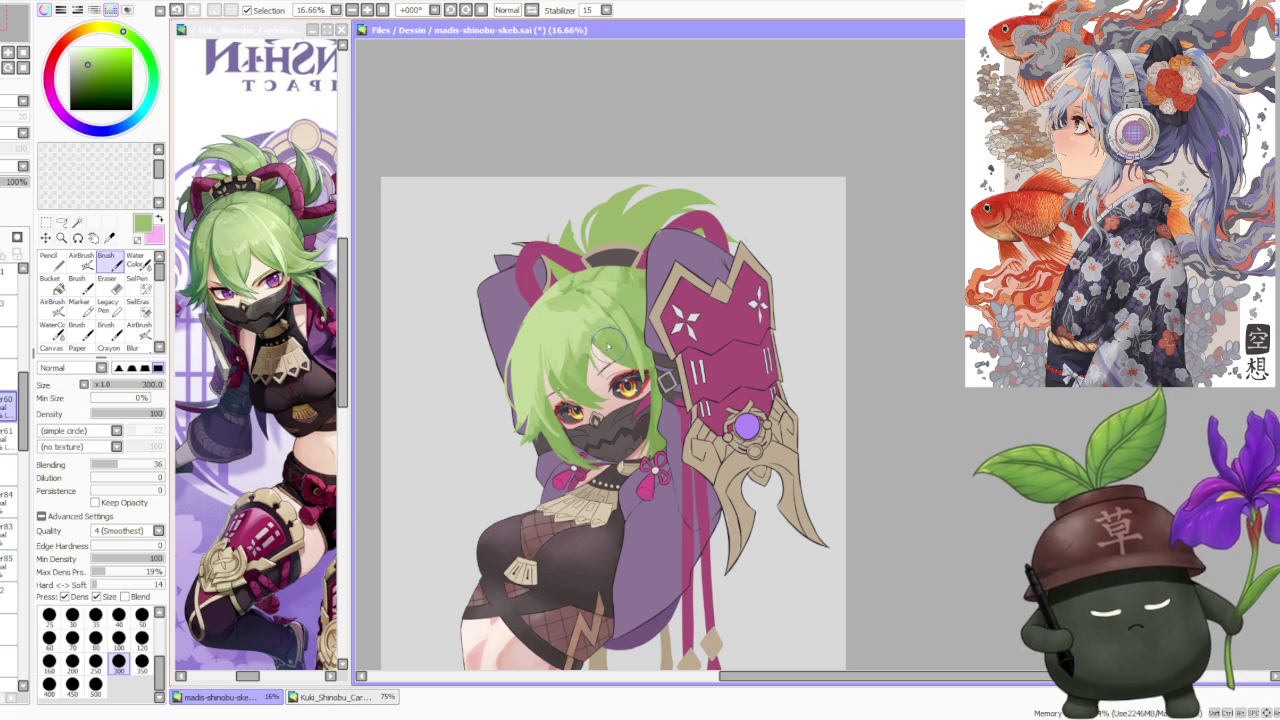
{"action": "left_click", "coordinate": [595, 335], "text": "alt"}
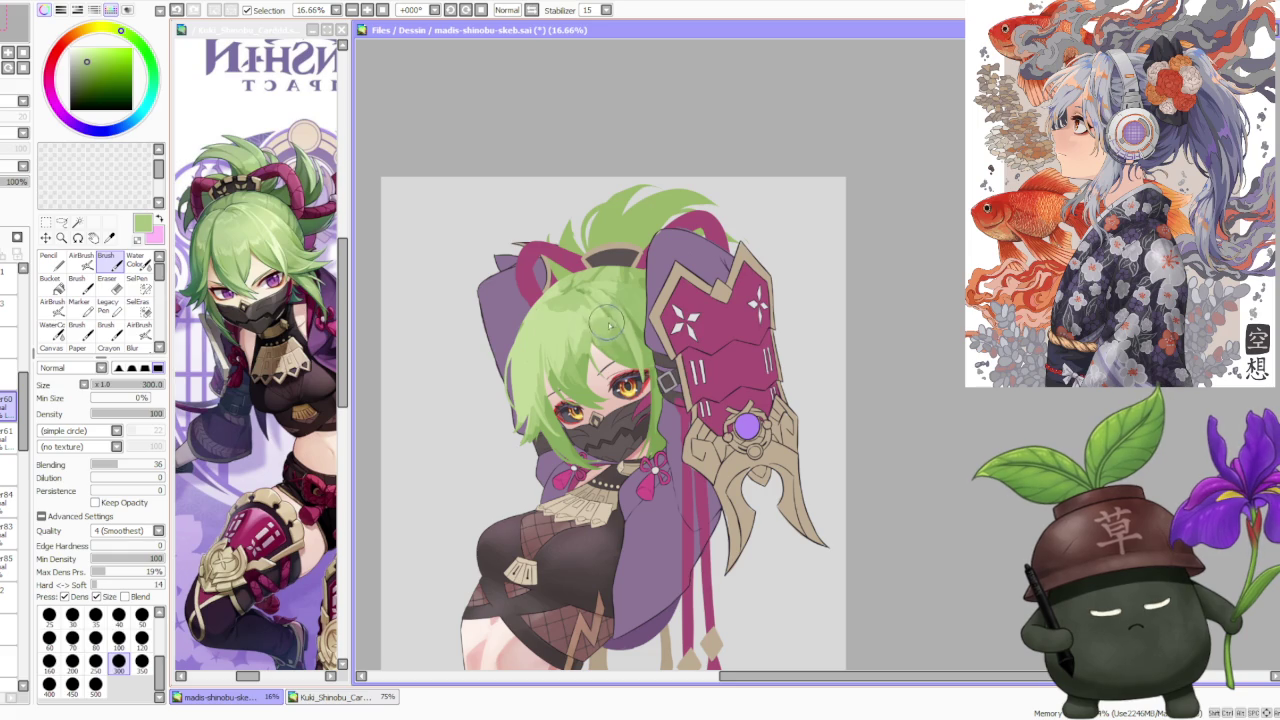
{"action": "left_click", "coordinate": [620, 338], "text": "alt"}
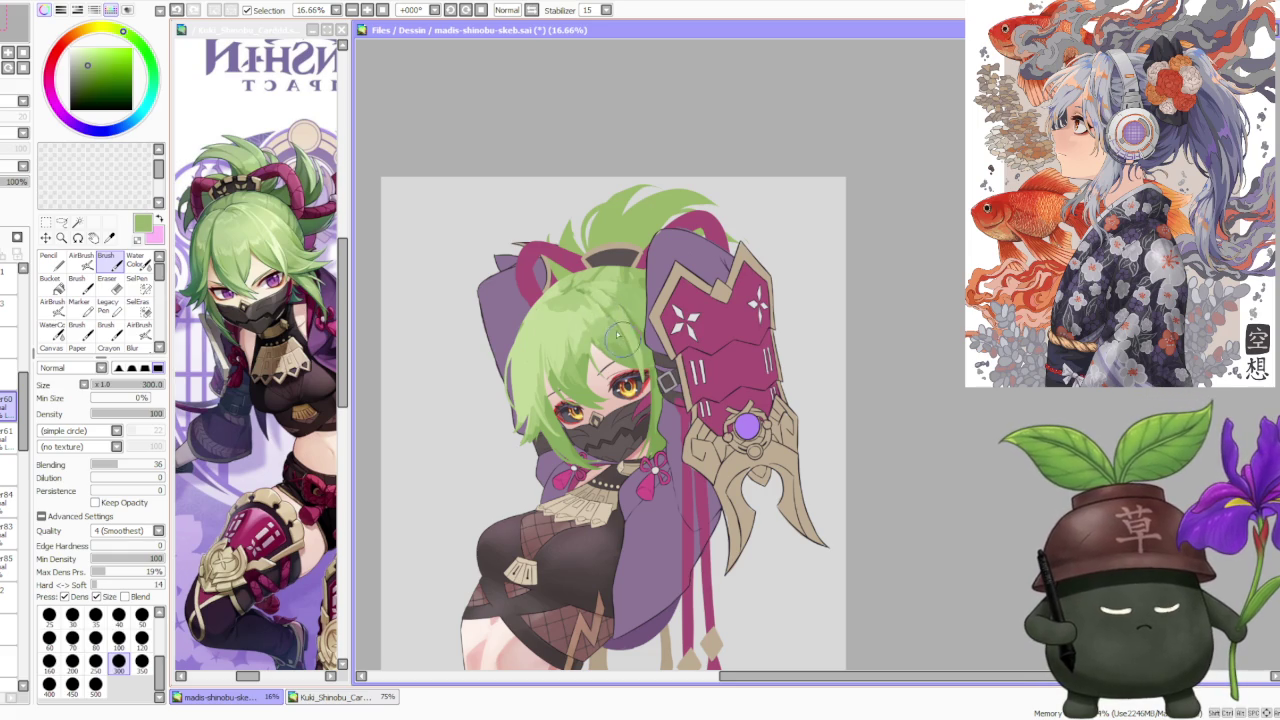
{"action": "scroll", "coordinate": [614, 324], "scroll_direction": "down", "scroll_amount": 1}
{"action": "scroll", "coordinate": [610, 310], "scroll_direction": "down", "scroll_amount": 1}
{"action": "scroll", "coordinate": [600, 290], "scroll_direction": "down", "scroll_amount": 1}
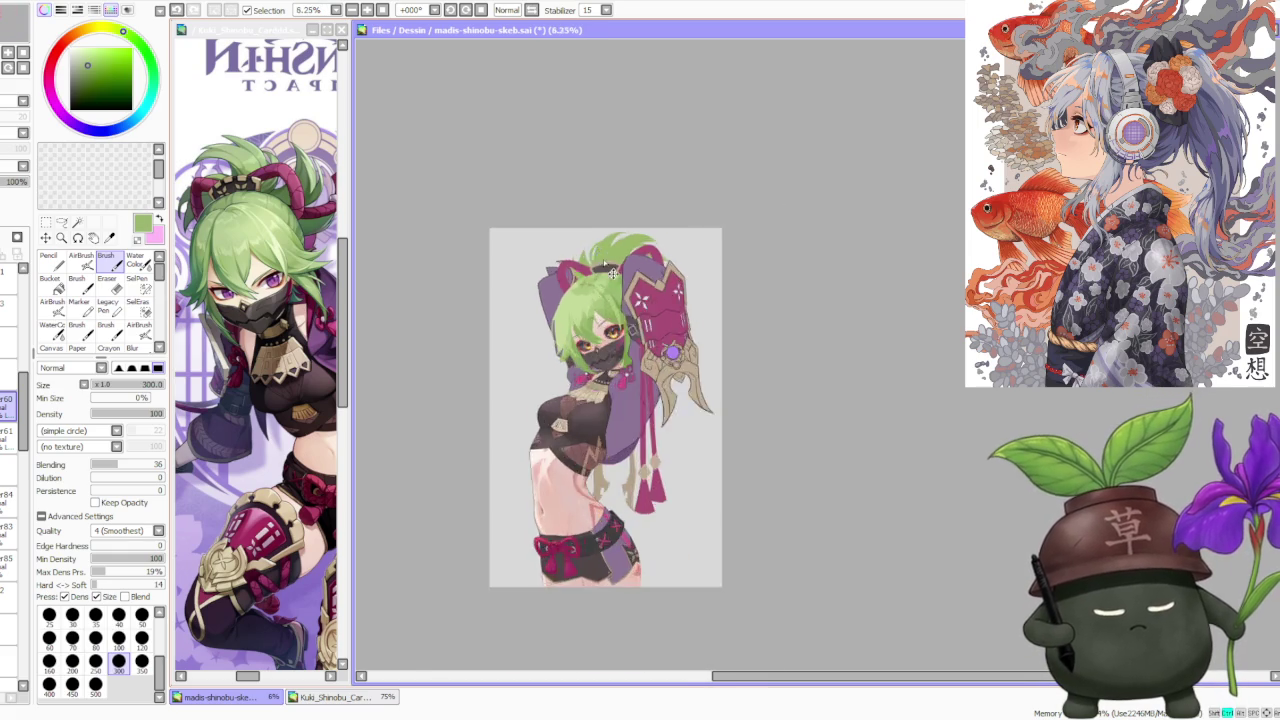
{"action": "scroll", "coordinate": [555, 262], "scroll_direction": "up", "scroll_amount": 3}
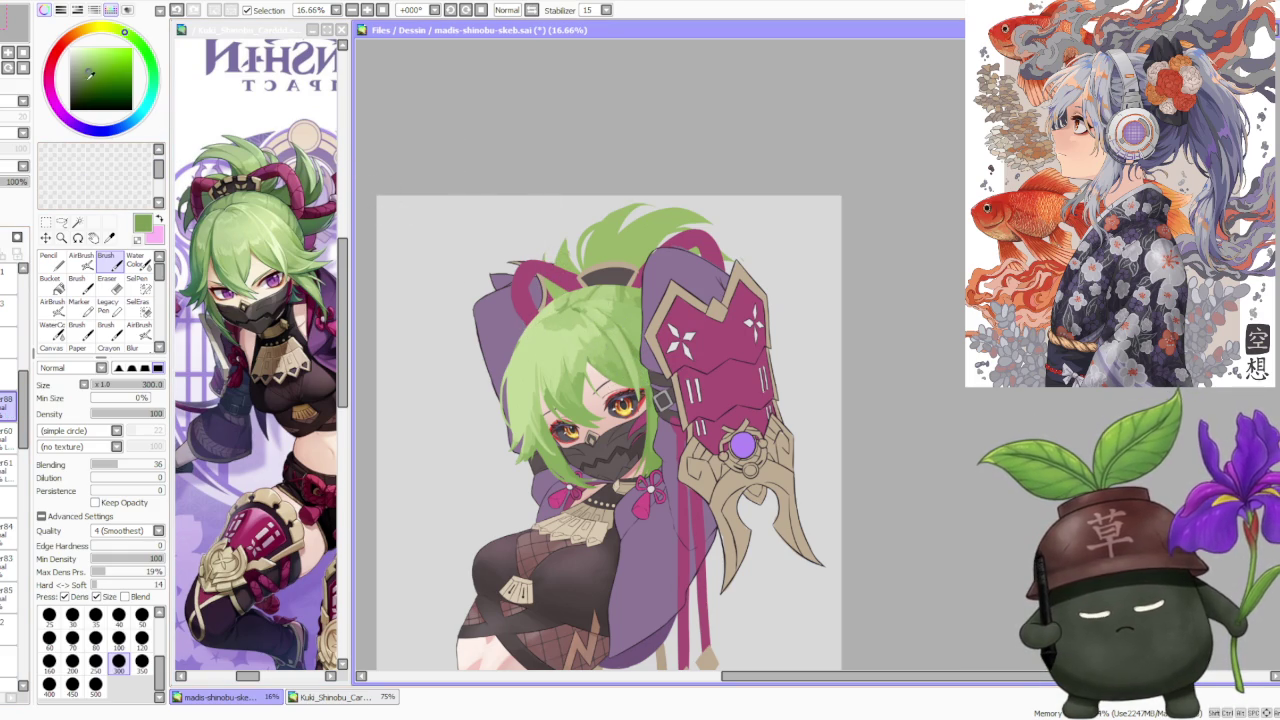
Step: Set the brush size to 120
{"action": "left_click", "coordinate": [141, 614]}
{"action": "scroll", "coordinate": [518, 380], "scroll_direction": "up", "scroll_amount": 1}
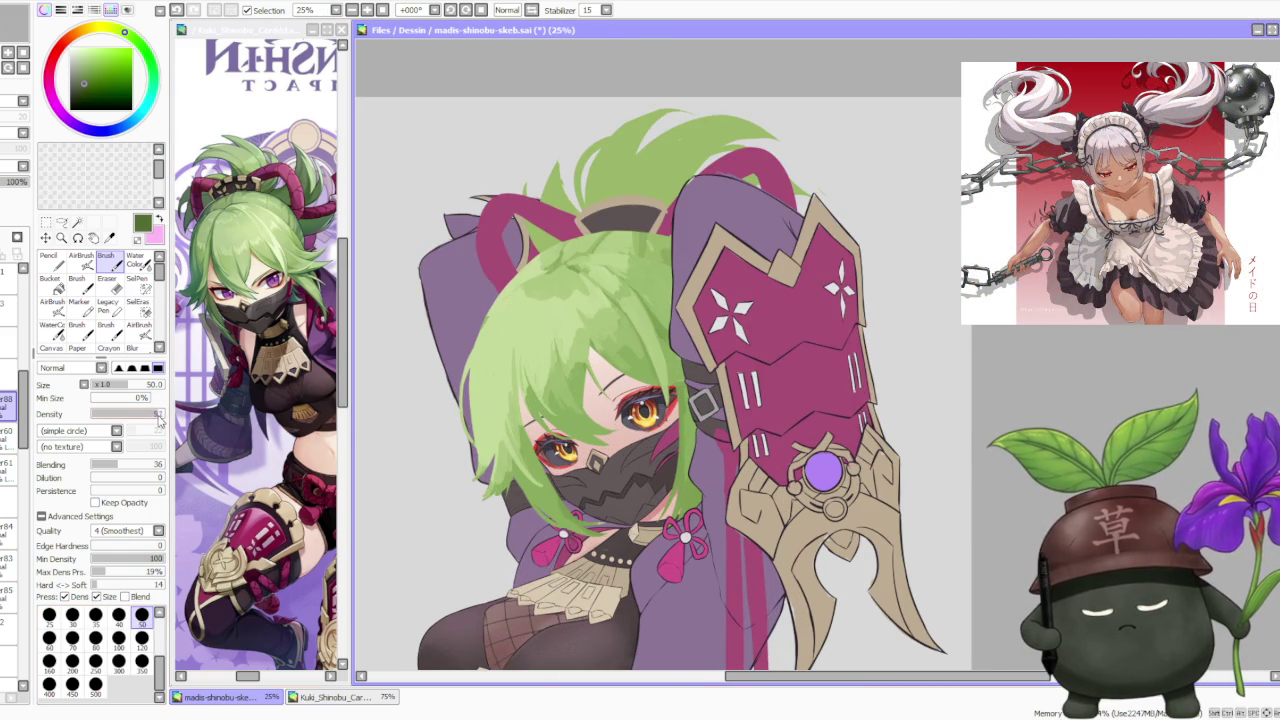
{"action": "left_click", "coordinate": [143, 637]}
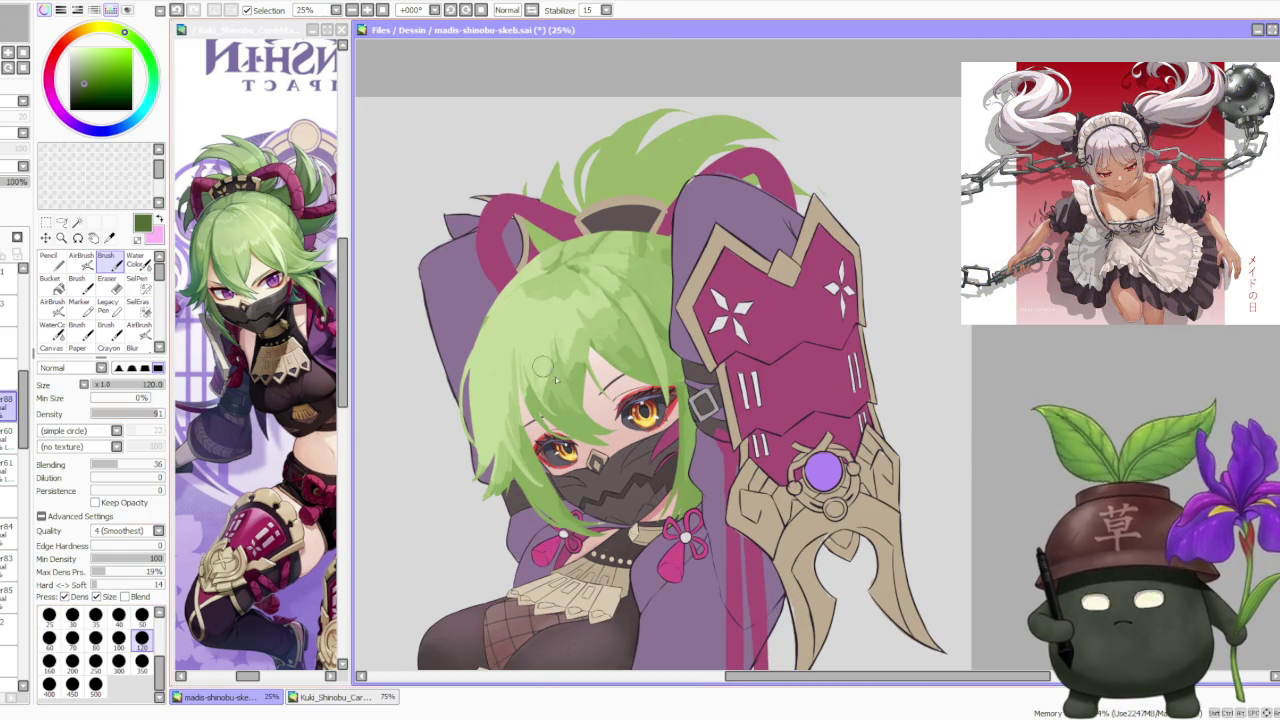
{"action": "scroll", "coordinate": [545, 418], "scroll_direction": "up", "scroll_amount": 1}
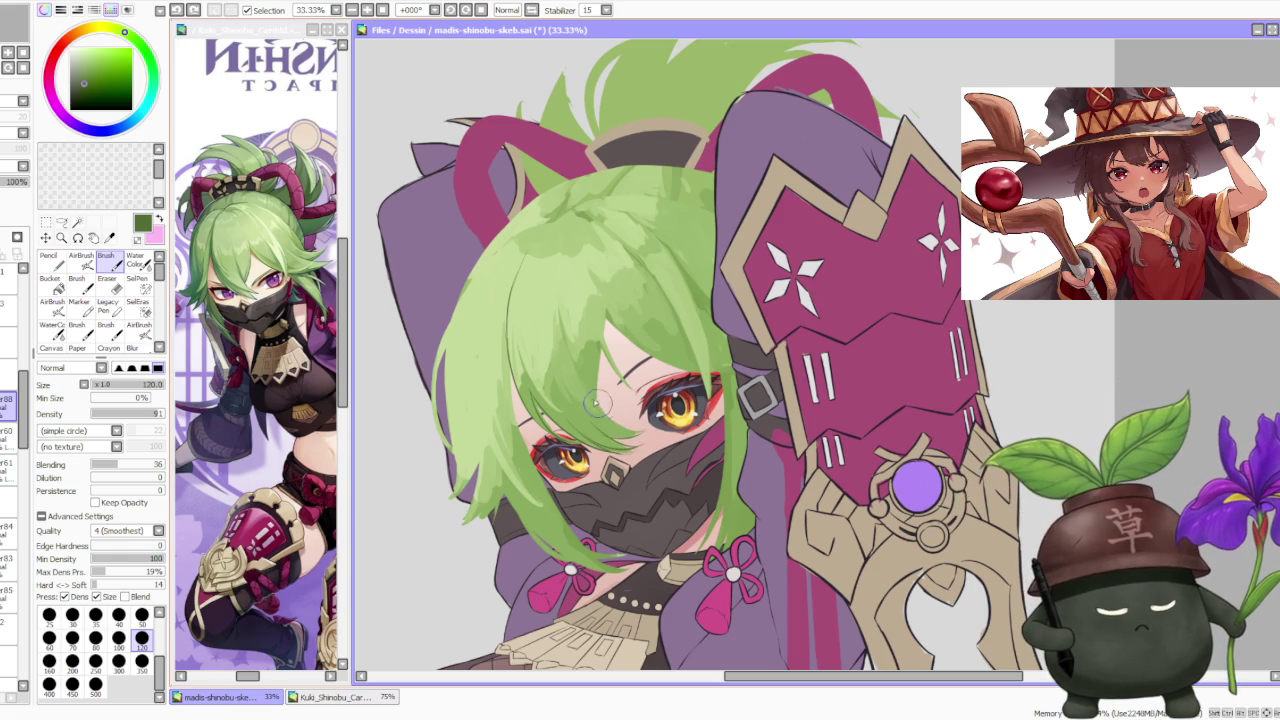
Step: Paint darker green strands on the hair tip near the ribbon and across the hair
{"action": "scroll", "coordinate": [507, 342], "scroll_direction": "down", "scroll_amount": 1}
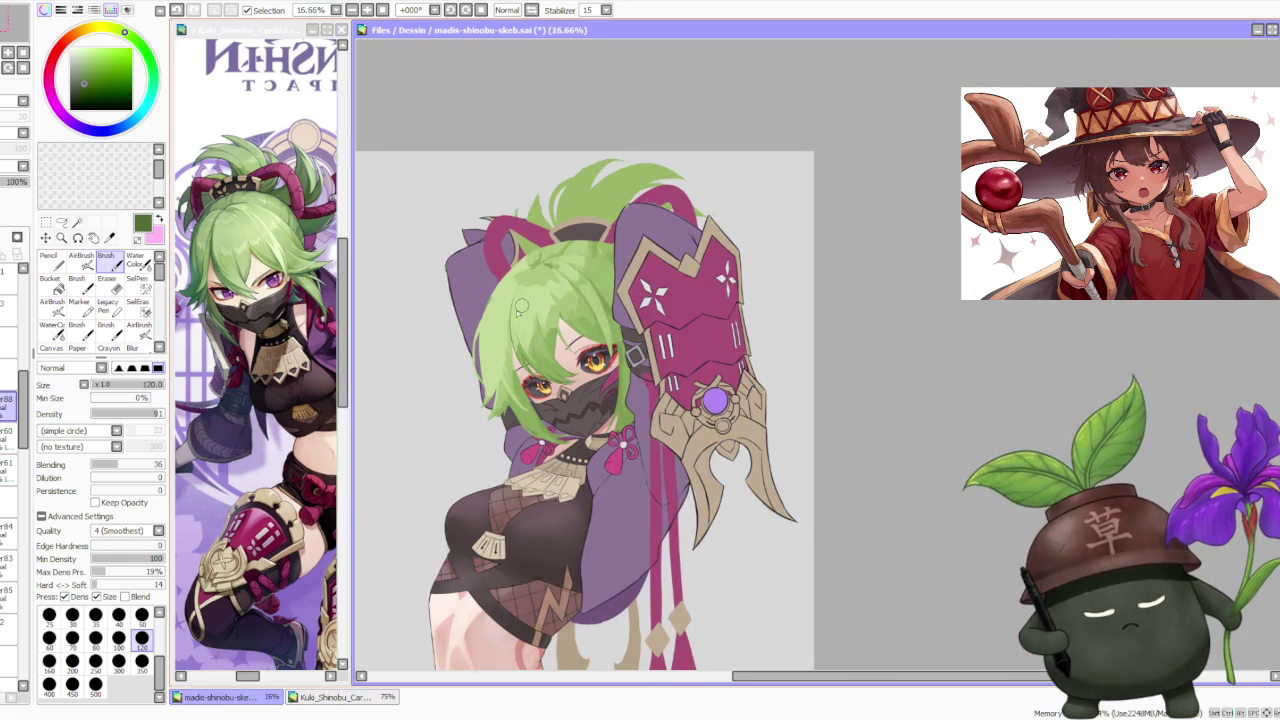
{"action": "scroll", "coordinate": [524, 304], "scroll_direction": "up", "scroll_amount": 1}
{"action": "scroll", "coordinate": [503, 424], "scroll_direction": "up", "scroll_amount": 1}
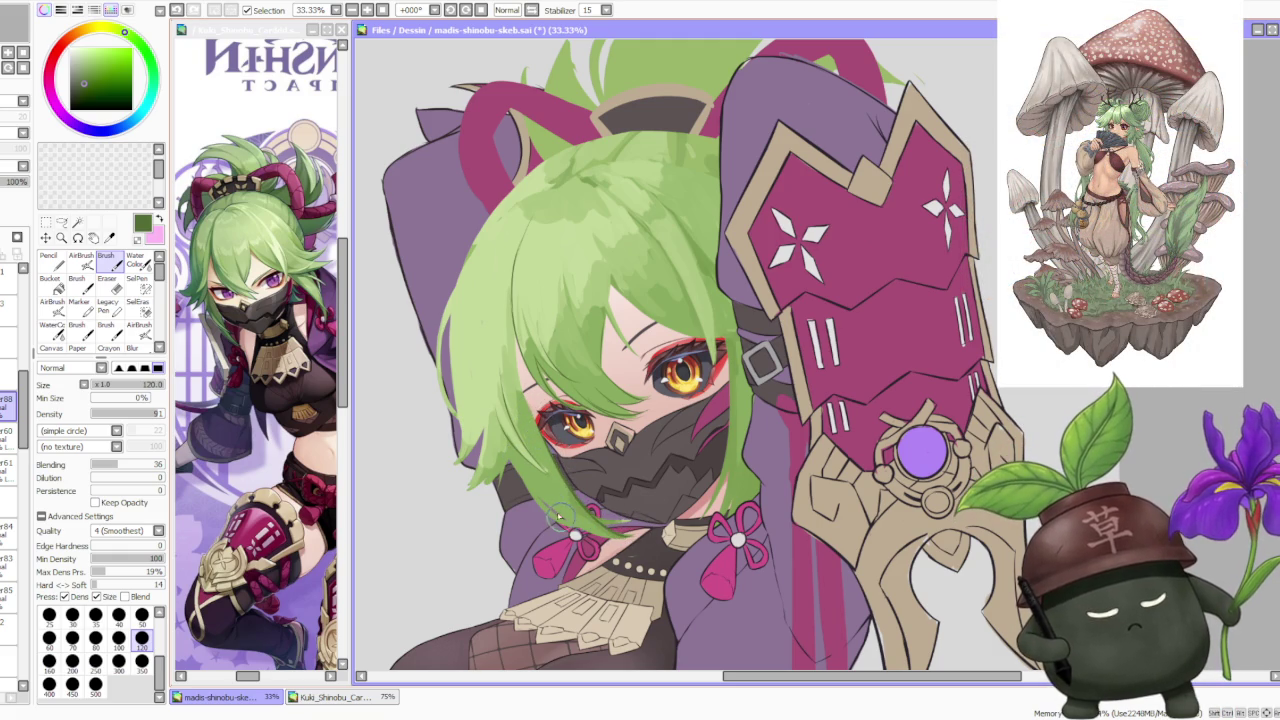
{"action": "mouse_move", "coordinate": [540, 495]}
{"action": "left_mouse_down"}
{"action": "mouse_move", "coordinate": [610, 535]}
{"action": "mouse_move", "coordinate": [632, 530]}
{"action": "mouse_move", "coordinate": [535, 490]}
{"action": "left_mouse_up"}
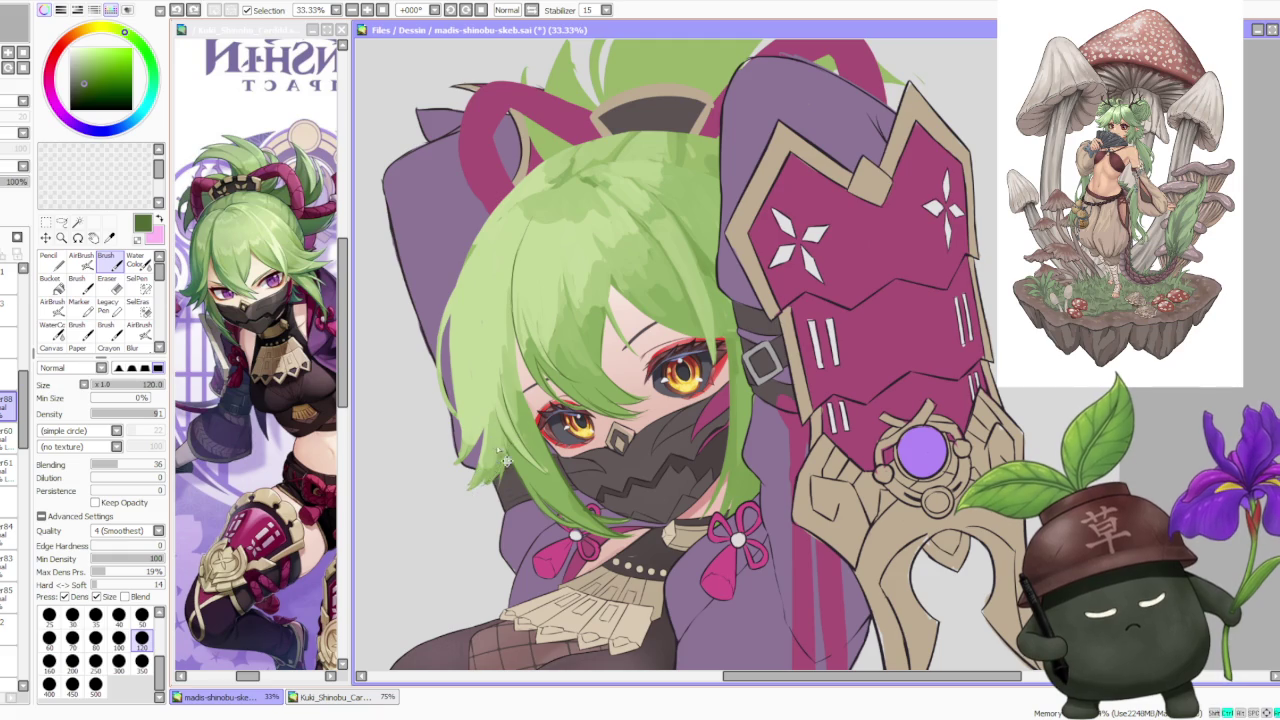
{"action": "left_click_drag", "start_coordinate": [500, 453], "coordinate": [513, 443]}
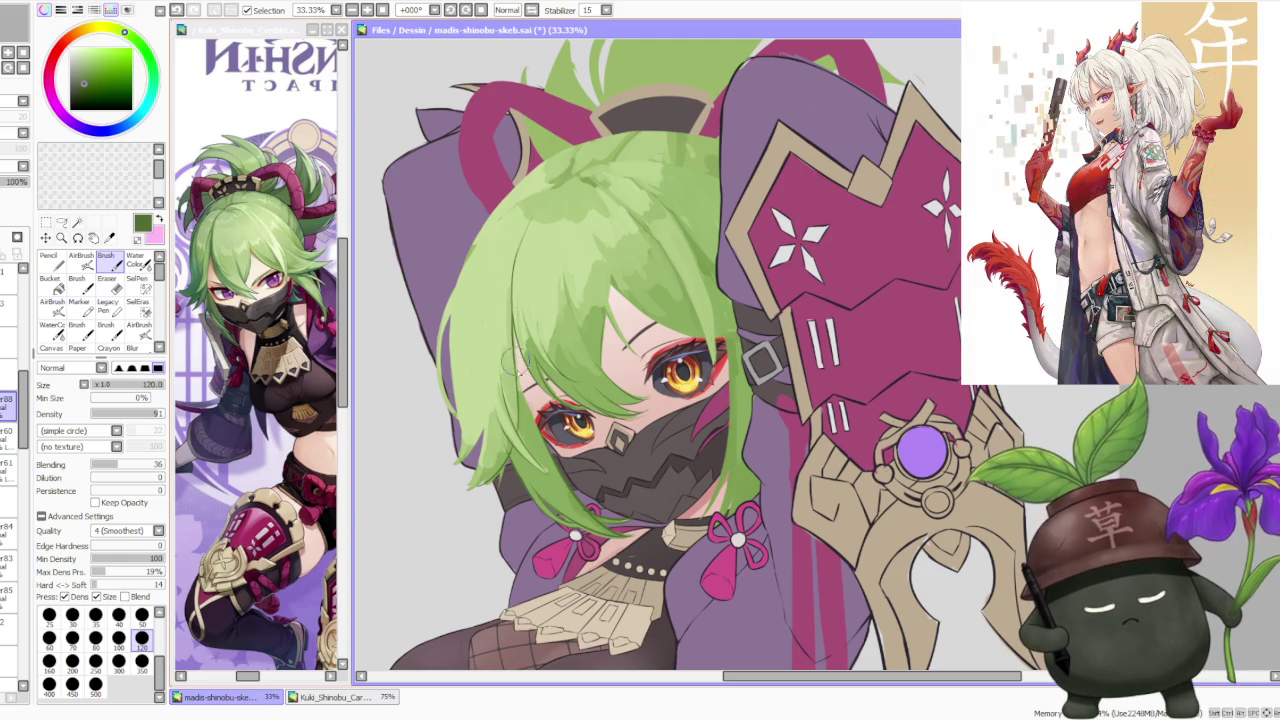
{"action": "scroll", "coordinate": [511, 305], "scroll_direction": "down", "scroll_amount": 2}
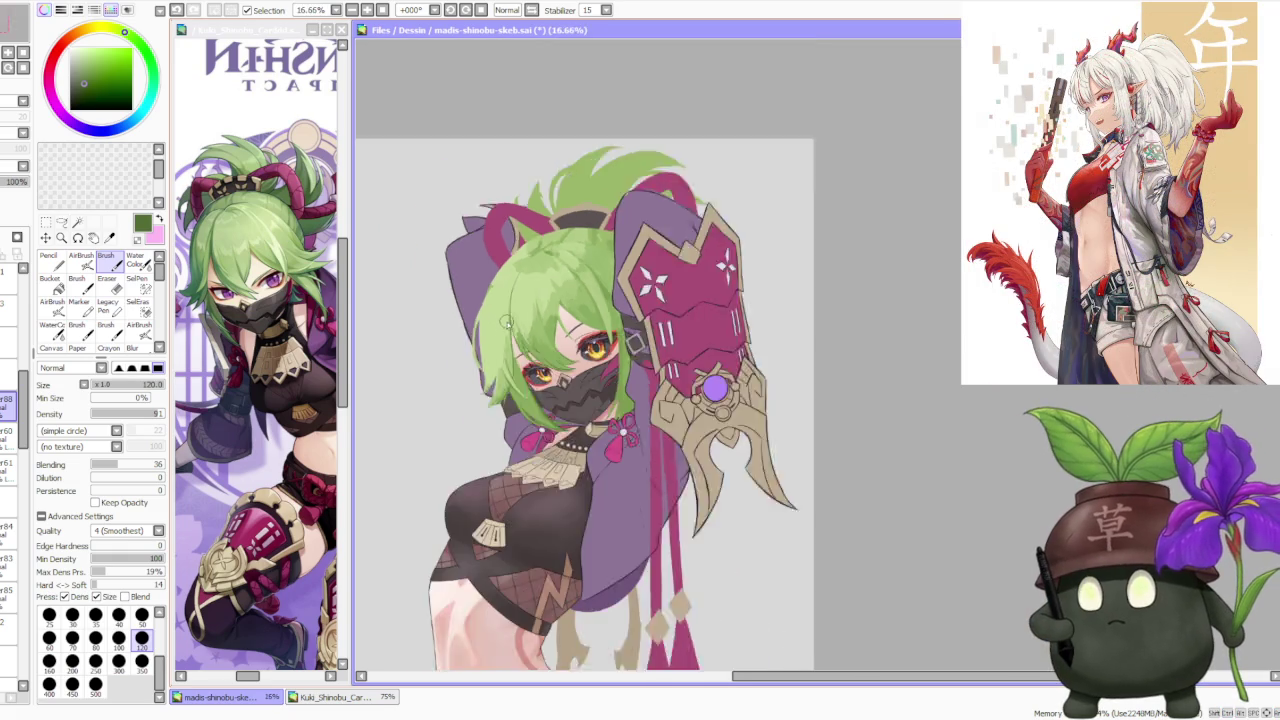
Step: After several undone attempts, darken the hair's left edge with a green stroke
{"action": "scroll", "coordinate": [511, 305], "scroll_direction": "down", "scroll_amount": 1}
{"action": "scroll", "coordinate": [577, 279], "scroll_direction": "up", "scroll_amount": 2}
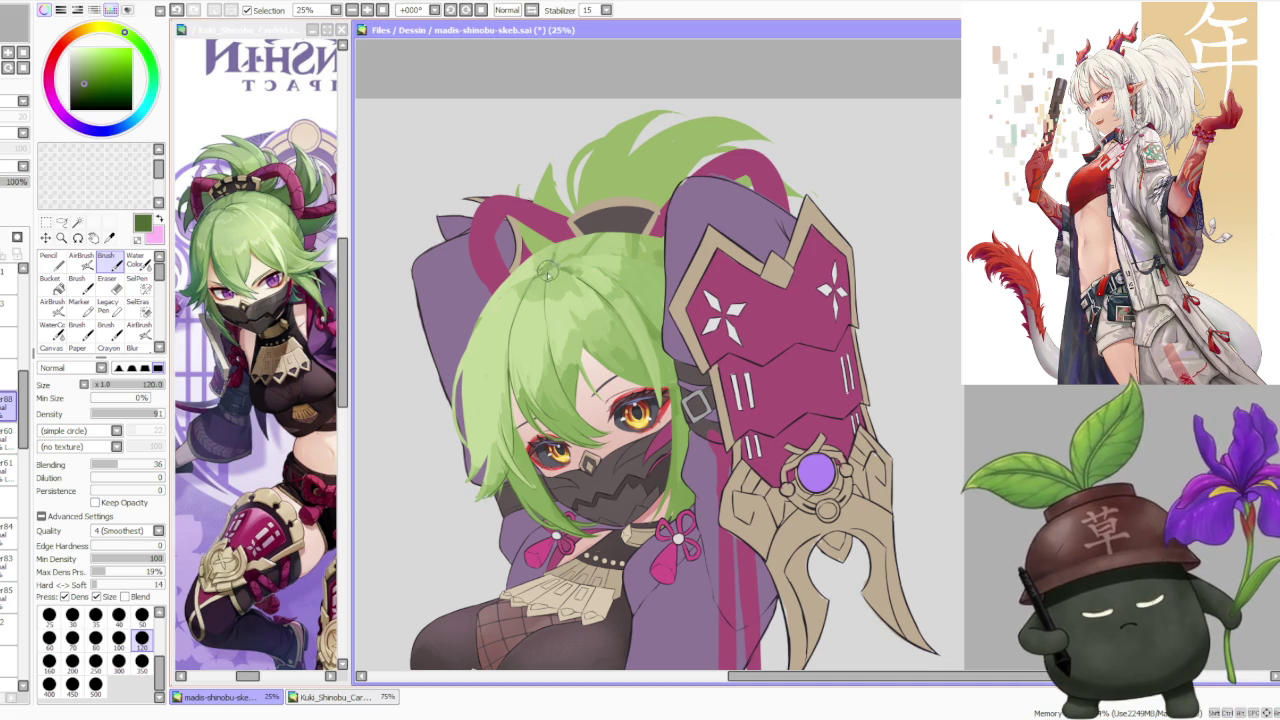
{"action": "scroll", "coordinate": [539, 279], "scroll_direction": "down", "scroll_amount": 1}
{"action": "scroll", "coordinate": [539, 279], "scroll_direction": "down", "scroll_amount": 3}
{"action": "scroll", "coordinate": [514, 230], "scroll_direction": "up", "scroll_amount": 3}
{"action": "scroll", "coordinate": [527, 341], "scroll_direction": "up", "scroll_amount": 2}
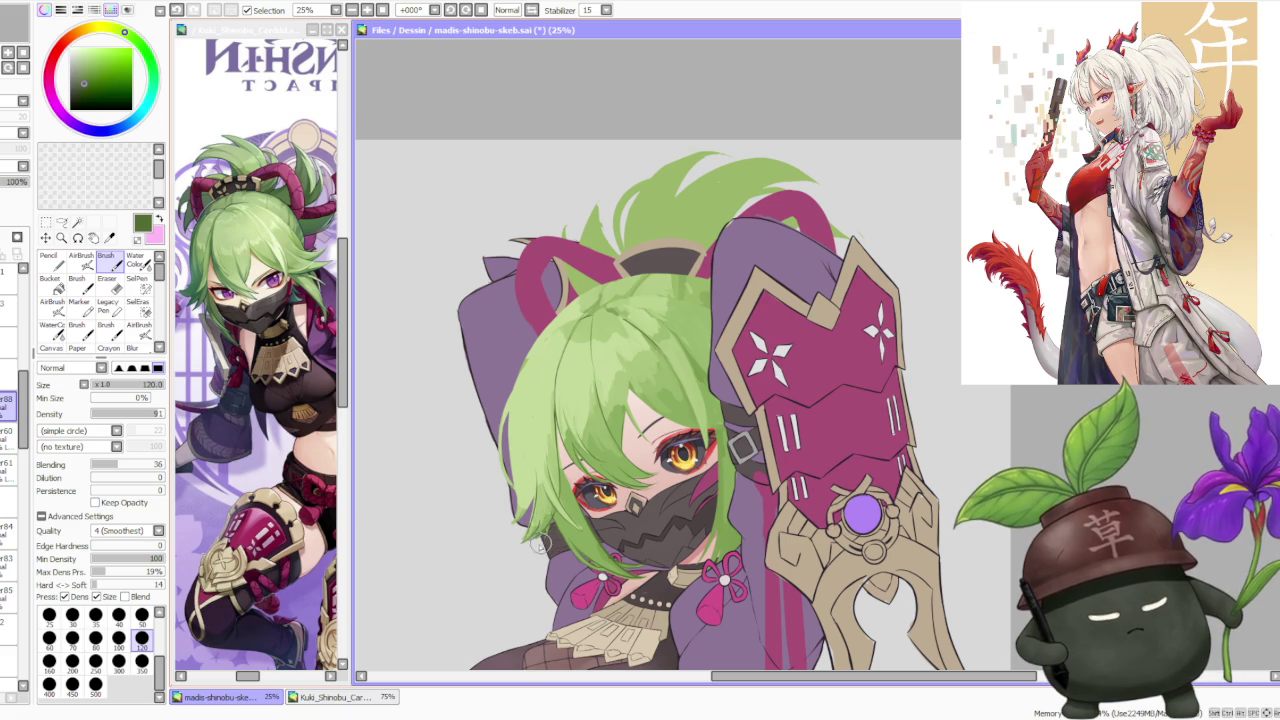
{"action": "scroll", "coordinate": [548, 522], "scroll_direction": "up", "scroll_amount": 1}
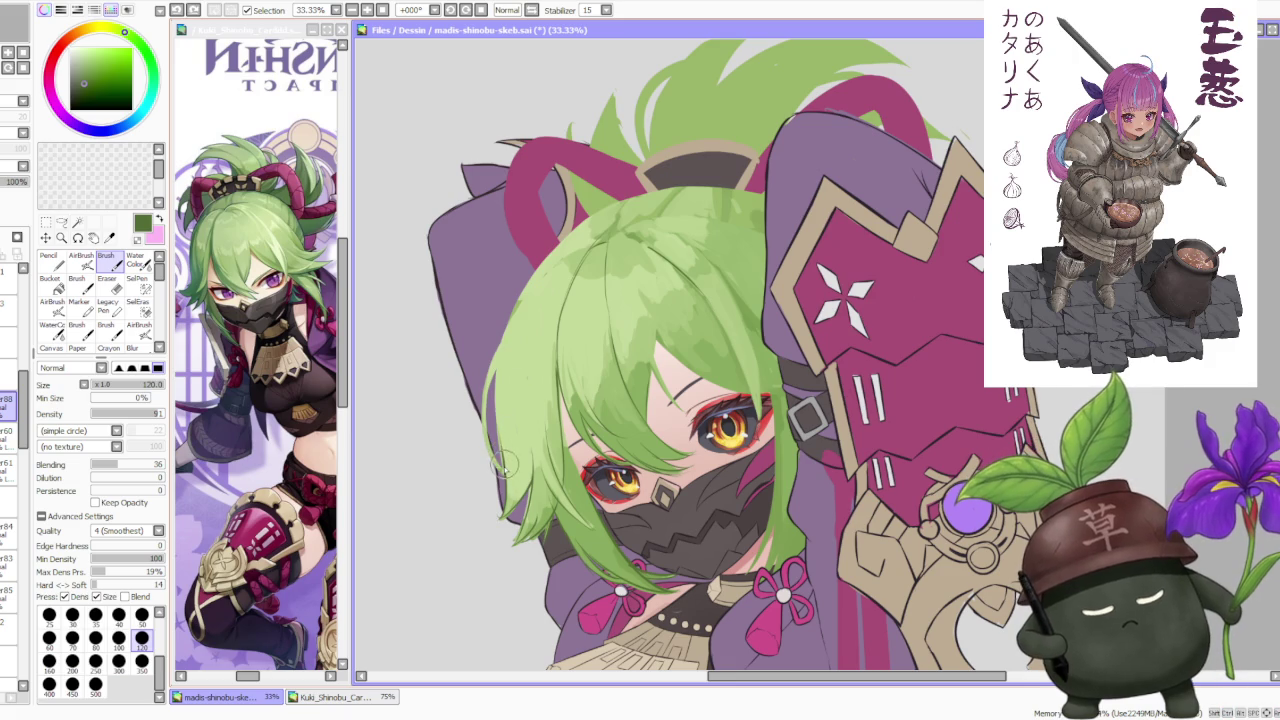
{"action": "key", "text": "ctrl+z"}
{"action": "left_click_drag", "start_coordinate": [488, 350], "coordinate": [496, 426]}
{"action": "key", "text": "ctrl+z"}
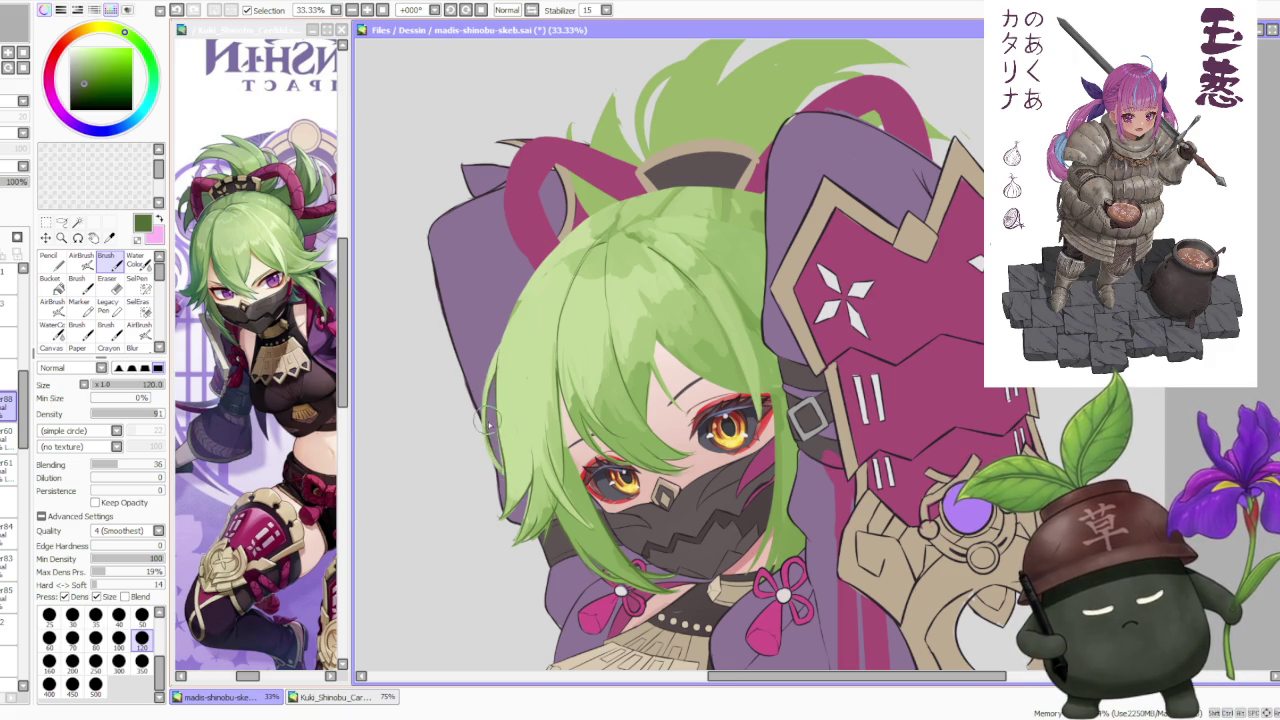
{"action": "key", "text": "ctrl+z"}
{"action": "left_click_drag", "start_coordinate": [484, 406], "coordinate": [500, 340]}
Step: Redraw a darker line up the hair's left edge toward the crown, undoing the last shading stroke
{"action": "key", "text": "ctrl+z"}
{"action": "mouse_move", "coordinate": [497, 385]}
{"action": "left_mouse_down"}
{"action": "mouse_move", "coordinate": [530, 280]}
{"action": "mouse_move", "coordinate": [565, 240]}
{"action": "left_mouse_up"}
{"action": "key", "text": "ctrl+z"}
{"action": "left_click_drag", "start_coordinate": [486, 372], "coordinate": [593, 238]}
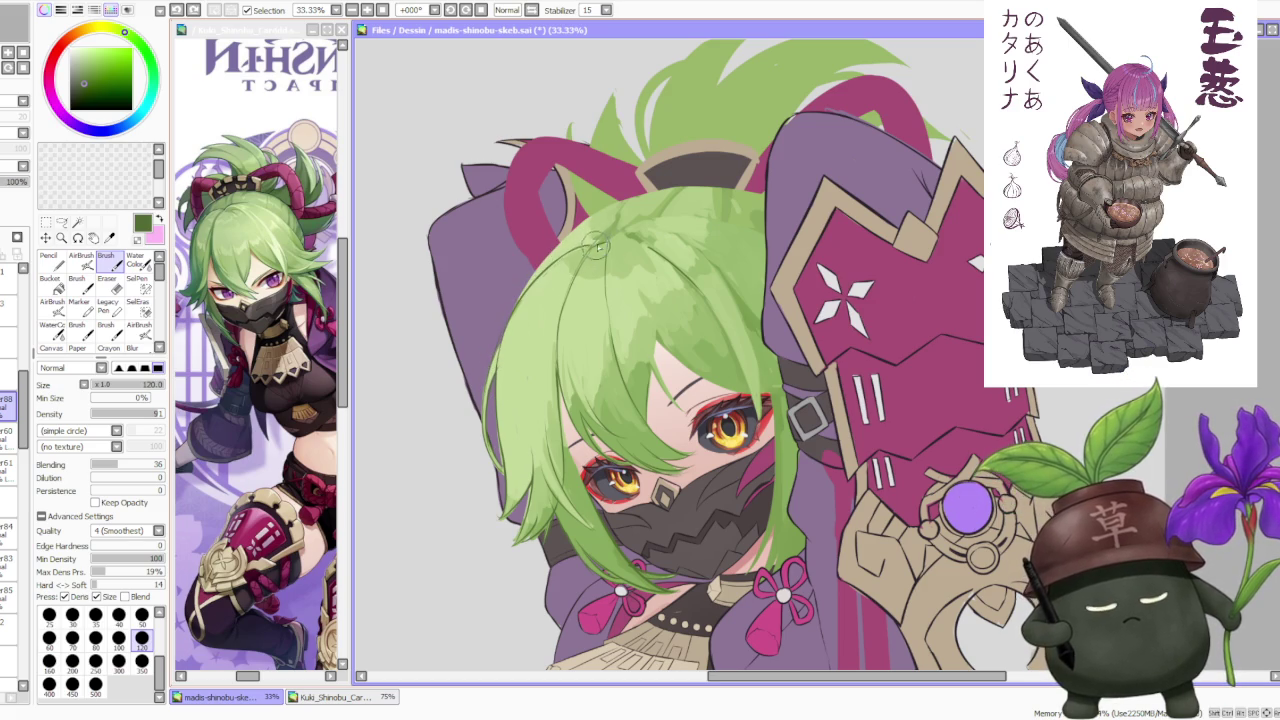
{"action": "scroll", "coordinate": [679, 113], "scroll_direction": "down", "scroll_amount": 4}
{"action": "scroll", "coordinate": [679, 113], "scroll_direction": "up", "scroll_amount": 4}
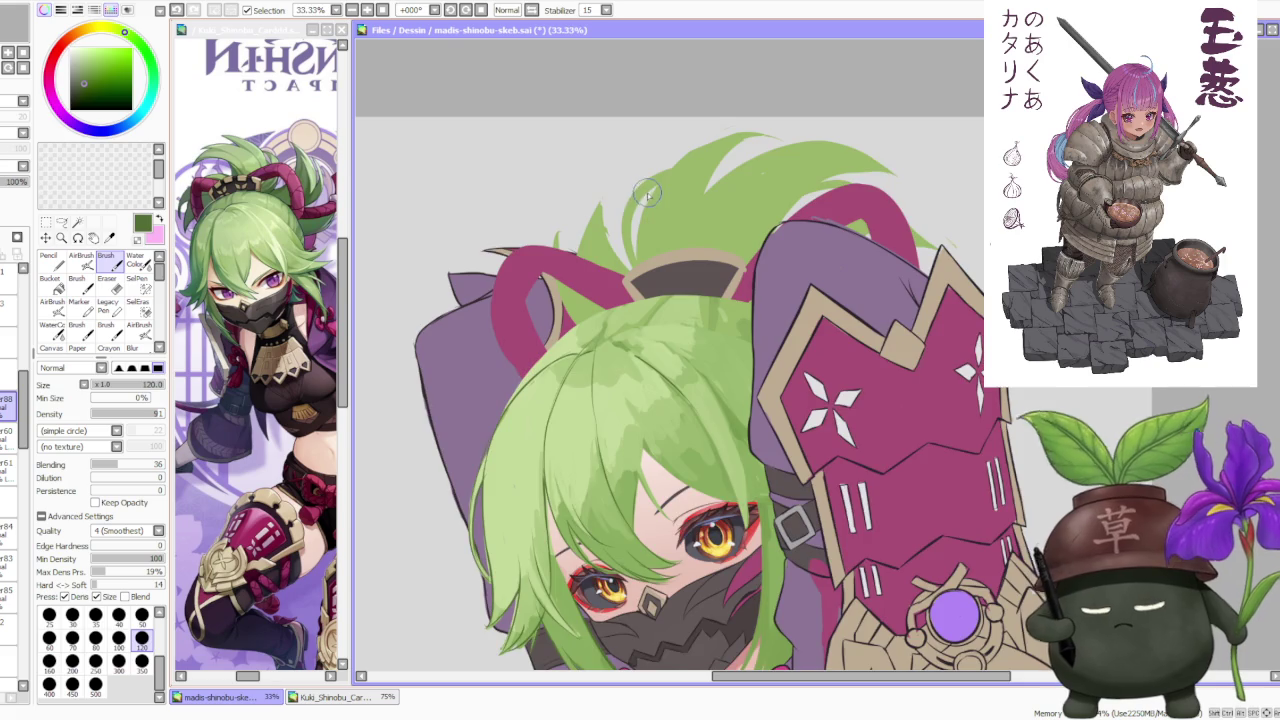
{"action": "scroll", "coordinate": [652, 190], "scroll_direction": "down", "scroll_amount": 1}
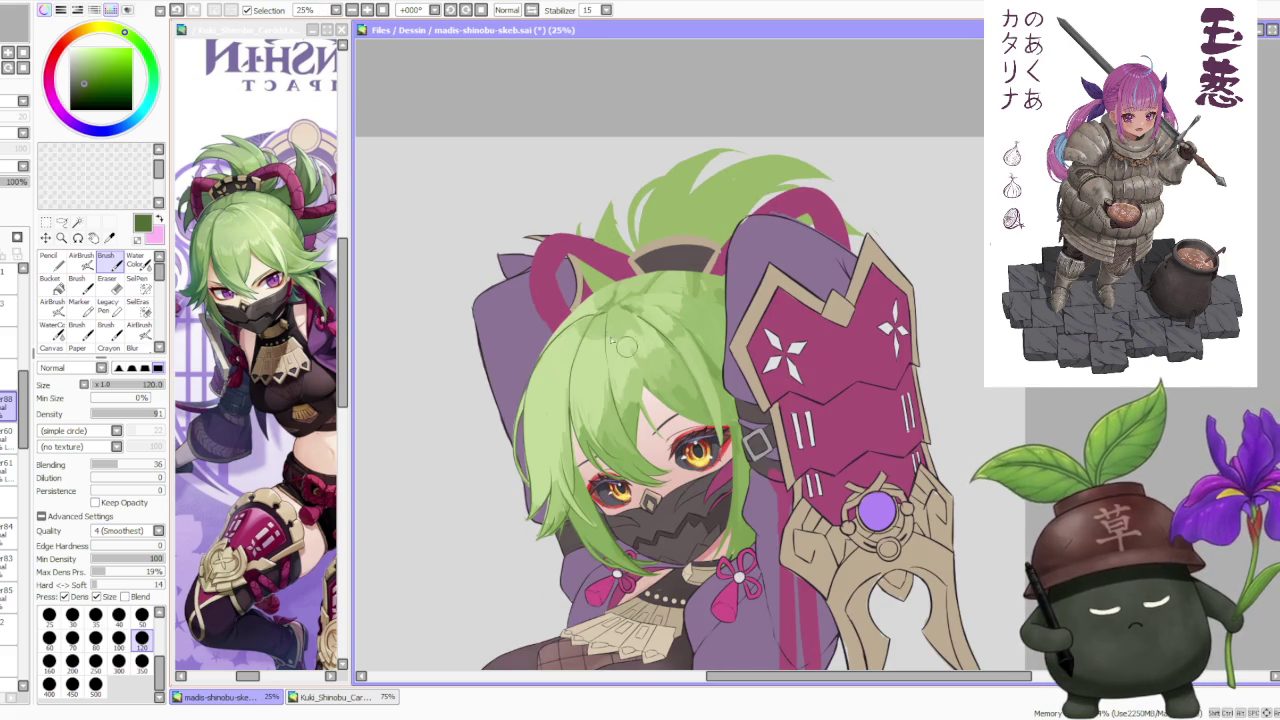
{"action": "scroll", "coordinate": [595, 347], "scroll_direction": "up", "scroll_amount": 1}
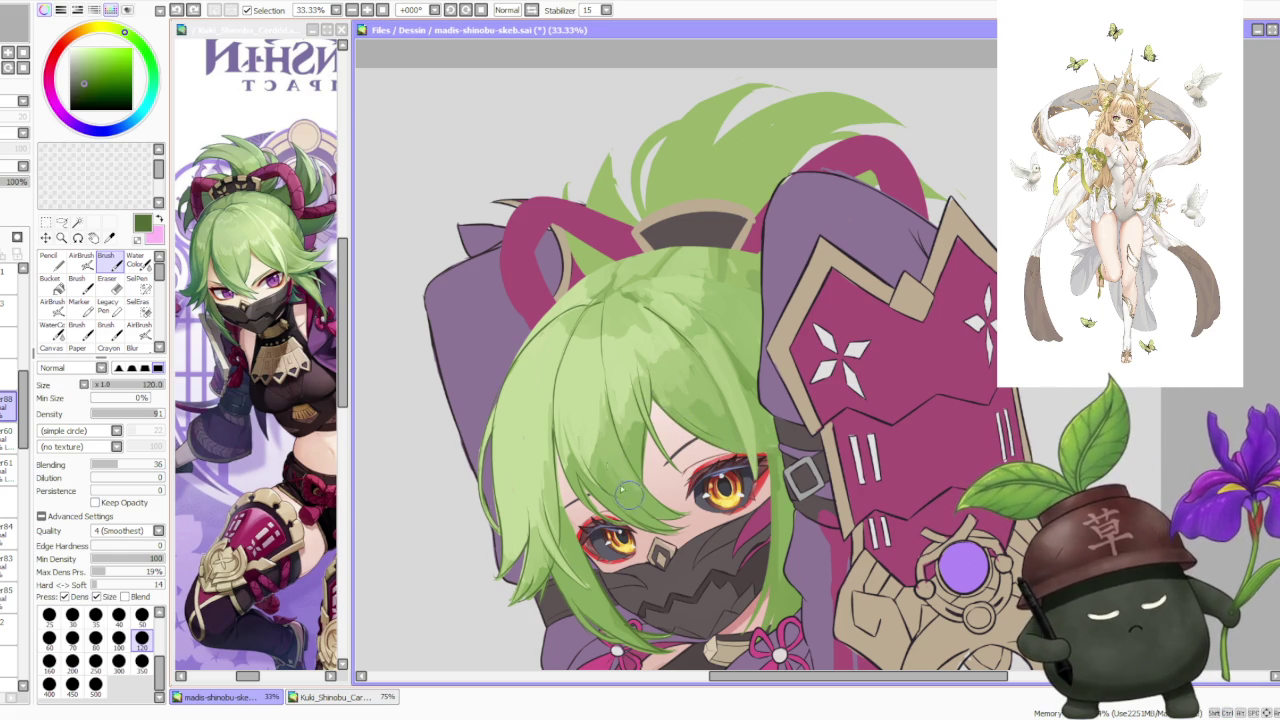
{"action": "key", "text": "ctrl+z"}
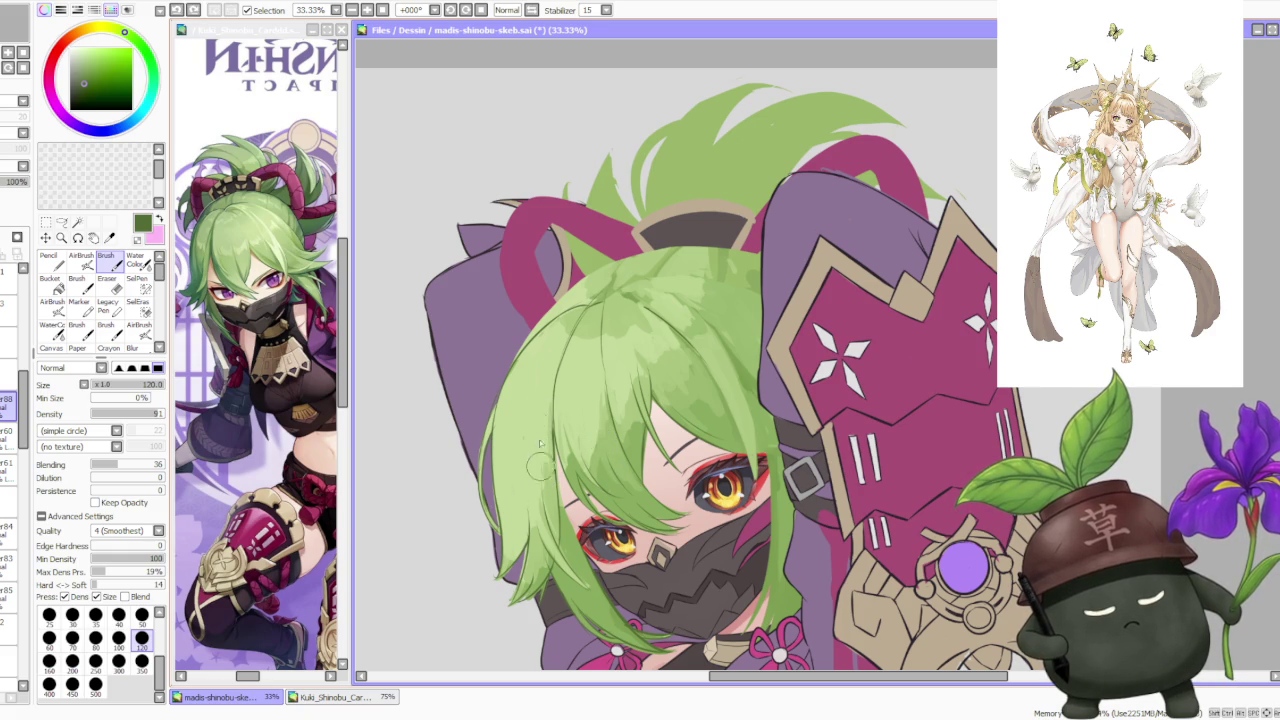
{"action": "scroll", "coordinate": [540, 476], "scroll_direction": "down", "scroll_amount": 1}
{"action": "scroll", "coordinate": [595, 300], "scroll_direction": "down", "scroll_amount": 2}
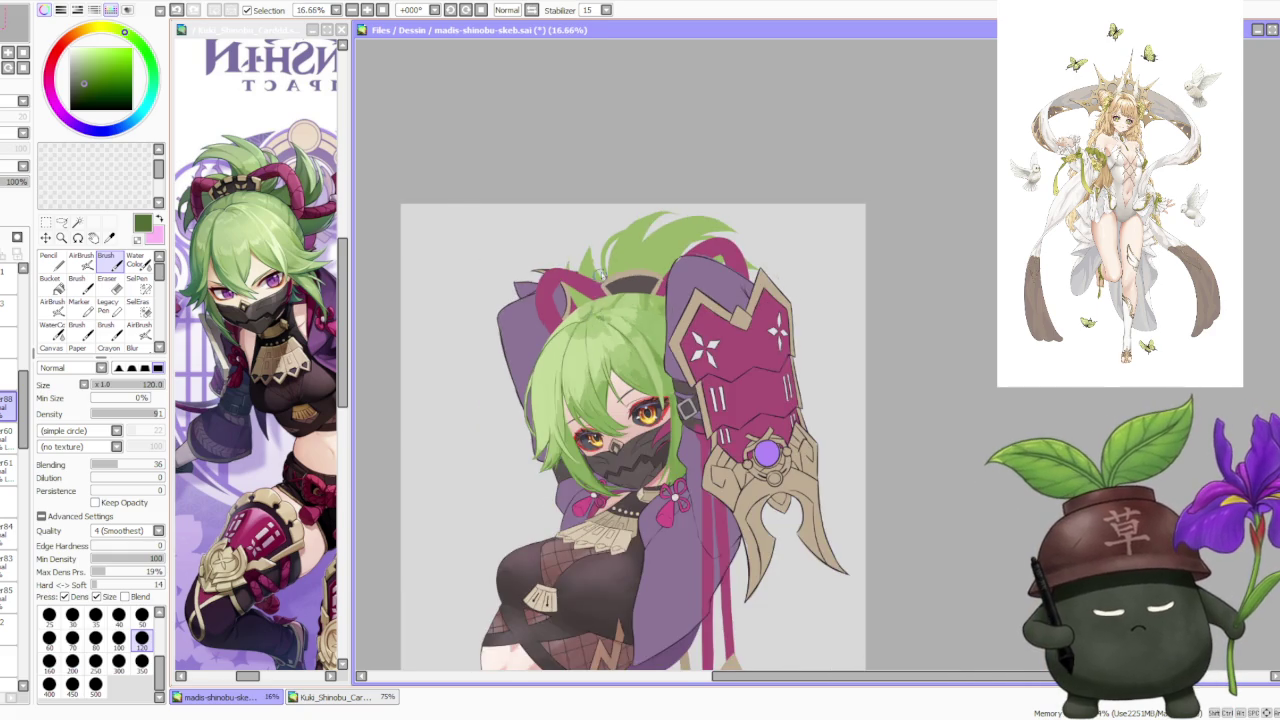
Step: Zoom in and out over the figure, then flip the canvas view horizontally with Inv
{"action": "scroll", "coordinate": [603, 270], "scroll_direction": "down", "scroll_amount": 1}
{"action": "scroll", "coordinate": [605, 287], "scroll_direction": "up", "scroll_amount": 3}
{"action": "scroll", "coordinate": [606, 308], "scroll_direction": "up", "scroll_amount": 2}
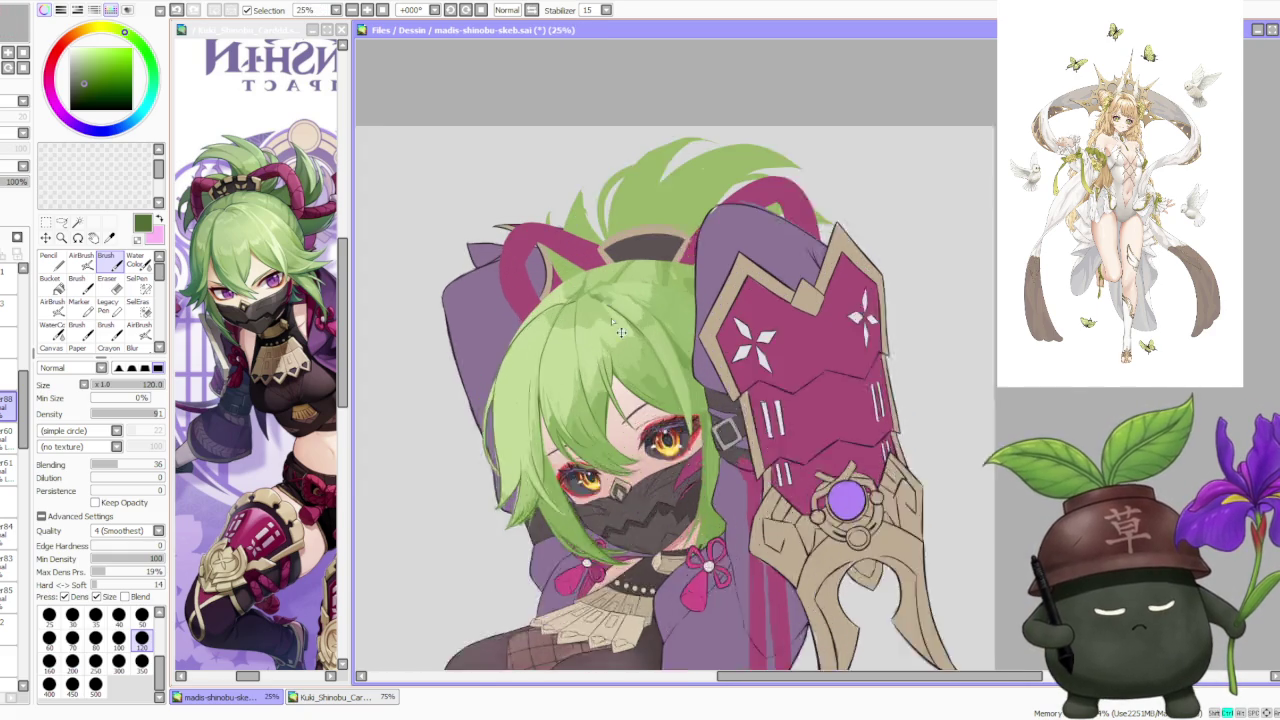
{"action": "scroll", "coordinate": [595, 360], "scroll_direction": "up", "scroll_amount": 1}
{"action": "scroll", "coordinate": [585, 420], "scroll_direction": "up", "scroll_amount": 1}
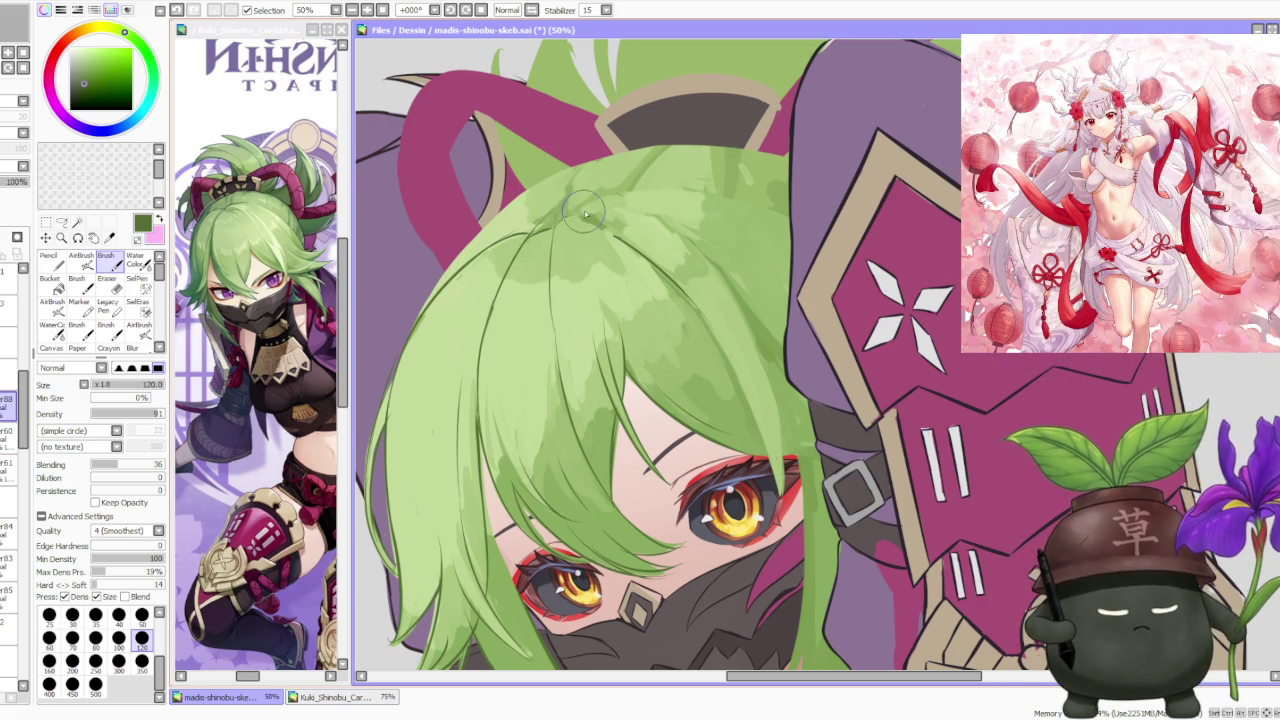
{"action": "scroll", "coordinate": [581, 202], "scroll_direction": "down", "scroll_amount": 2}
{"action": "scroll", "coordinate": [582, 100], "scroll_direction": "down", "scroll_amount": 1}
{"action": "scroll", "coordinate": [583, 83], "scroll_direction": "down", "scroll_amount": 1}
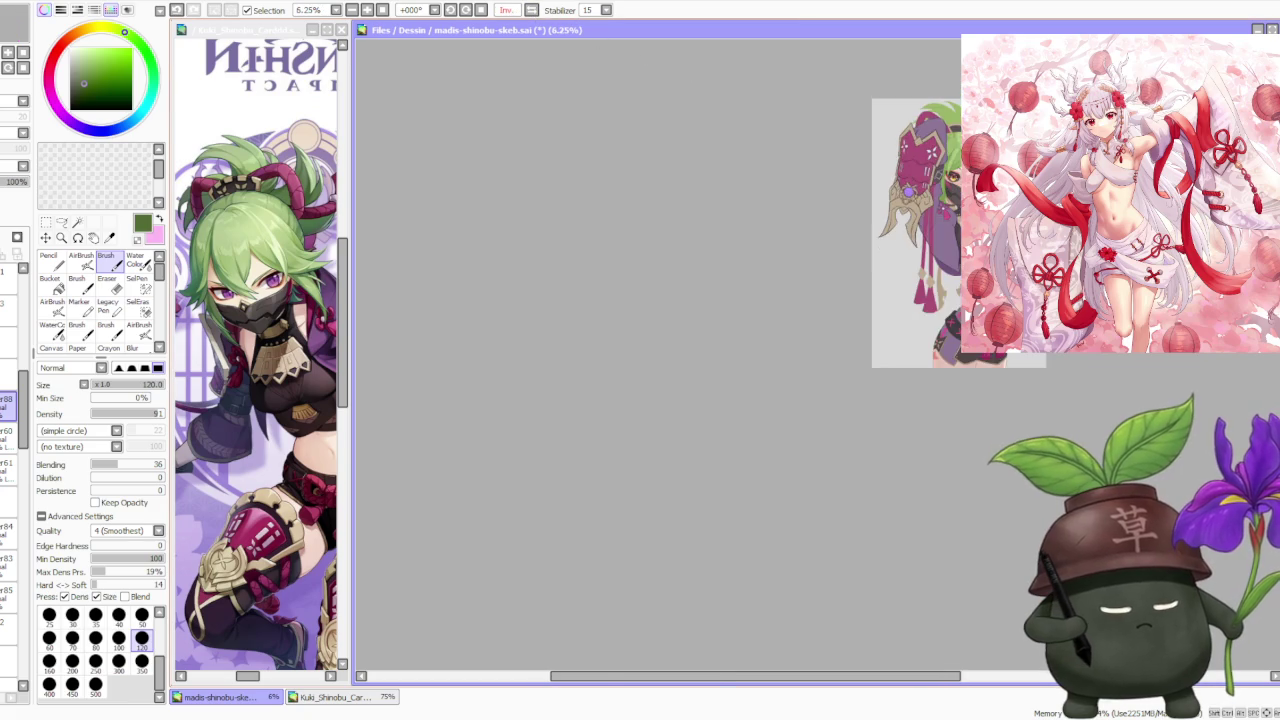
{"action": "scroll", "coordinate": [793, 118], "scroll_direction": "up", "scroll_amount": 1}
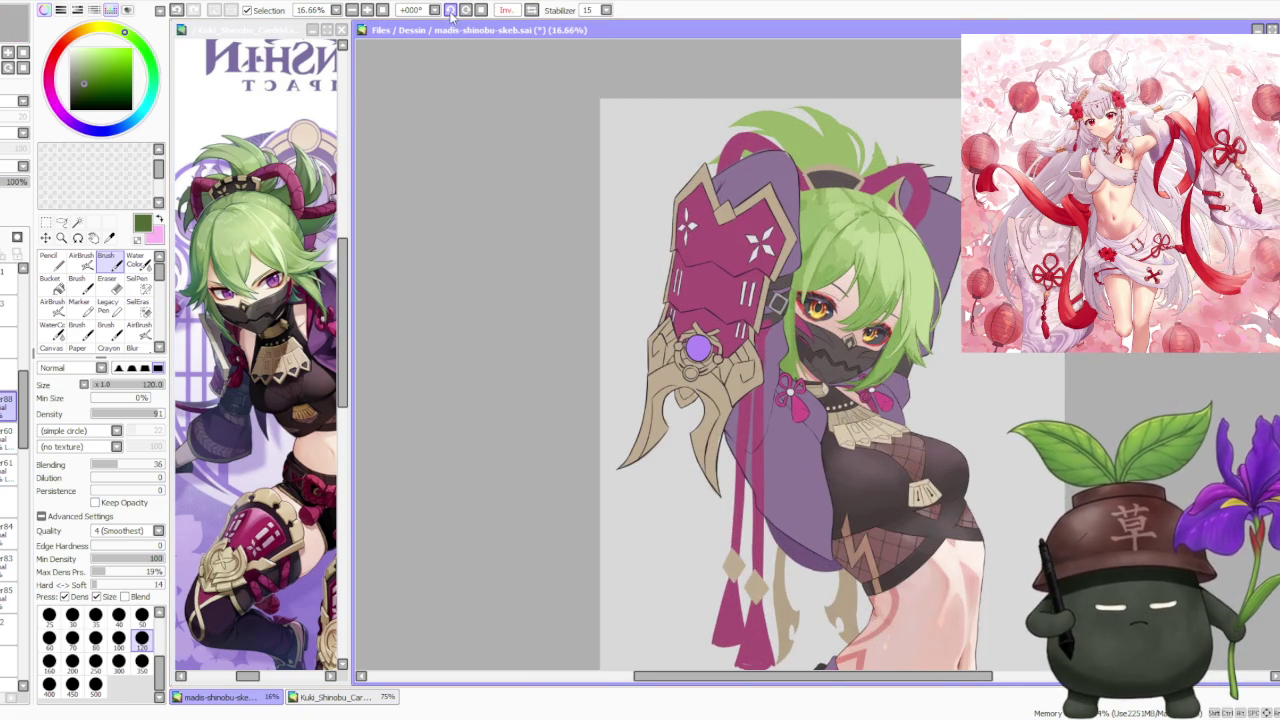
{"action": "scroll", "coordinate": [676, 48], "scroll_direction": "down", "scroll_amount": 1}
{"action": "left_click_drag", "start_coordinate": [676, 48], "coordinate": [802, 90]}
Step: Zoom in and out on the -33° tilted view to inspect the hair-top shading
{"action": "scroll", "coordinate": [802, 90], "scroll_direction": "up", "scroll_amount": 2}
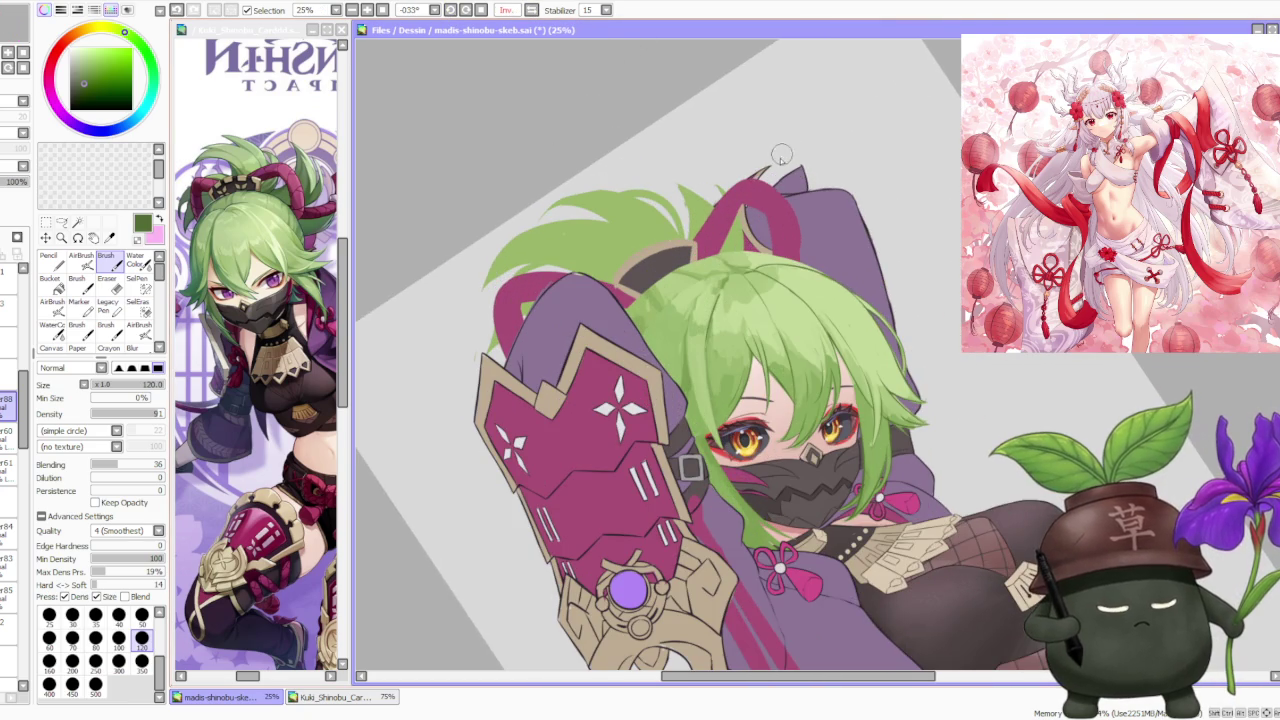
{"action": "scroll", "coordinate": [802, 90], "scroll_direction": "up", "scroll_amount": 1}
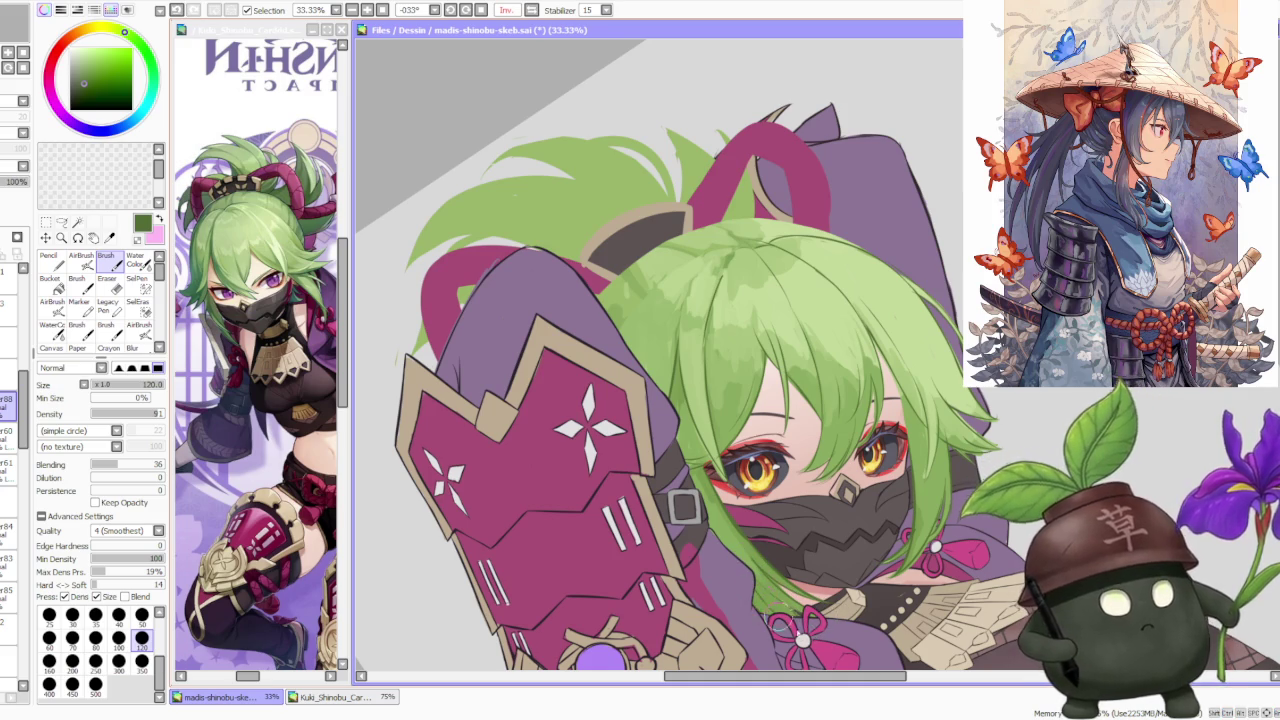
{"action": "scroll", "coordinate": [748, 422], "scroll_direction": "down", "scroll_amount": 2}
{"action": "scroll", "coordinate": [748, 424], "scroll_direction": "up", "scroll_amount": 2}
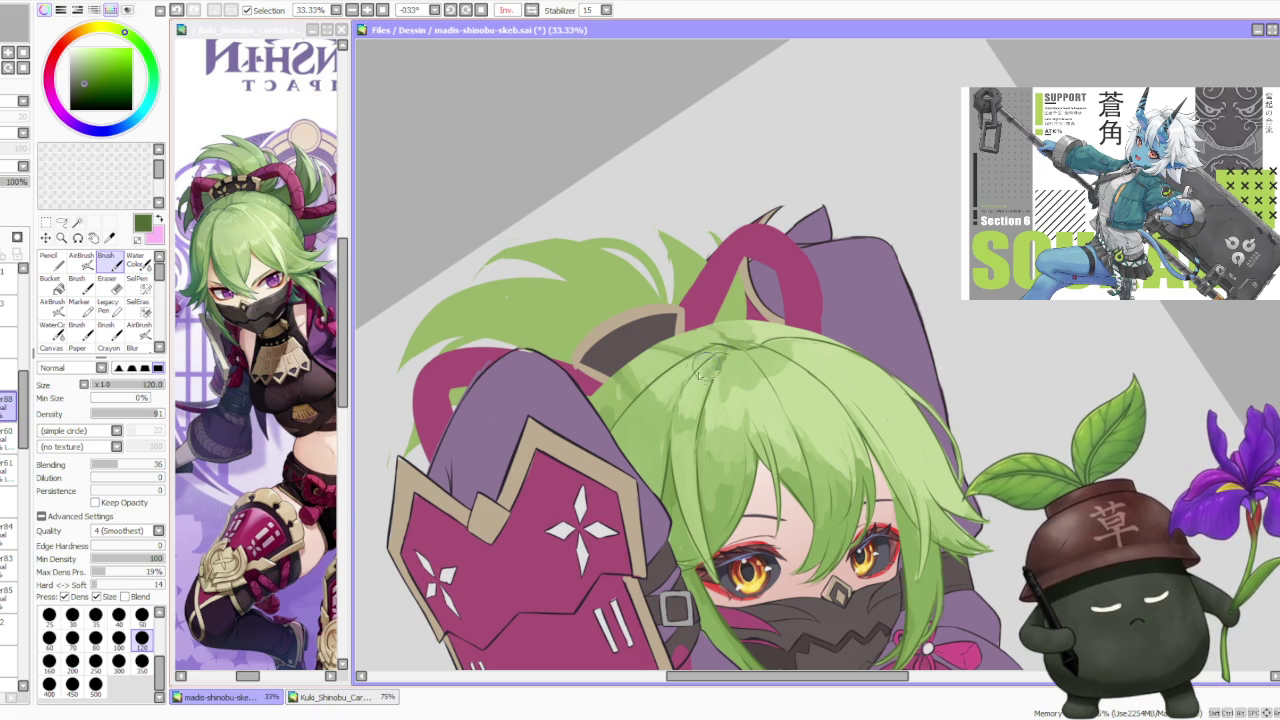
{"action": "scroll", "coordinate": [775, 300], "scroll_direction": "down", "scroll_amount": 2}
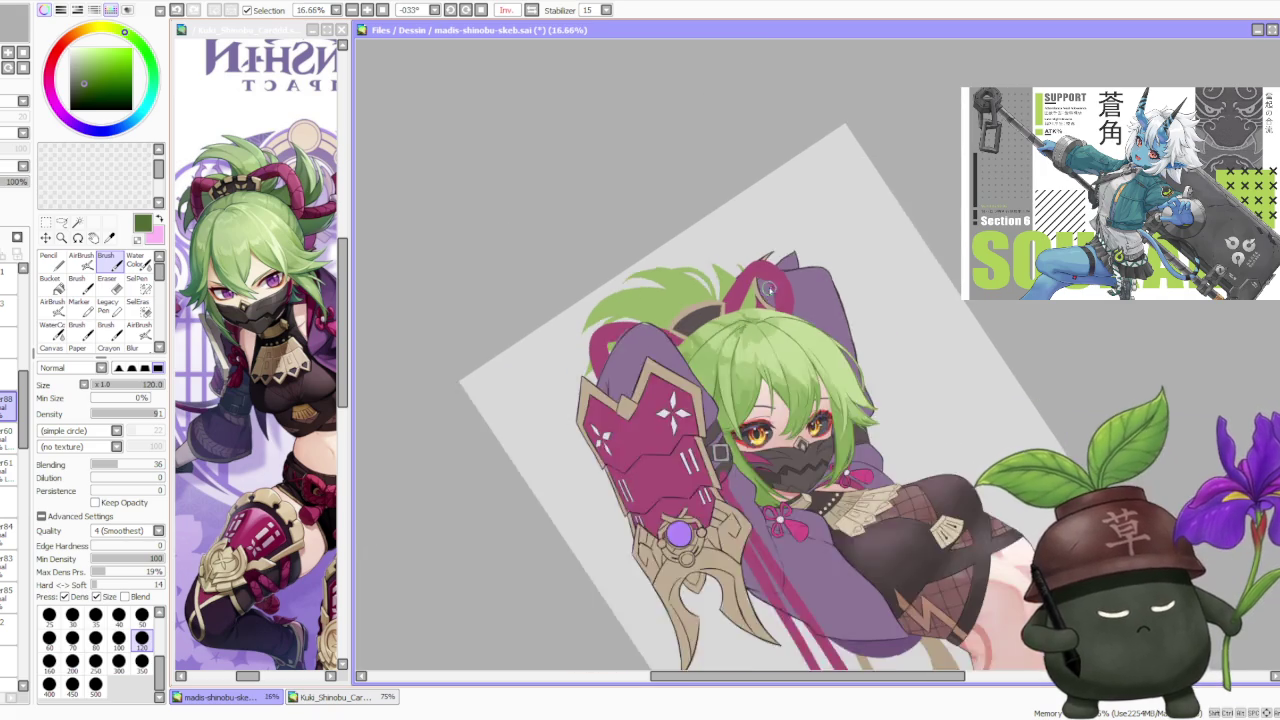
{"action": "scroll", "coordinate": [790, 282], "scroll_direction": "down", "scroll_amount": 1}
{"action": "scroll", "coordinate": [790, 279], "scroll_direction": "up", "scroll_amount": 2}
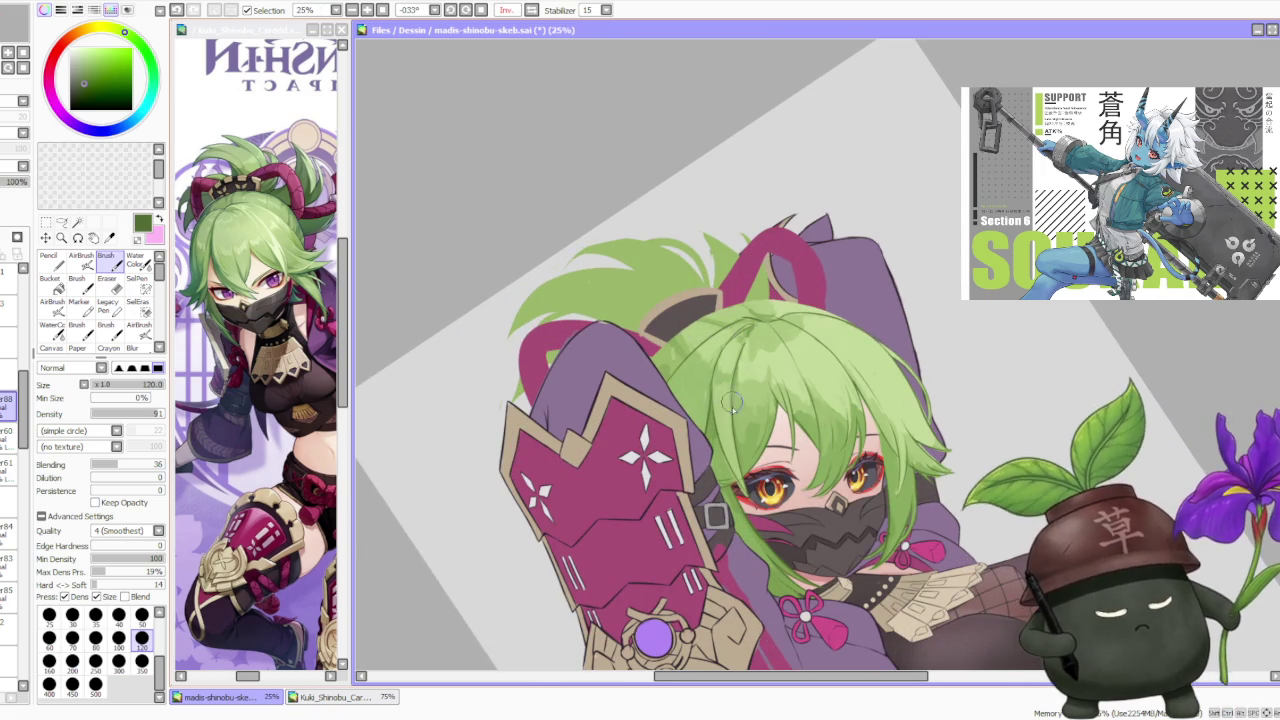
{"action": "scroll", "coordinate": [740, 355], "scroll_direction": "down", "scroll_amount": 1}
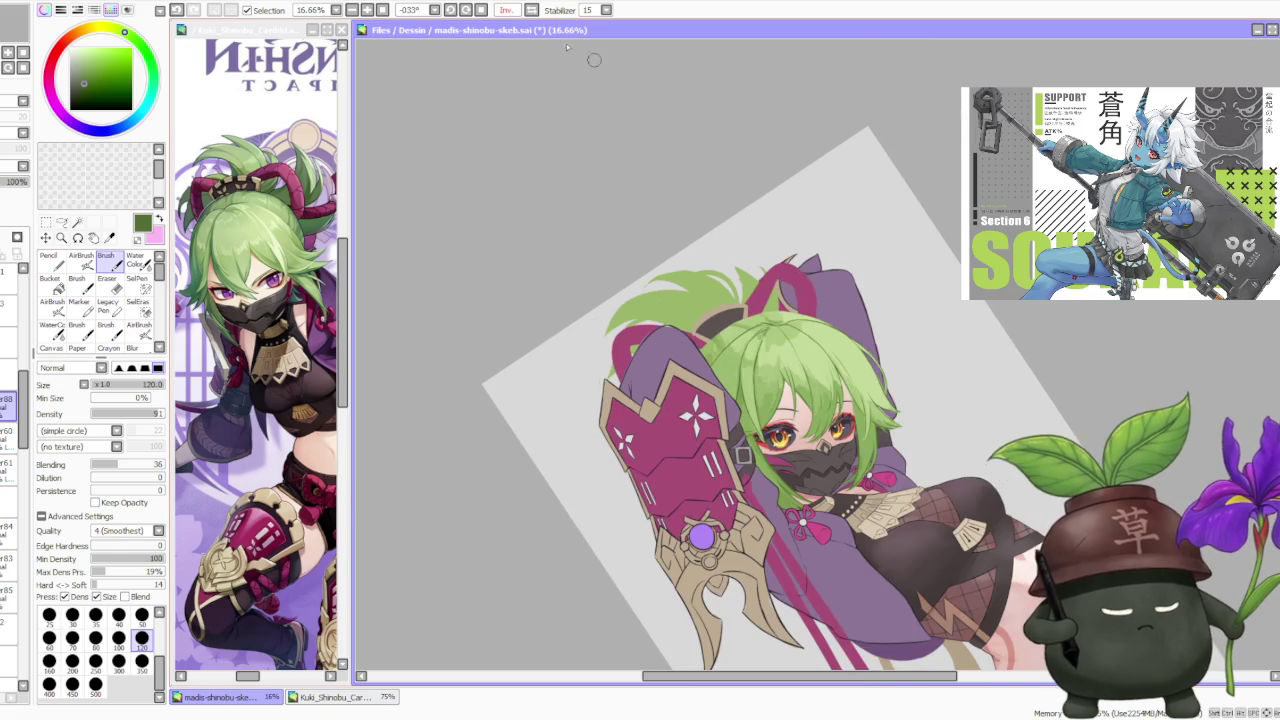
Step: Unmirror the canvas view and zoom in on the ninja's crown
{"action": "key", "text": "h"}
{"action": "scroll", "coordinate": [855, 410], "scroll_direction": "up", "scroll_amount": 1}
{"action": "scroll", "coordinate": [855, 410], "scroll_direction": "up", "scroll_amount": 1}
{"action": "scroll", "coordinate": [855, 410], "scroll_direction": "up", "scroll_amount": 1}
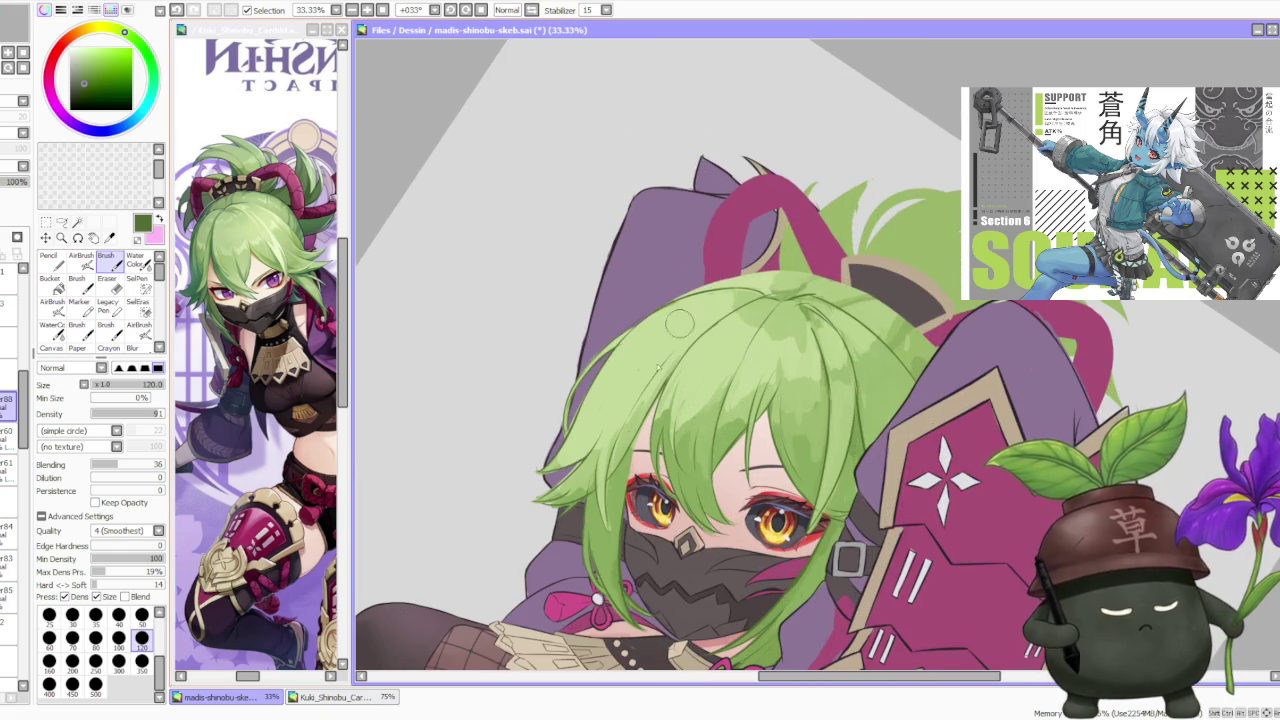
{"action": "scroll", "coordinate": [855, 410], "scroll_direction": "up", "scroll_amount": 1}
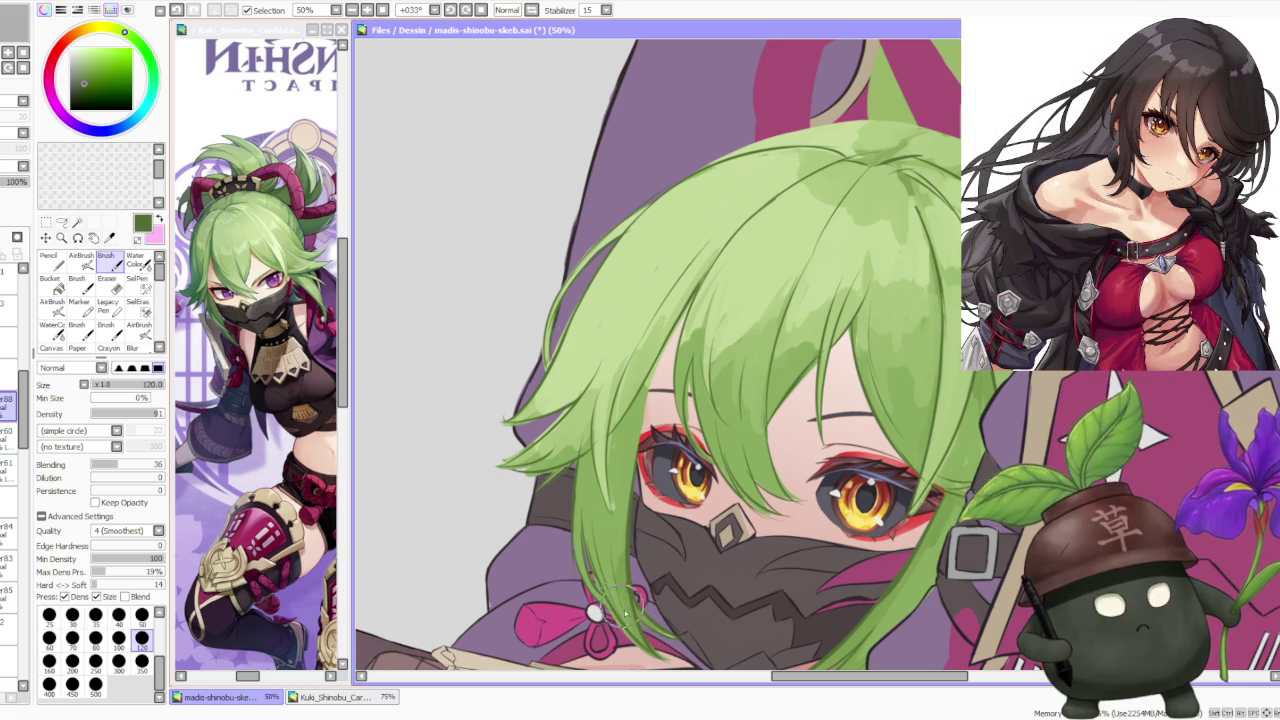
Step: Add a few darker green strands where the hair converges at the crown
{"action": "scroll", "coordinate": [613, 558], "scroll_direction": "down", "scroll_amount": 5}
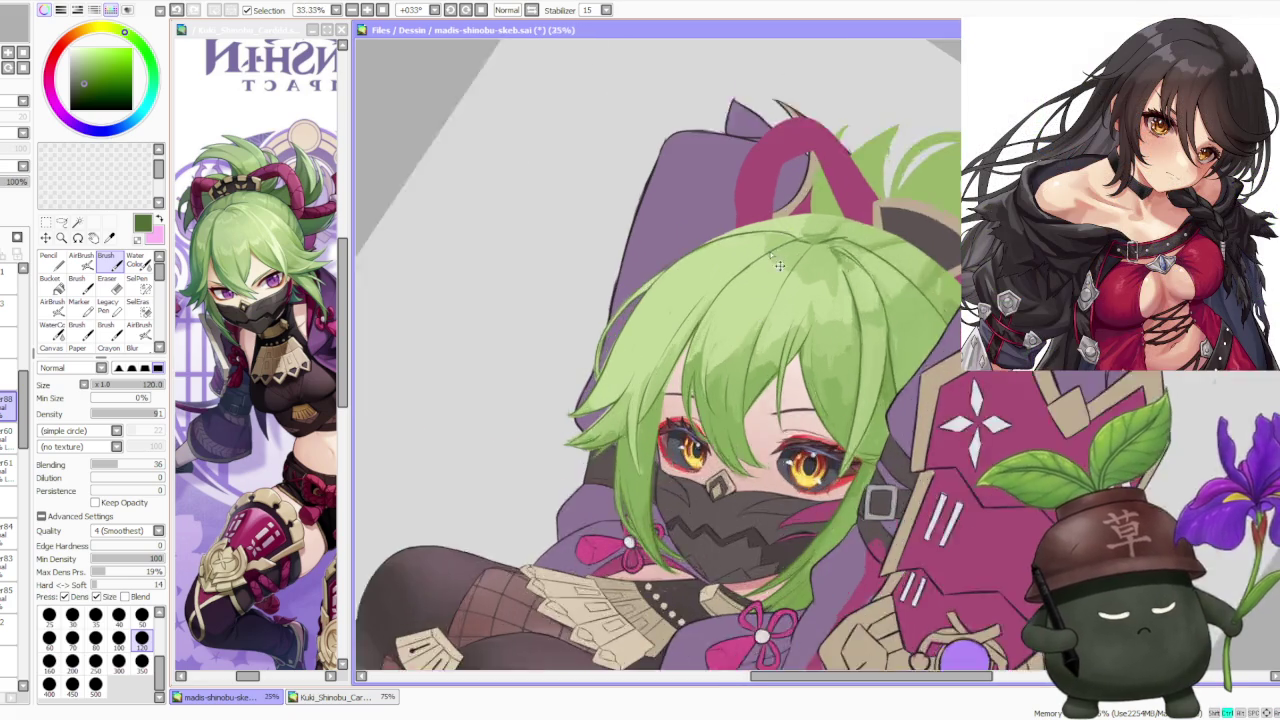
{"action": "scroll", "coordinate": [725, 490], "scroll_direction": "up", "scroll_amount": 5}
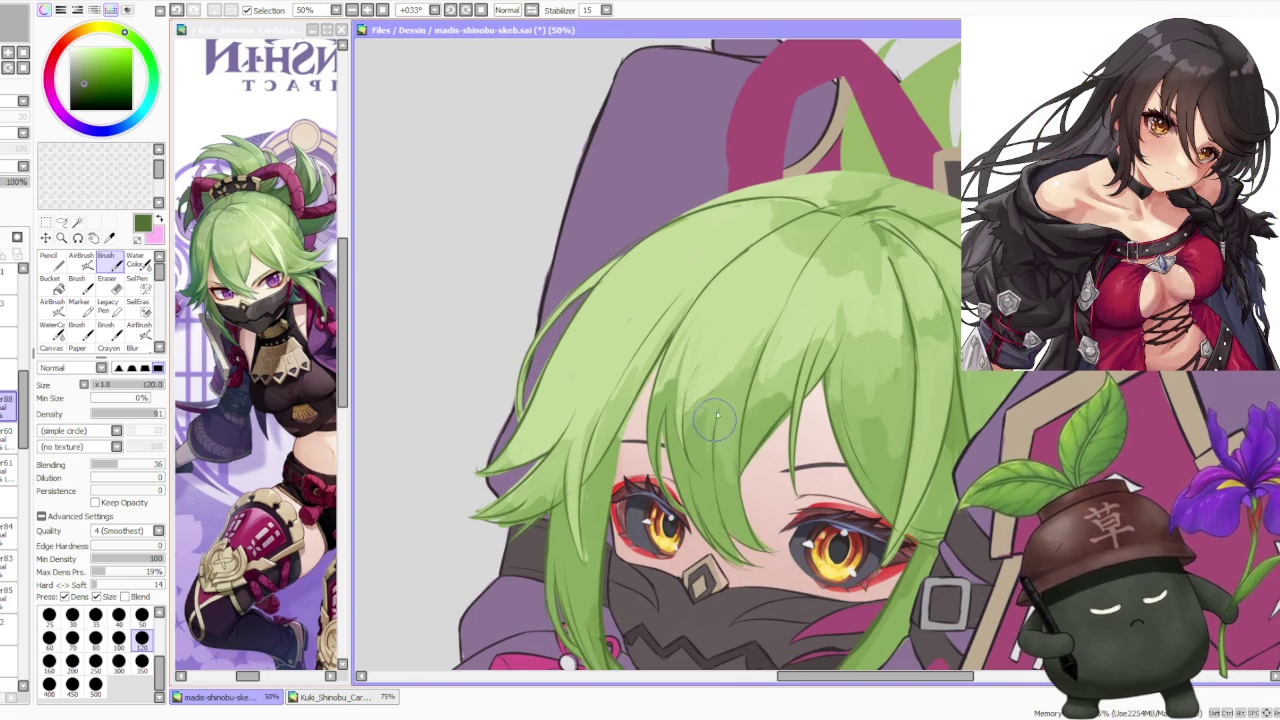
{"action": "scroll", "coordinate": [713, 428], "scroll_direction": "down", "scroll_amount": 5}
{"action": "scroll", "coordinate": [767, 340], "scroll_direction": "up", "scroll_amount": 5}
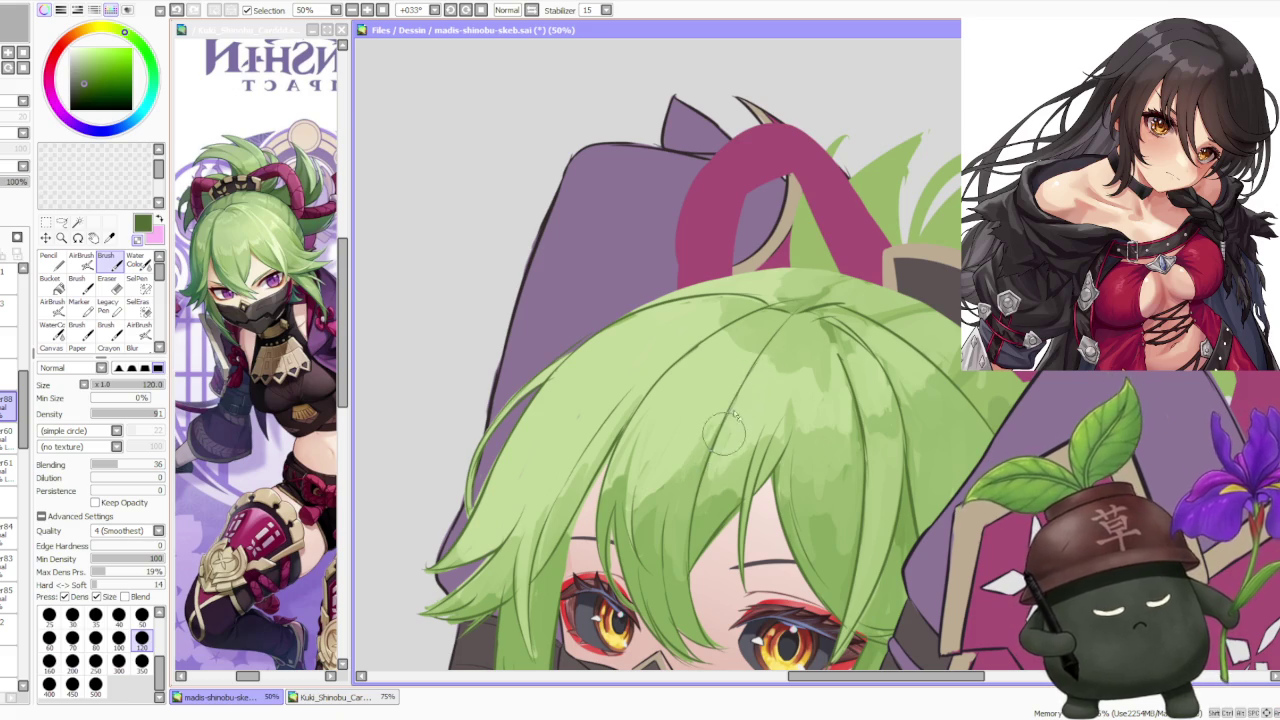
{"action": "scroll", "coordinate": [770, 355], "scroll_direction": "down", "scroll_amount": 3}
{"action": "scroll", "coordinate": [833, 311], "scroll_direction": "up", "scroll_amount": 3}
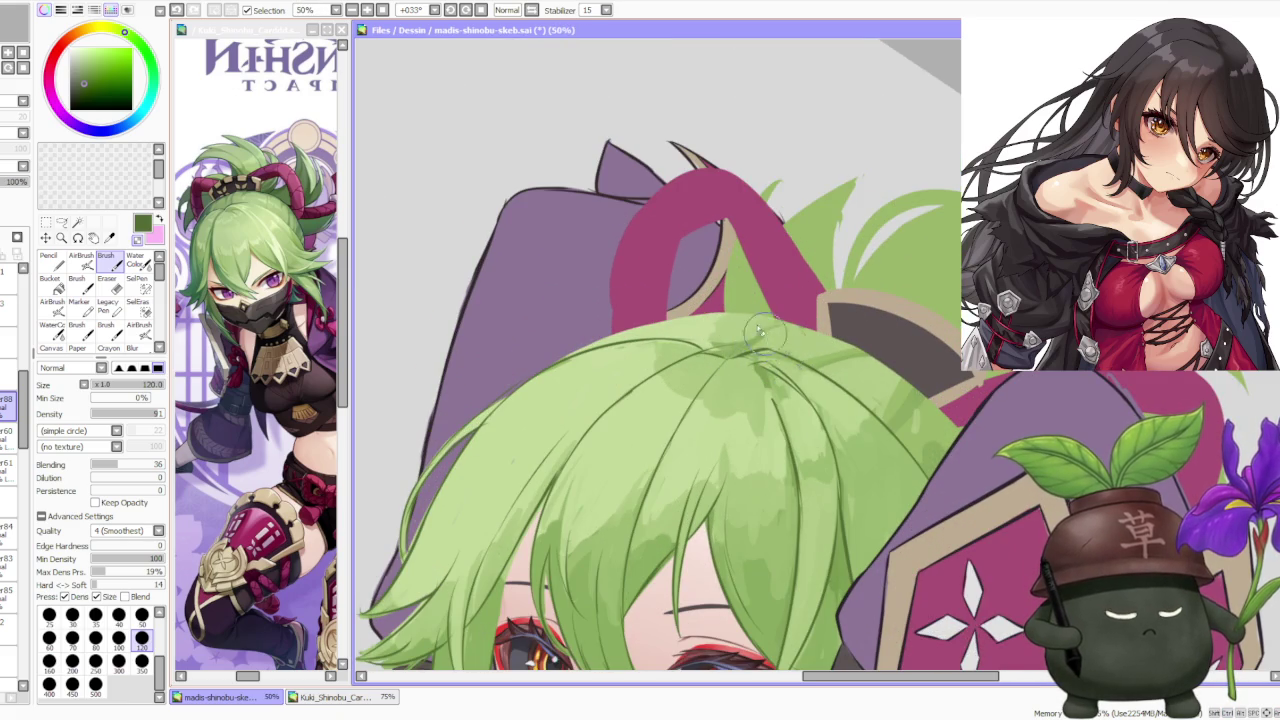
{"action": "scroll", "coordinate": [752, 340], "scroll_direction": "down", "scroll_amount": 2}
{"action": "scroll", "coordinate": [748, 284], "scroll_direction": "up", "scroll_amount": 1}
{"action": "scroll", "coordinate": [772, 375], "scroll_direction": "down", "scroll_amount": 1}
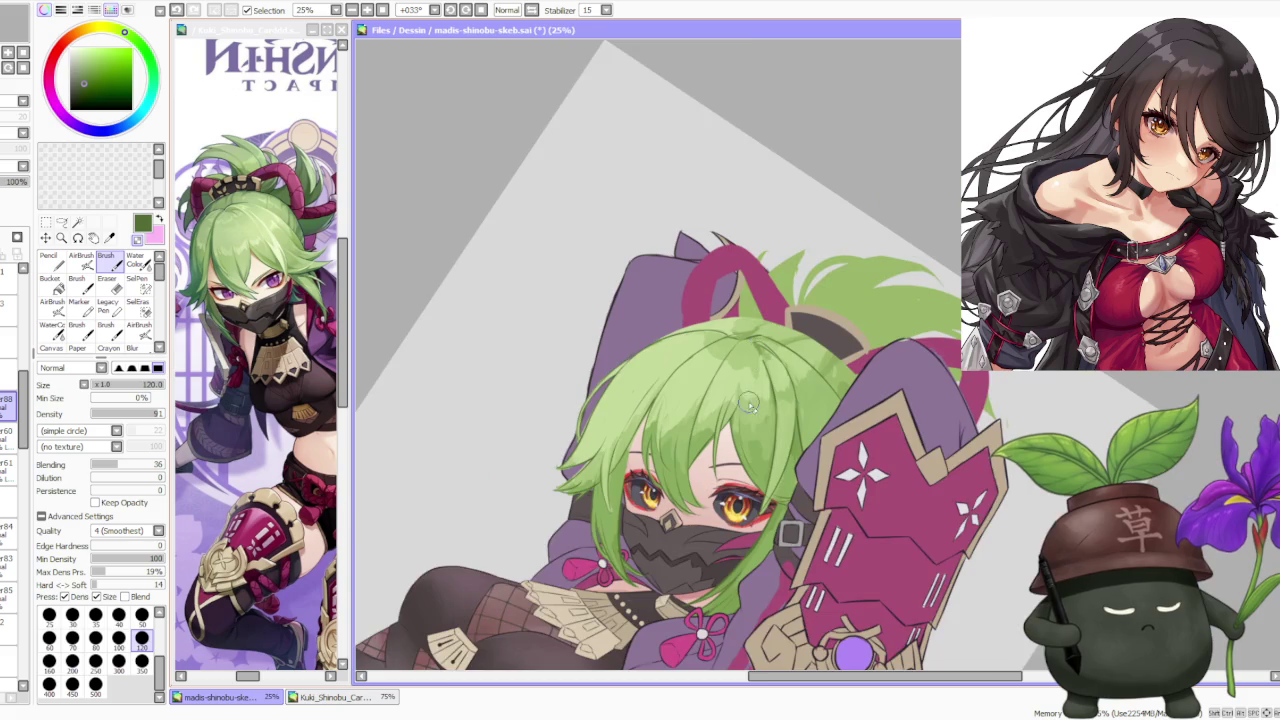
{"action": "scroll", "coordinate": [745, 400], "scroll_direction": "up", "scroll_amount": 1}
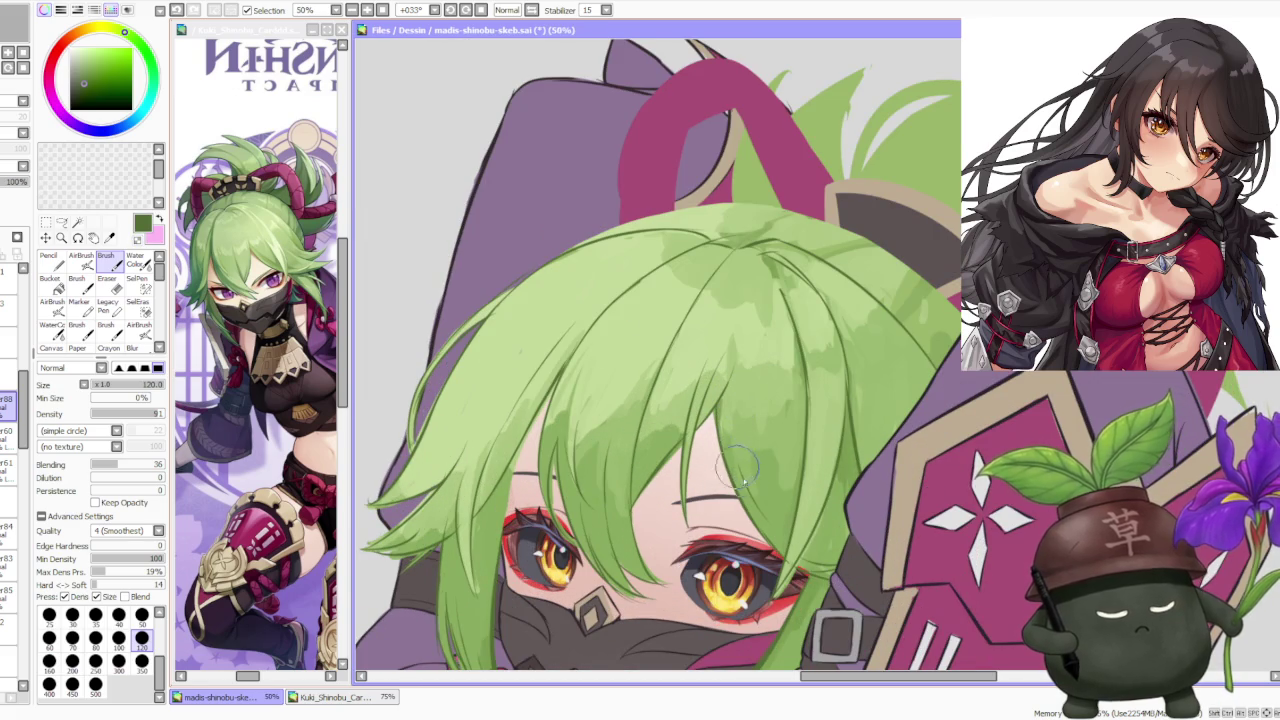
{"action": "scroll", "coordinate": [742, 296], "scroll_direction": "down", "scroll_amount": 1}
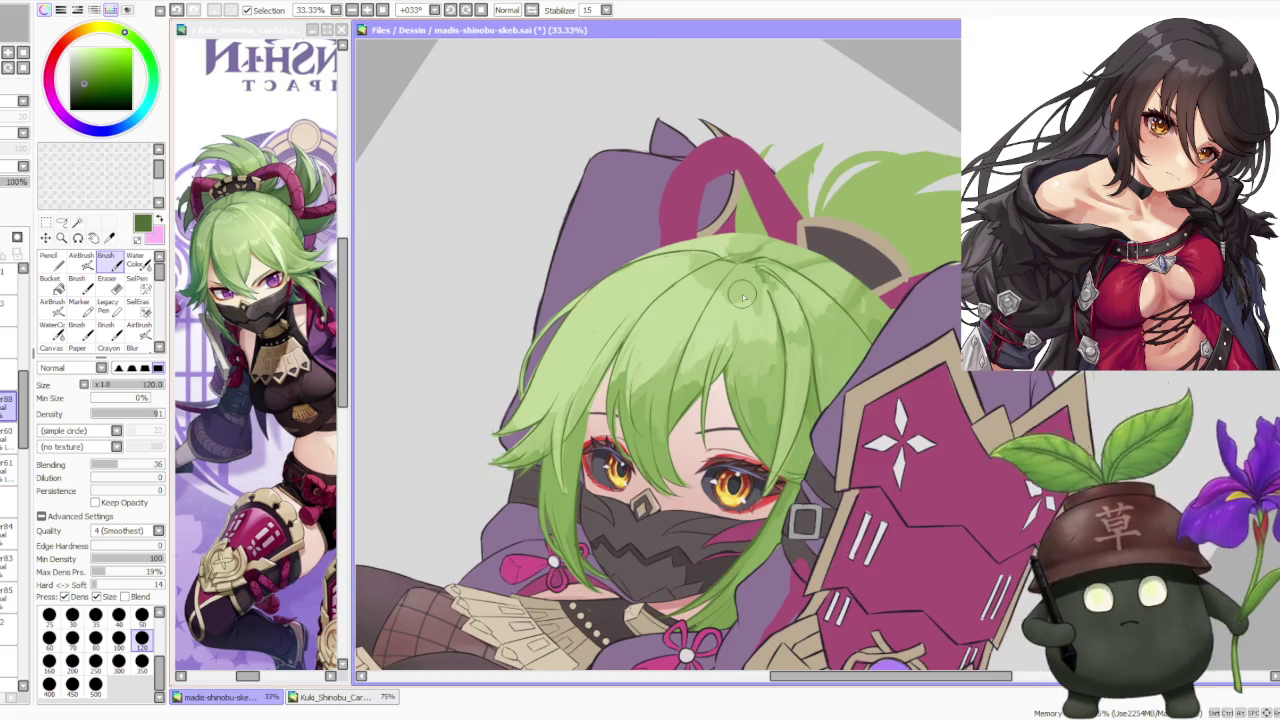
{"action": "scroll", "coordinate": [716, 272], "scroll_direction": "down", "scroll_amount": 1}
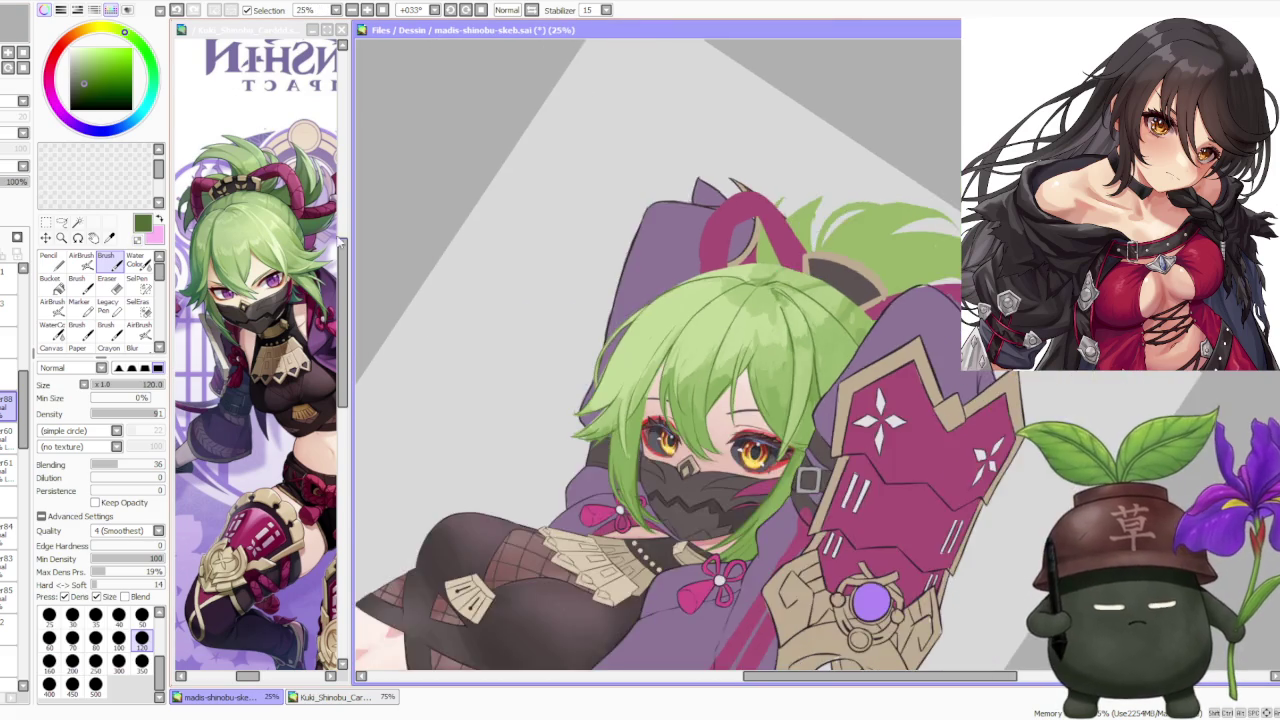
{"action": "scroll", "coordinate": [716, 272], "scroll_direction": "down", "scroll_amount": 1}
{"action": "scroll", "coordinate": [716, 272], "scroll_direction": "down", "scroll_amount": 1}
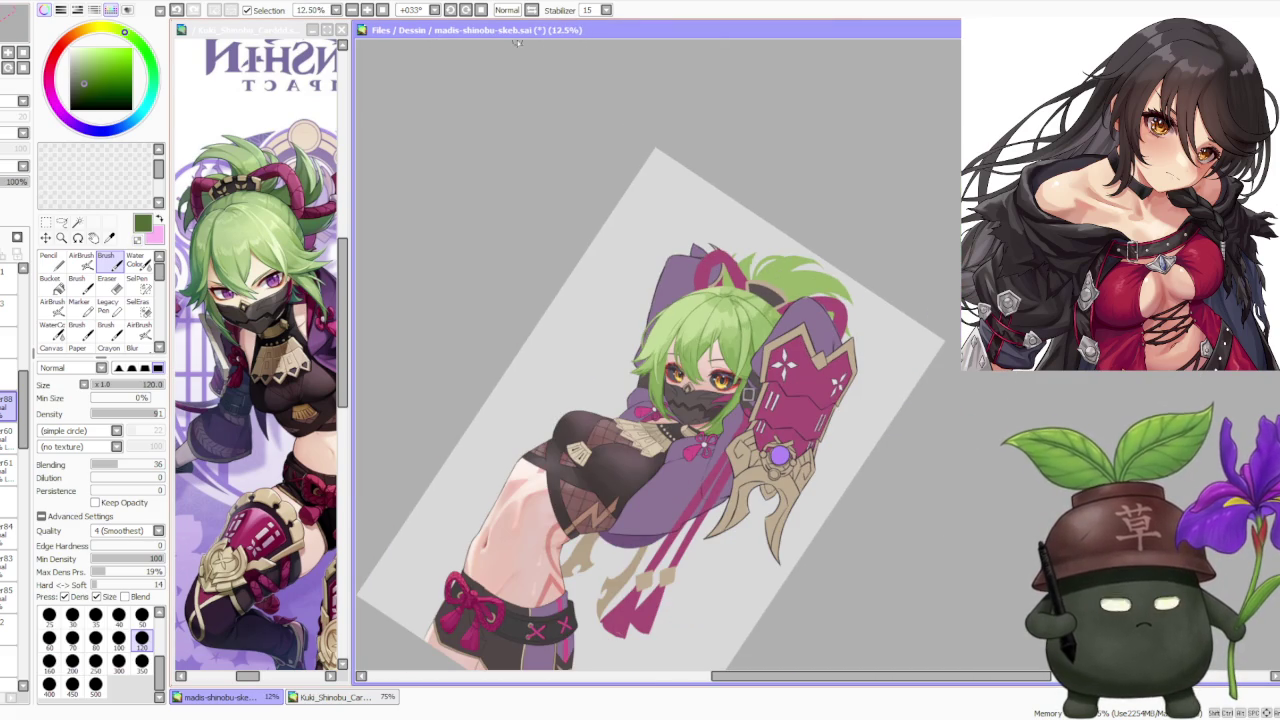
Step: Reset the canvas rotation so the view is upright
{"action": "left_click", "coordinate": [481, 9]}
{"action": "scroll", "coordinate": [575, 330], "scroll_direction": "down", "scroll_amount": 1}
{"action": "scroll", "coordinate": [660, 318], "scroll_direction": "up", "scroll_amount": 1}
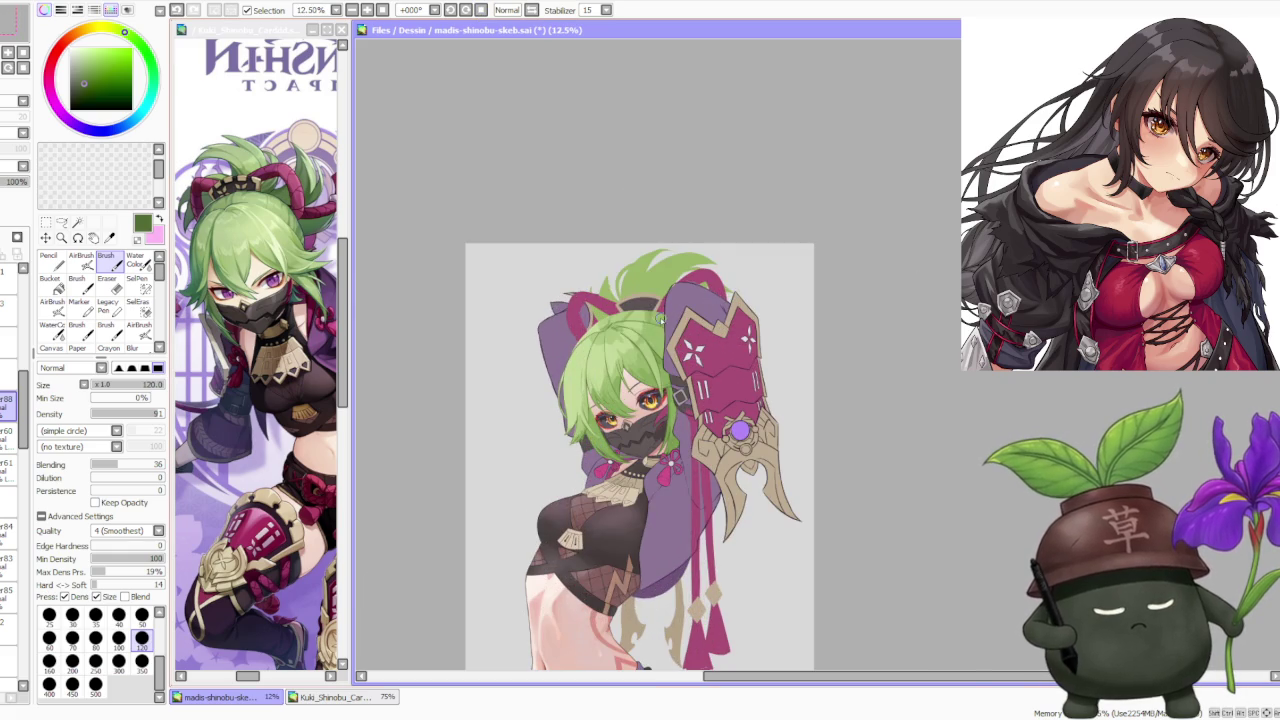
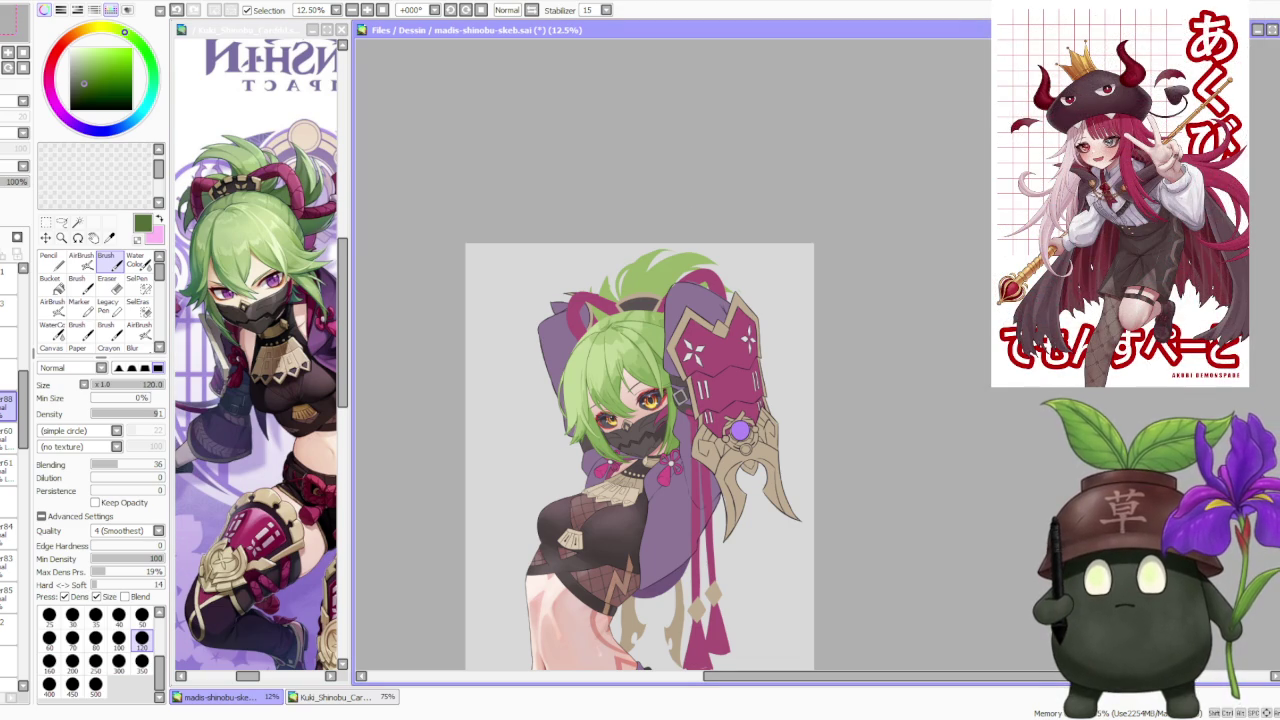
Step: At brush size 350, sample hair greens and softly brush a slightly darker green over the crown
{"action": "key", "text": "alt+Tab"}
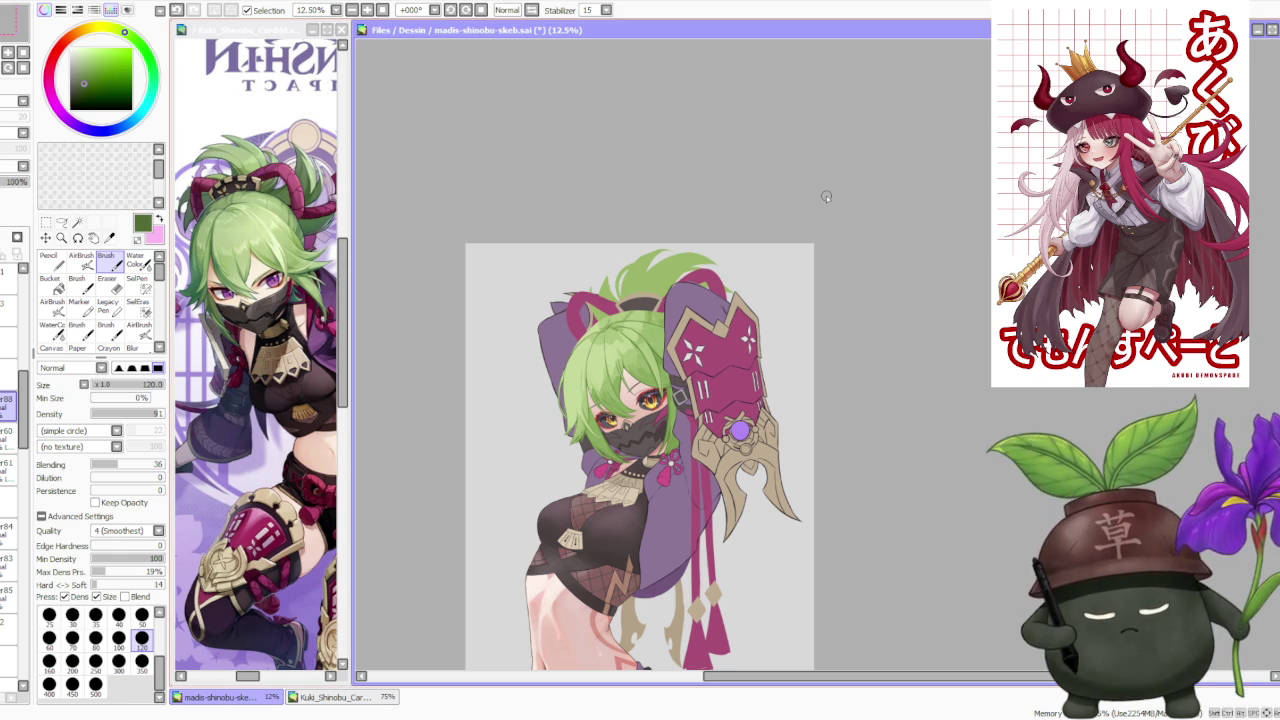
{"action": "scroll", "coordinate": [588, 380], "scroll_direction": "up", "scroll_amount": 2}
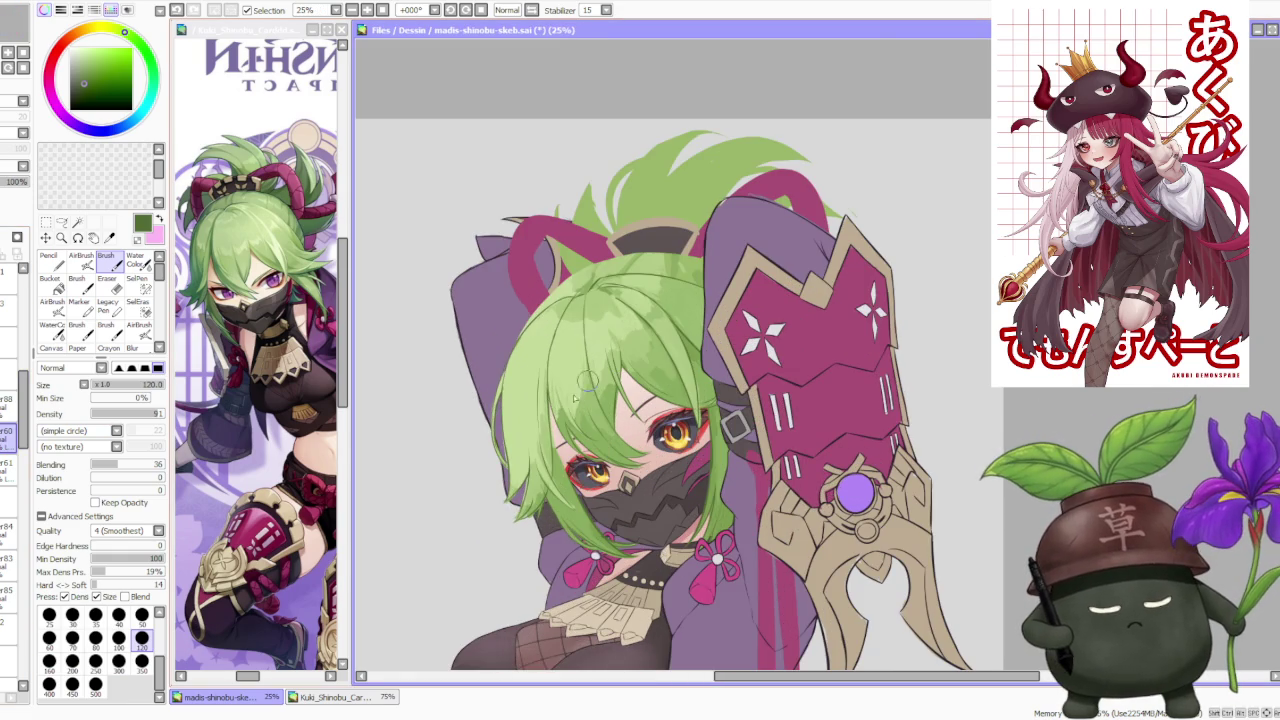
{"action": "left_click", "coordinate": [544, 440], "text": "alt"}
{"action": "left_click", "coordinate": [141, 660]}
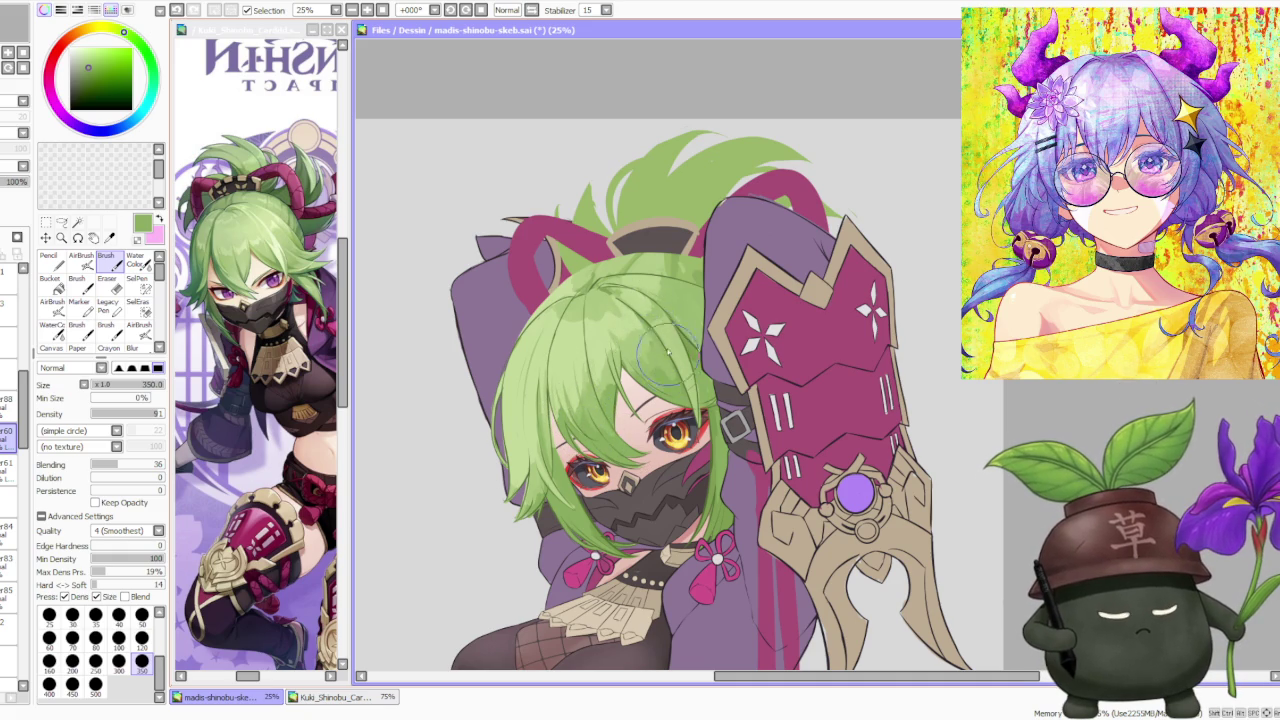
{"action": "left_click", "coordinate": [689, 353], "text": "alt"}
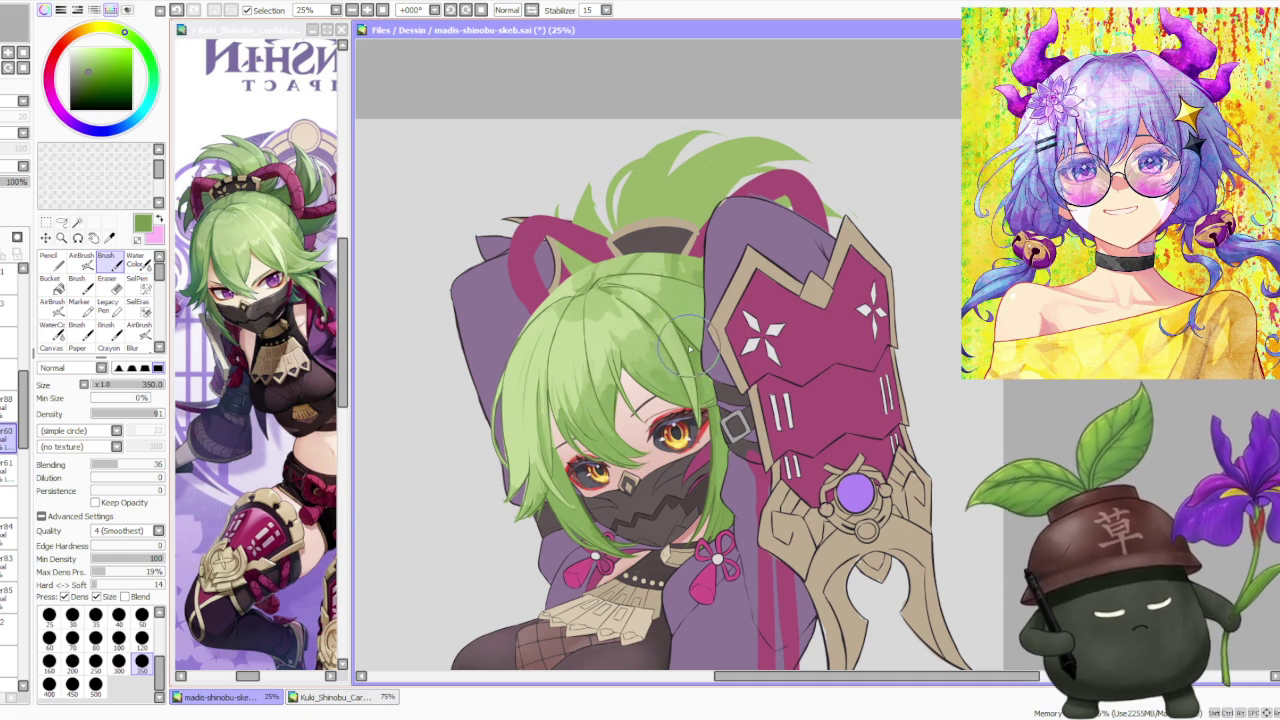
{"action": "left_click_drag", "start_coordinate": [665, 355], "coordinate": [675, 378]}
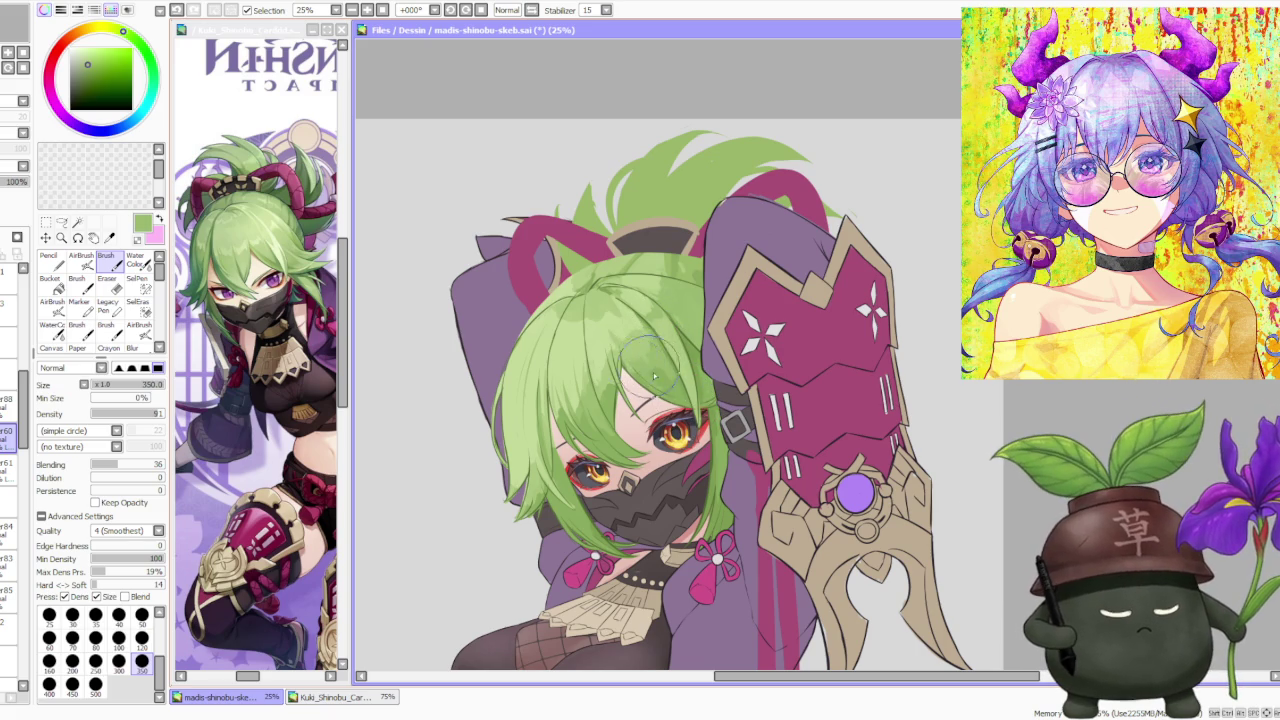
{"action": "scroll", "coordinate": [618, 338], "scroll_direction": "up", "scroll_amount": 3}
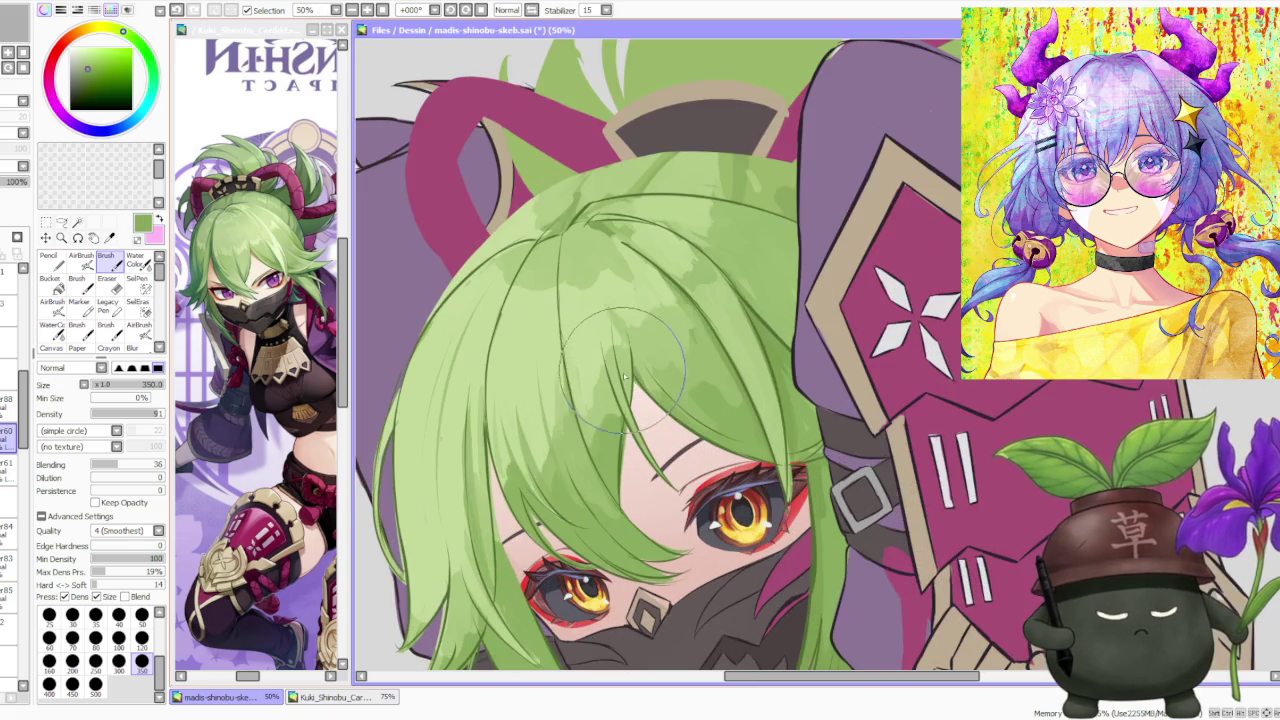
Step: Sample light, dark and lighter greens from the crown hair and shrink the brush to size 250
{"action": "scroll", "coordinate": [666, 374], "scroll_direction": "down", "scroll_amount": 3}
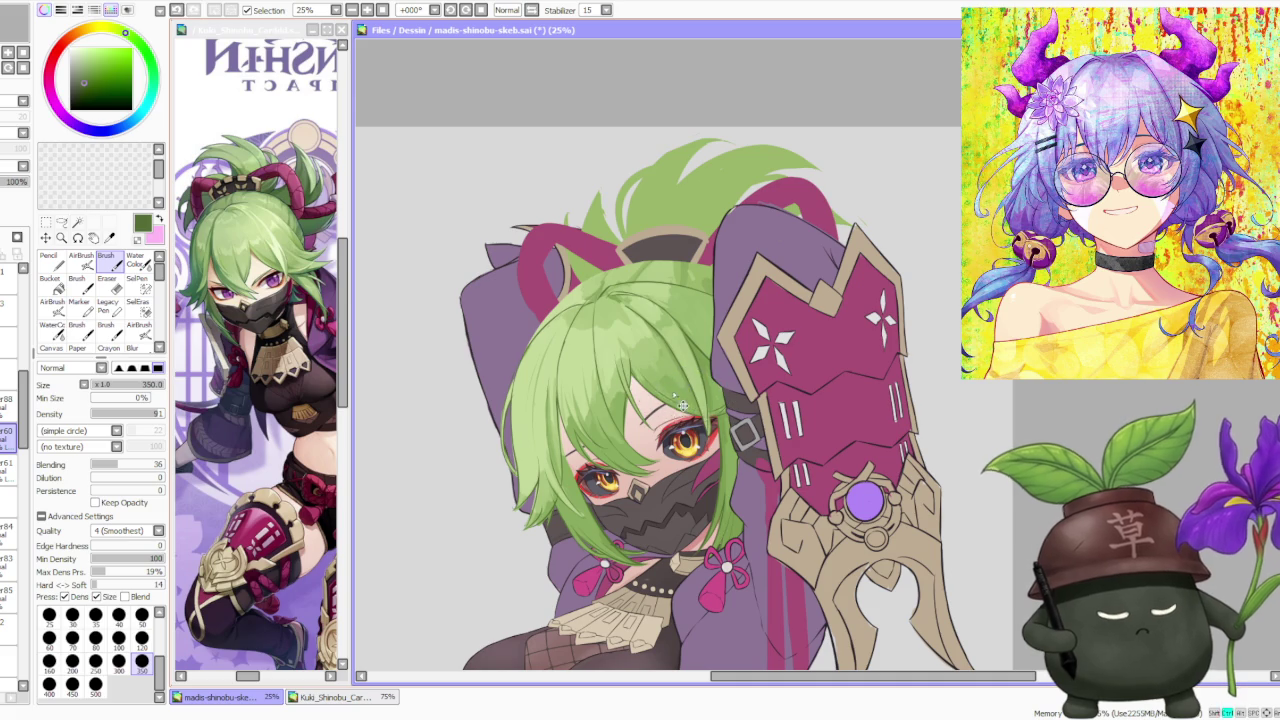
{"action": "left_click", "coordinate": [633, 325], "text": "alt"}
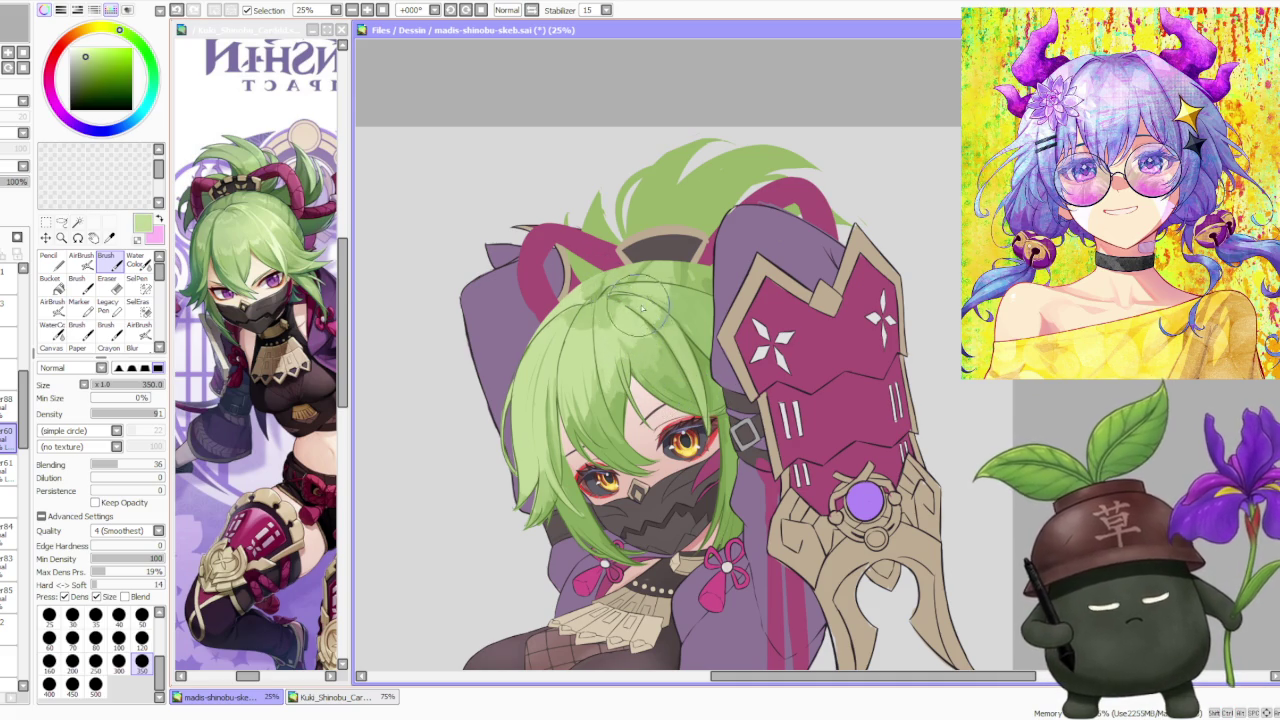
{"action": "left_click", "coordinate": [620, 295], "text": "alt"}
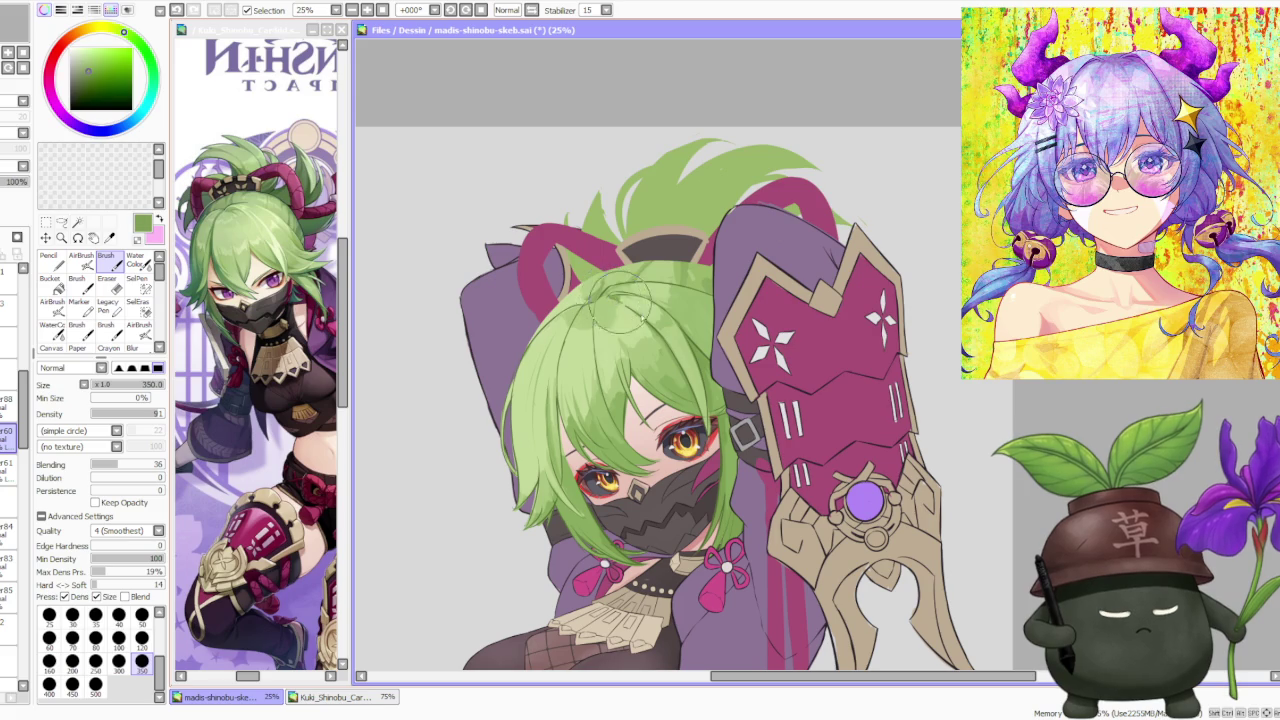
{"action": "left_click", "coordinate": [660, 312], "text": "alt"}
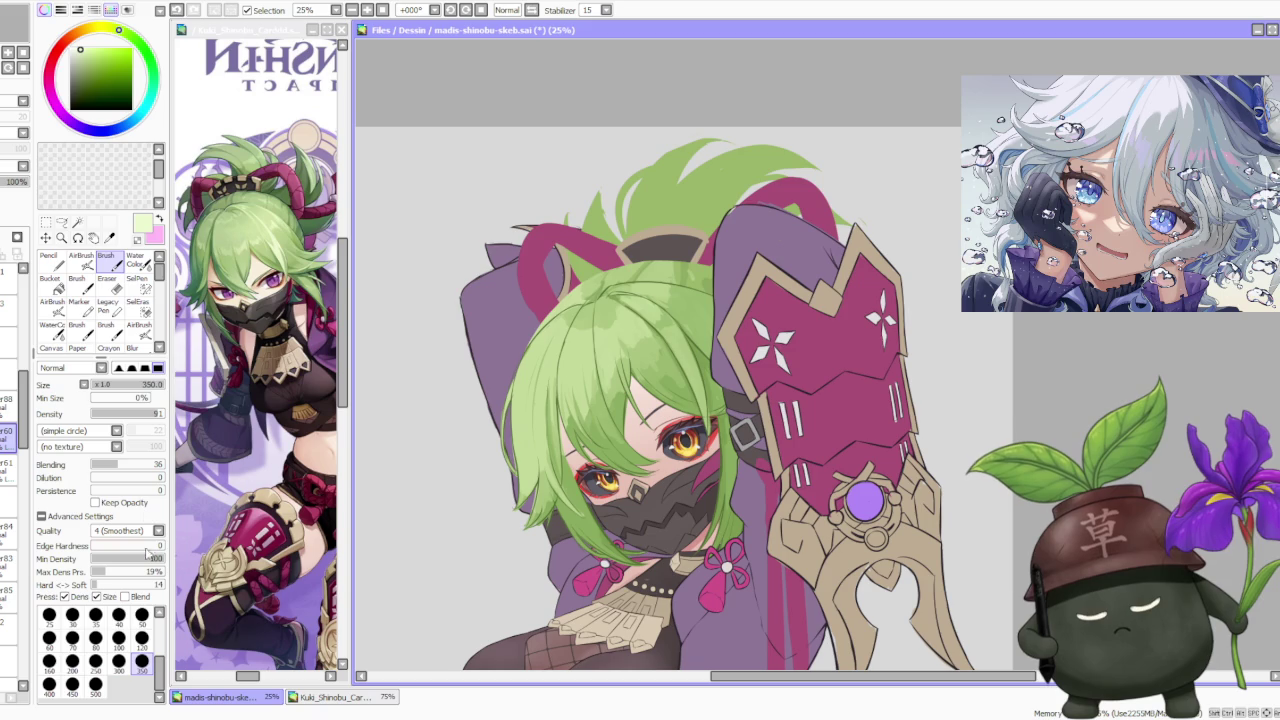
{"action": "left_click", "coordinate": [95, 661]}
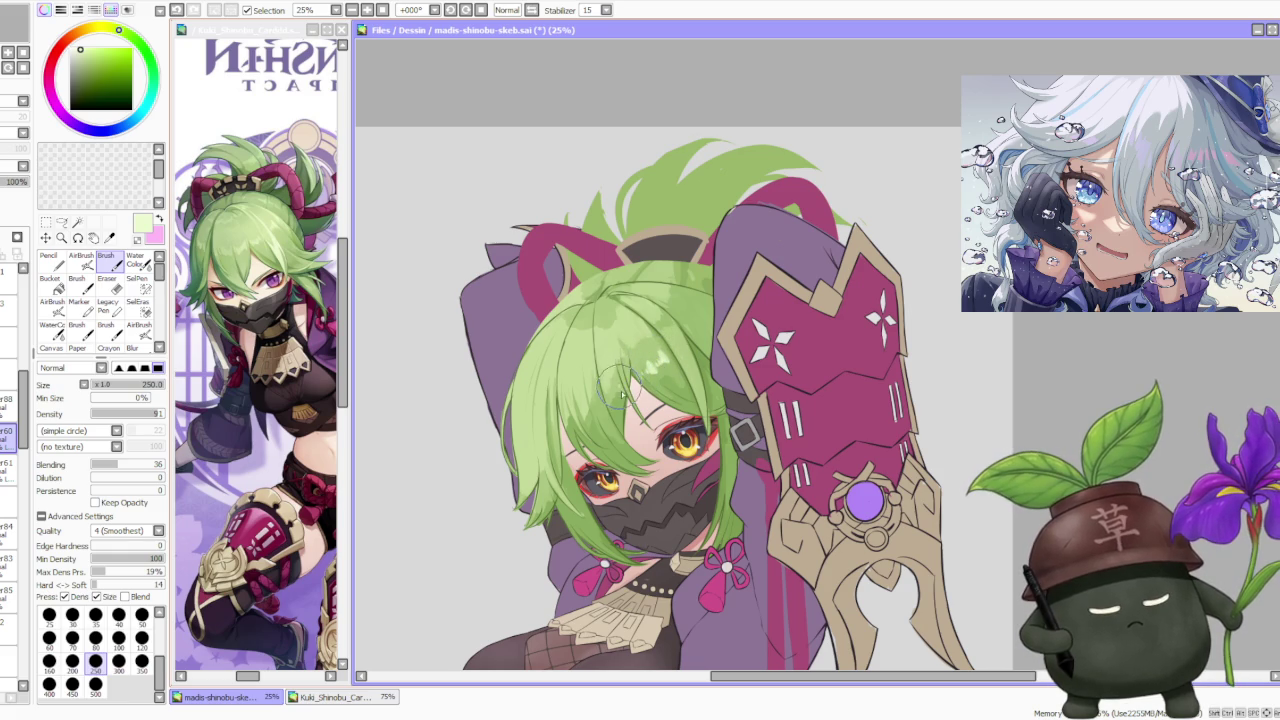
{"action": "scroll", "coordinate": [635, 295], "scroll_direction": "down", "scroll_amount": 2}
{"action": "scroll", "coordinate": [660, 315], "scroll_direction": "up", "scroll_amount": 1}
{"action": "scroll", "coordinate": [688, 336], "scroll_direction": "up", "scroll_amount": 1}
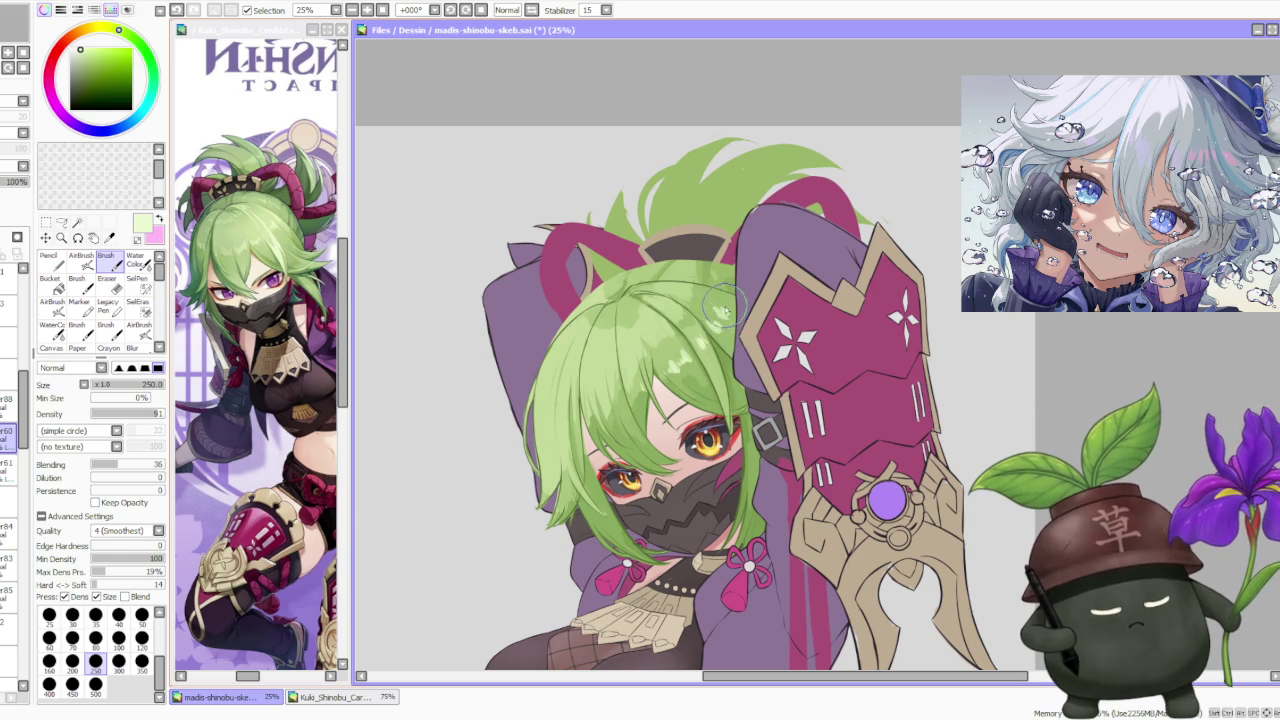
{"action": "scroll", "coordinate": [685, 283], "scroll_direction": "down", "scroll_amount": 2}
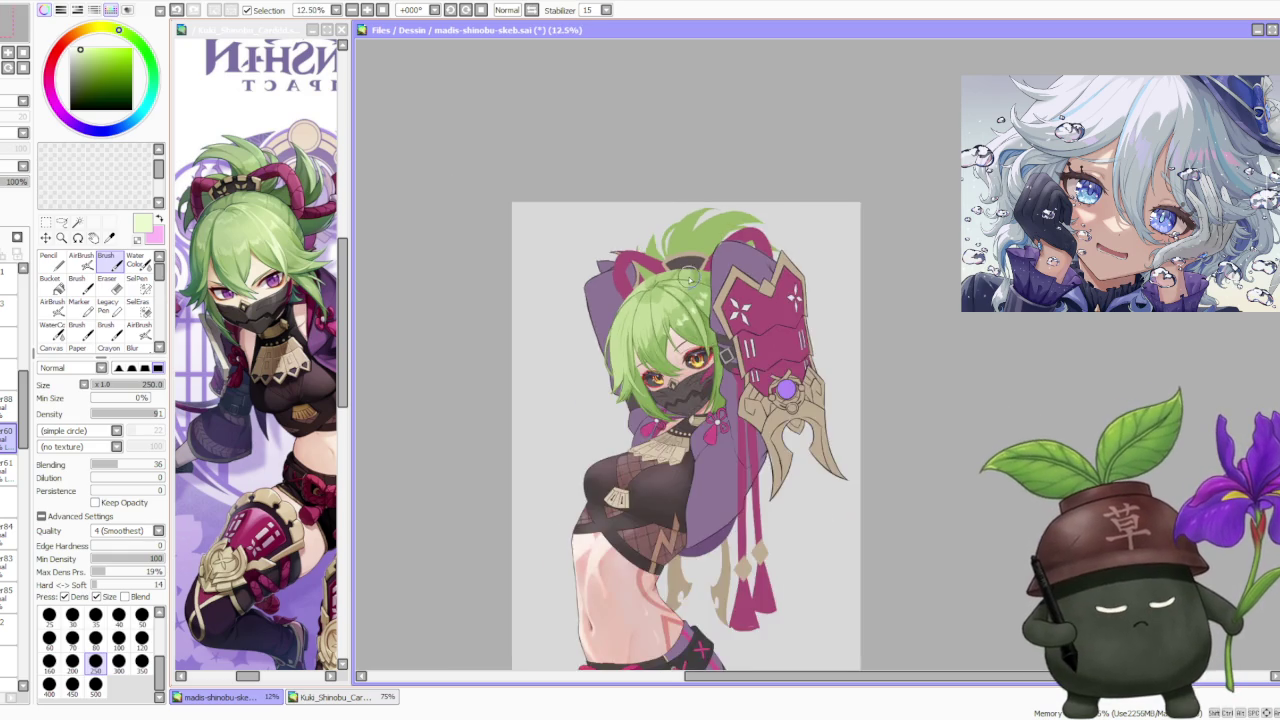
Step: Zoom in on the crown and sample a lighter hair green for highlights
{"action": "scroll", "coordinate": [668, 348], "scroll_direction": "up", "scroll_amount": 2}
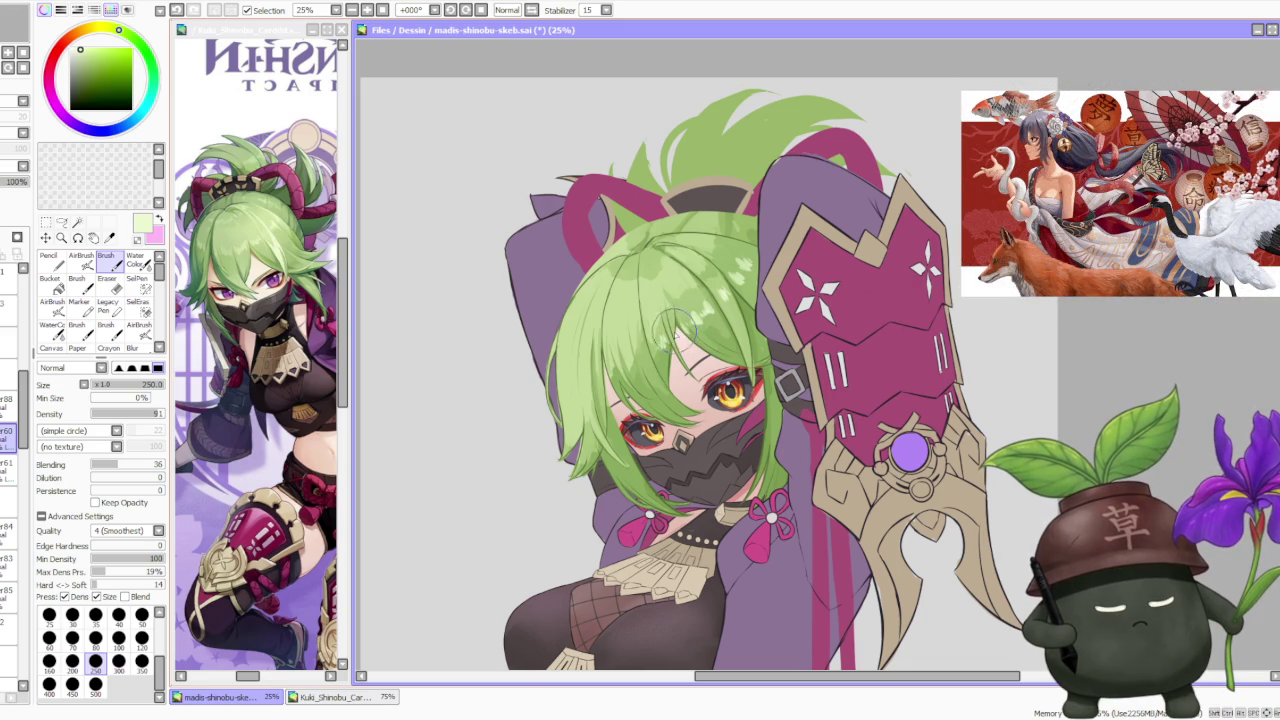
{"action": "scroll", "coordinate": [682, 220], "scroll_direction": "down", "scroll_amount": 1}
{"action": "scroll", "coordinate": [682, 219], "scroll_direction": "down", "scroll_amount": 1}
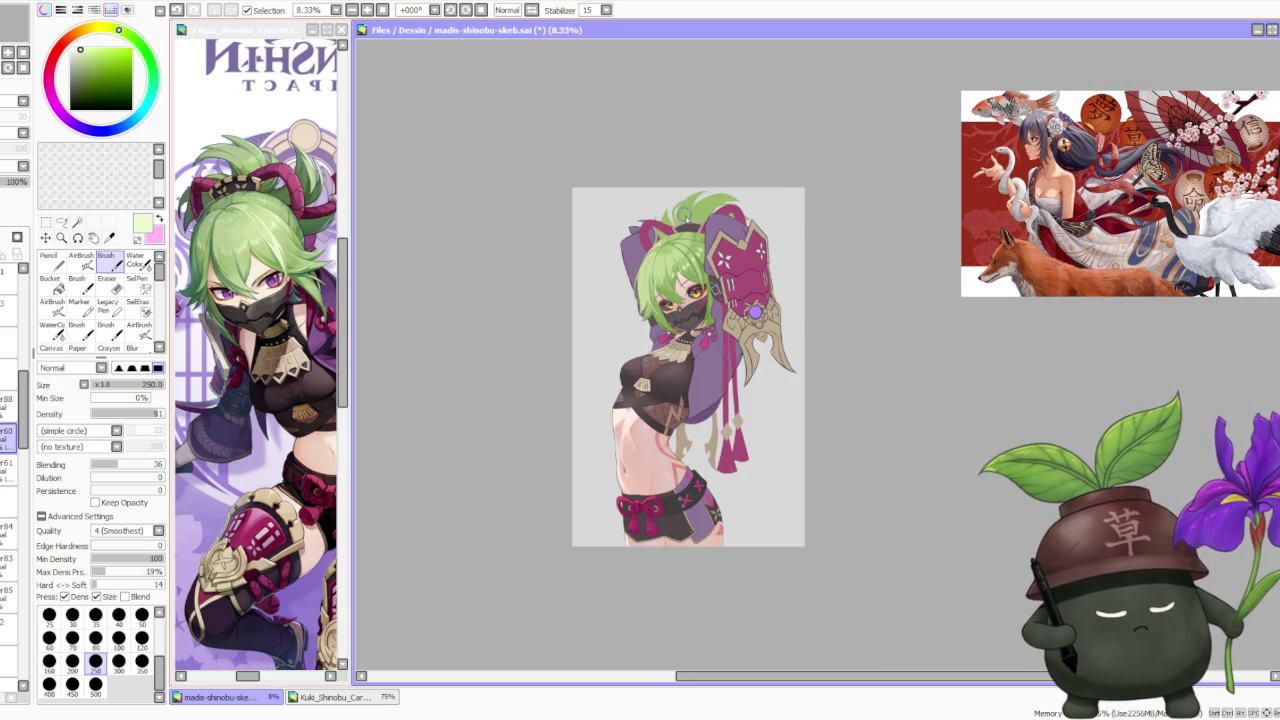
{"action": "scroll", "coordinate": [690, 236], "scroll_direction": "up", "scroll_amount": 2}
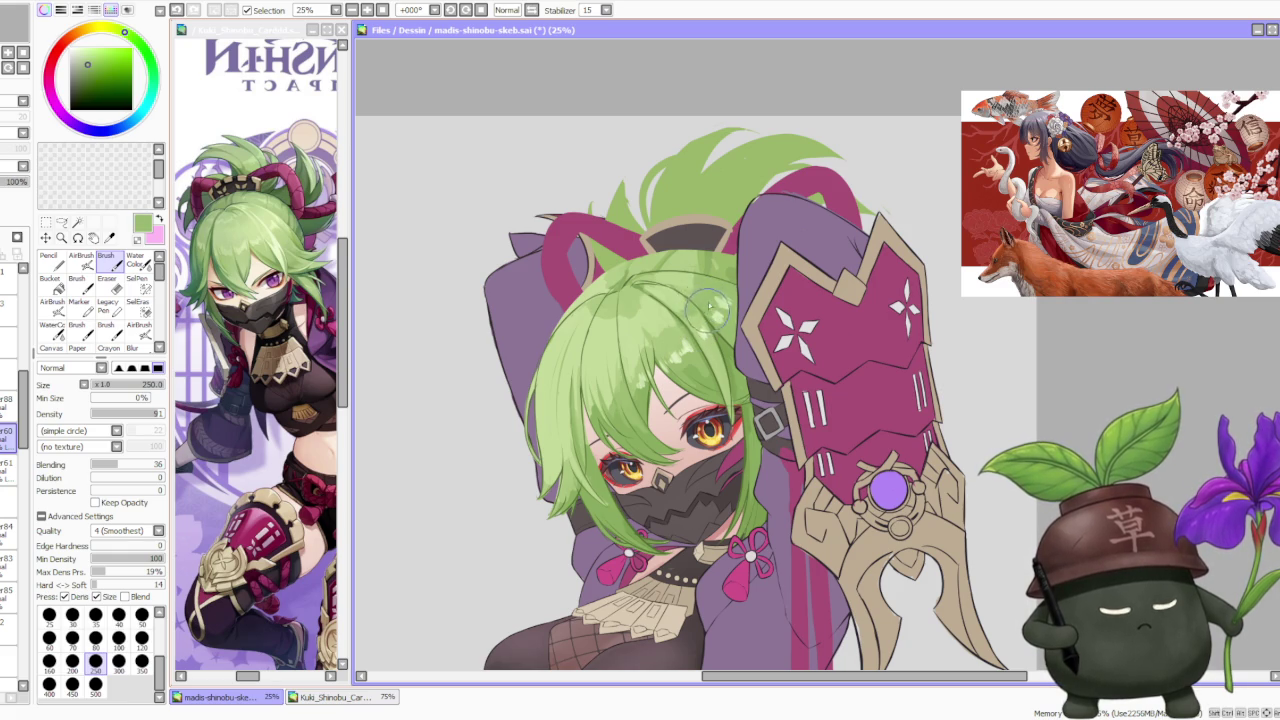
{"action": "scroll", "coordinate": [710, 291], "scroll_direction": "down", "scroll_amount": 1}
{"action": "scroll", "coordinate": [710, 291], "scroll_direction": "down", "scroll_amount": 1}
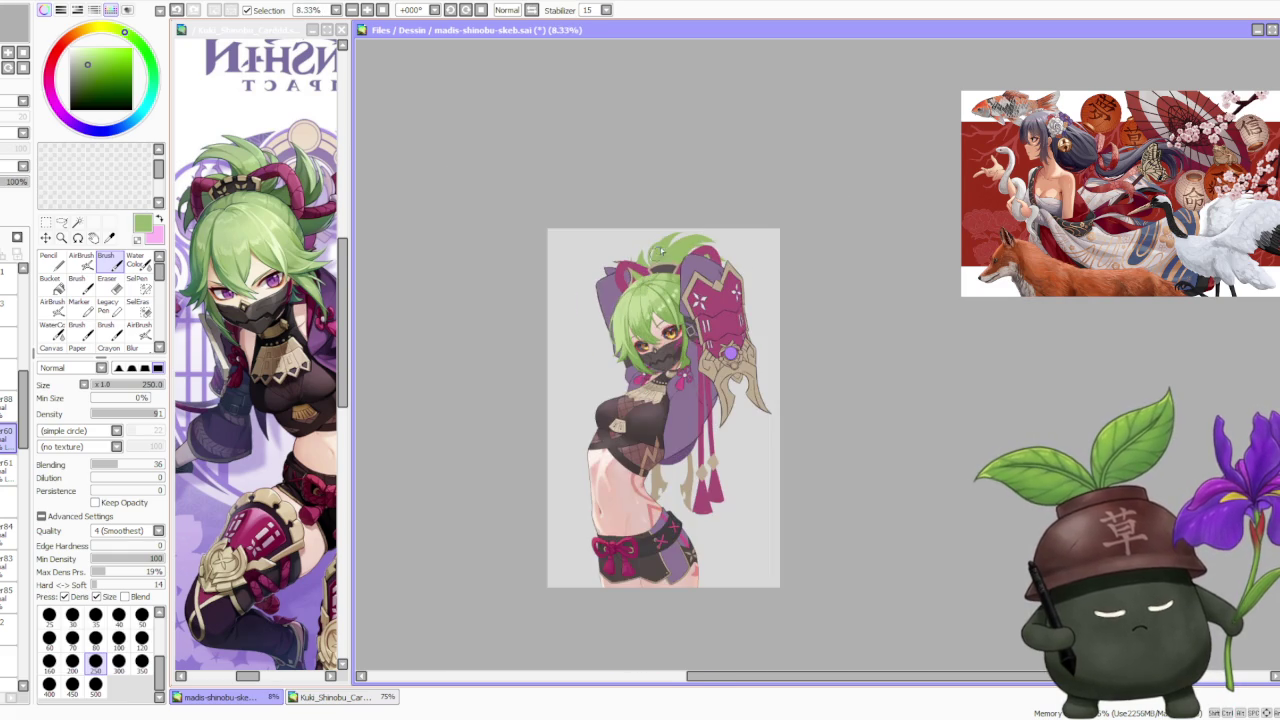
{"action": "scroll", "coordinate": [678, 344], "scroll_direction": "up", "scroll_amount": 2}
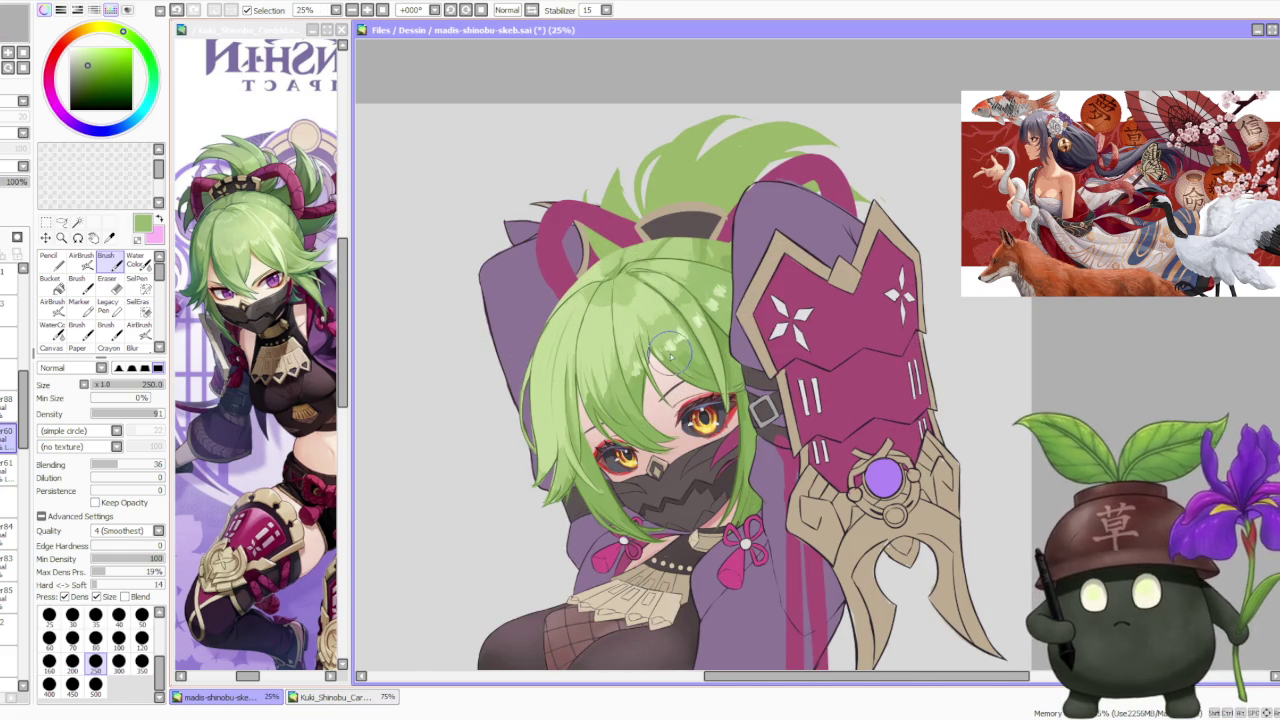
{"action": "scroll", "coordinate": [670, 348], "scroll_direction": "up", "scroll_amount": 1}
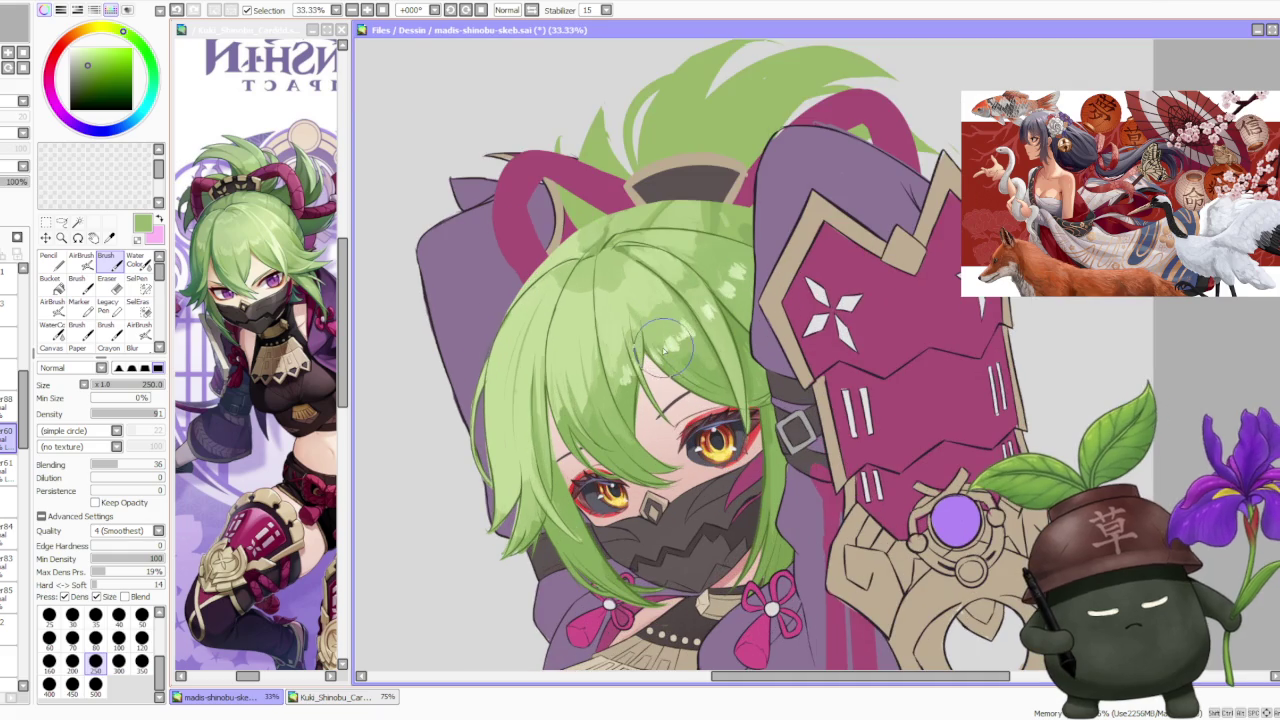
{"action": "left_click", "coordinate": [622, 378], "text": "alt"}
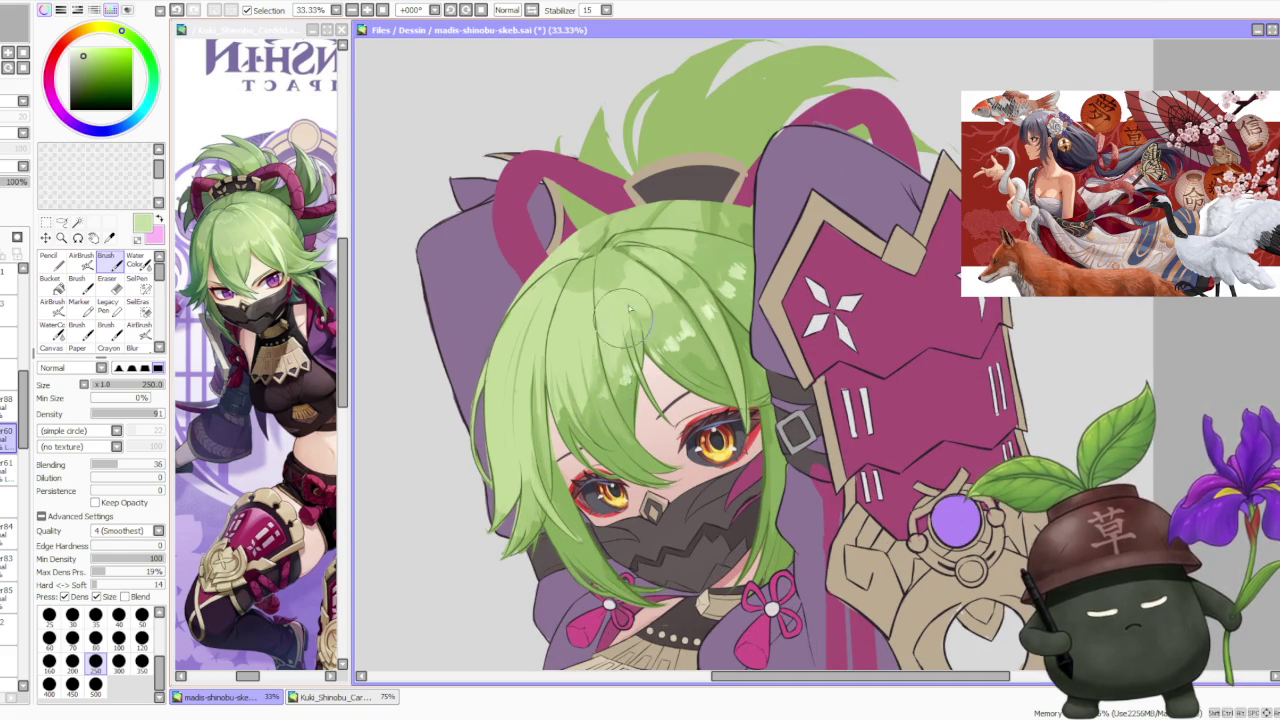
Step: Select the AirBrush tool for soft highlight blending
{"action": "scroll", "coordinate": [620, 330], "scroll_direction": "down", "scroll_amount": 3}
{"action": "scroll", "coordinate": [676, 242], "scroll_direction": "down", "scroll_amount": 1}
{"action": "scroll", "coordinate": [676, 242], "scroll_direction": "up", "scroll_amount": 4}
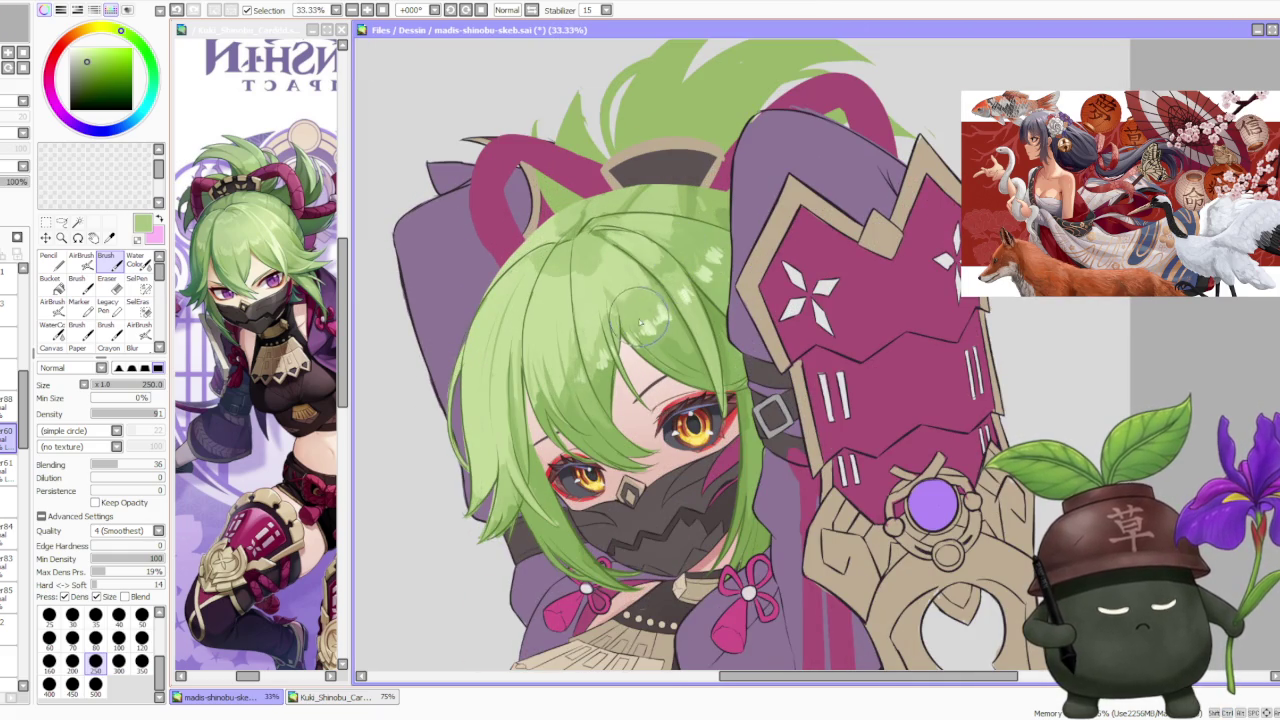
{"action": "scroll", "coordinate": [677, 276], "scroll_direction": "down", "scroll_amount": 1}
{"action": "left_click", "coordinate": [81, 258]}
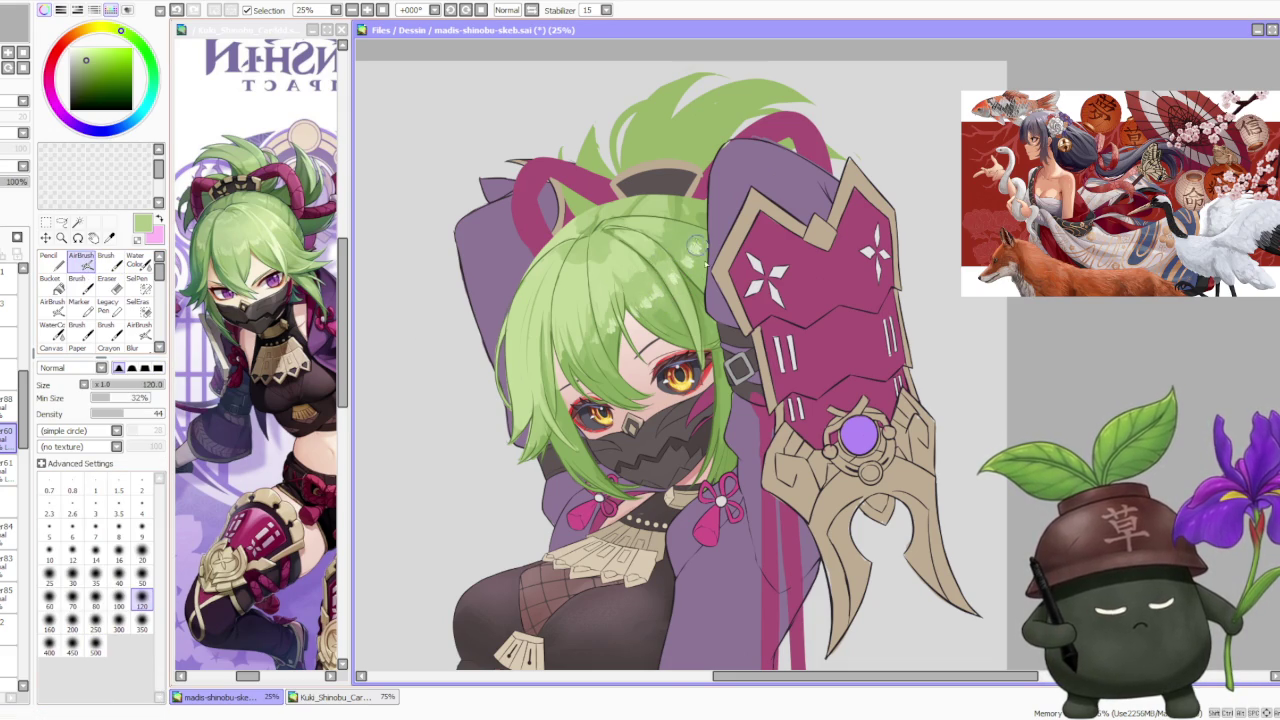
Step: Switch from AirBrush back to the Brush at size 350 and frame the hair above the face
{"action": "scroll", "coordinate": [690, 215], "scroll_direction": "down", "scroll_amount": 4}
{"action": "scroll", "coordinate": [670, 235], "scroll_direction": "up", "scroll_amount": 3}
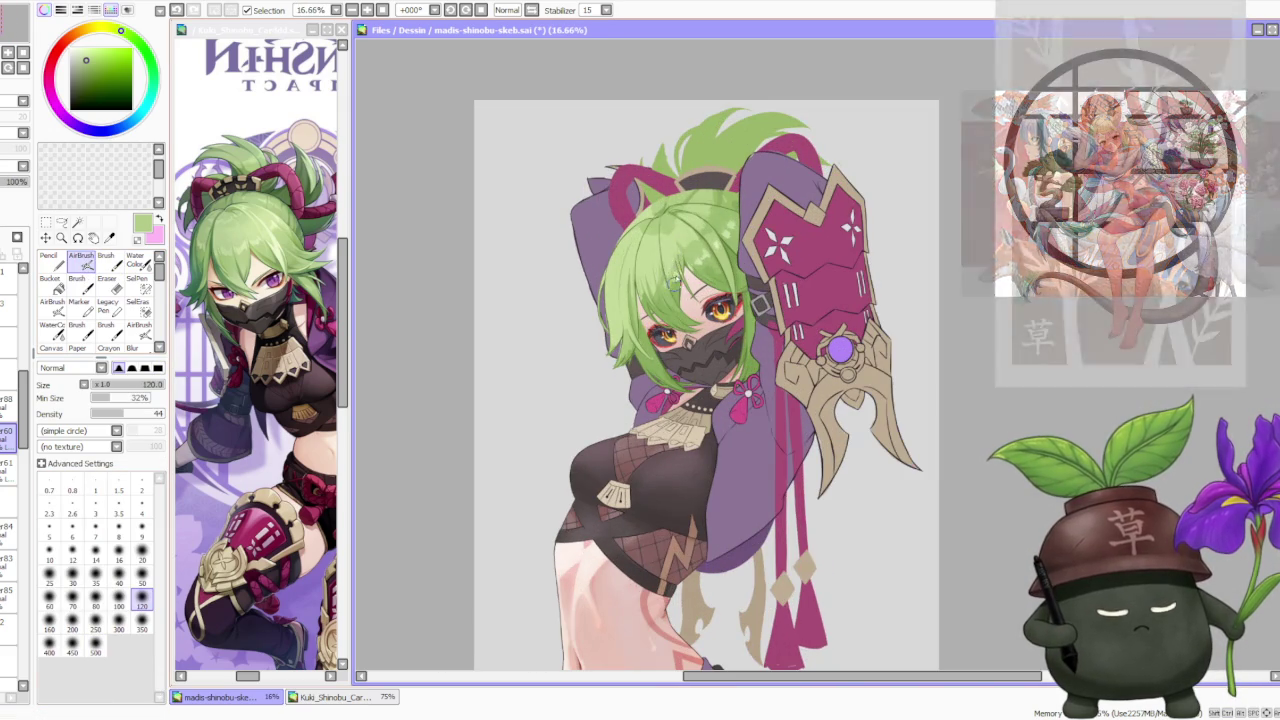
{"action": "scroll", "coordinate": [666, 231], "scroll_direction": "down", "scroll_amount": 1}
{"action": "scroll", "coordinate": [667, 230], "scroll_direction": "down", "scroll_amount": 1}
{"action": "scroll", "coordinate": [674, 212], "scroll_direction": "up", "scroll_amount": 2}
{"action": "scroll", "coordinate": [612, 197], "scroll_direction": "up", "scroll_amount": 1}
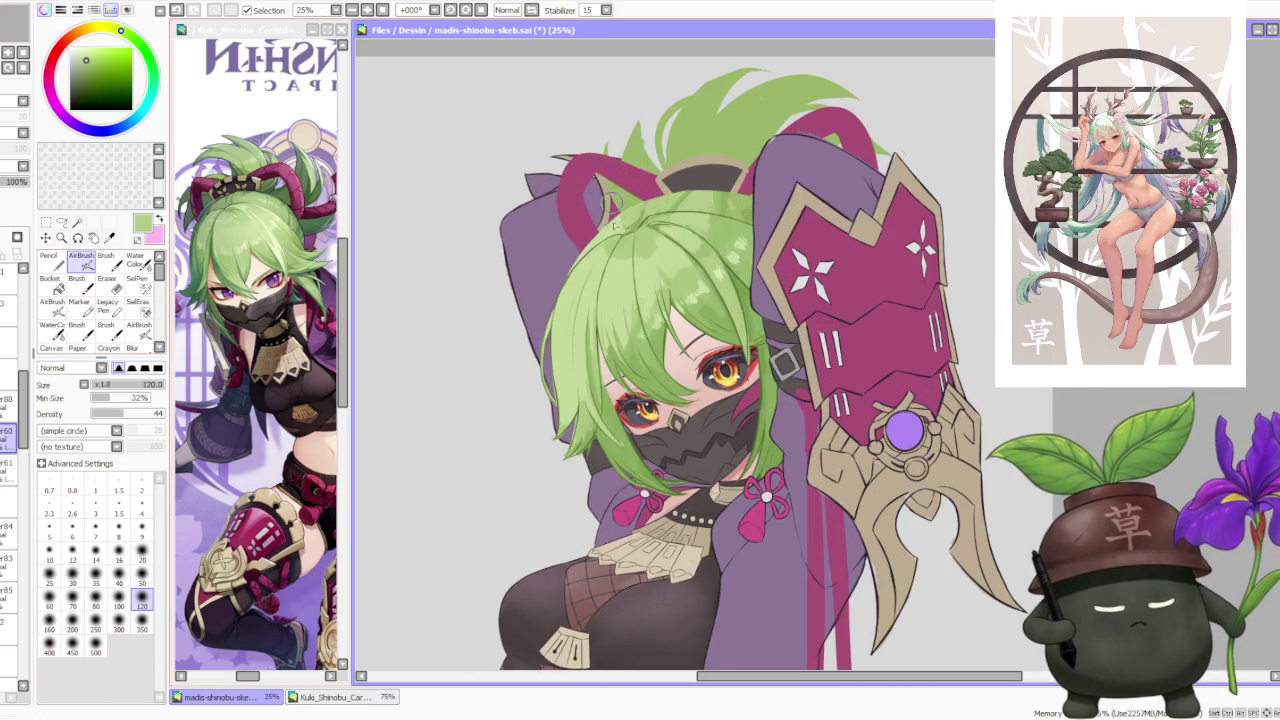
{"action": "scroll", "coordinate": [722, 279], "scroll_direction": "up", "scroll_amount": 1}
{"action": "scroll", "coordinate": [657, 216], "scroll_direction": "down", "scroll_amount": 1}
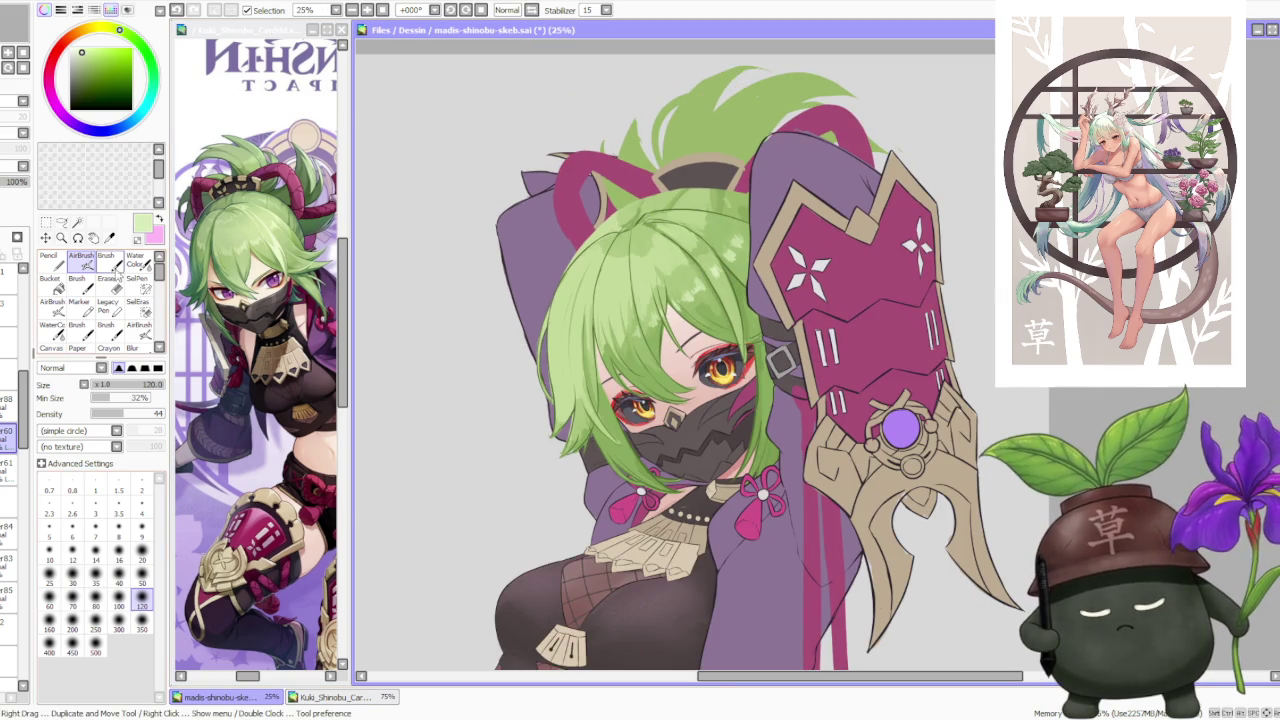
{"action": "left_click", "coordinate": [105, 262]}
{"action": "left_click", "coordinate": [141, 660]}
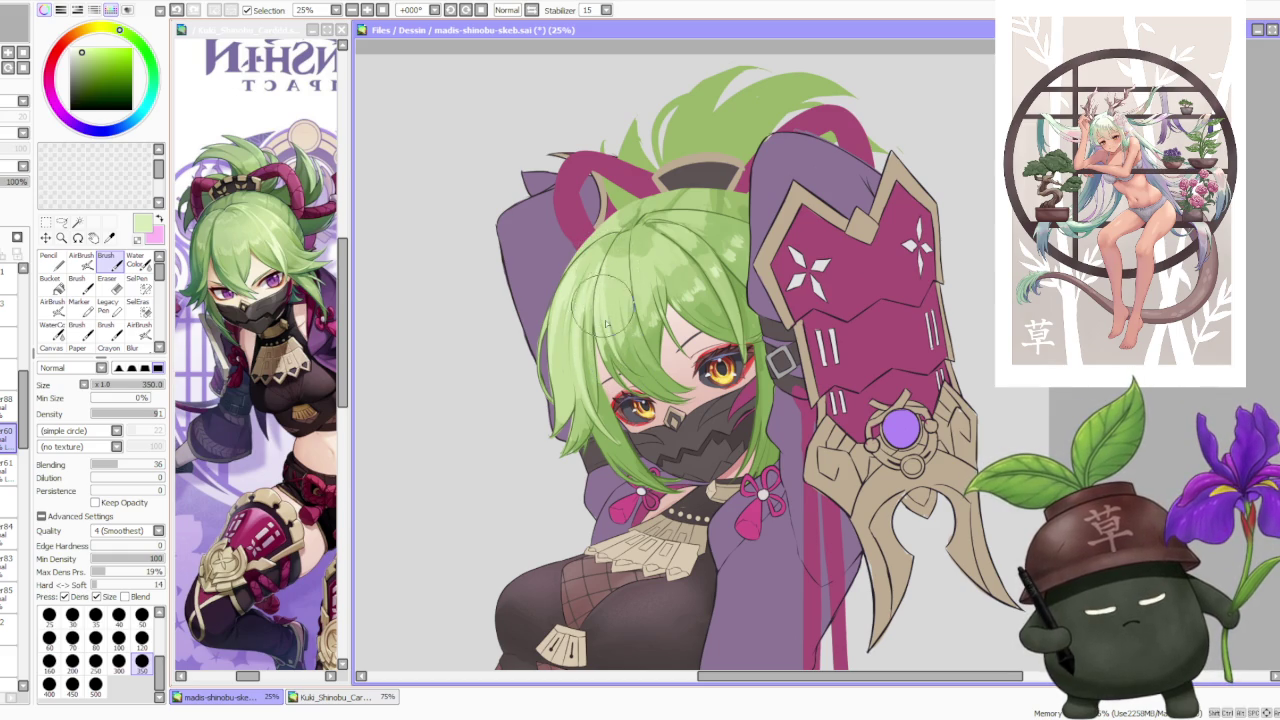
{"action": "scroll", "coordinate": [607, 297], "scroll_direction": "down", "scroll_amount": 3}
{"action": "scroll", "coordinate": [670, 230], "scroll_direction": "up", "scroll_amount": 3}
{"action": "left_click_drag", "start_coordinate": [665, 265], "coordinate": [635, 345]}
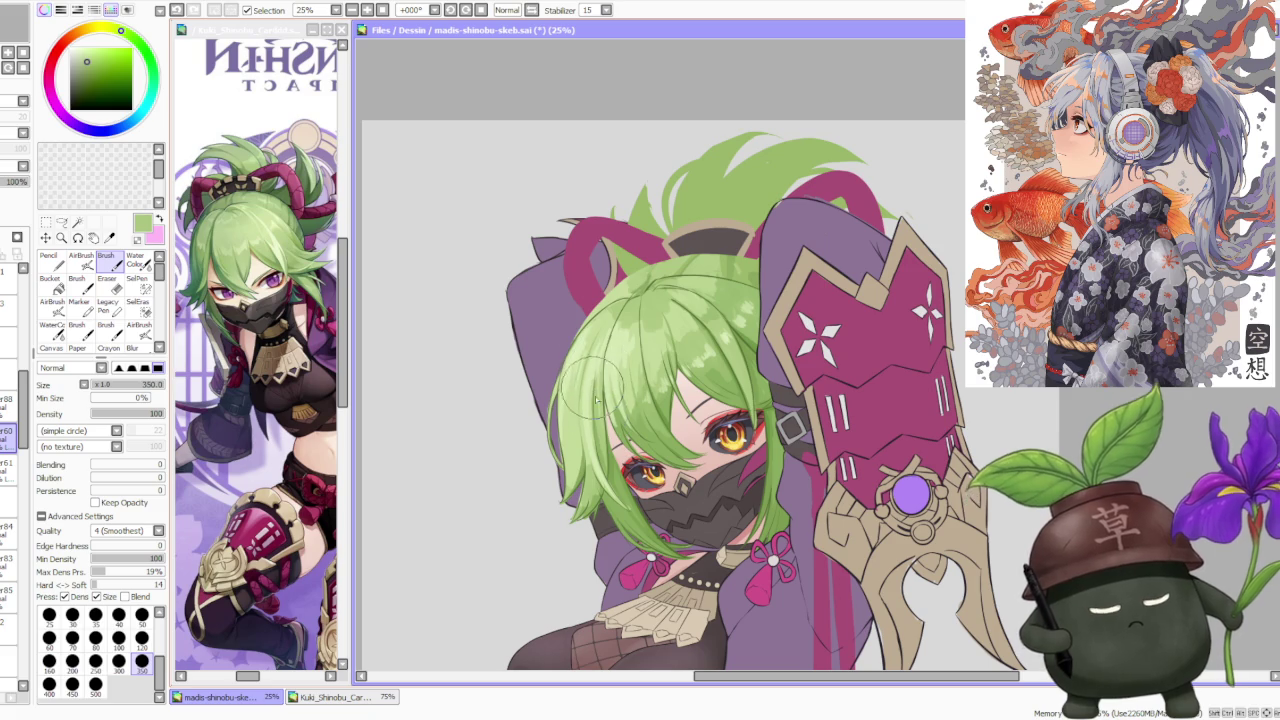
Step: Sample a darker hair green and paint shading strokes on top of the hair
{"action": "left_click", "coordinate": [600, 456], "text": "alt"}
{"action": "left_click", "coordinate": [626, 460], "text": "alt"}
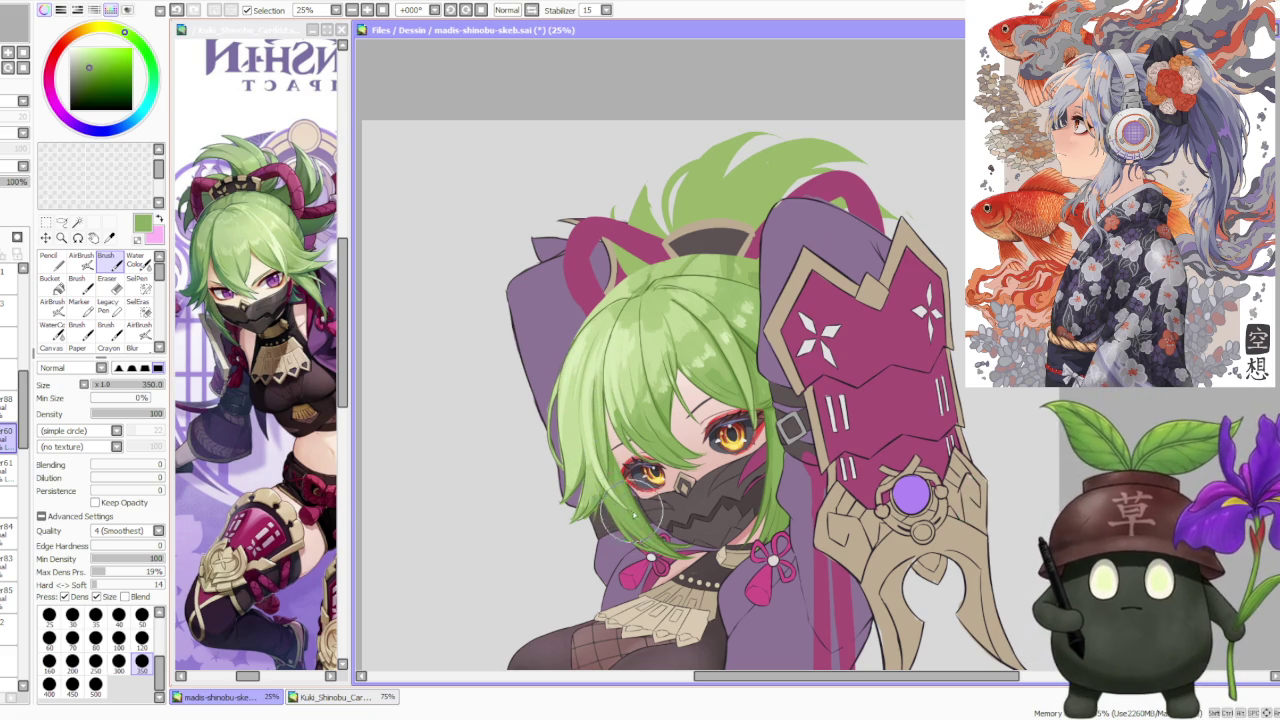
{"action": "left_click", "coordinate": [612, 470], "text": "alt"}
{"action": "left_click", "coordinate": [600, 516], "text": "alt"}
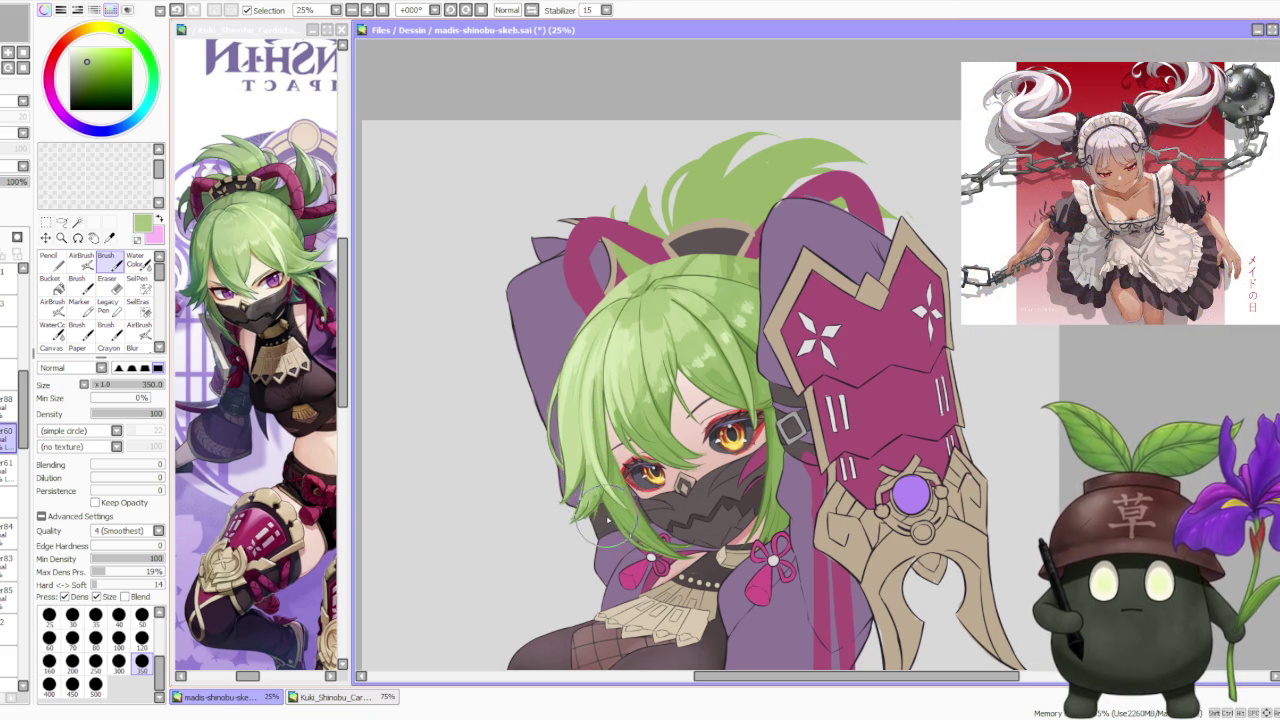
{"action": "left_click", "coordinate": [562, 490], "text": "alt"}
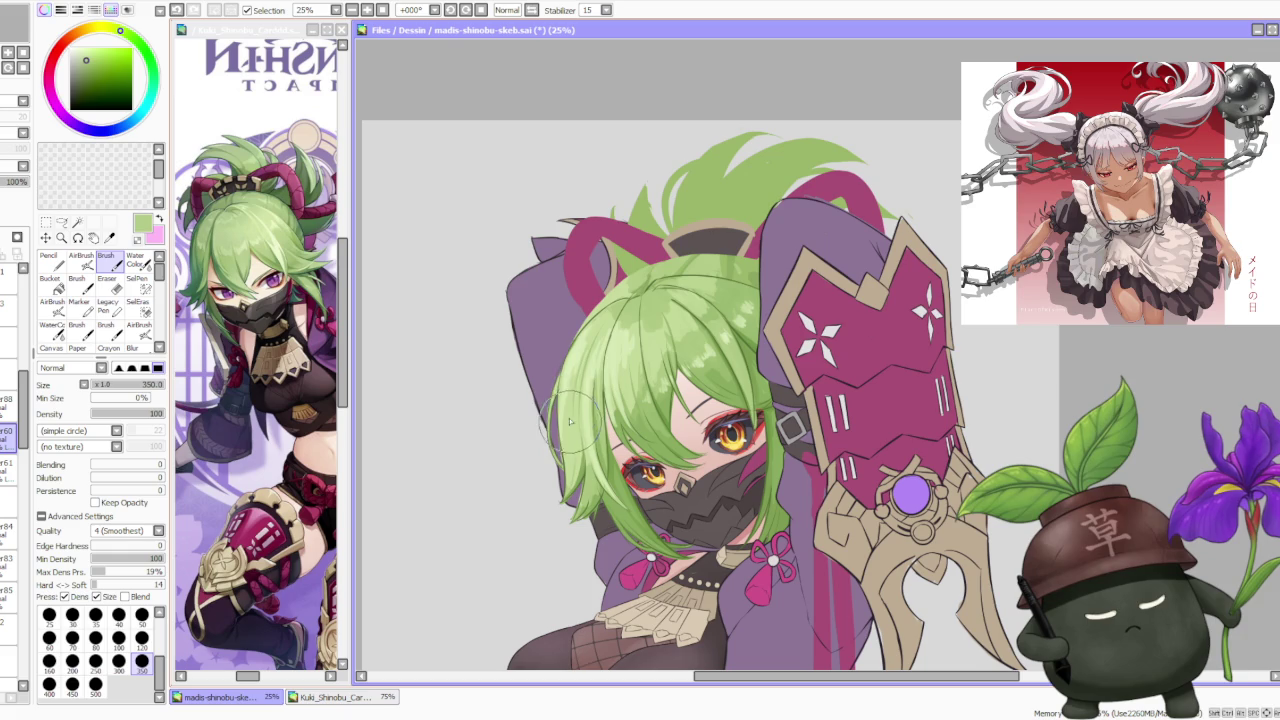
{"action": "scroll", "coordinate": [630, 305], "scroll_direction": "up", "scroll_amount": 1}
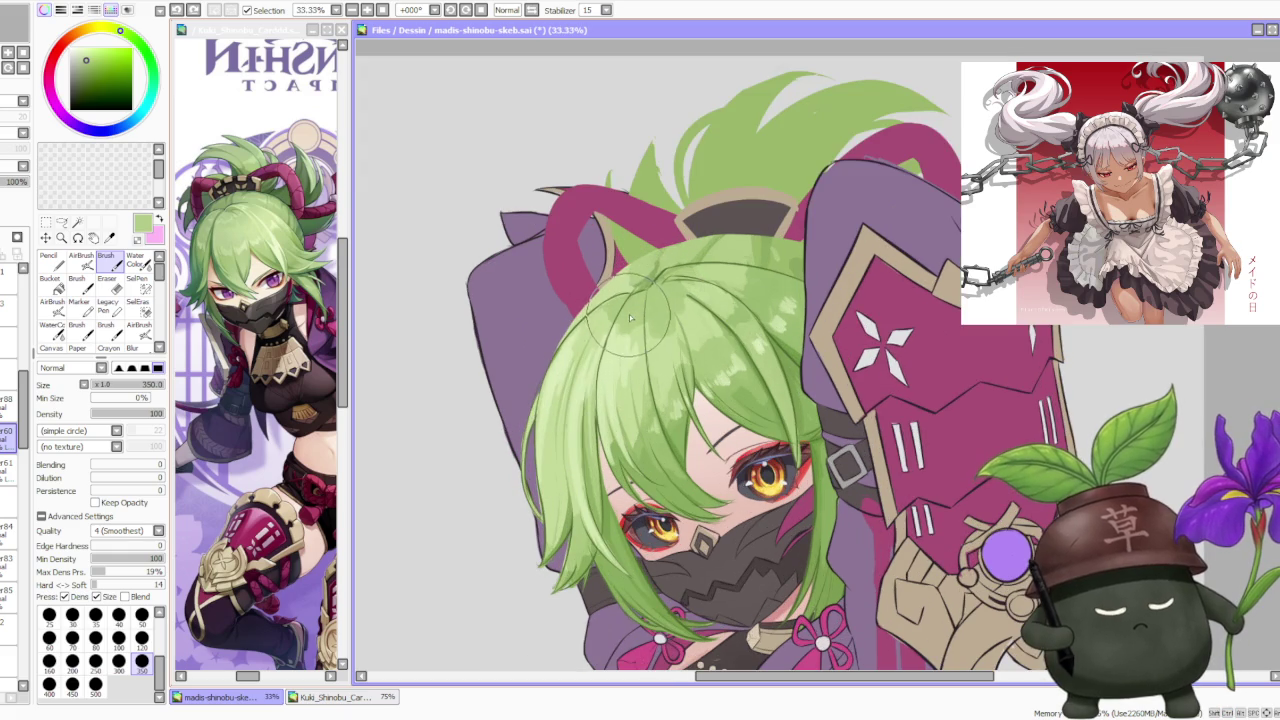
{"action": "left_click_drag", "start_coordinate": [628, 326], "coordinate": [640, 330]}
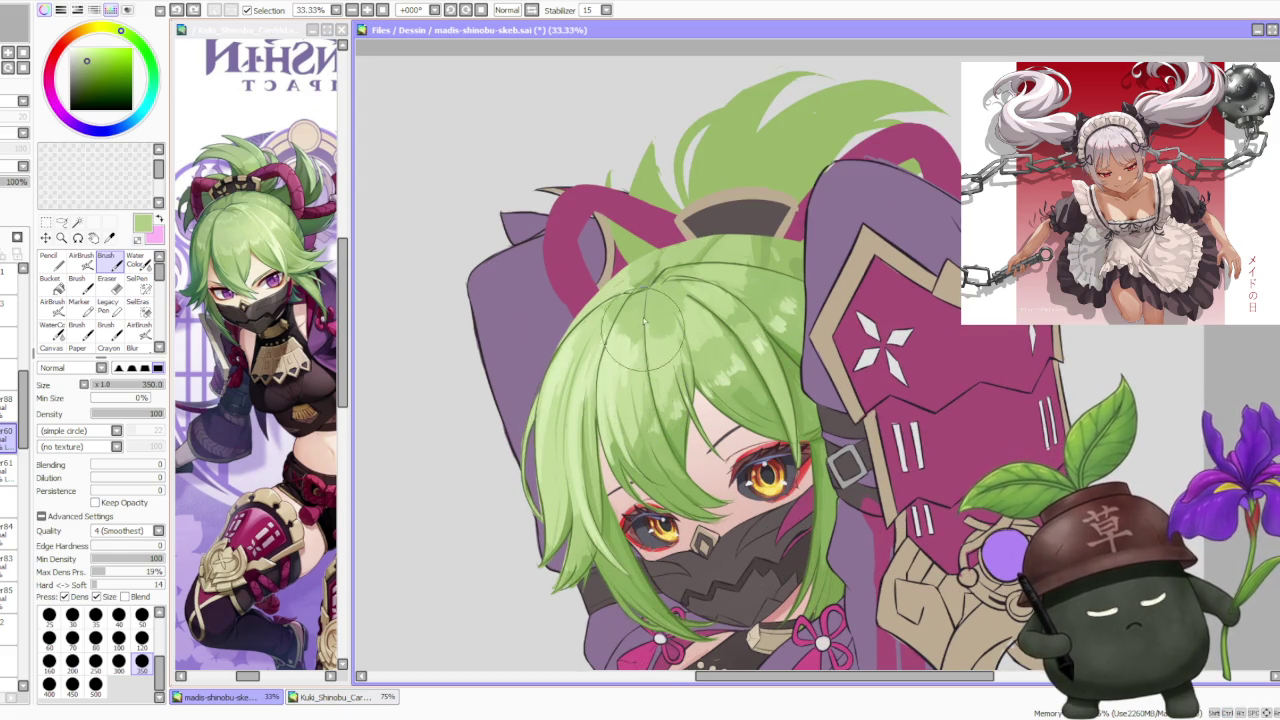
Step: Pick a lighter green and paint highlight strokes across the crown
{"action": "left_click", "coordinate": [668, 433], "text": "alt"}
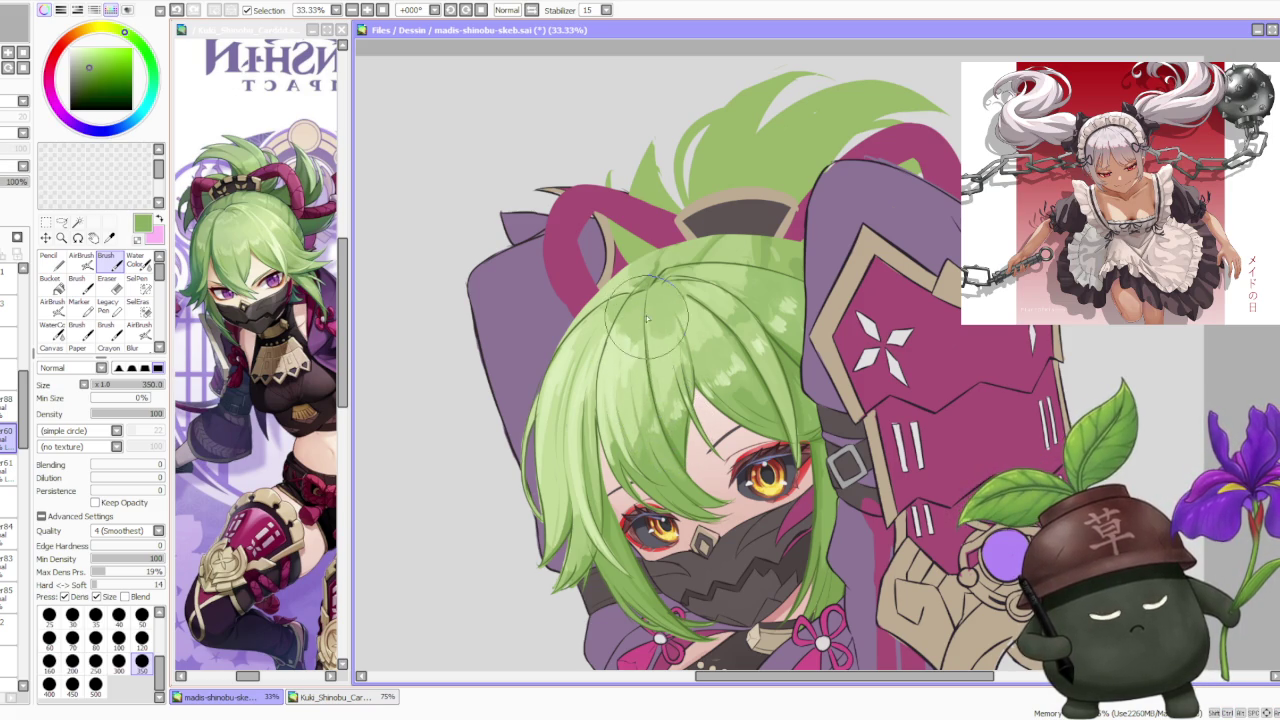
{"action": "left_click_drag", "start_coordinate": [645, 312], "coordinate": [688, 375]}
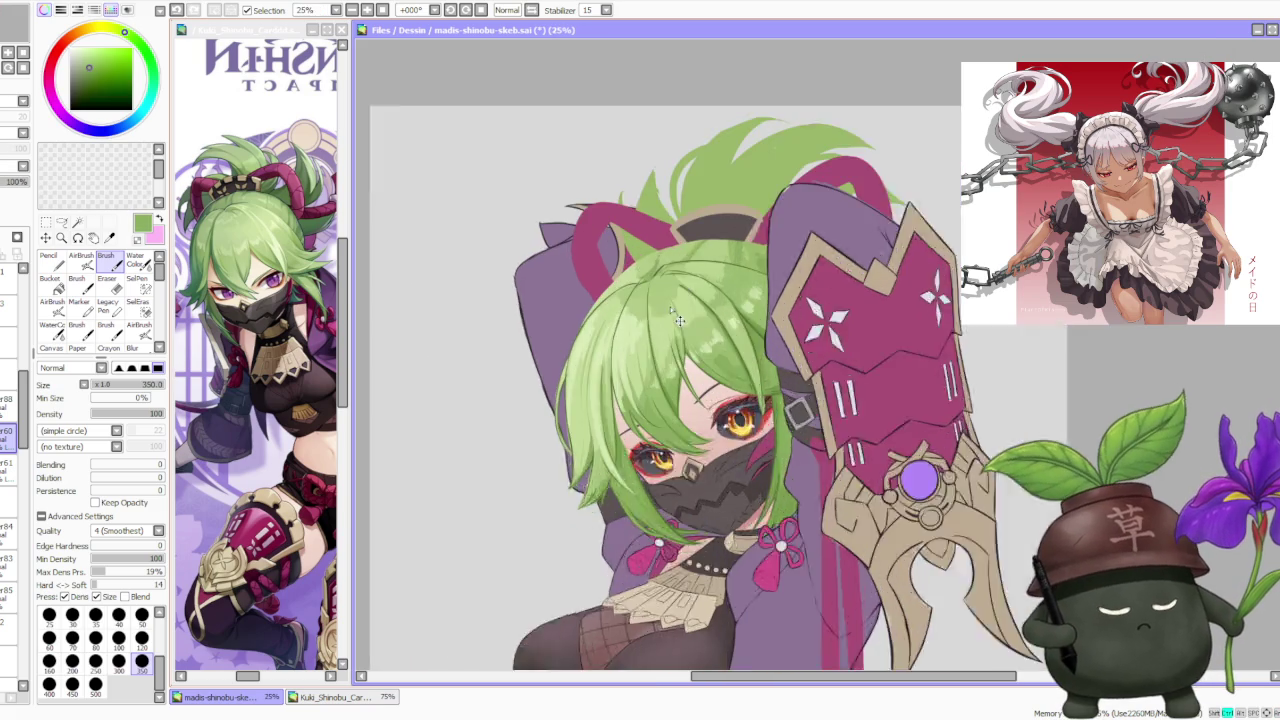
{"action": "left_click", "coordinate": [680, 360], "text": "alt"}
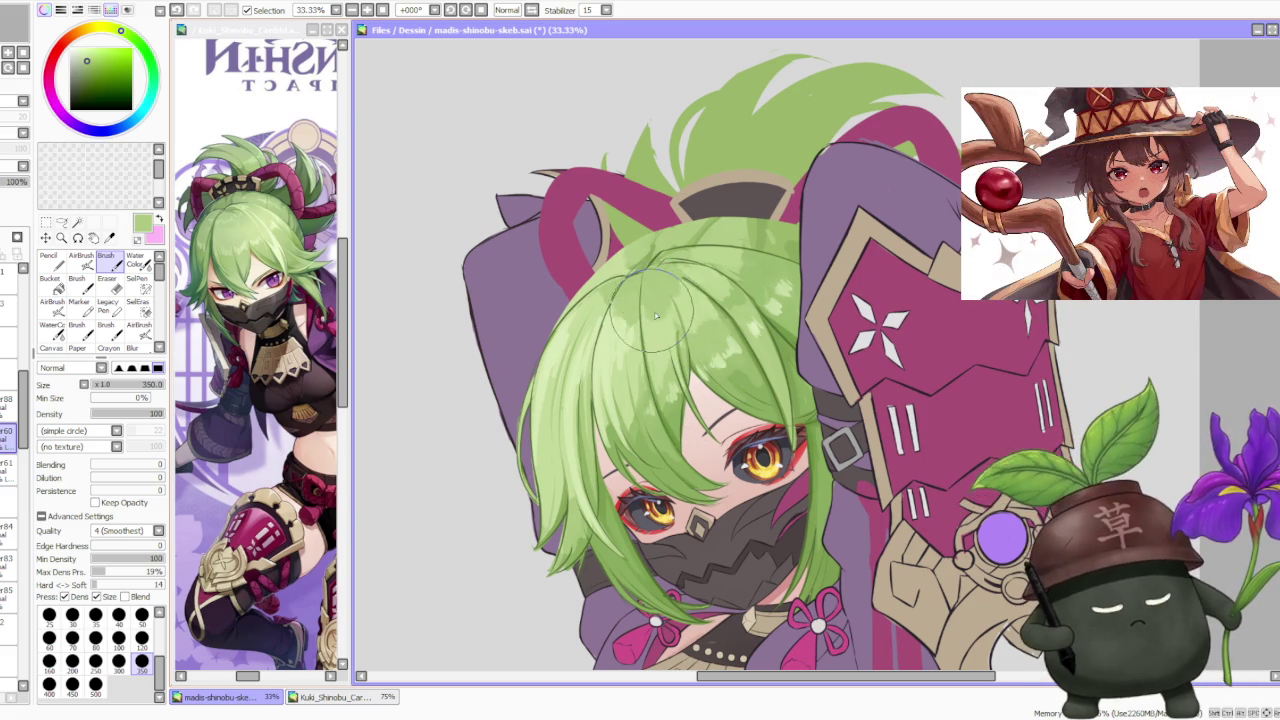
{"action": "mouse_move", "coordinate": [660, 305]}
{"action": "left_mouse_down"}
{"action": "mouse_move", "coordinate": [703, 255]}
{"action": "mouse_move", "coordinate": [786, 263]}
{"action": "left_mouse_up"}
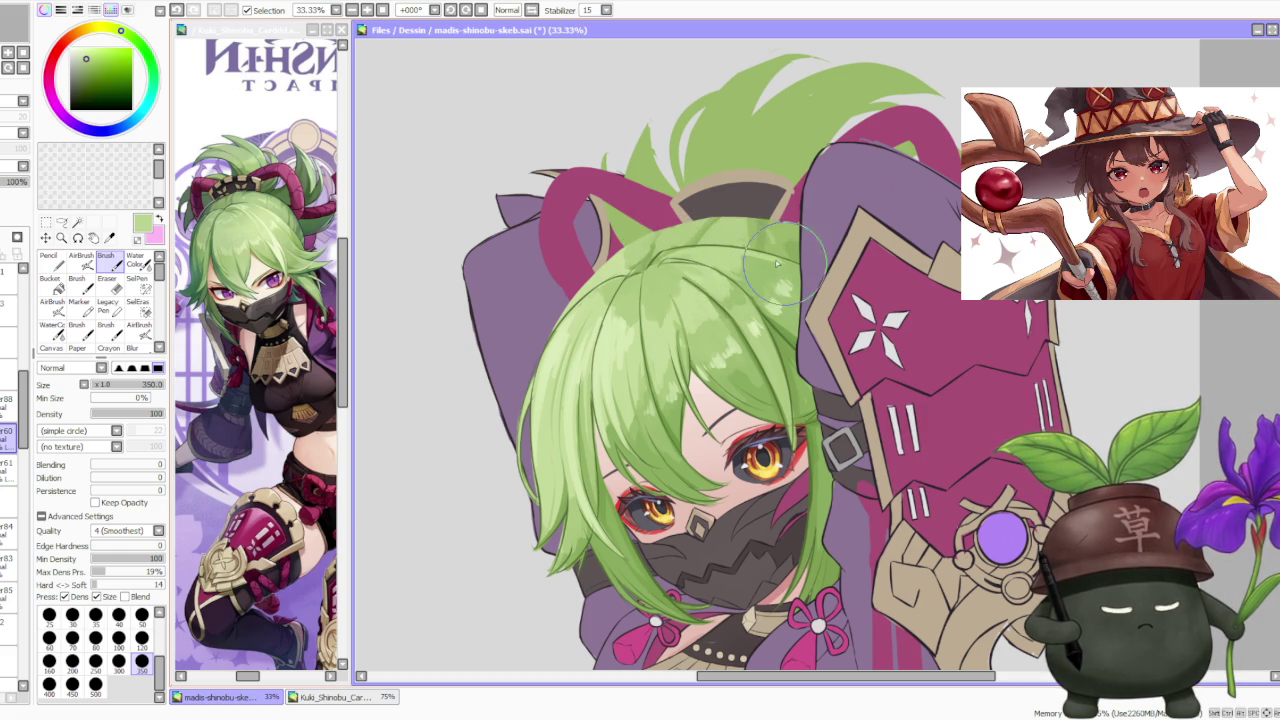
Step: Zoom in on the face and sample a darker green from the side hair
{"action": "scroll", "coordinate": [727, 257], "scroll_direction": "down", "scroll_amount": 2}
{"action": "scroll", "coordinate": [727, 257], "scroll_direction": "down", "scroll_amount": 2}
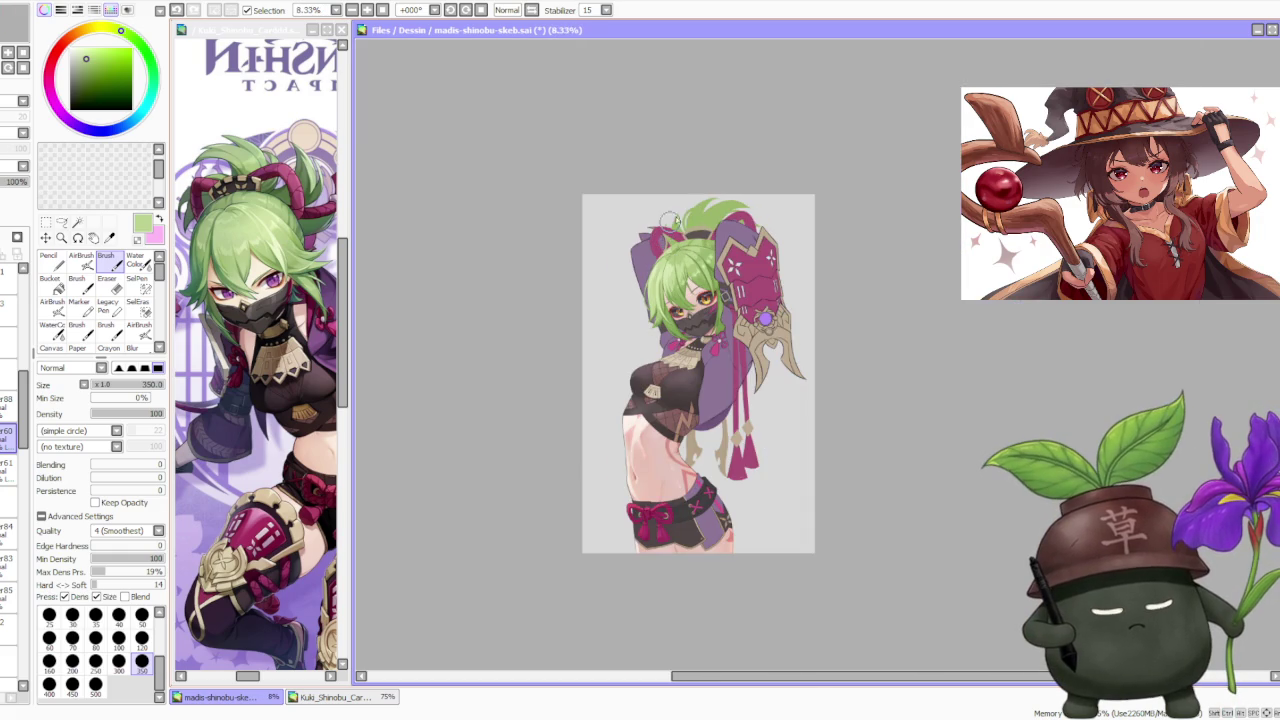
{"action": "scroll", "coordinate": [697, 222], "scroll_direction": "down", "scroll_amount": 1}
{"action": "scroll", "coordinate": [705, 232], "scroll_direction": "up", "scroll_amount": 3}
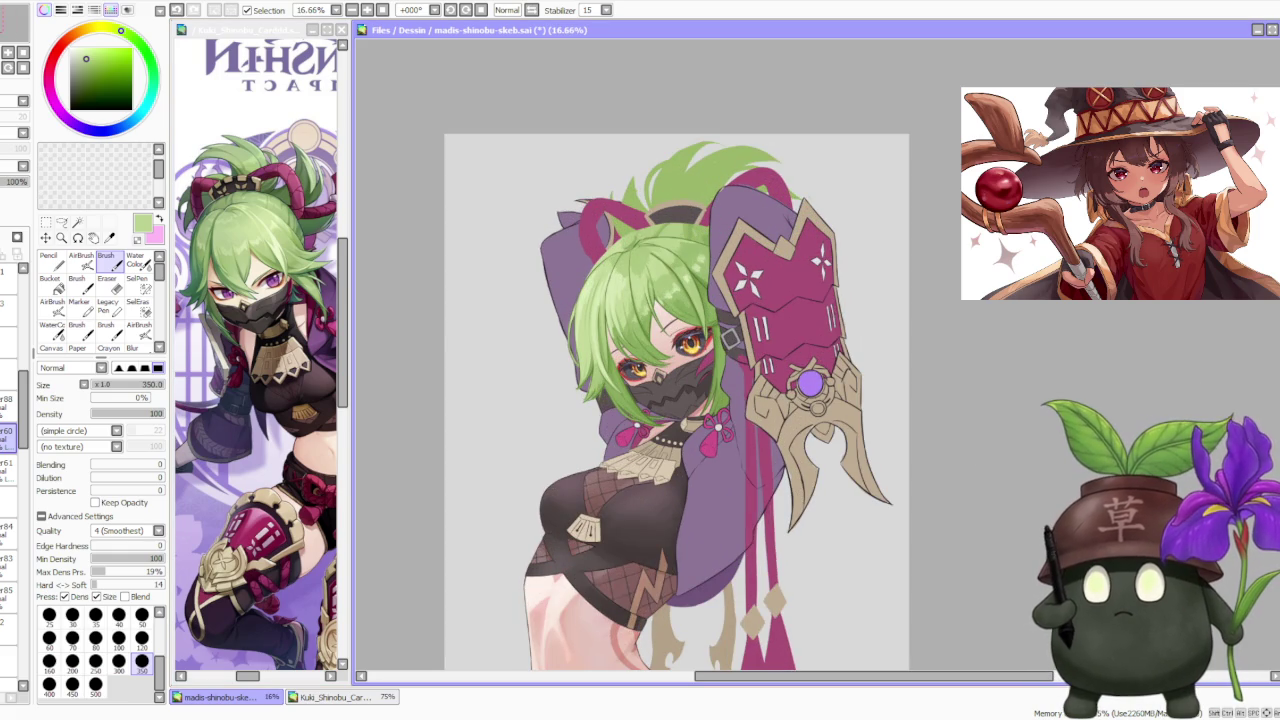
{"action": "key", "text": "alt+Tab"}
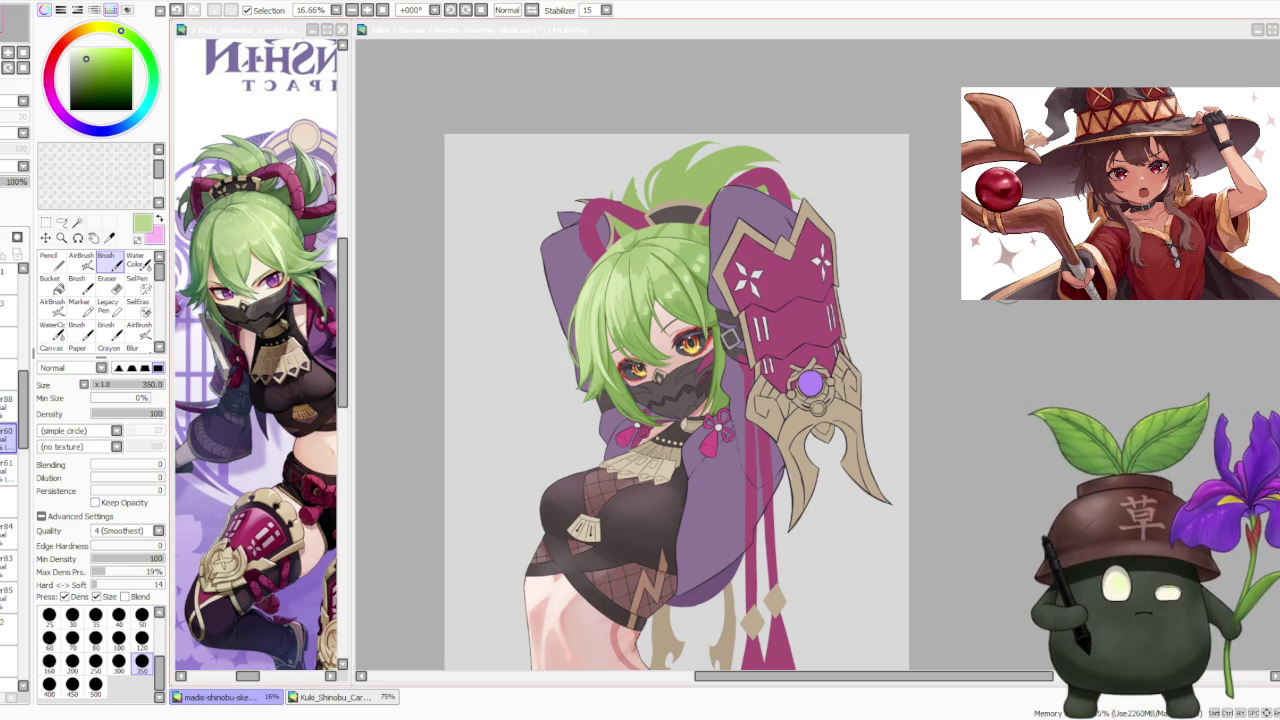
{"action": "key", "text": "alt+Tab"}
{"action": "scroll", "coordinate": [831, 186], "scroll_direction": "down", "scroll_amount": 1}
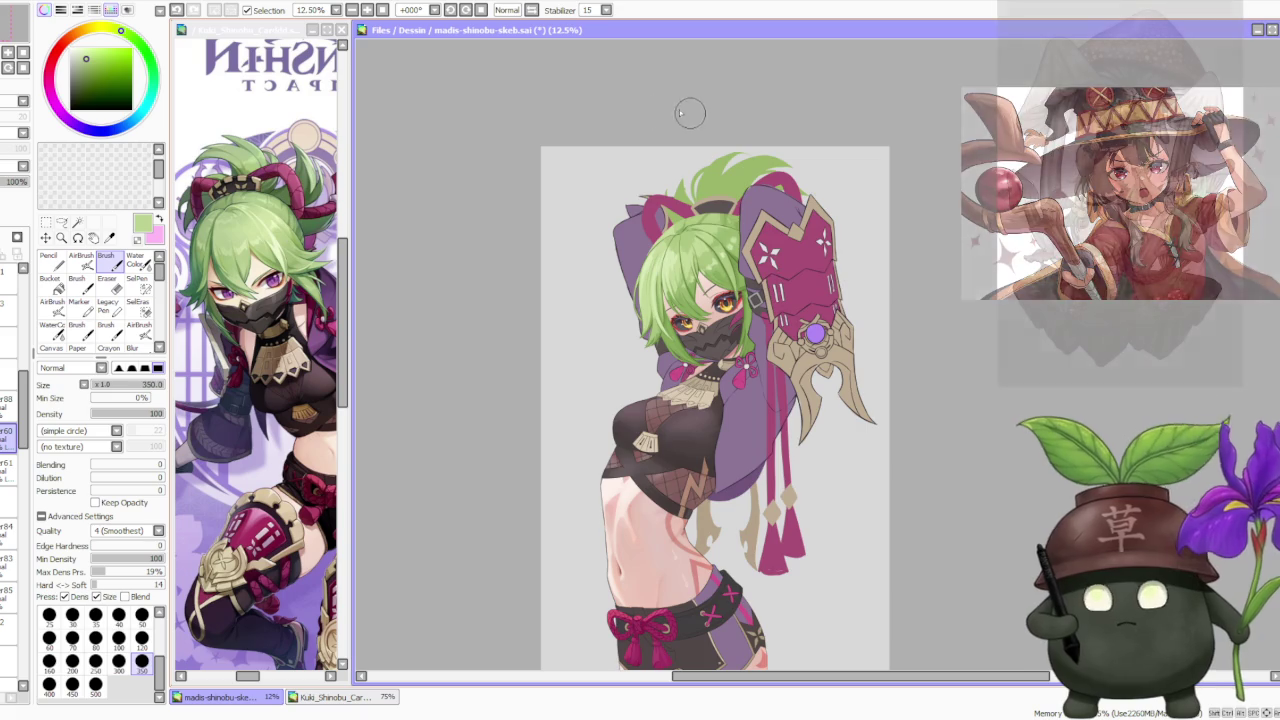
{"action": "scroll", "coordinate": [683, 210], "scroll_direction": "up", "scroll_amount": 2}
{"action": "scroll", "coordinate": [680, 316], "scroll_direction": "up", "scroll_amount": 1}
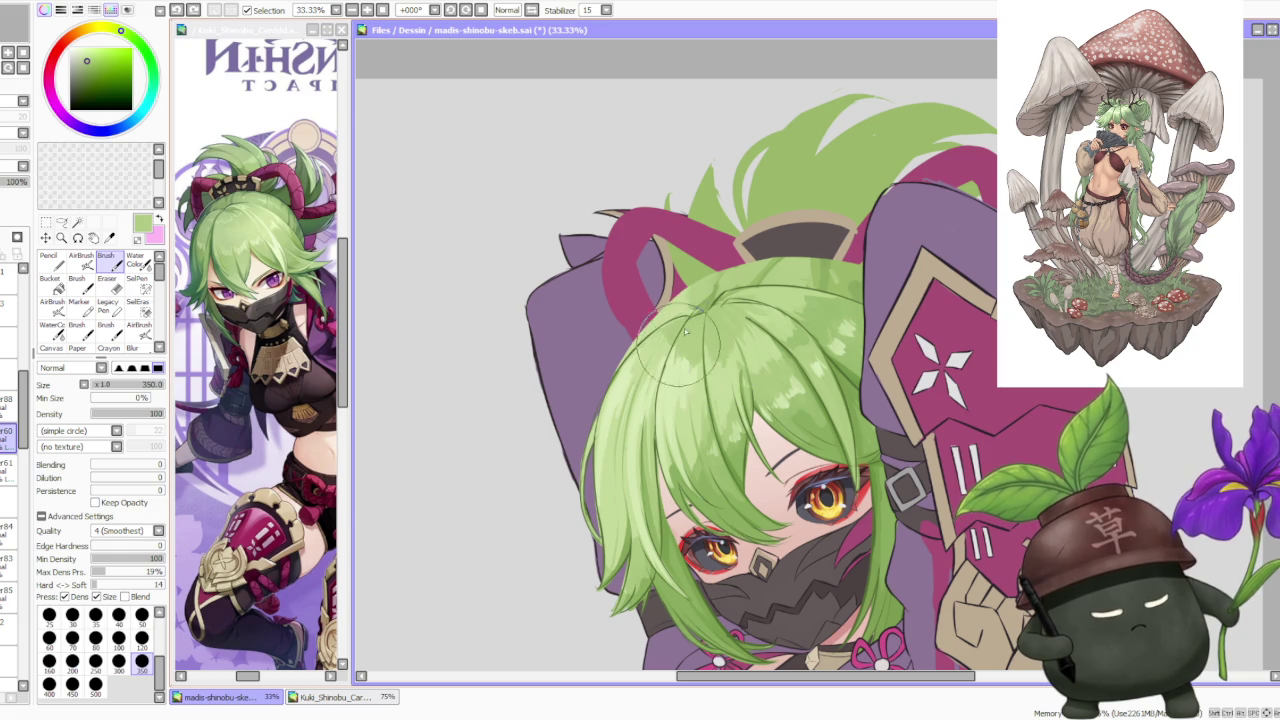
{"action": "scroll", "coordinate": [708, 284], "scroll_direction": "down", "scroll_amount": 3}
{"action": "scroll", "coordinate": [729, 303], "scroll_direction": "up", "scroll_amount": 3}
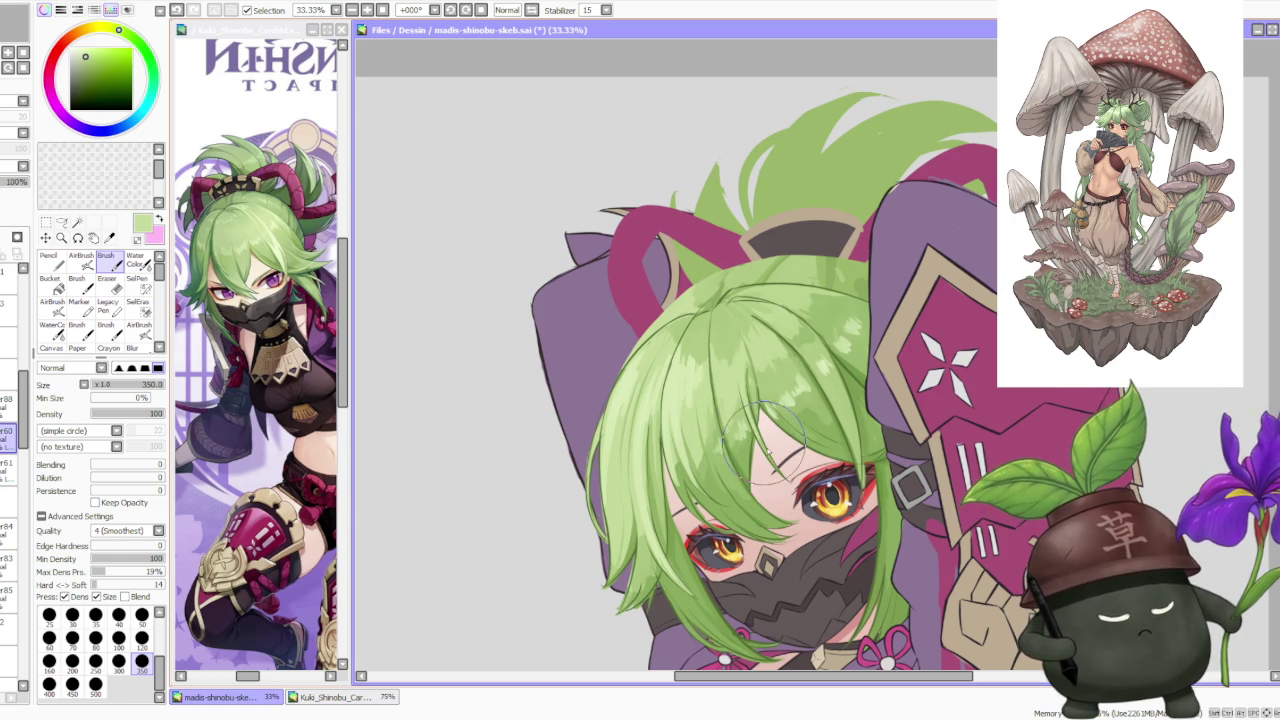
{"action": "left_click", "coordinate": [722, 472], "text": "alt"}
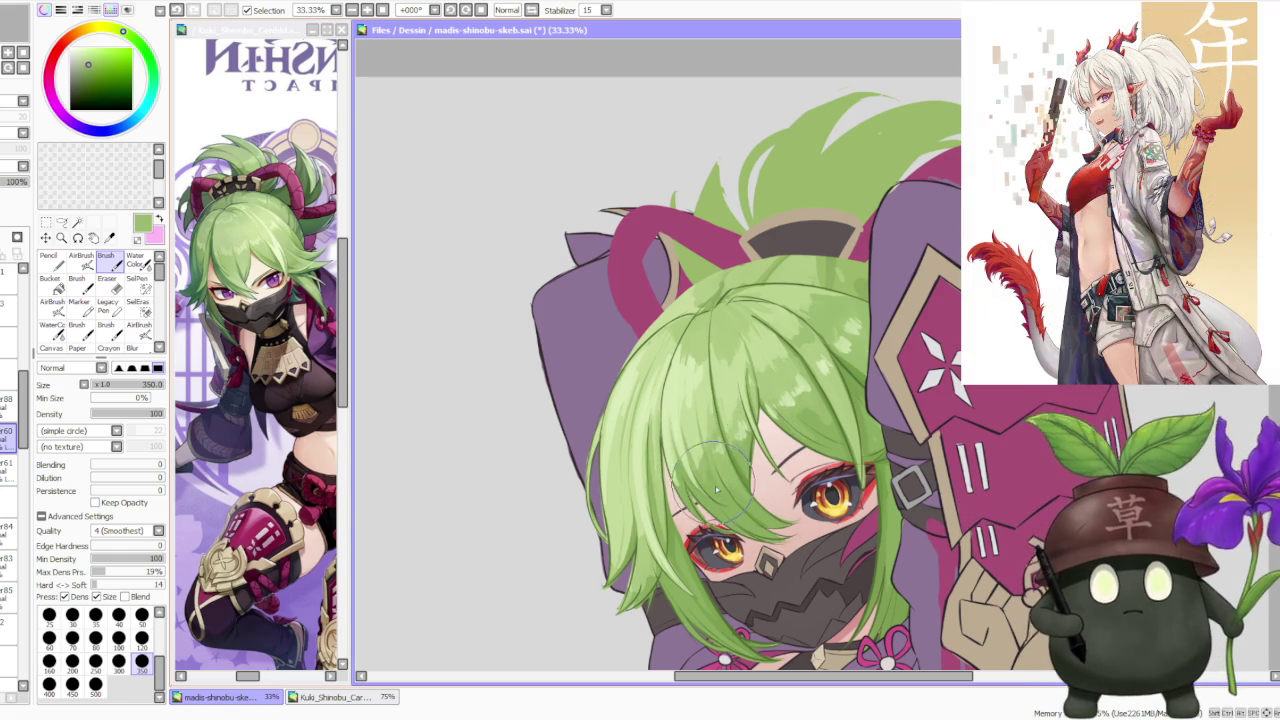
Step: Sample a lighter canvas green and repaint the hair strands beside the face
{"action": "scroll", "coordinate": [714, 366], "scroll_direction": "down", "scroll_amount": 3}
{"action": "scroll", "coordinate": [758, 436], "scroll_direction": "up", "scroll_amount": 3}
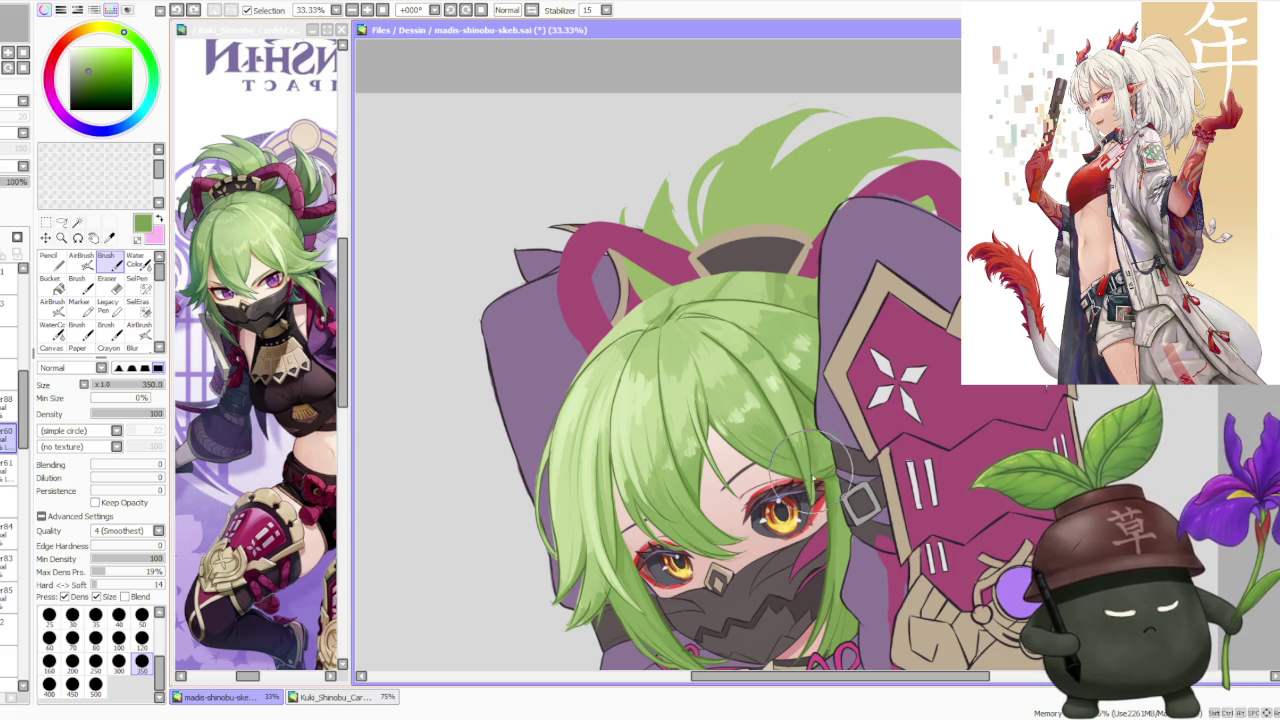
{"action": "scroll", "coordinate": [797, 425], "scroll_direction": "down", "scroll_amount": 1}
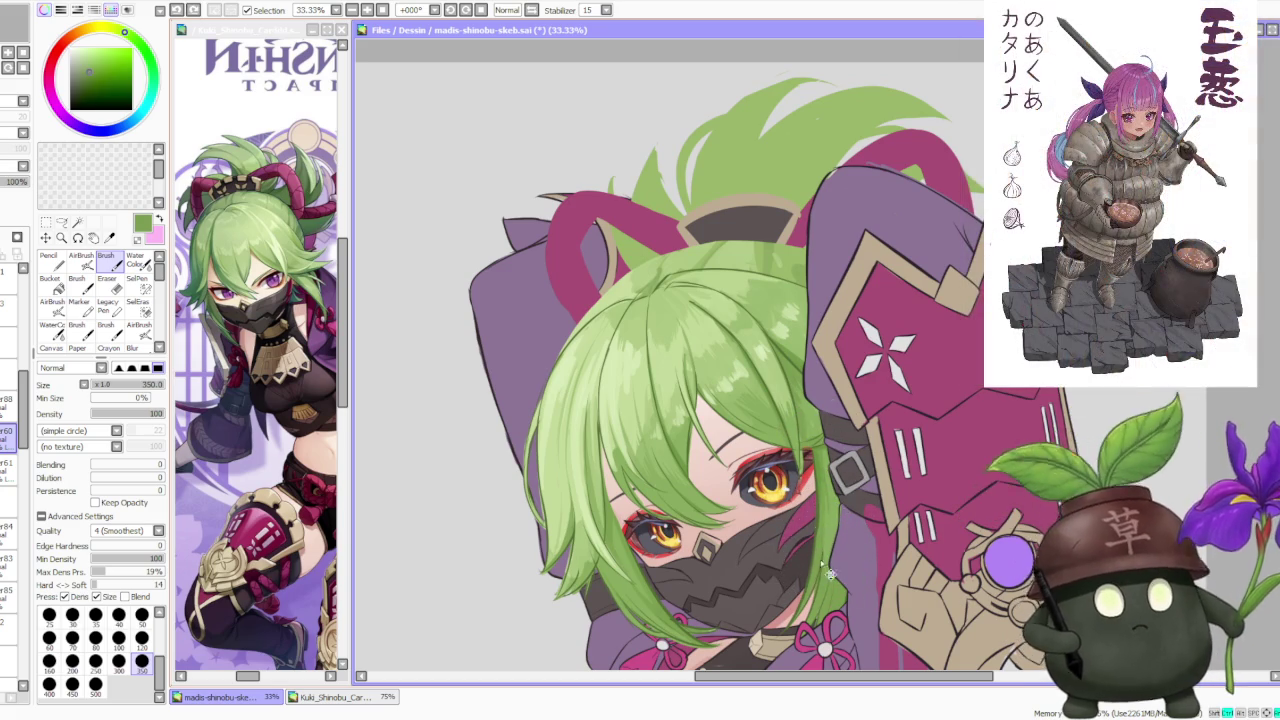
{"action": "scroll", "coordinate": [812, 505], "scroll_direction": "up", "scroll_amount": 1}
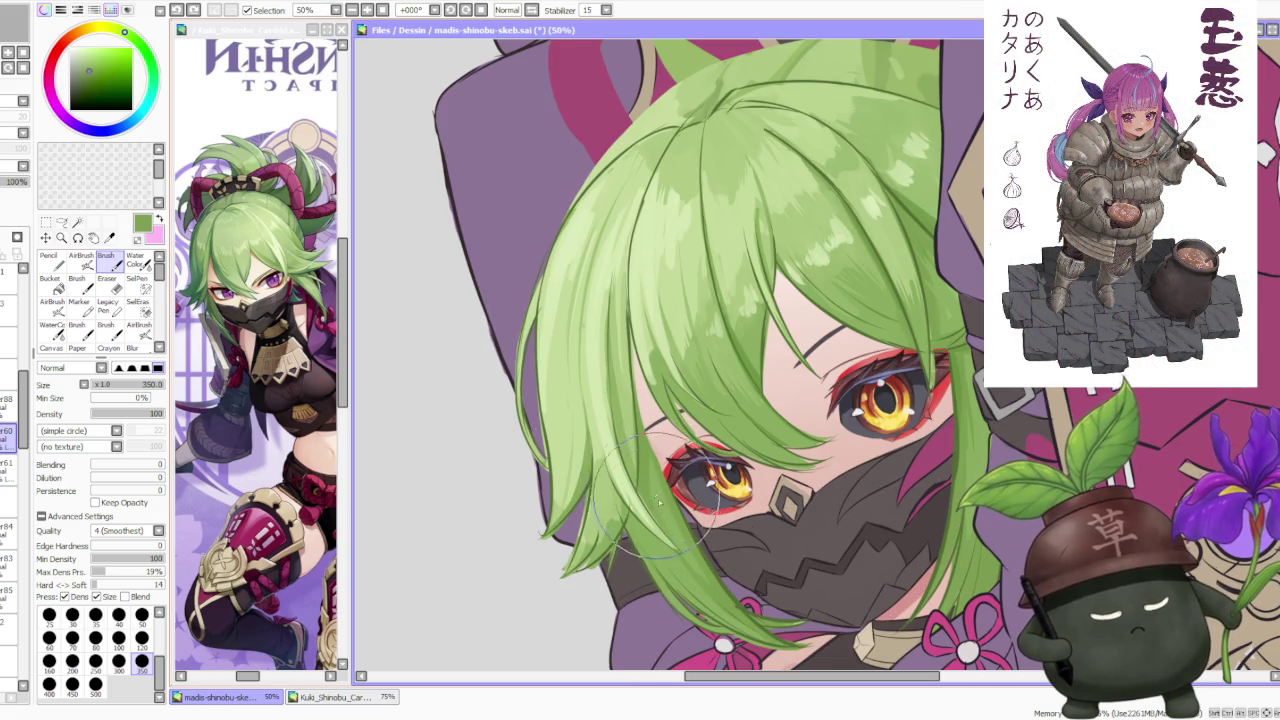
{"action": "scroll", "coordinate": [664, 498], "scroll_direction": "down", "scroll_amount": 1}
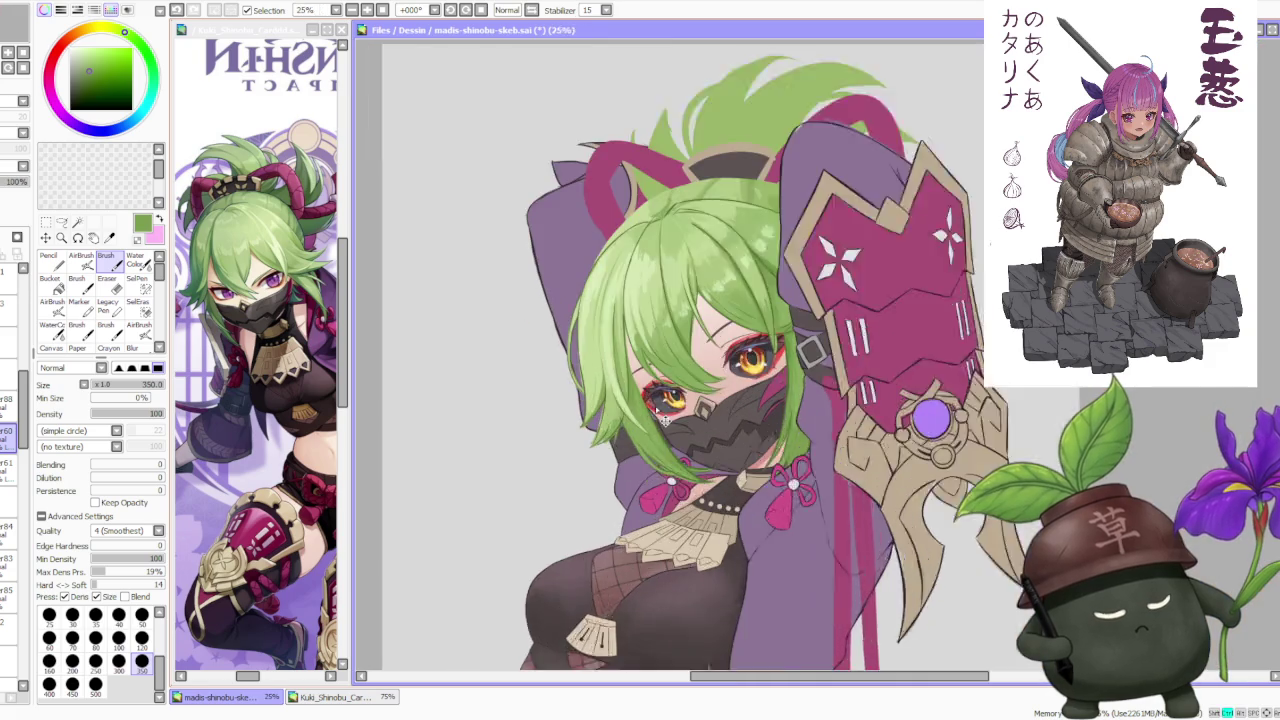
{"action": "scroll", "coordinate": [660, 480], "scroll_direction": "up", "scroll_amount": 1}
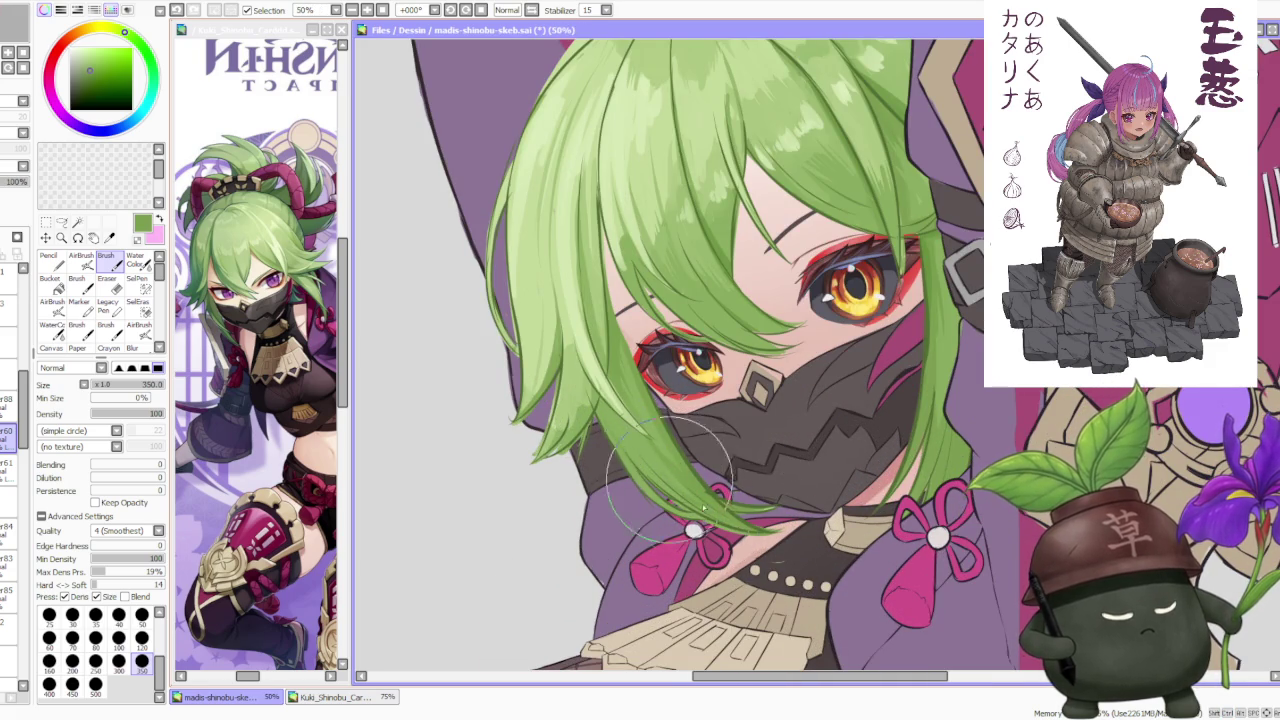
{"action": "left_click", "coordinate": [575, 400], "text": "alt"}
{"action": "left_click_drag", "start_coordinate": [560, 410], "coordinate": [545, 450]}
Step: Re-sample the hair colour and pick paler greens from the upper strands
{"action": "left_click", "coordinate": [566, 432], "text": "alt"}
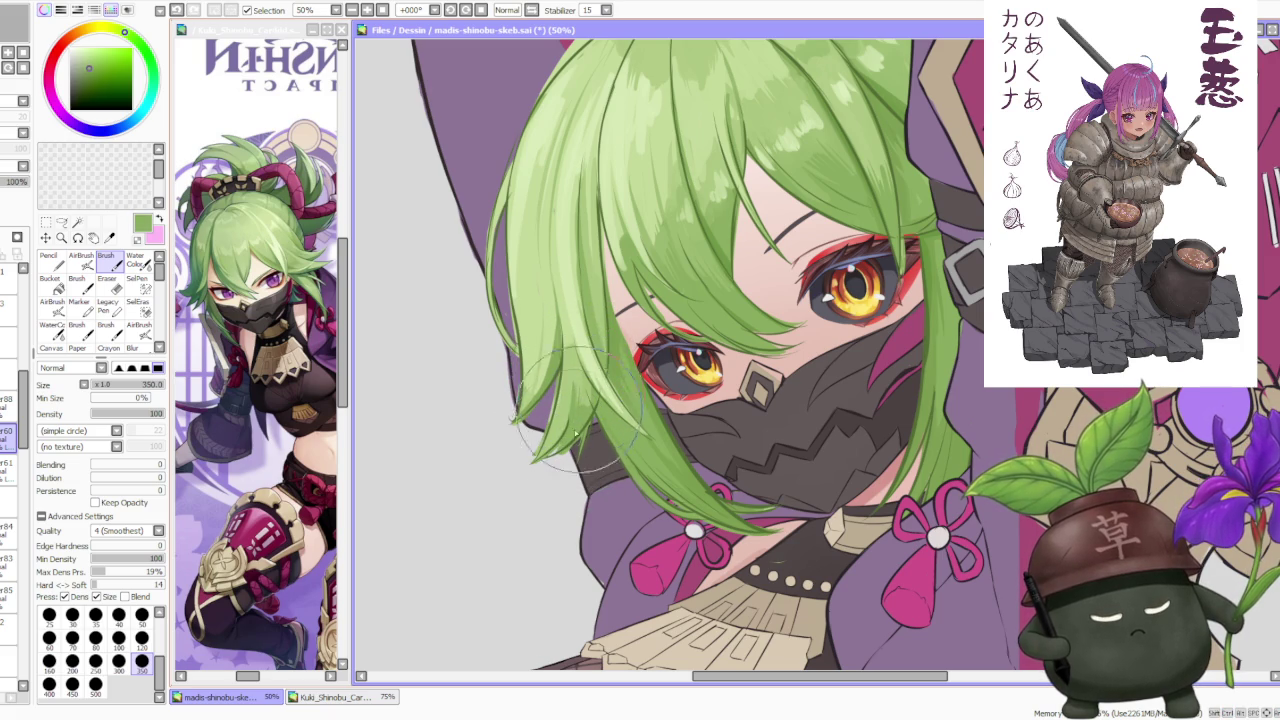
{"action": "left_click", "coordinate": [572, 350], "text": "alt"}
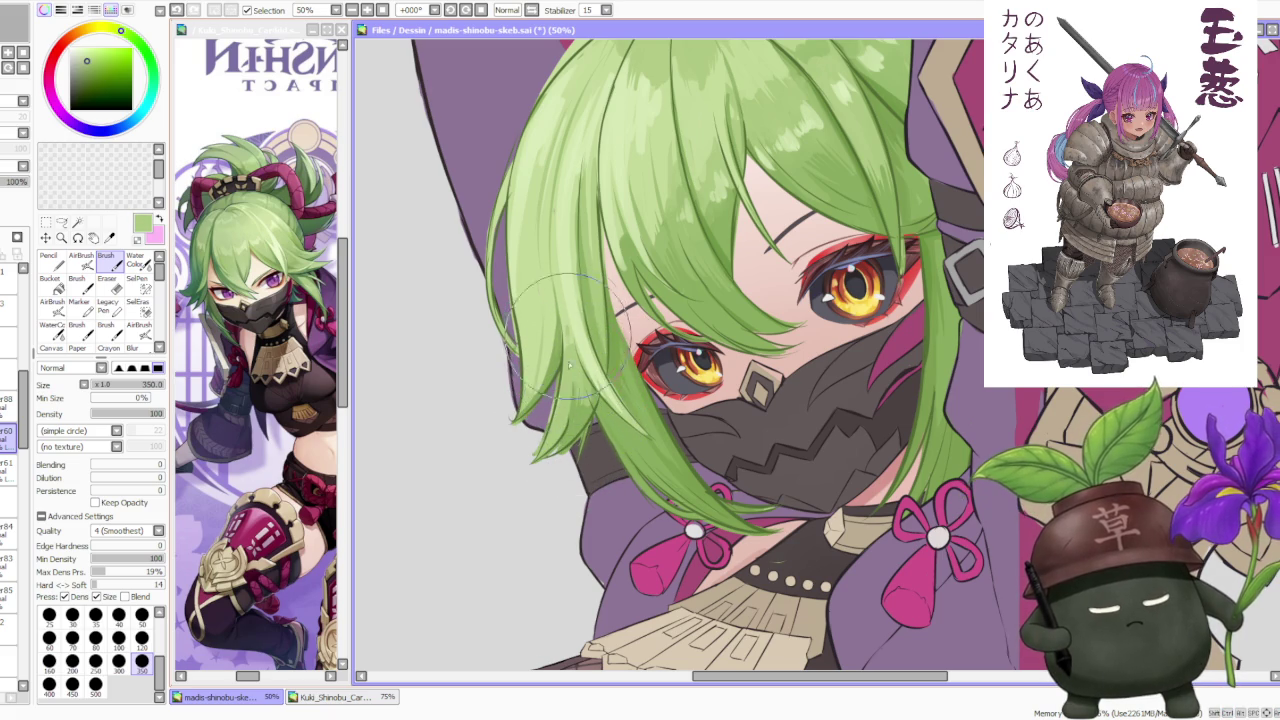
{"action": "left_click", "coordinate": [573, 320], "text": "alt"}
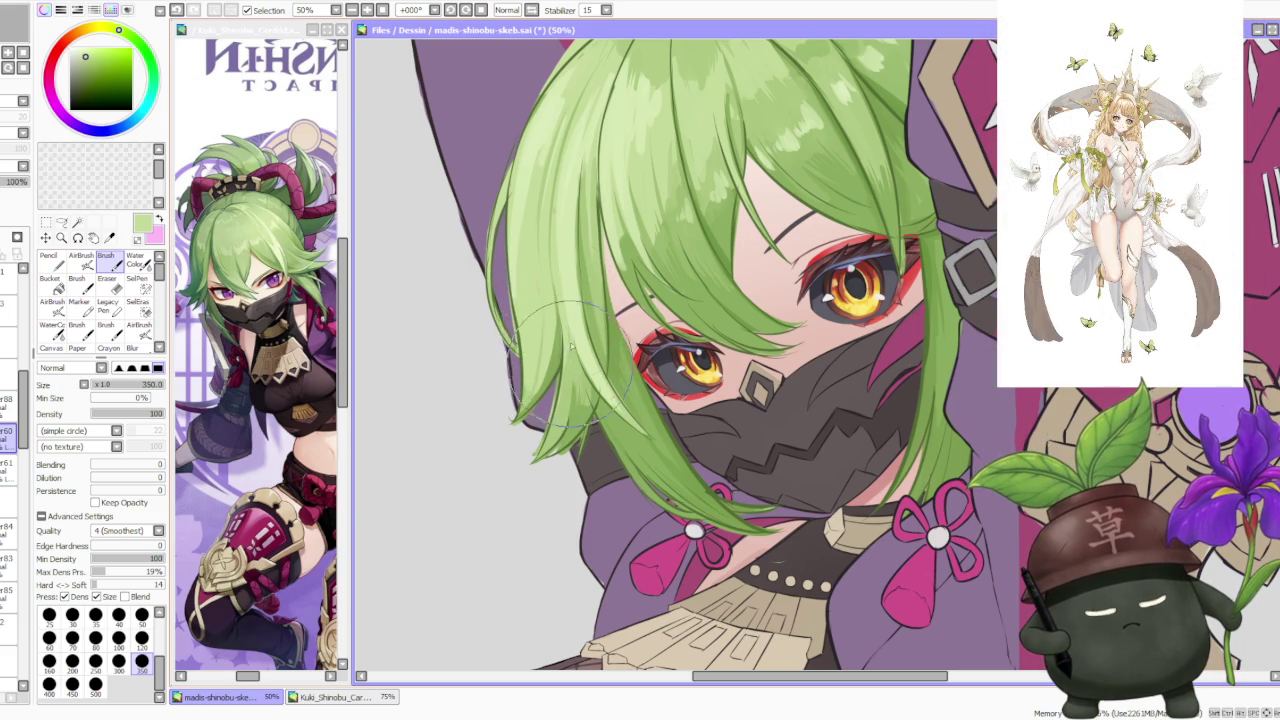
{"action": "scroll", "coordinate": [570, 330], "scroll_direction": "down", "scroll_amount": 1}
{"action": "scroll", "coordinate": [600, 250], "scroll_direction": "down", "scroll_amount": 1}
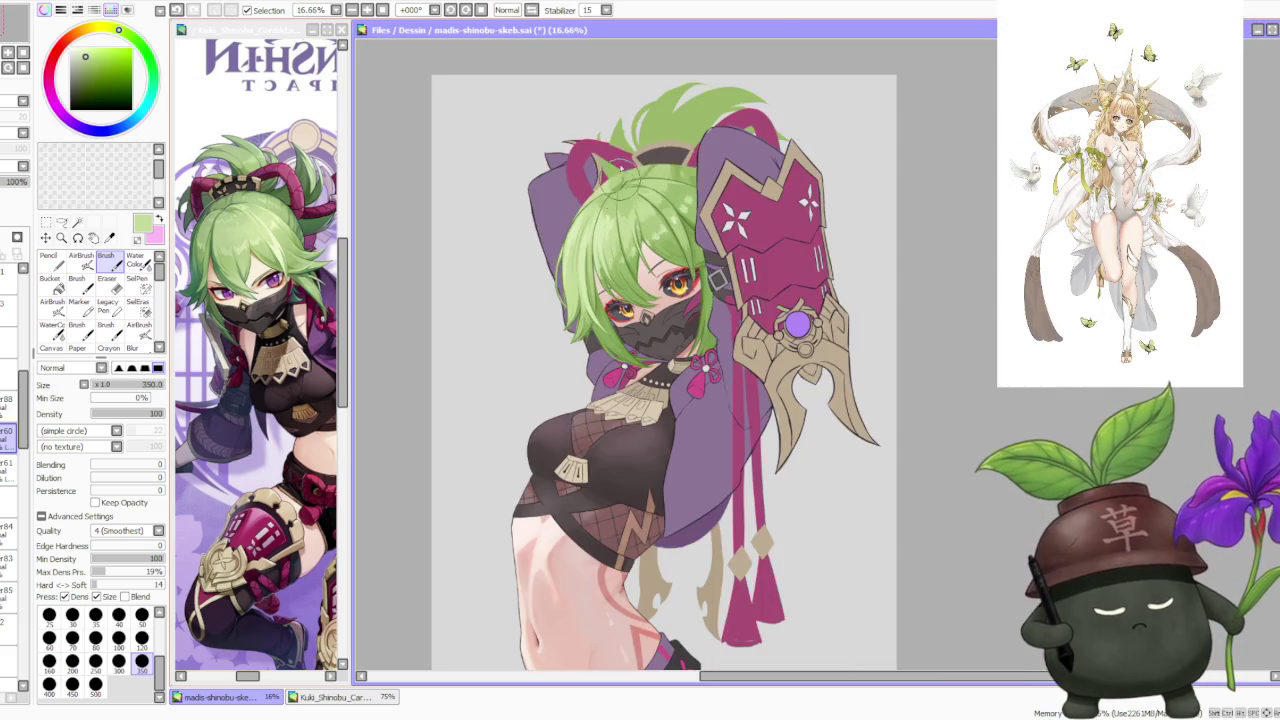
Step: Sample lighter and darker greens from the fringe hair over the face
{"action": "scroll", "coordinate": [613, 170], "scroll_direction": "up", "scroll_amount": 1}
{"action": "left_click", "coordinate": [605, 245], "text": "alt"}
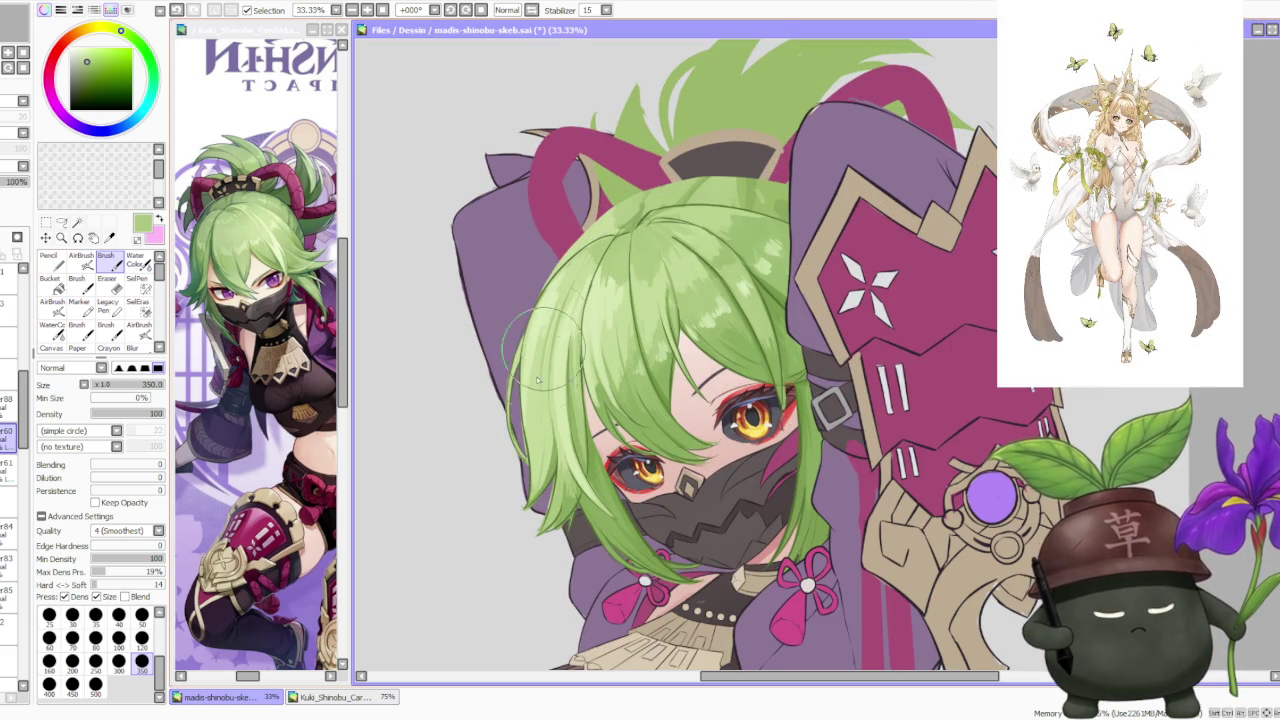
{"action": "left_click", "coordinate": [548, 405], "text": "alt"}
{"action": "scroll", "coordinate": [530, 450], "scroll_direction": "up", "scroll_amount": 1}
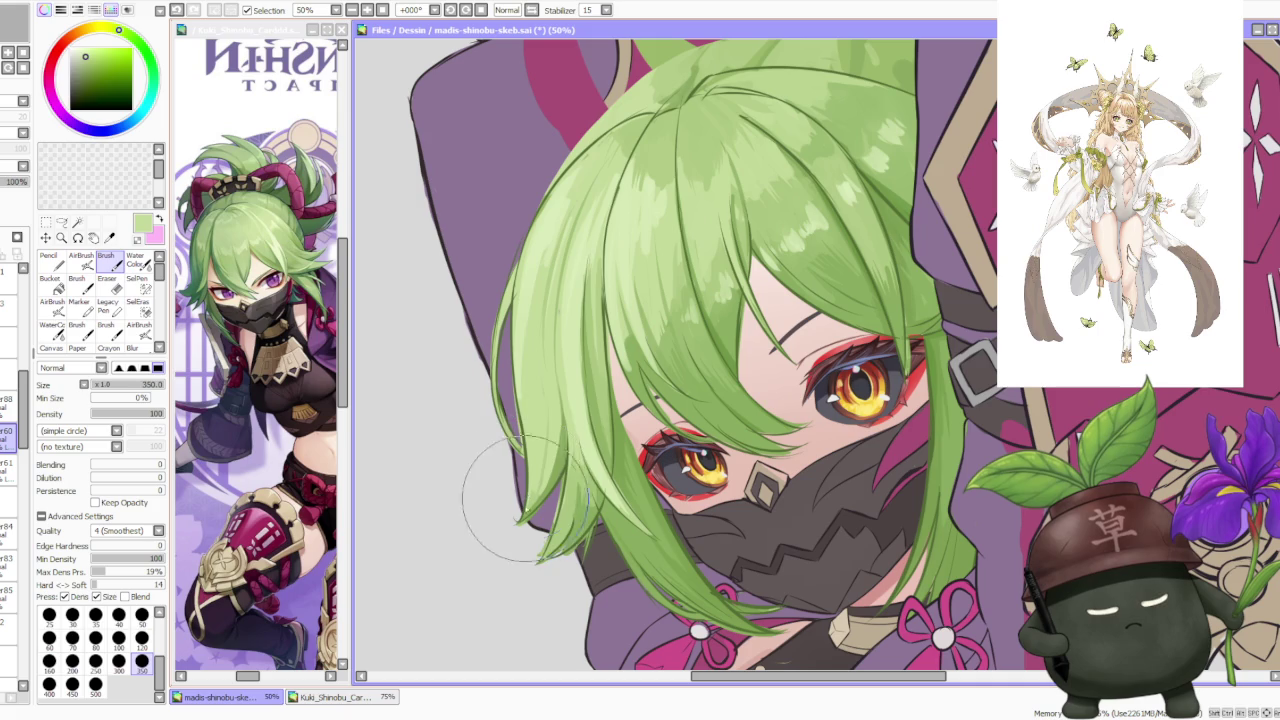
{"action": "scroll", "coordinate": [514, 406], "scroll_direction": "down", "scroll_amount": 1}
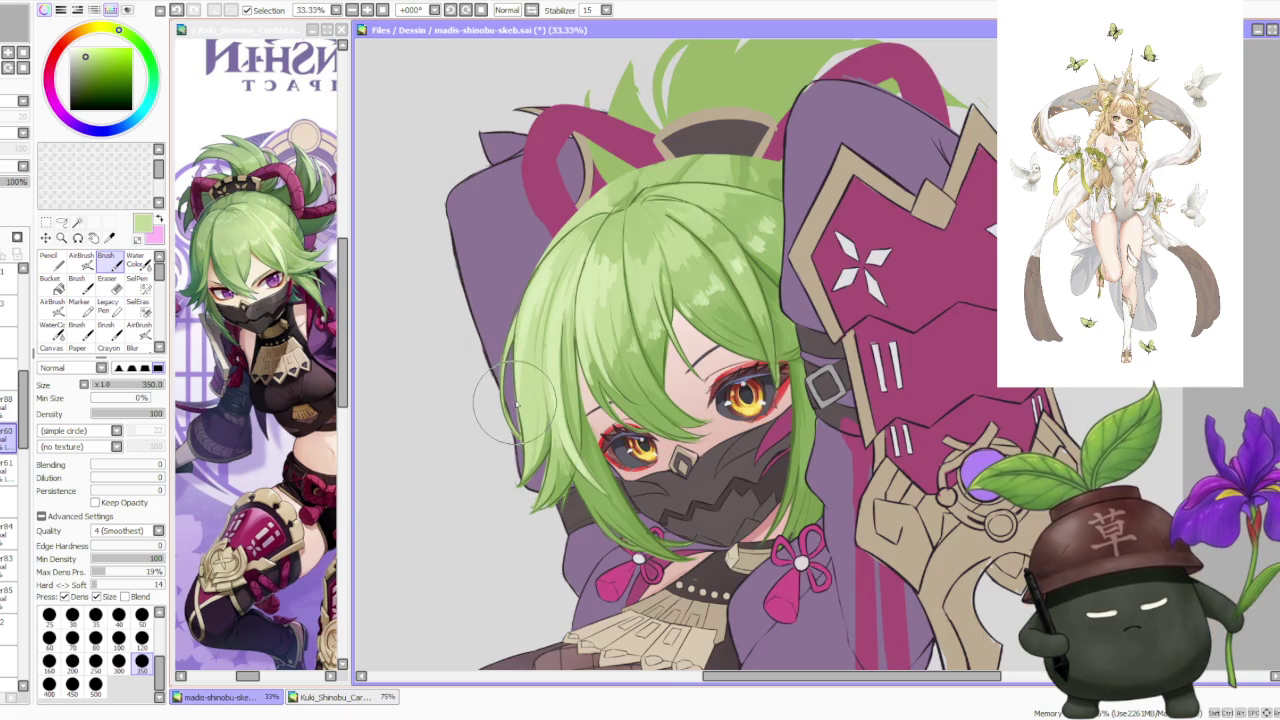
{"action": "scroll", "coordinate": [545, 378], "scroll_direction": "up", "scroll_amount": 2}
{"action": "scroll", "coordinate": [470, 225], "scroll_direction": "down", "scroll_amount": 1}
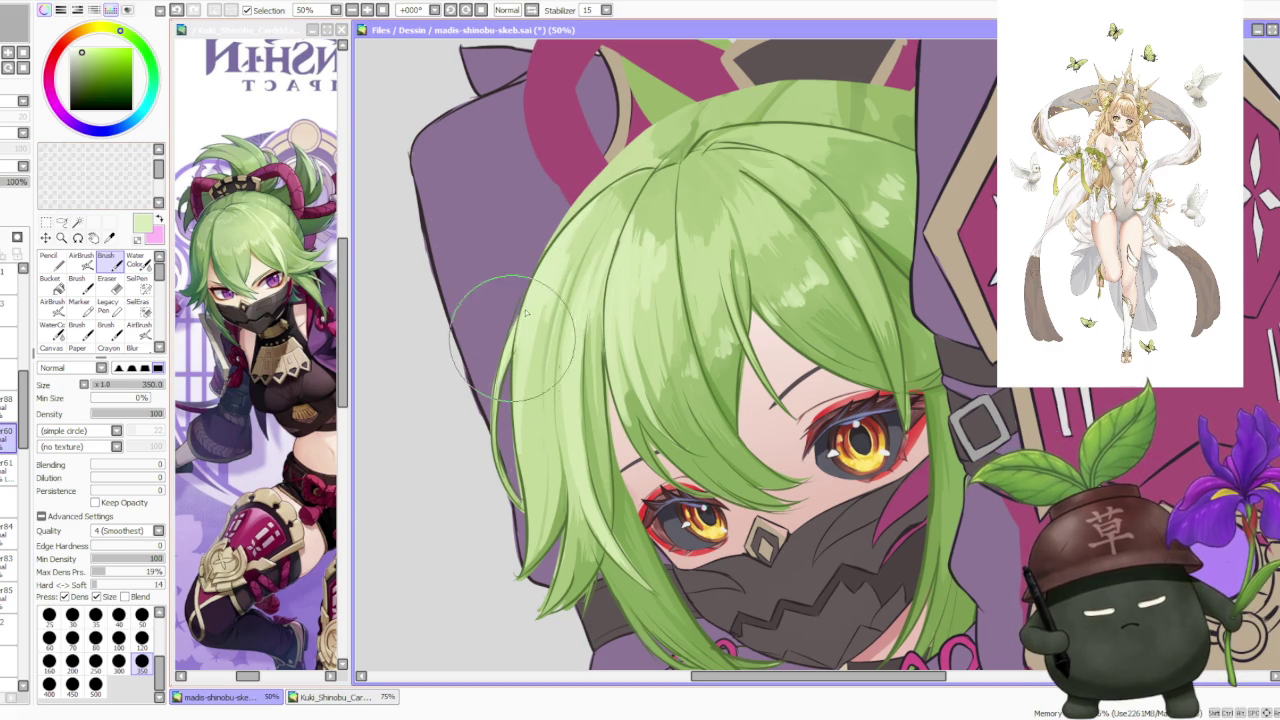
{"action": "scroll", "coordinate": [505, 360], "scroll_direction": "down", "scroll_amount": 1}
{"action": "scroll", "coordinate": [568, 495], "scroll_direction": "up", "scroll_amount": 1}
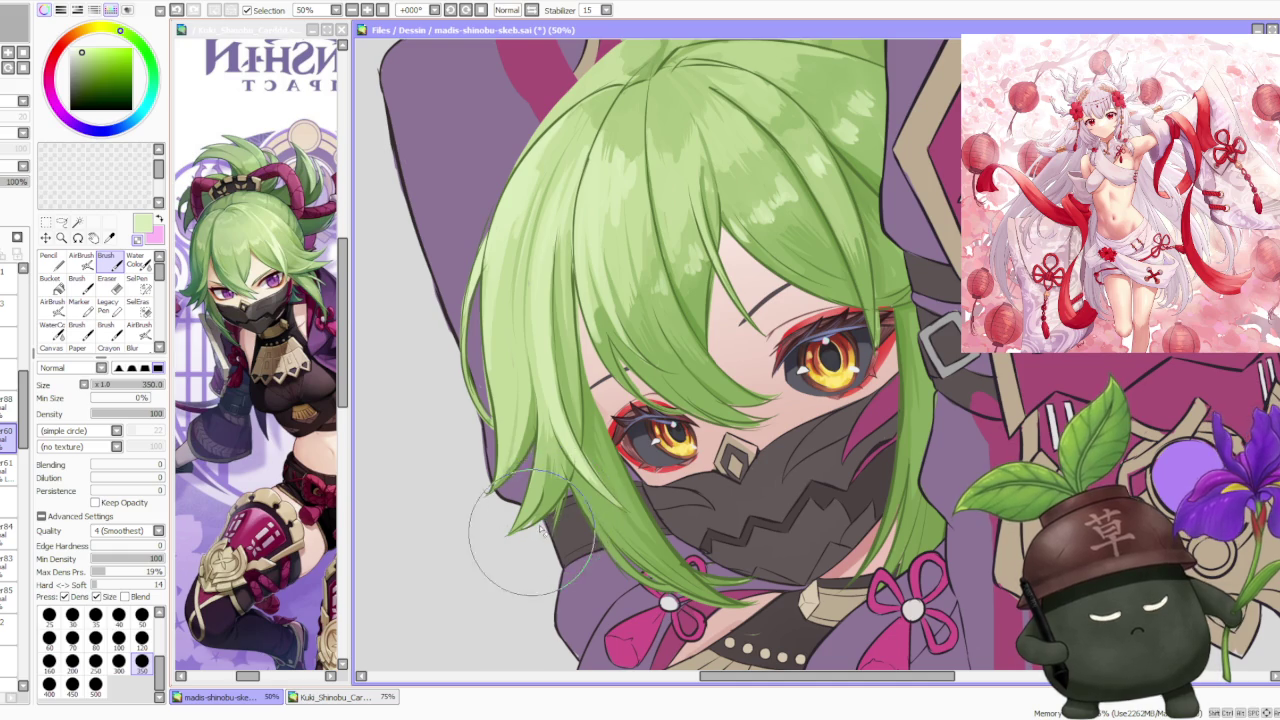
{"action": "left_click", "coordinate": [550, 525], "text": "alt"}
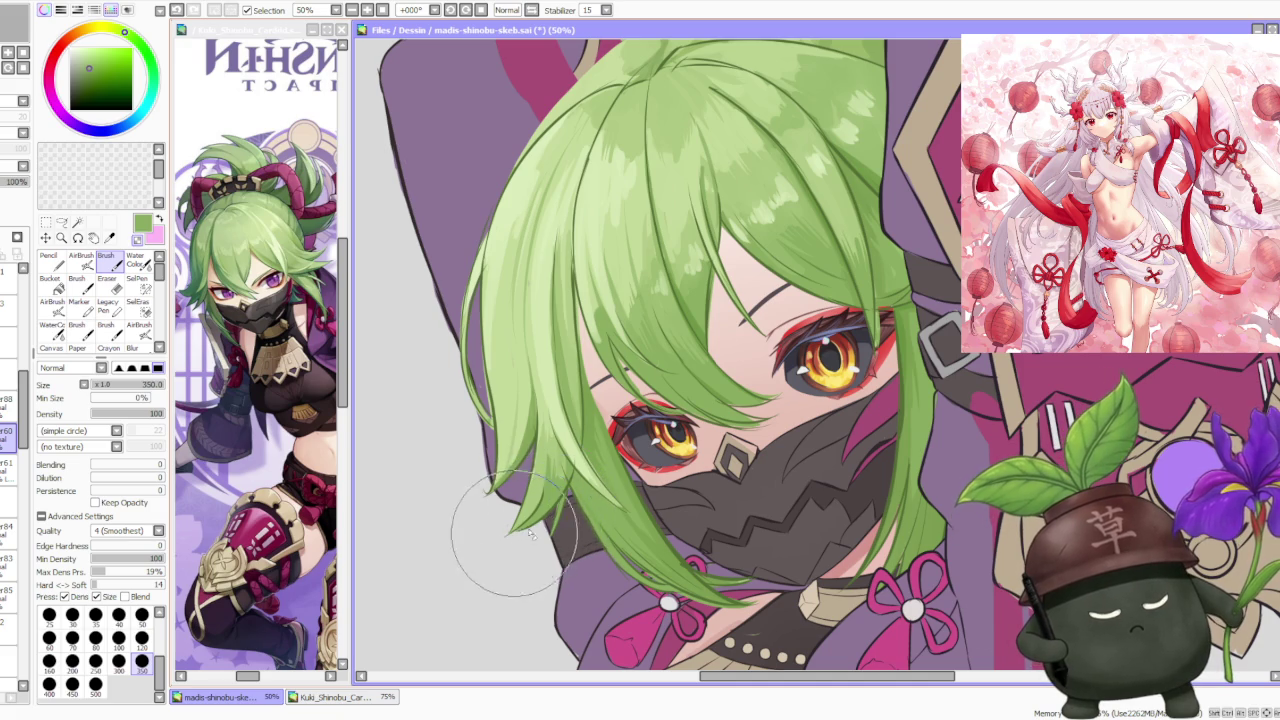
Step: Reduce the brush size from 350 to 120 for fine strand work
{"action": "scroll", "coordinate": [587, 514], "scroll_direction": "up", "scroll_amount": 1}
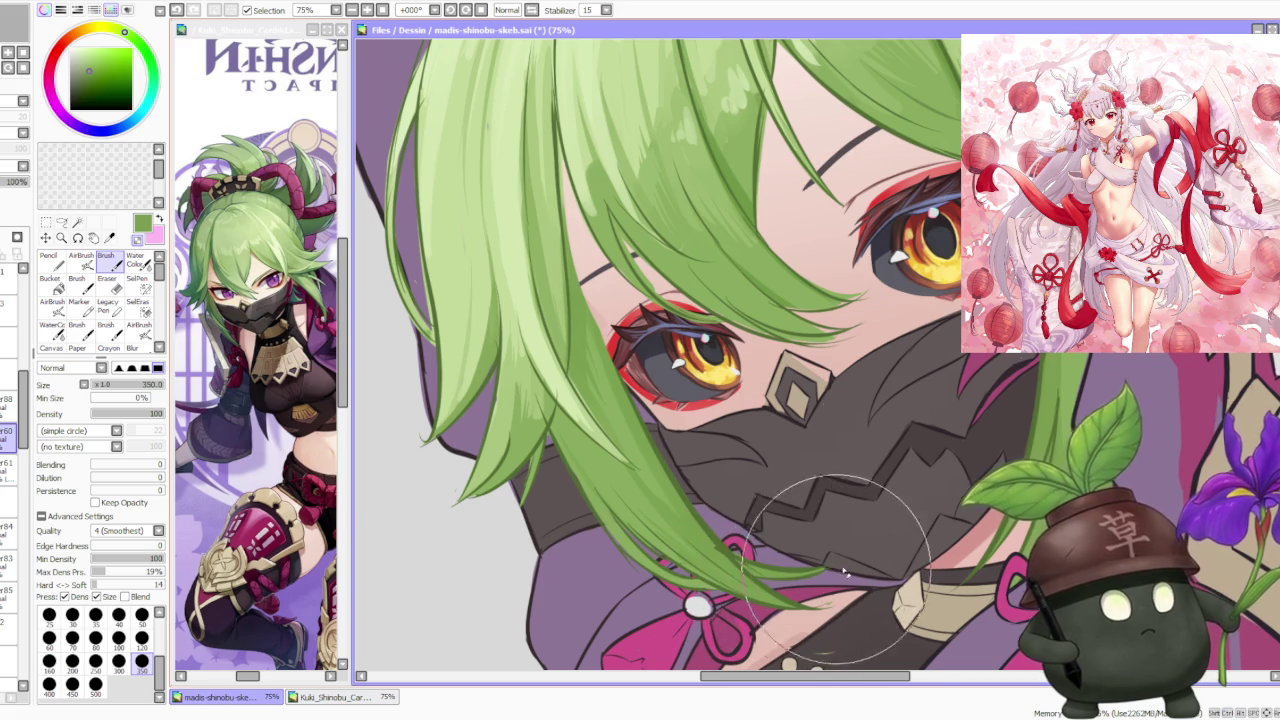
{"action": "scroll", "coordinate": [700, 455], "scroll_direction": "down", "scroll_amount": 2}
{"action": "scroll", "coordinate": [665, 355], "scroll_direction": "up", "scroll_amount": 2}
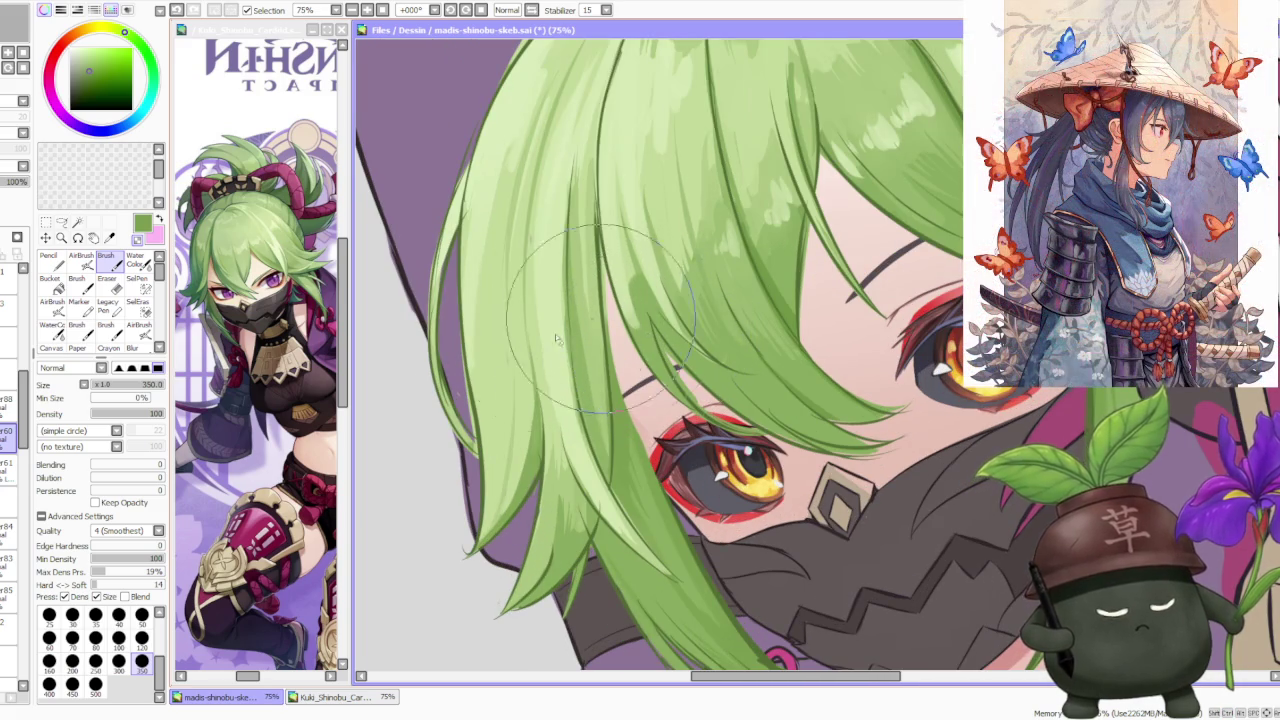
{"action": "key", "text": "bracketleft"}
{"action": "key", "text": "bracketleft"}
{"action": "key", "text": "bracketleft"}
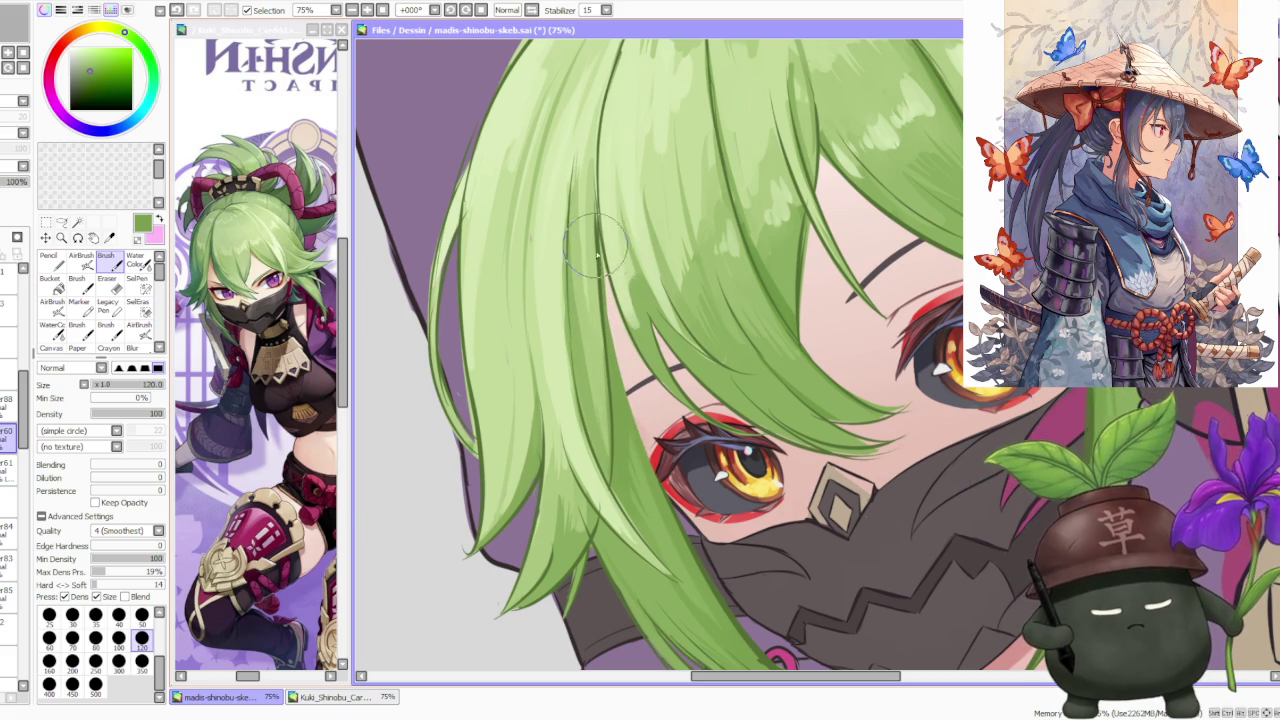
{"action": "scroll", "coordinate": [610, 225], "scroll_direction": "down", "scroll_amount": 4}
{"action": "scroll", "coordinate": [643, 217], "scroll_direction": "down", "scroll_amount": 2}
{"action": "scroll", "coordinate": [643, 217], "scroll_direction": "up", "scroll_amount": 1}
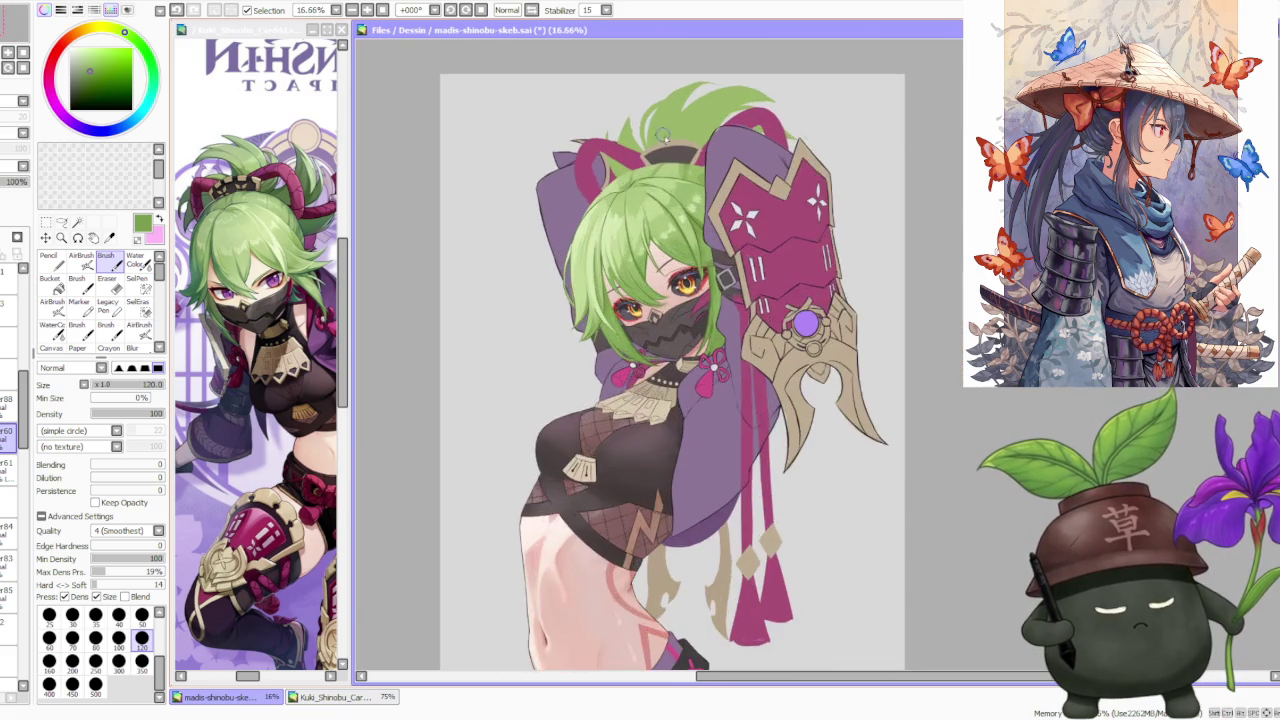
{"action": "scroll", "coordinate": [643, 217], "scroll_direction": "up", "scroll_amount": 1}
{"action": "scroll", "coordinate": [609, 281], "scroll_direction": "up", "scroll_amount": 2}
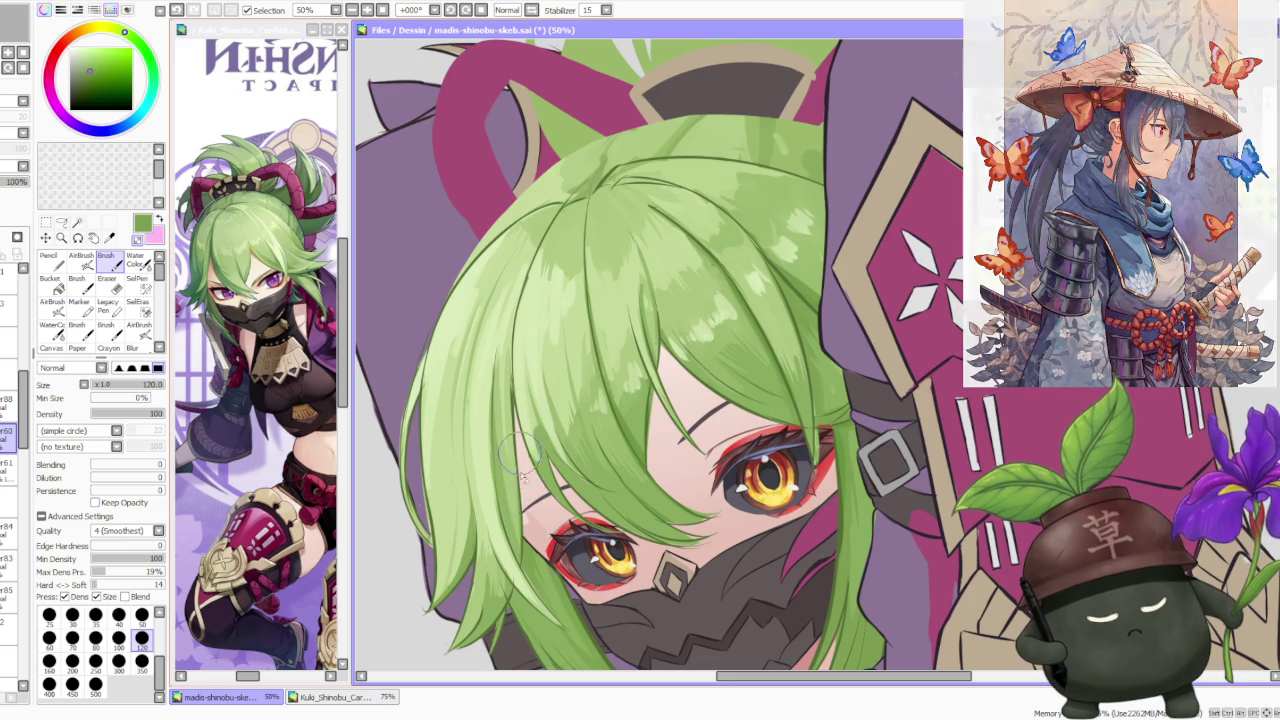
{"action": "scroll", "coordinate": [522, 505], "scroll_direction": "down", "scroll_amount": 2}
{"action": "scroll", "coordinate": [540, 370], "scroll_direction": "up", "scroll_amount": 1}
{"action": "scroll", "coordinate": [515, 420], "scroll_direction": "up", "scroll_amount": 1}
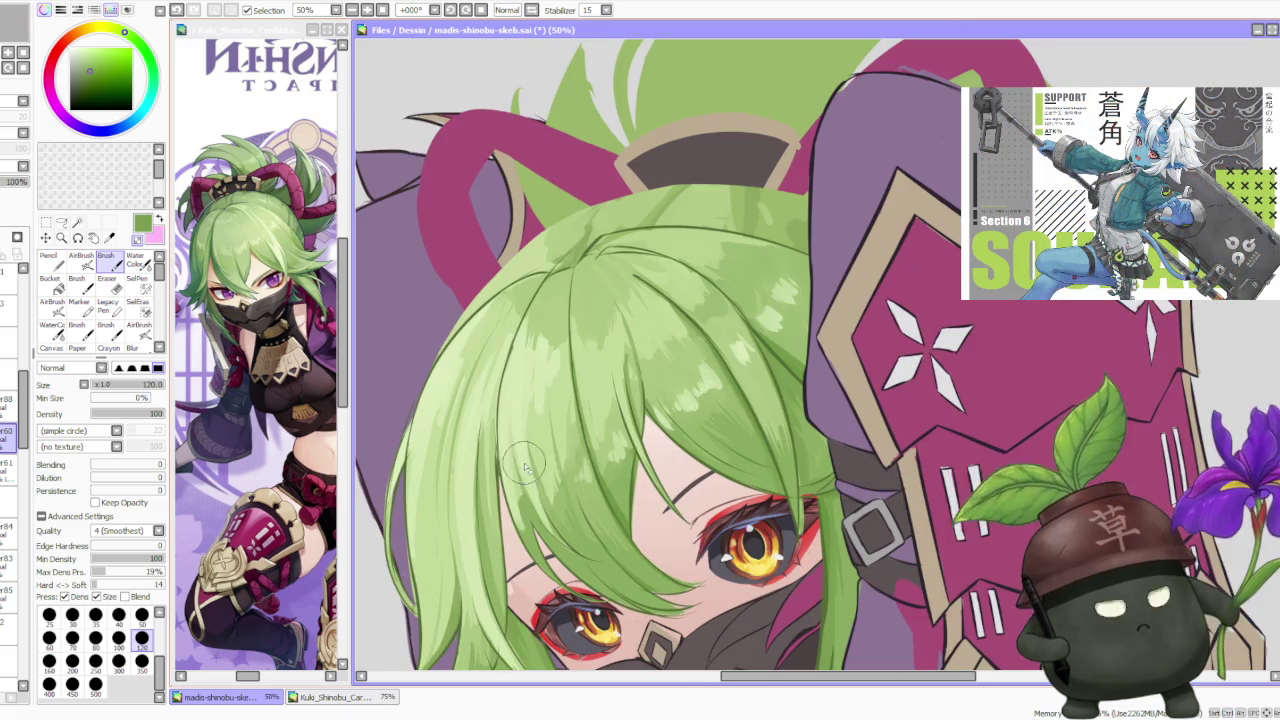
{"action": "scroll", "coordinate": [495, 465], "scroll_direction": "down", "scroll_amount": 1}
{"action": "scroll", "coordinate": [510, 524], "scroll_direction": "up", "scroll_amount": 1}
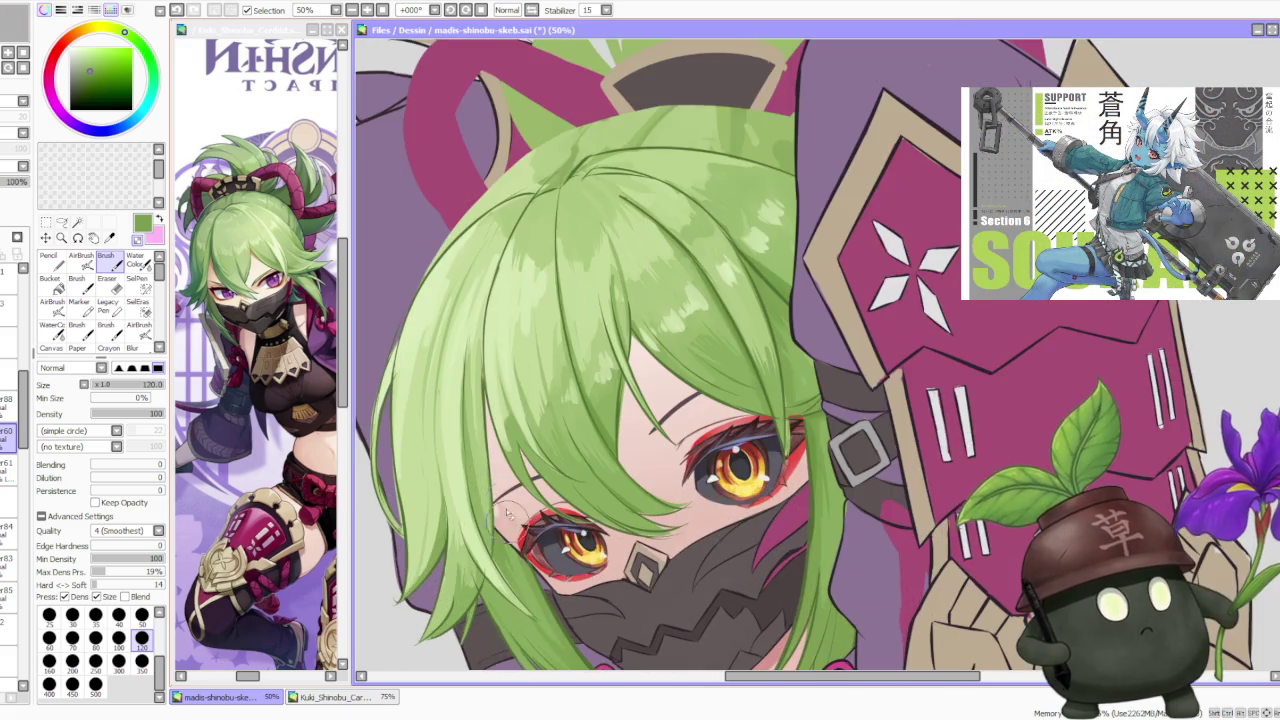
{"action": "scroll", "coordinate": [505, 360], "scroll_direction": "down", "scroll_amount": 1}
{"action": "scroll", "coordinate": [520, 425], "scroll_direction": "up", "scroll_amount": 2}
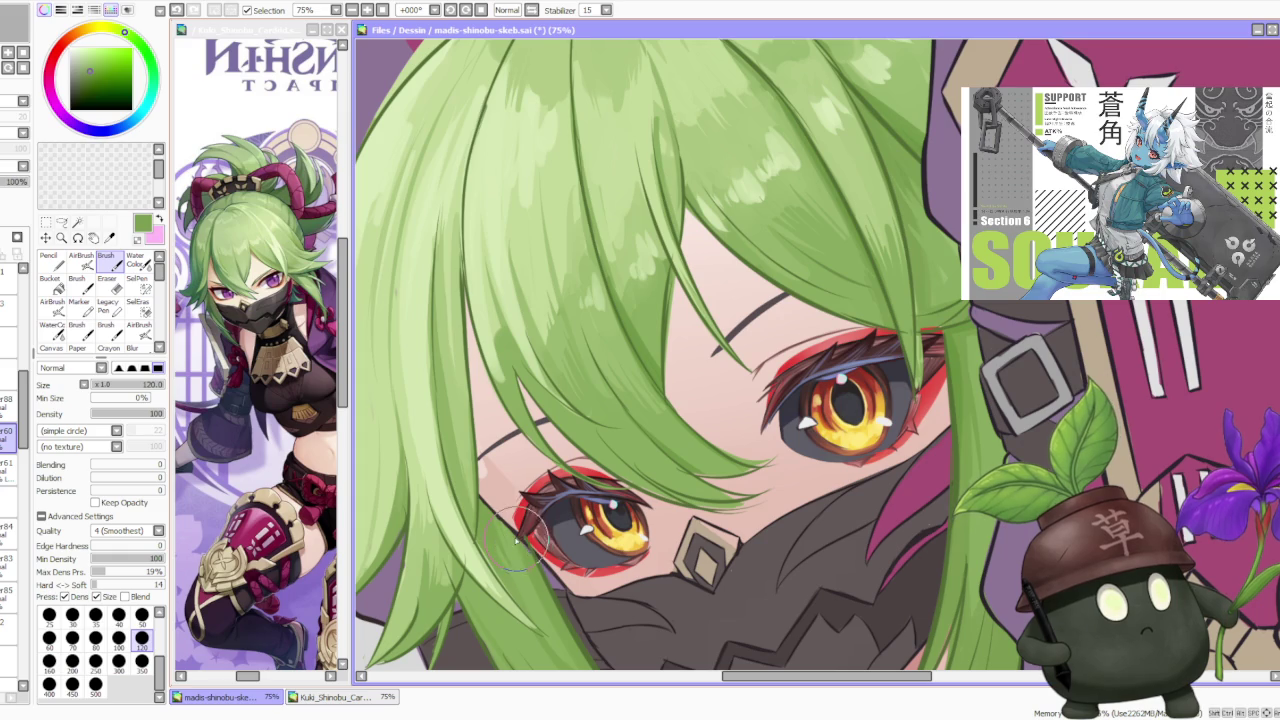
{"action": "scroll", "coordinate": [515, 532], "scroll_direction": "up", "scroll_amount": 1}
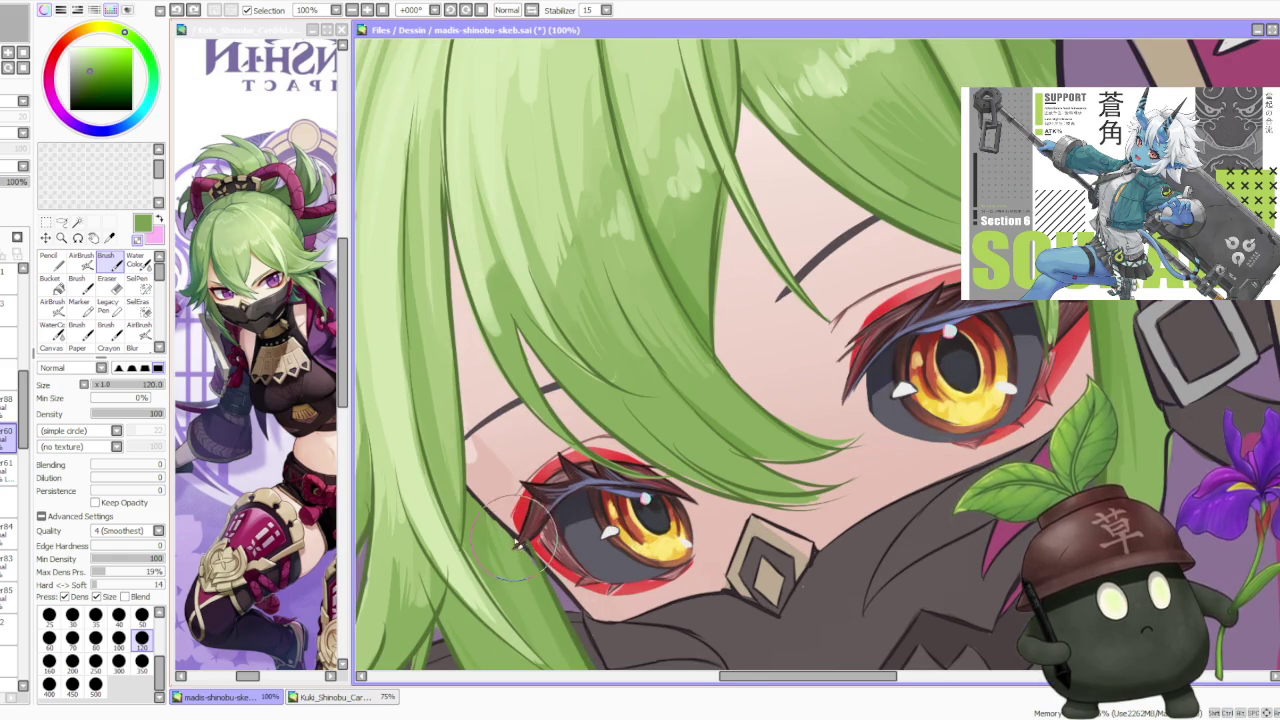
{"action": "scroll", "coordinate": [525, 556], "scroll_direction": "up", "scroll_amount": 1}
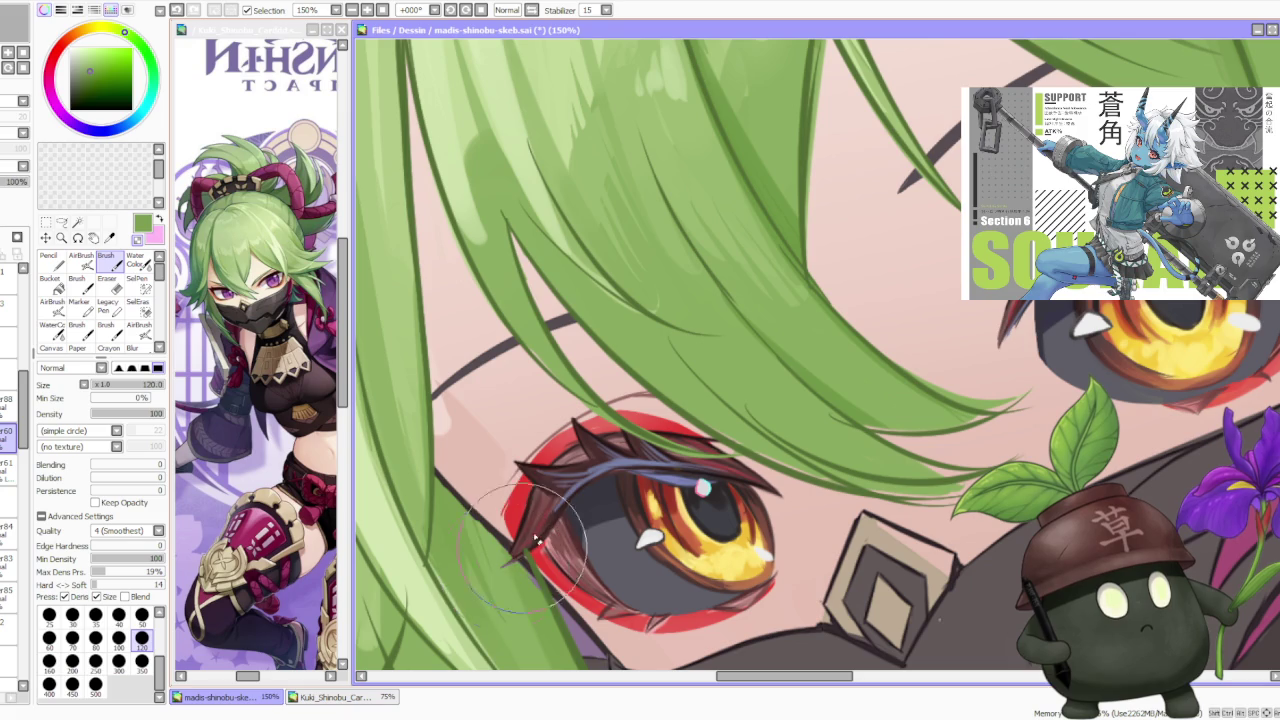
{"action": "scroll", "coordinate": [550, 505], "scroll_direction": "down", "scroll_amount": 3}
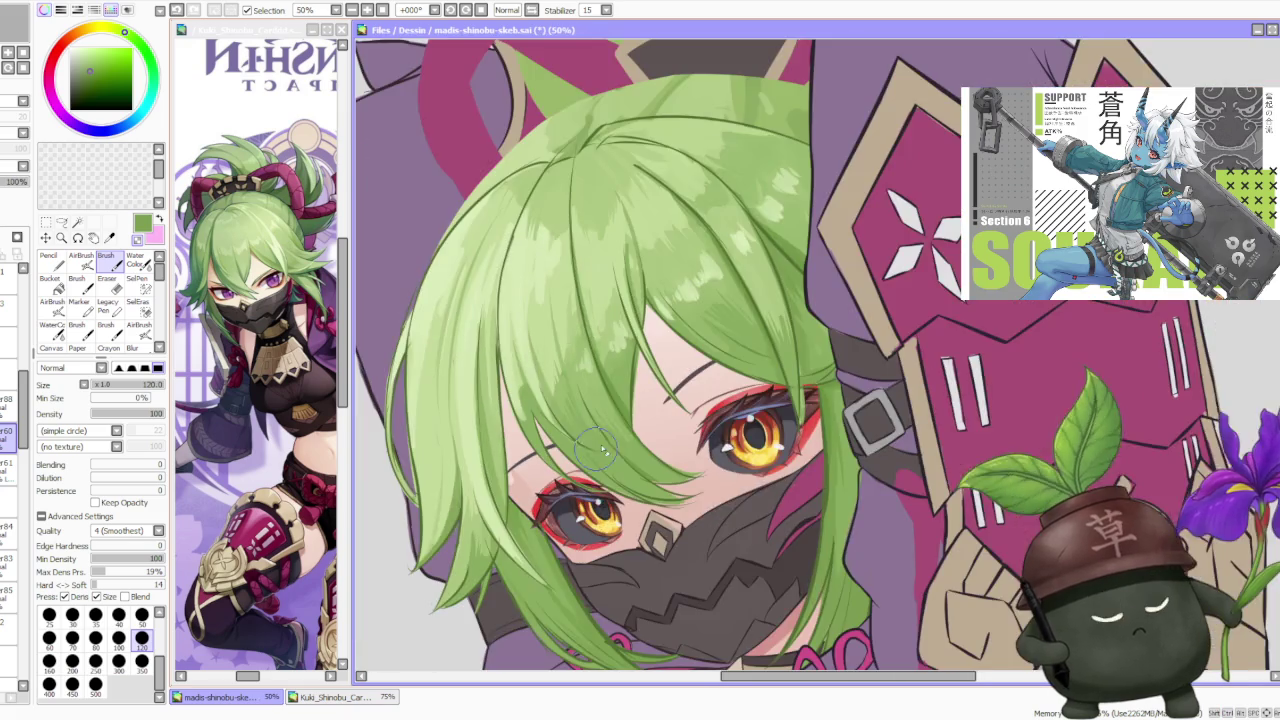
{"action": "scroll", "coordinate": [580, 470], "scroll_direction": "up", "scroll_amount": 1}
{"action": "scroll", "coordinate": [540, 520], "scroll_direction": "up", "scroll_amount": 1}
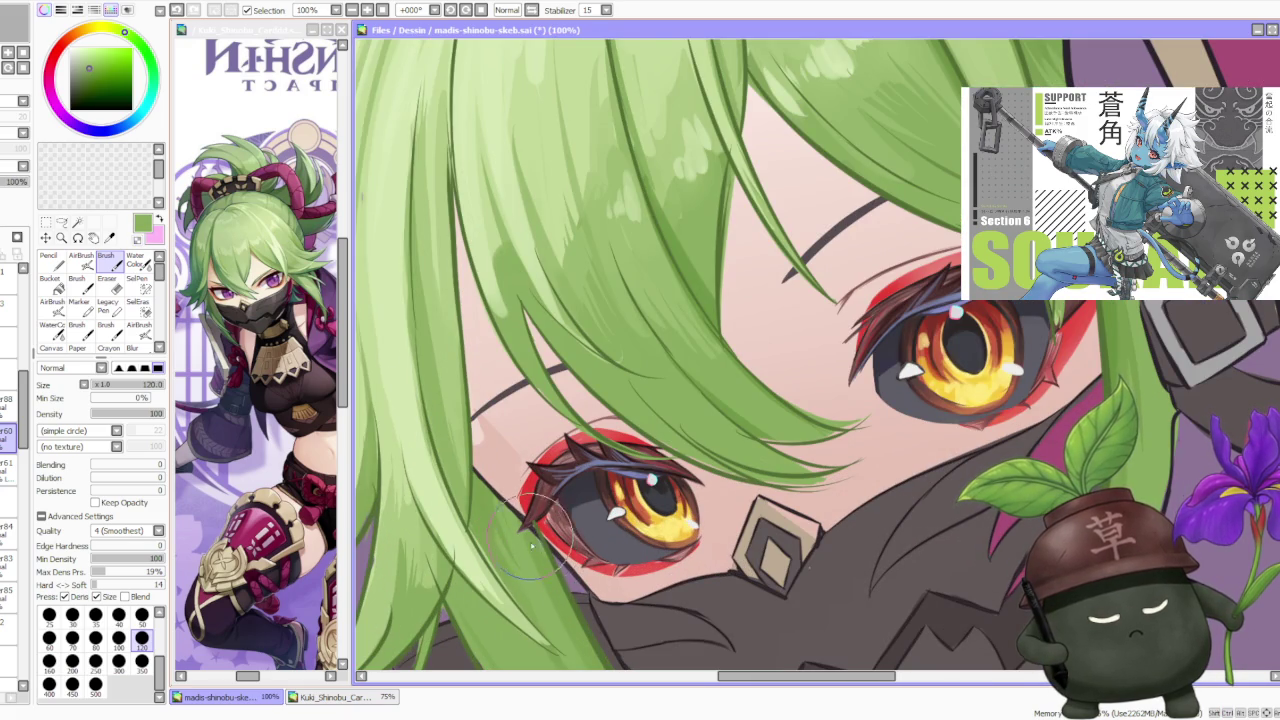
{"action": "scroll", "coordinate": [538, 543], "scroll_direction": "down", "scroll_amount": 2}
{"action": "scroll", "coordinate": [600, 340], "scroll_direction": "down", "scroll_amount": 1}
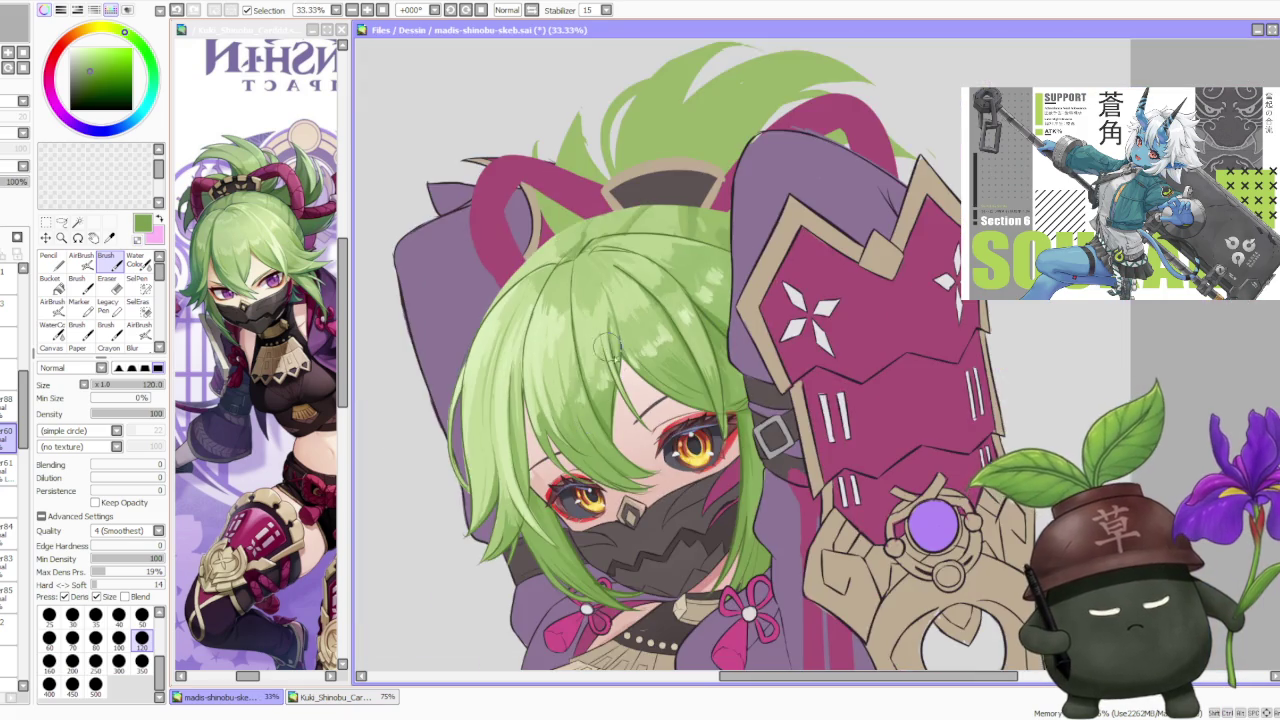
{"action": "scroll", "coordinate": [625, 345], "scroll_direction": "down", "scroll_amount": 1}
{"action": "scroll", "coordinate": [660, 368], "scroll_direction": "down", "scroll_amount": 1}
{"action": "scroll", "coordinate": [703, 372], "scroll_direction": "up", "scroll_amount": 2}
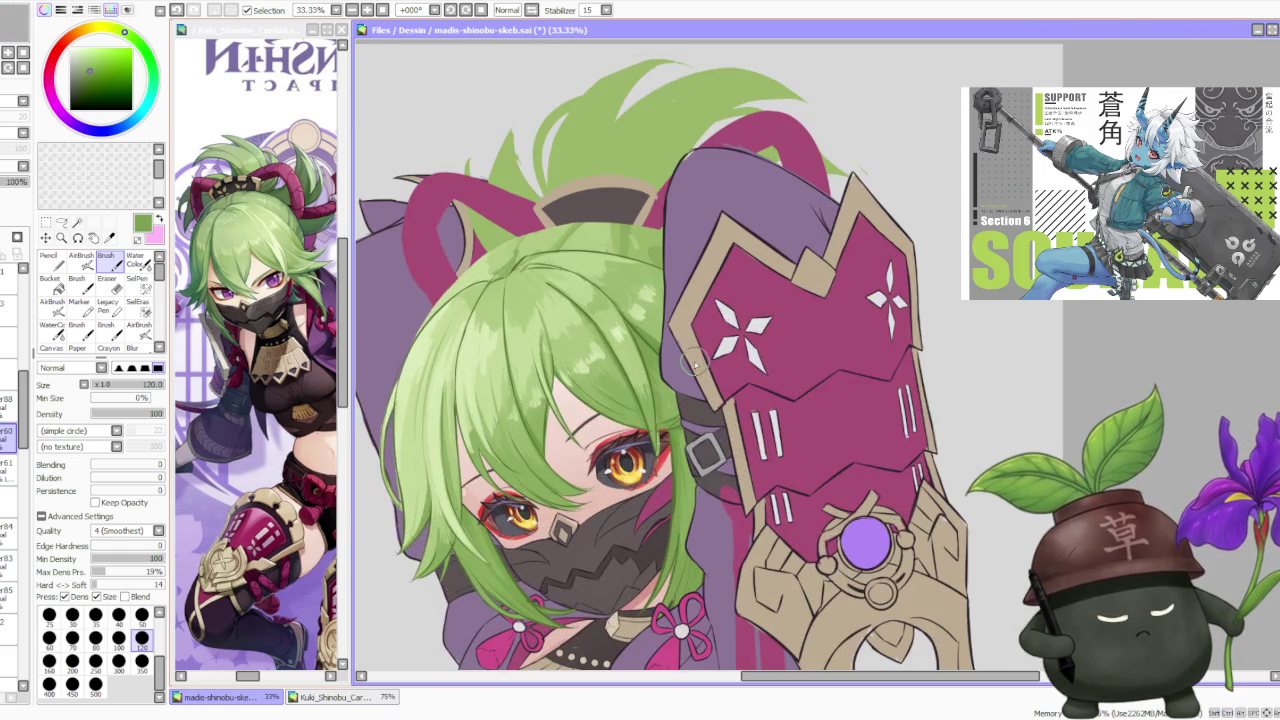
Step: Repaint the hair strand and lashes left of the eye, down to the strand's tip
{"action": "scroll", "coordinate": [672, 349], "scroll_direction": "up", "scroll_amount": 1}
{"action": "scroll", "coordinate": [645, 505], "scroll_direction": "up", "scroll_amount": 1}
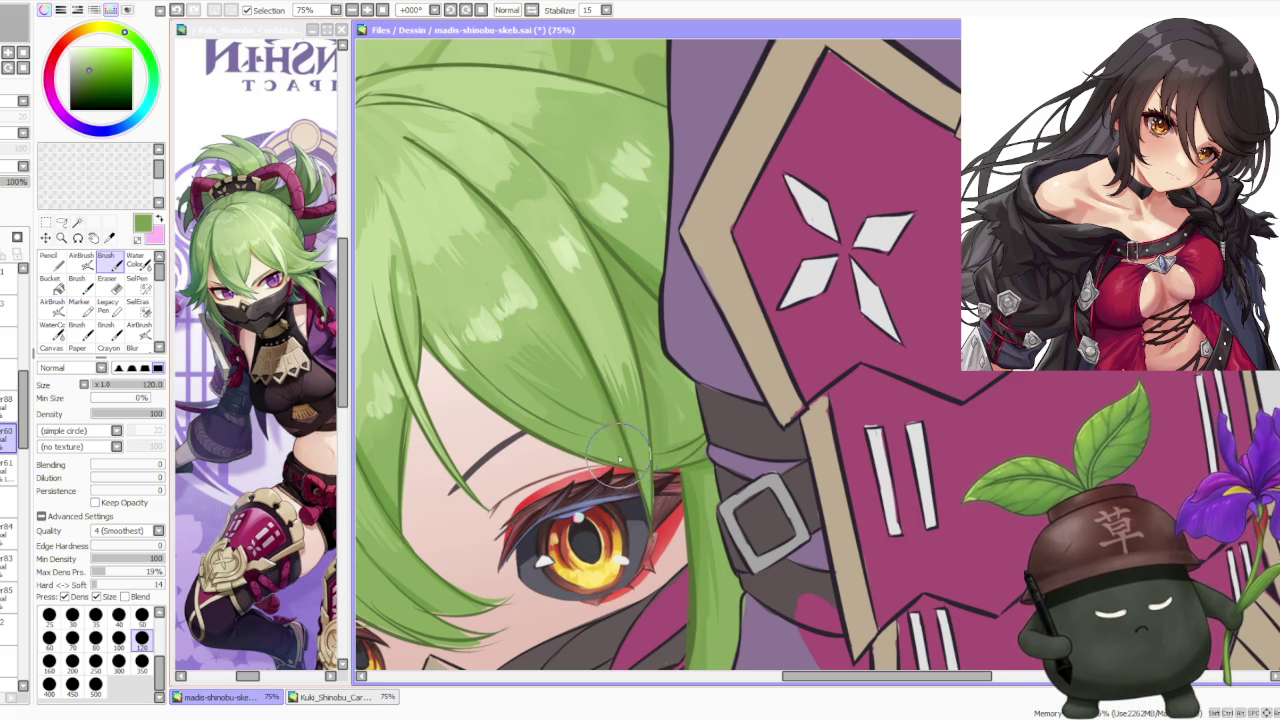
{"action": "scroll", "coordinate": [607, 458], "scroll_direction": "down", "scroll_amount": 2}
{"action": "scroll", "coordinate": [480, 483], "scroll_direction": "up", "scroll_amount": 3}
{"action": "left_click_drag", "start_coordinate": [565, 450], "coordinate": [495, 497]}
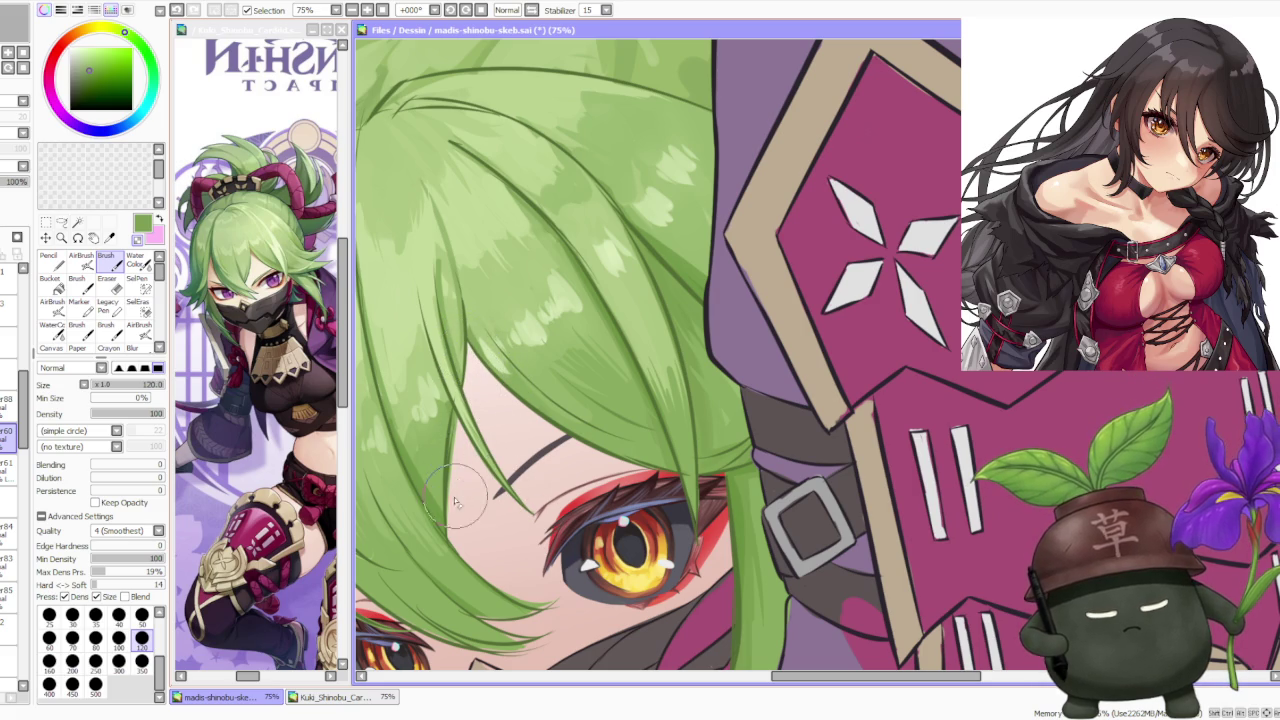
{"action": "left_click_drag", "start_coordinate": [470, 366], "coordinate": [455, 515]}
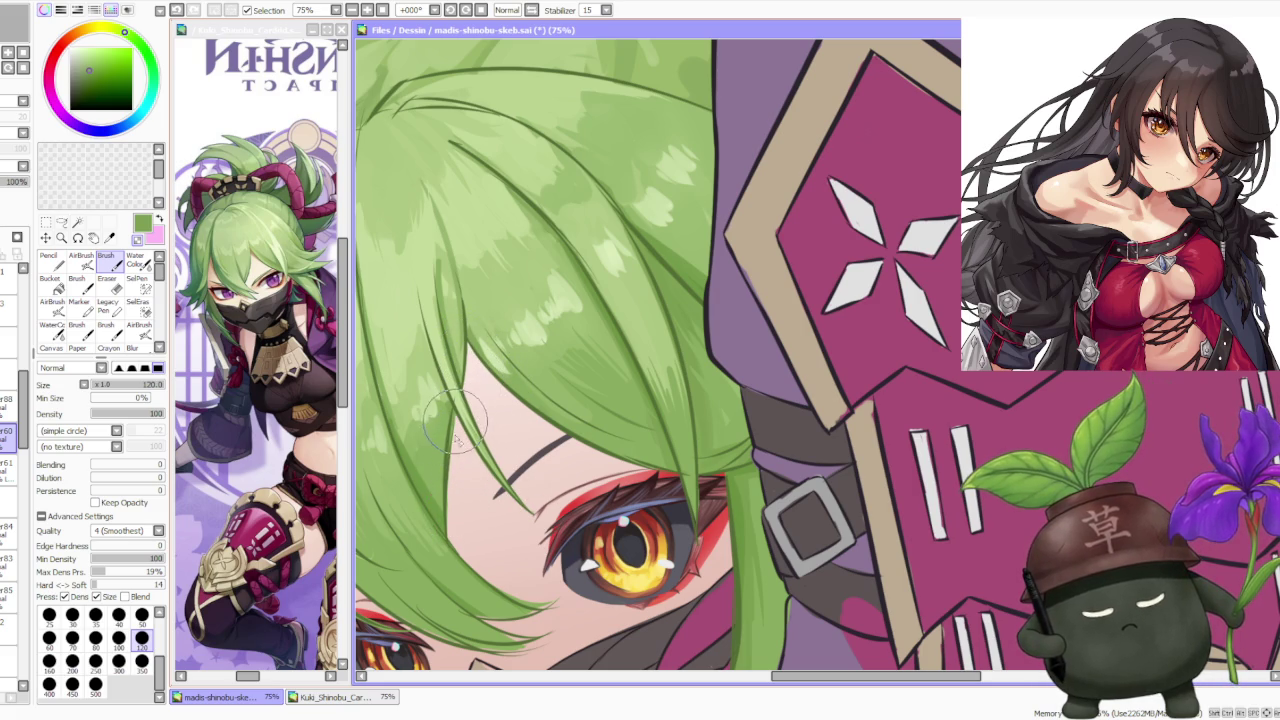
{"action": "mouse_move", "coordinate": [468, 415]}
{"action": "left_mouse_down"}
{"action": "mouse_move", "coordinate": [522, 592]}
{"action": "mouse_move", "coordinate": [483, 648]}
{"action": "left_mouse_up"}
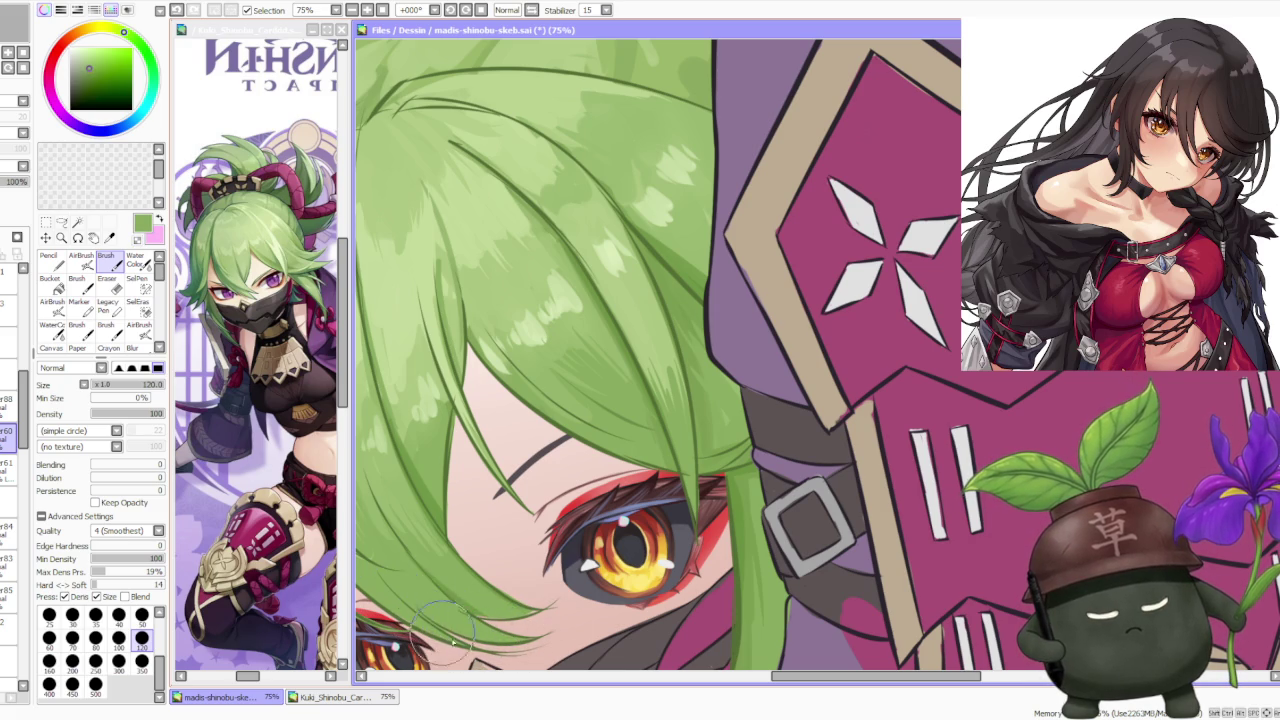
Step: Sample a darker green from the hair tip and zoom in and out to compare it
{"action": "left_click", "coordinate": [455, 603], "text": "alt"}
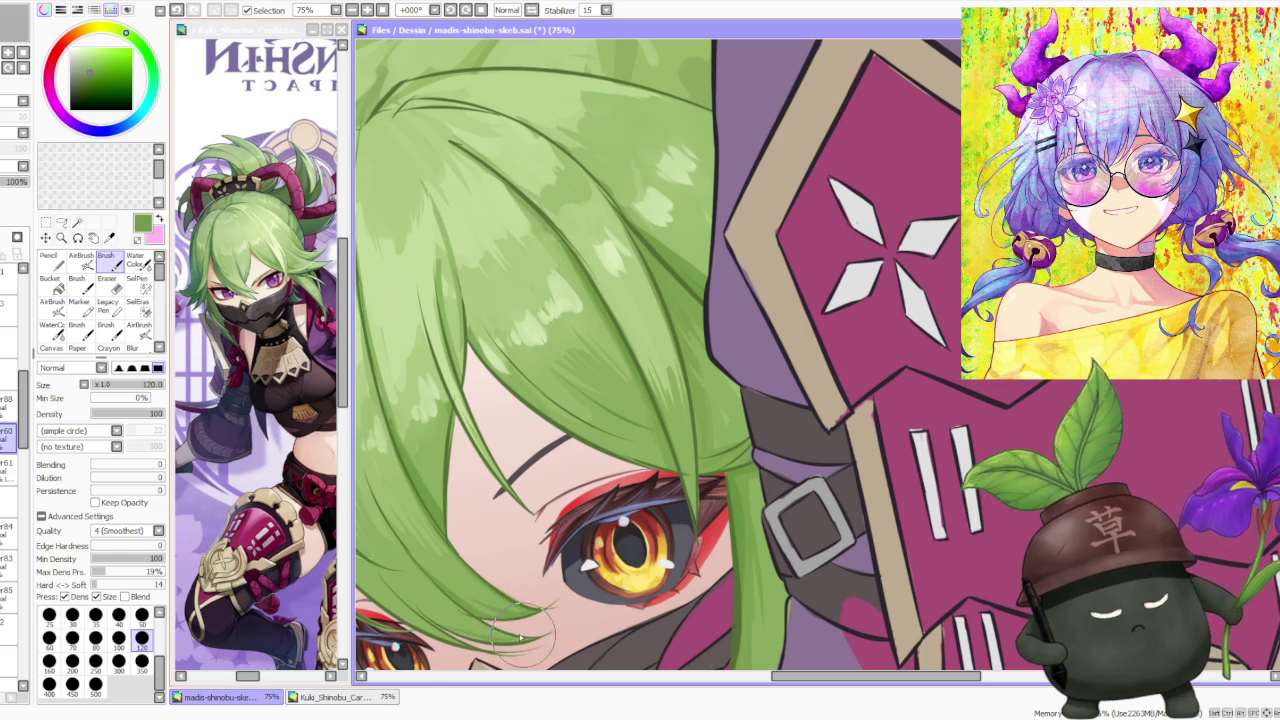
{"action": "scroll", "coordinate": [520, 630], "scroll_direction": "down", "scroll_amount": 2}
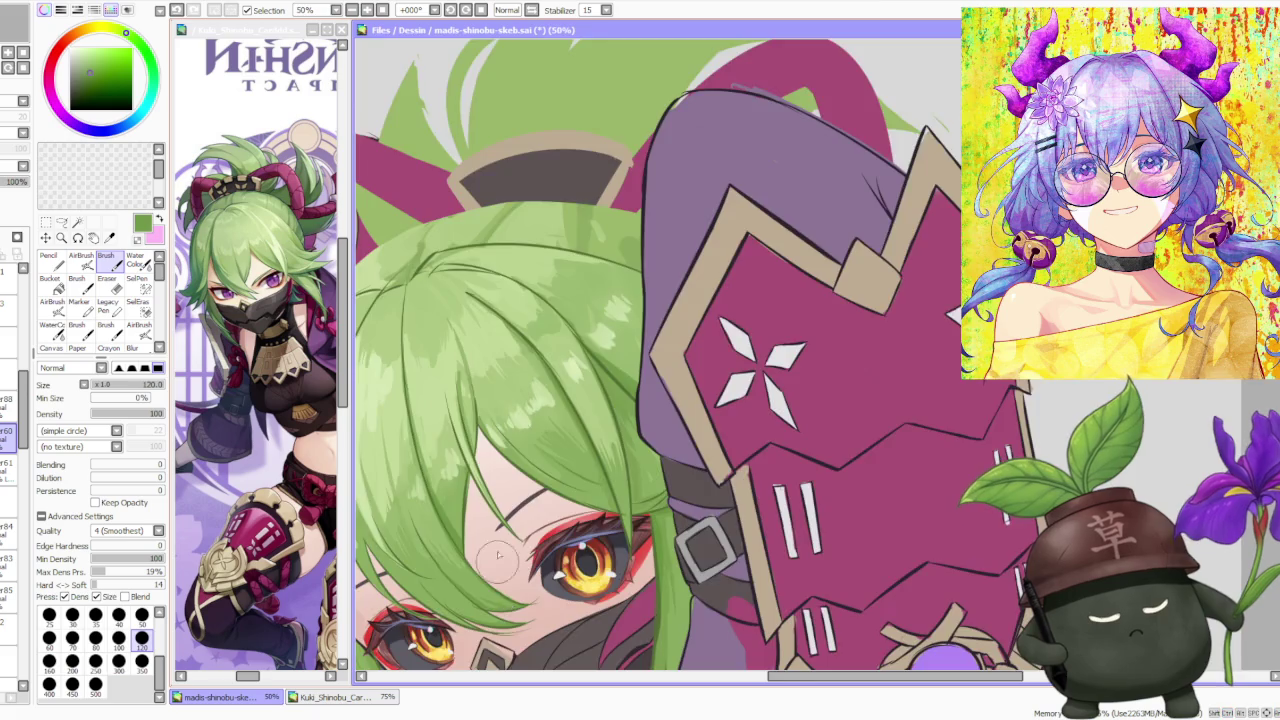
{"action": "scroll", "coordinate": [470, 520], "scroll_direction": "down", "scroll_amount": 2}
{"action": "scroll", "coordinate": [430, 490], "scroll_direction": "up", "scroll_amount": 1}
{"action": "scroll", "coordinate": [405, 470], "scroll_direction": "up", "scroll_amount": 1}
{"action": "scroll", "coordinate": [400, 470], "scroll_direction": "up", "scroll_amount": 1}
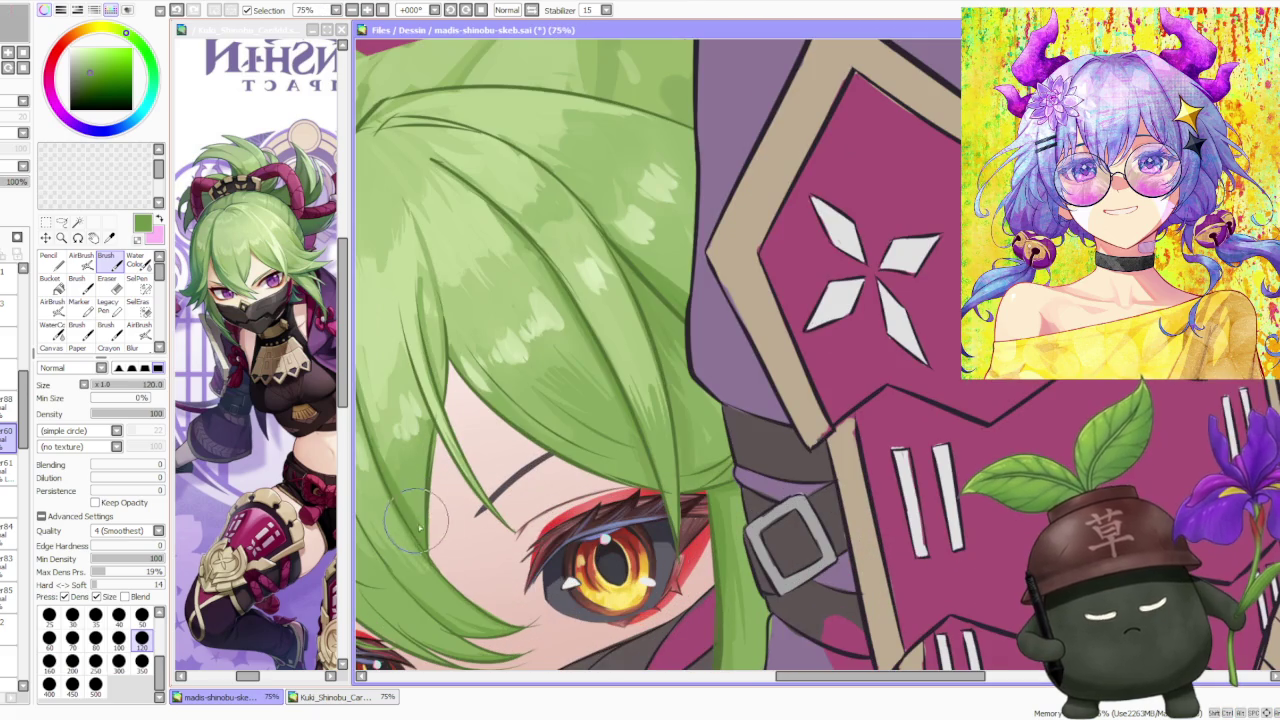
{"action": "scroll", "coordinate": [425, 540], "scroll_direction": "down", "scroll_amount": 1}
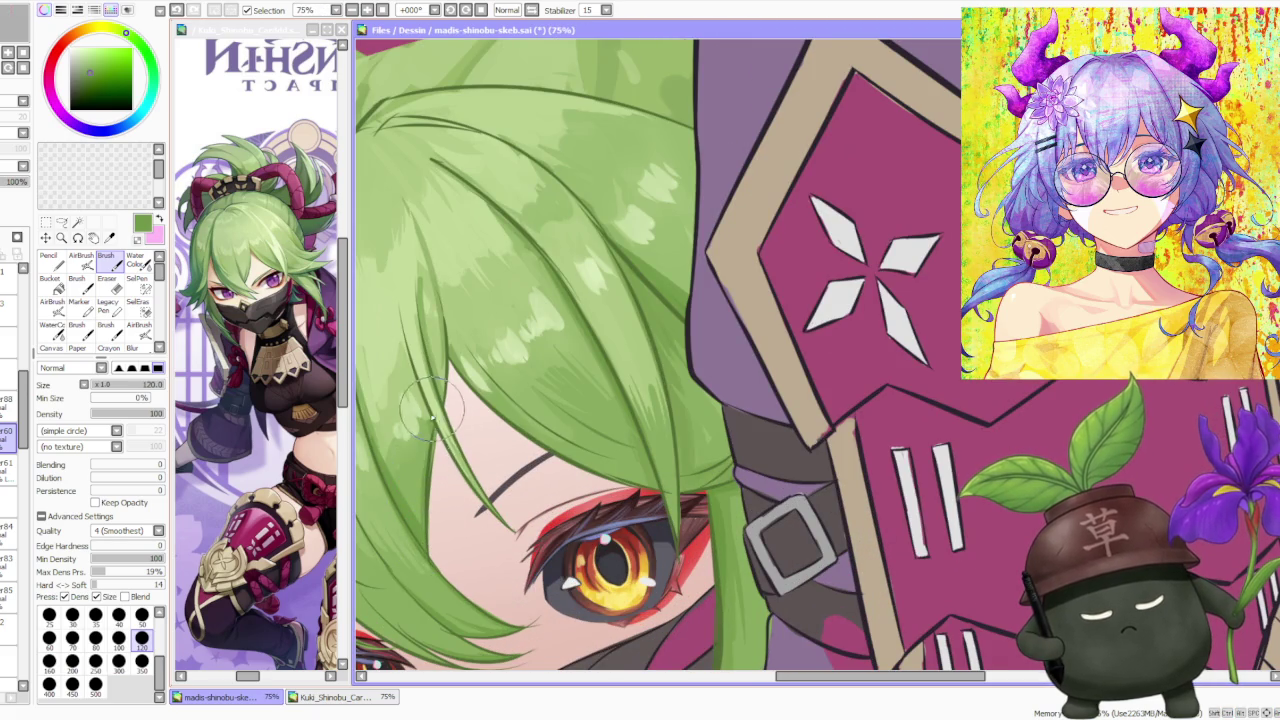
{"action": "scroll", "coordinate": [440, 470], "scroll_direction": "down", "scroll_amount": 2}
{"action": "scroll", "coordinate": [490, 345], "scroll_direction": "down", "scroll_amount": 2}
{"action": "scroll", "coordinate": [518, 422], "scroll_direction": "up", "scroll_amount": 2}
{"action": "scroll", "coordinate": [516, 372], "scroll_direction": "up", "scroll_amount": 1}
{"action": "scroll", "coordinate": [525, 375], "scroll_direction": "down", "scroll_amount": 1}
{"action": "scroll", "coordinate": [487, 318], "scroll_direction": "up", "scroll_amount": 1}
{"action": "scroll", "coordinate": [487, 318], "scroll_direction": "up", "scroll_amount": 1}
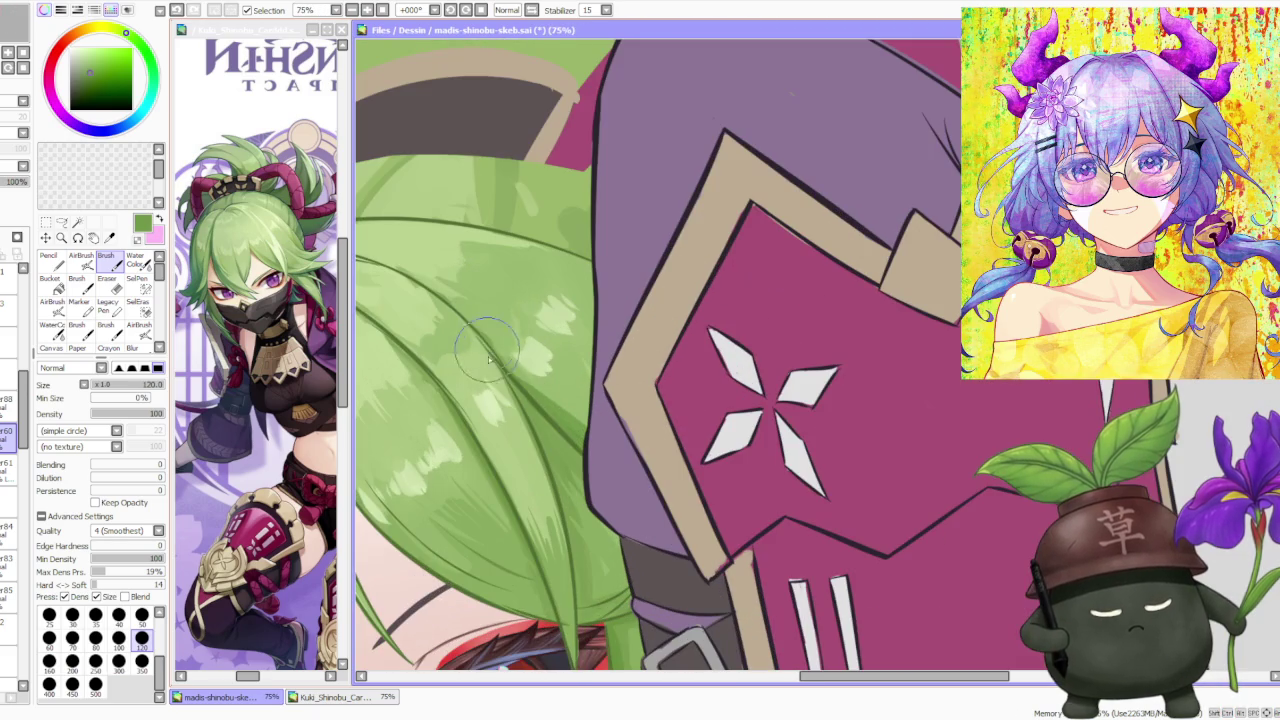
{"action": "scroll", "coordinate": [520, 368], "scroll_direction": "down", "scroll_amount": 1}
{"action": "scroll", "coordinate": [500, 385], "scroll_direction": "down", "scroll_amount": 3}
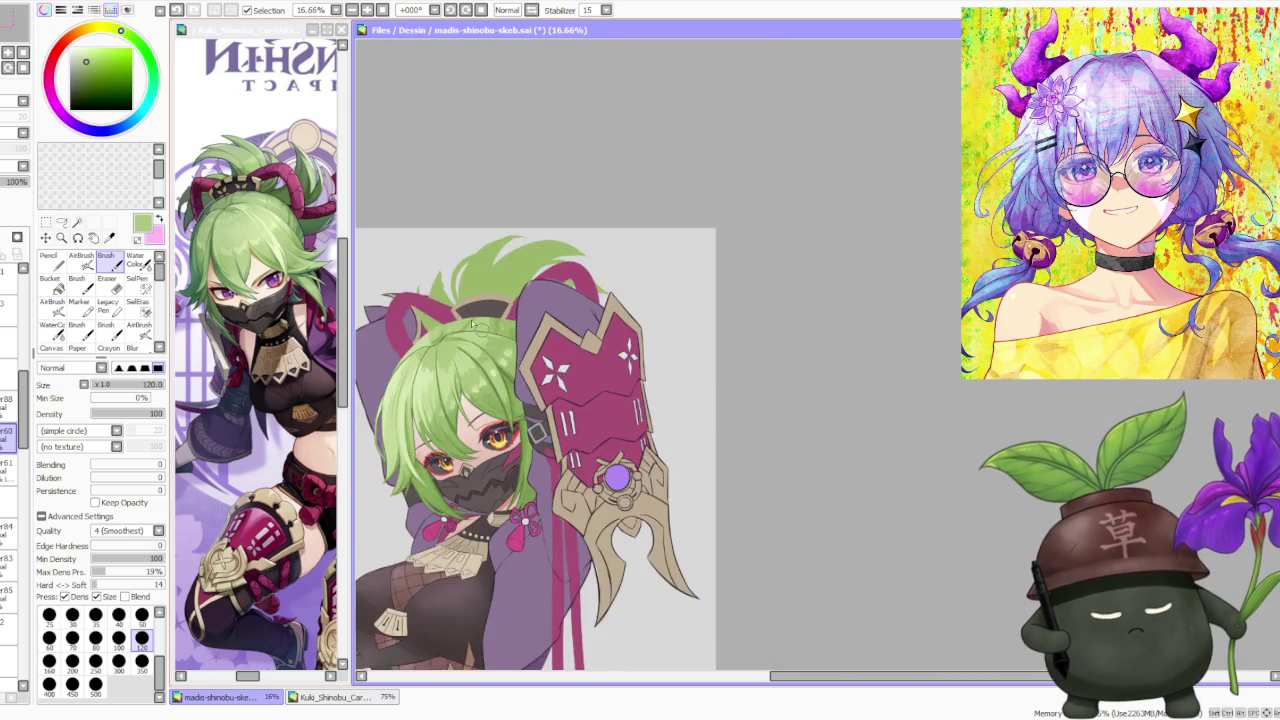
{"action": "scroll", "coordinate": [500, 370], "scroll_direction": "up", "scroll_amount": 3}
{"action": "scroll", "coordinate": [490, 340], "scroll_direction": "down", "scroll_amount": 1}
{"action": "scroll", "coordinate": [503, 313], "scroll_direction": "down", "scroll_amount": 3}
{"action": "scroll", "coordinate": [502, 314], "scroll_direction": "down", "scroll_amount": 1}
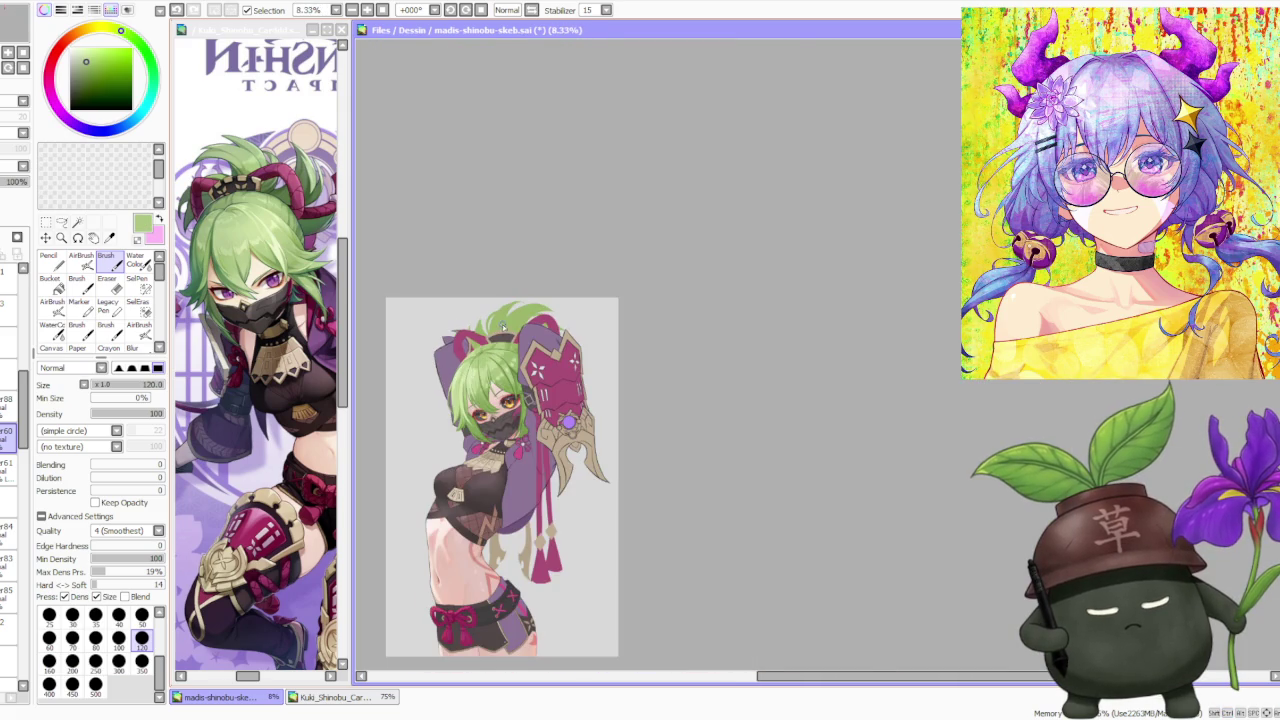
{"action": "scroll", "coordinate": [458, 370], "scroll_direction": "up", "scroll_amount": 2}
{"action": "scroll", "coordinate": [447, 377], "scroll_direction": "up", "scroll_amount": 1}
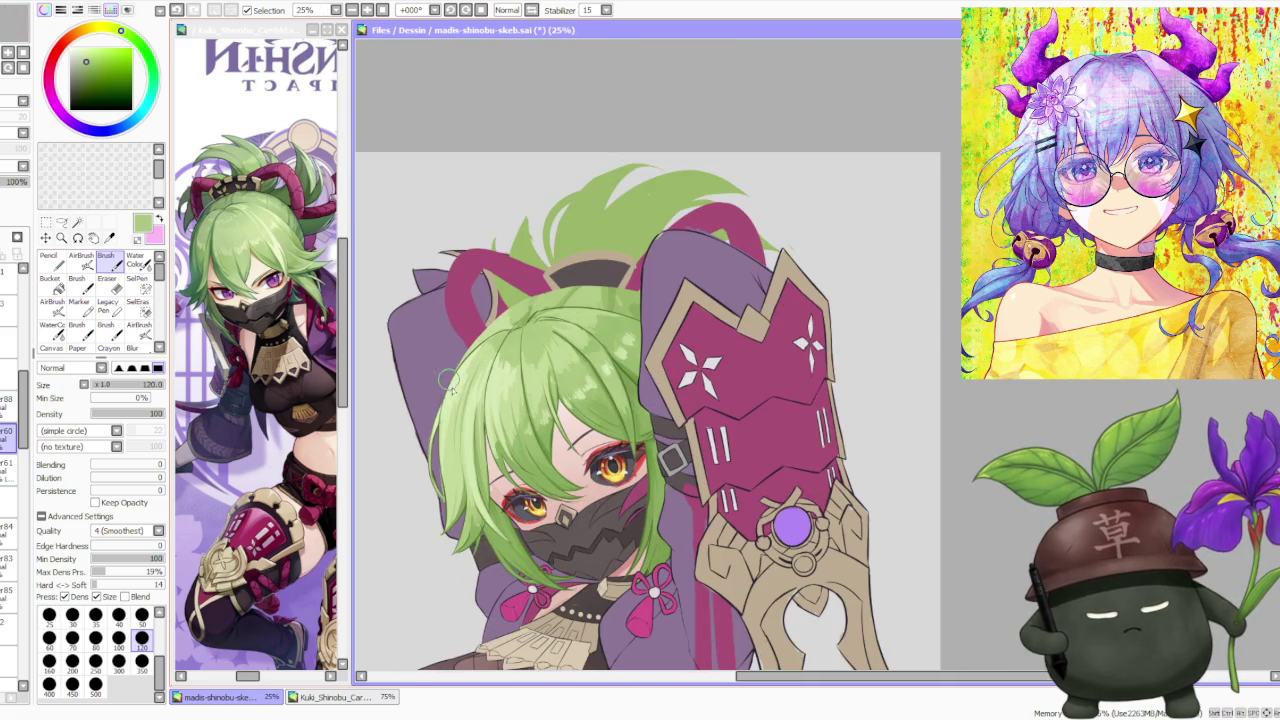
{"action": "scroll", "coordinate": [442, 412], "scroll_direction": "up", "scroll_amount": 1}
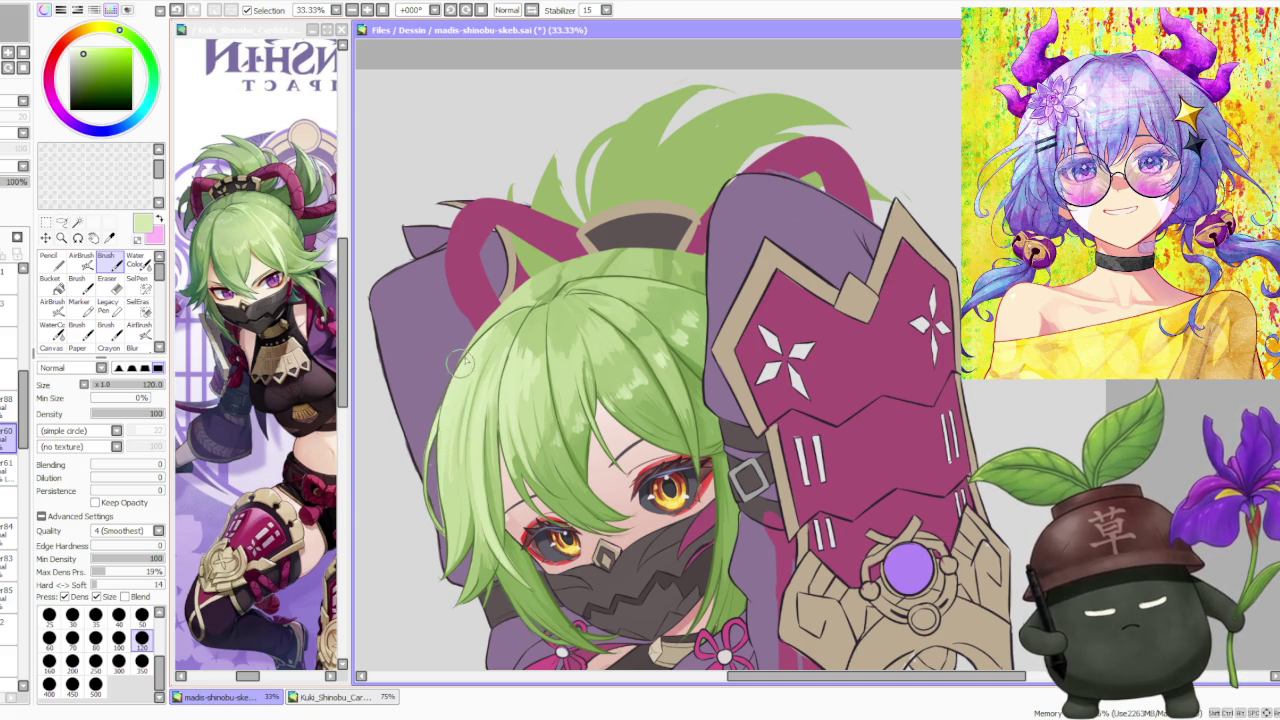
Step: Reframe on the hair edge and eyedrop a darker, then a lighter hair green
{"action": "left_click_drag", "start_coordinate": [447, 445], "coordinate": [474, 412]}
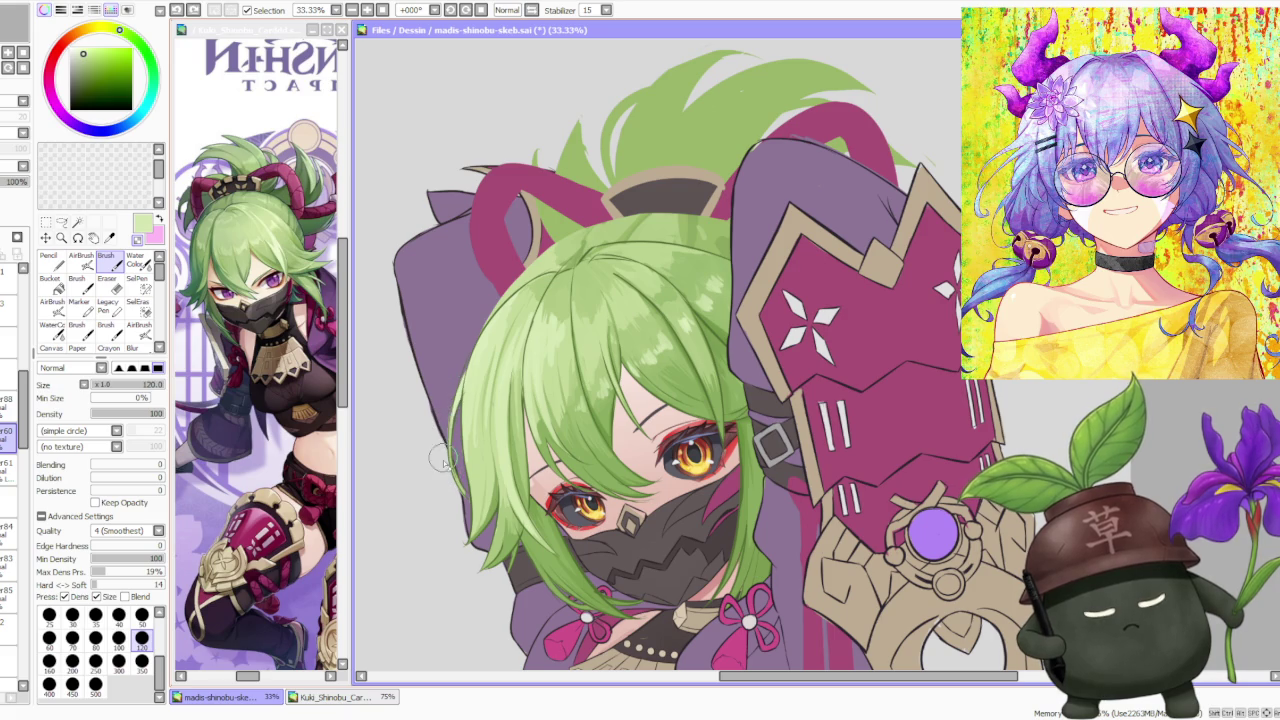
{"action": "scroll", "coordinate": [453, 390], "scroll_direction": "up", "scroll_amount": 1}
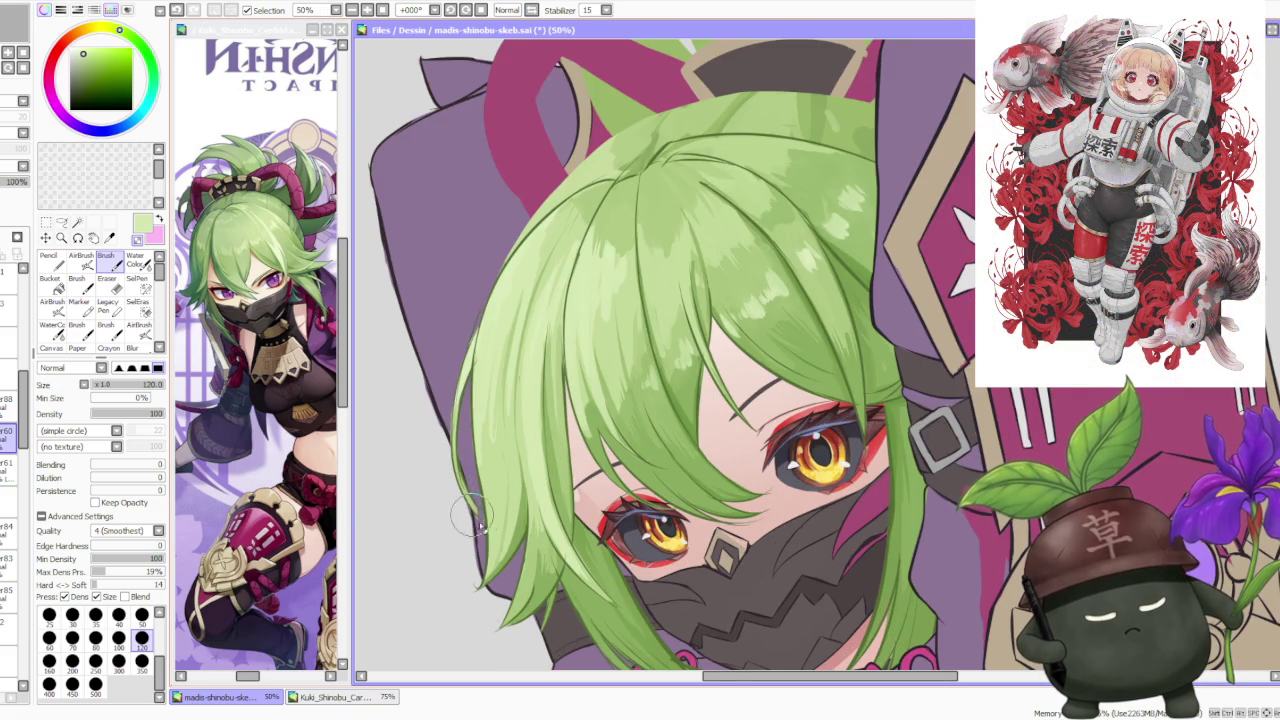
{"action": "left_click", "coordinate": [479, 512], "text": "alt"}
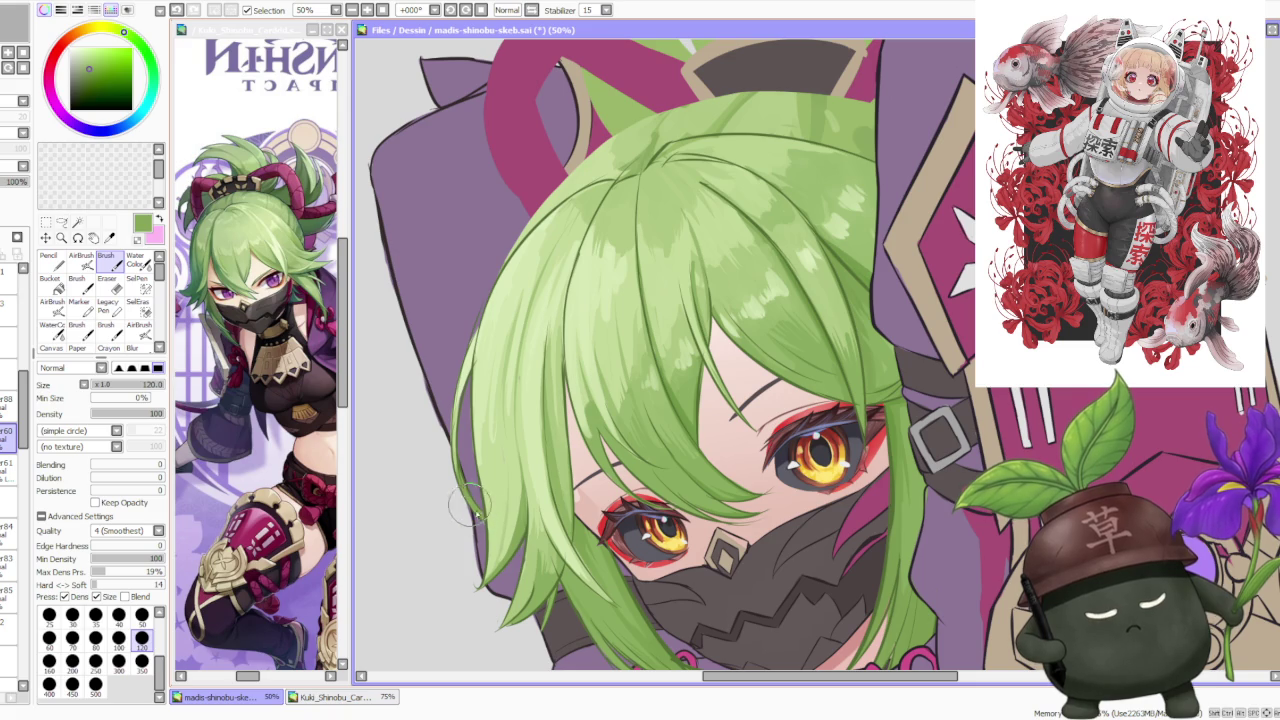
{"action": "left_click", "coordinate": [450, 446], "text": "alt"}
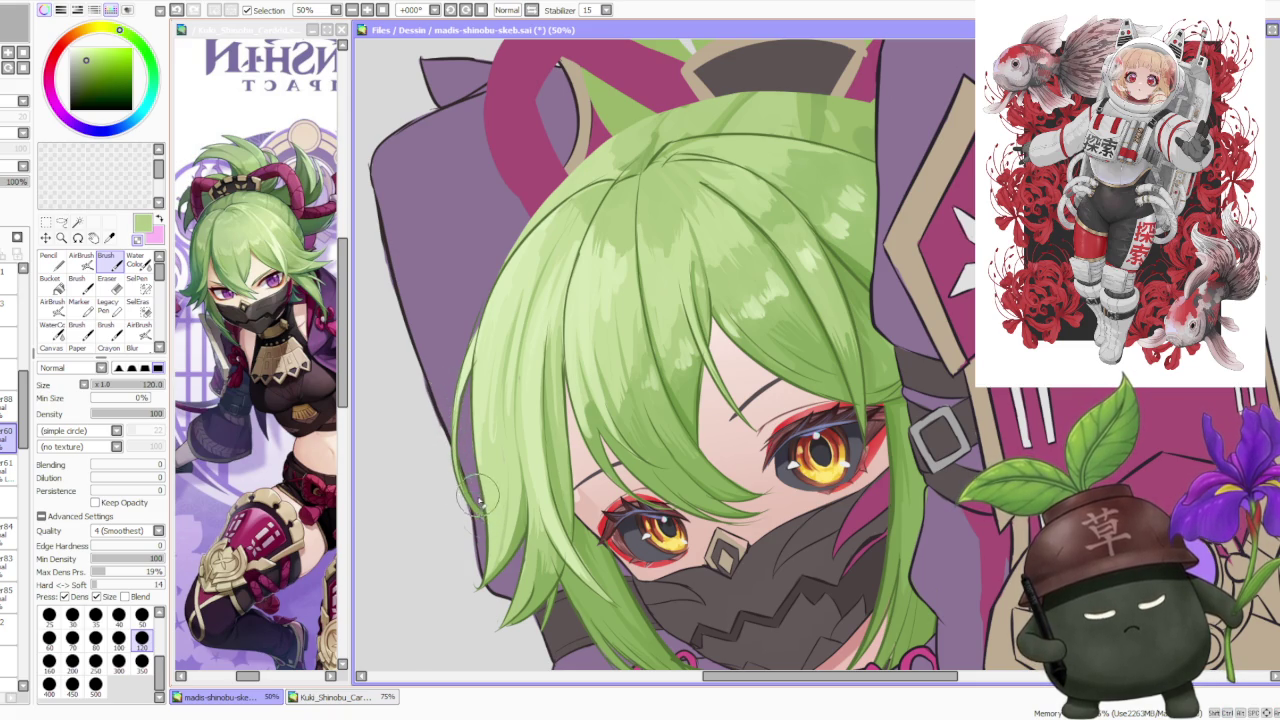
Step: Zoom out to review the whole illustration and mirror the canvas view to check it
{"action": "scroll", "coordinate": [470, 345], "scroll_direction": "down", "scroll_amount": 2}
{"action": "scroll", "coordinate": [520, 290], "scroll_direction": "down", "scroll_amount": 2}
{"action": "scroll", "coordinate": [568, 232], "scroll_direction": "down", "scroll_amount": 2}
{"action": "scroll", "coordinate": [568, 230], "scroll_direction": "up", "scroll_amount": 2}
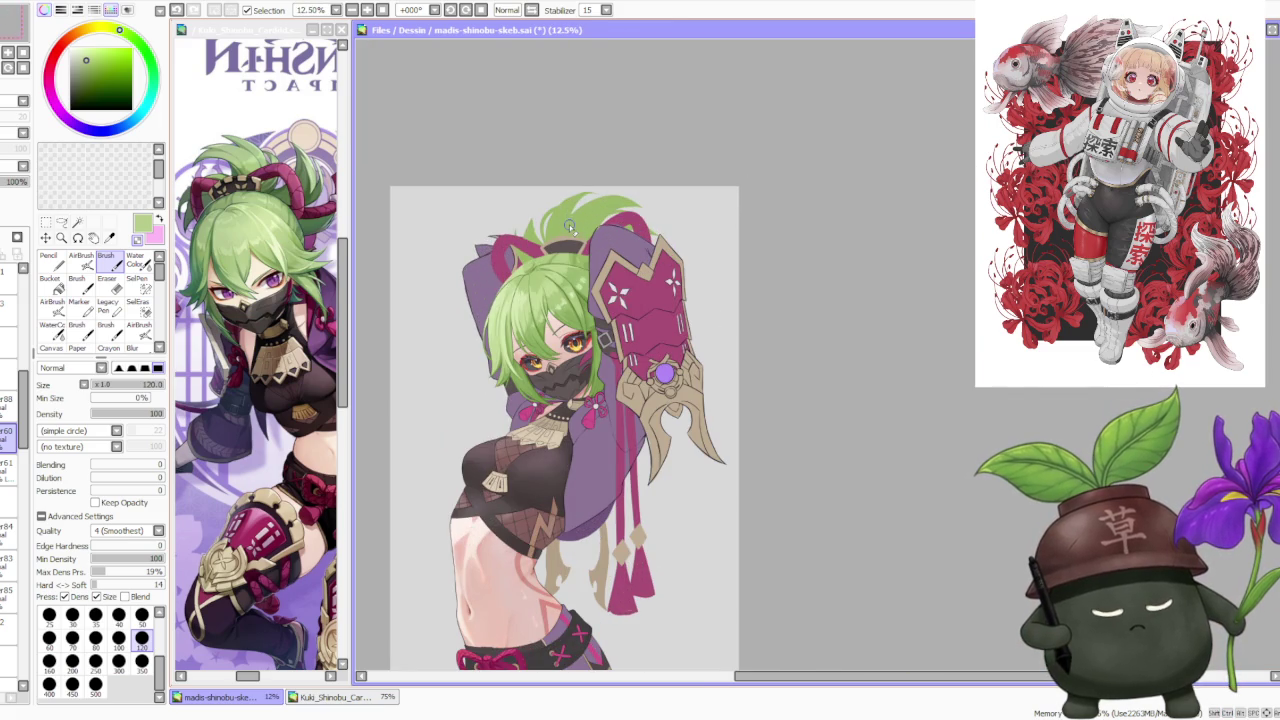
{"action": "scroll", "coordinate": [569, 228], "scroll_direction": "up", "scroll_amount": 2}
{"action": "scroll", "coordinate": [541, 262], "scroll_direction": "up", "scroll_amount": 2}
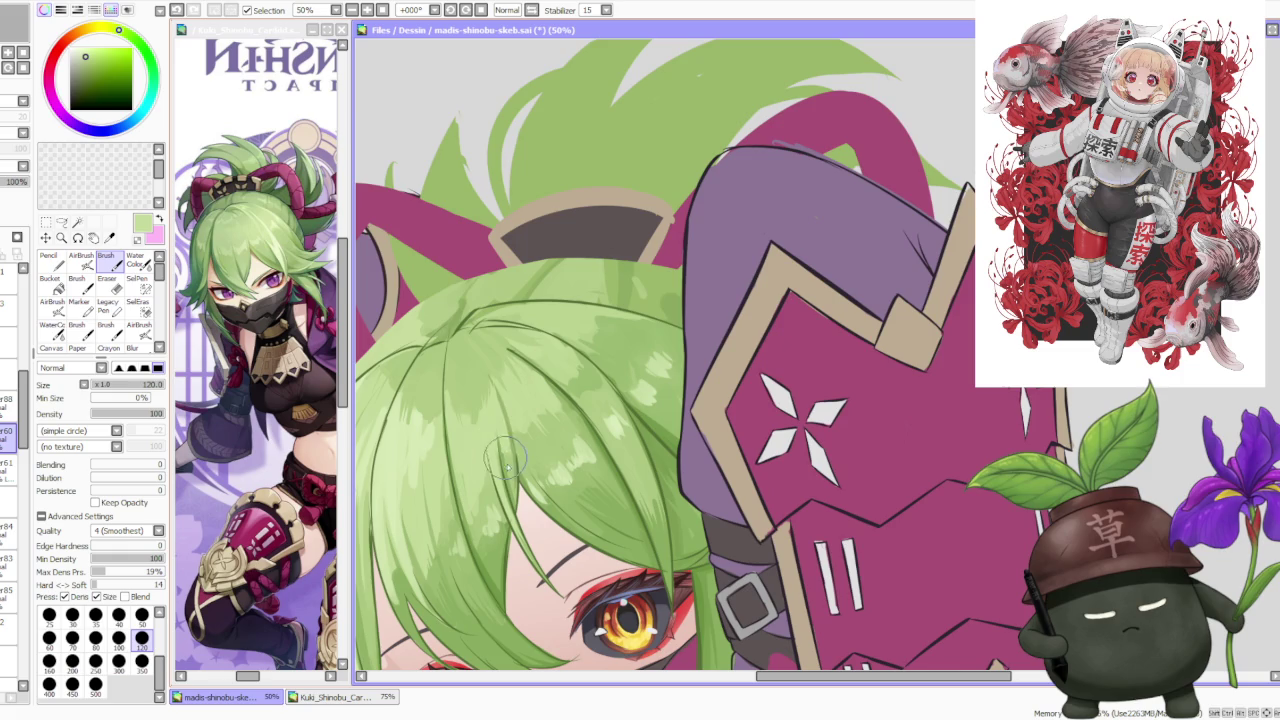
{"action": "scroll", "coordinate": [480, 418], "scroll_direction": "down", "scroll_amount": 1}
{"action": "scroll", "coordinate": [484, 415], "scroll_direction": "down", "scroll_amount": 2}
{"action": "scroll", "coordinate": [489, 412], "scroll_direction": "down", "scroll_amount": 1}
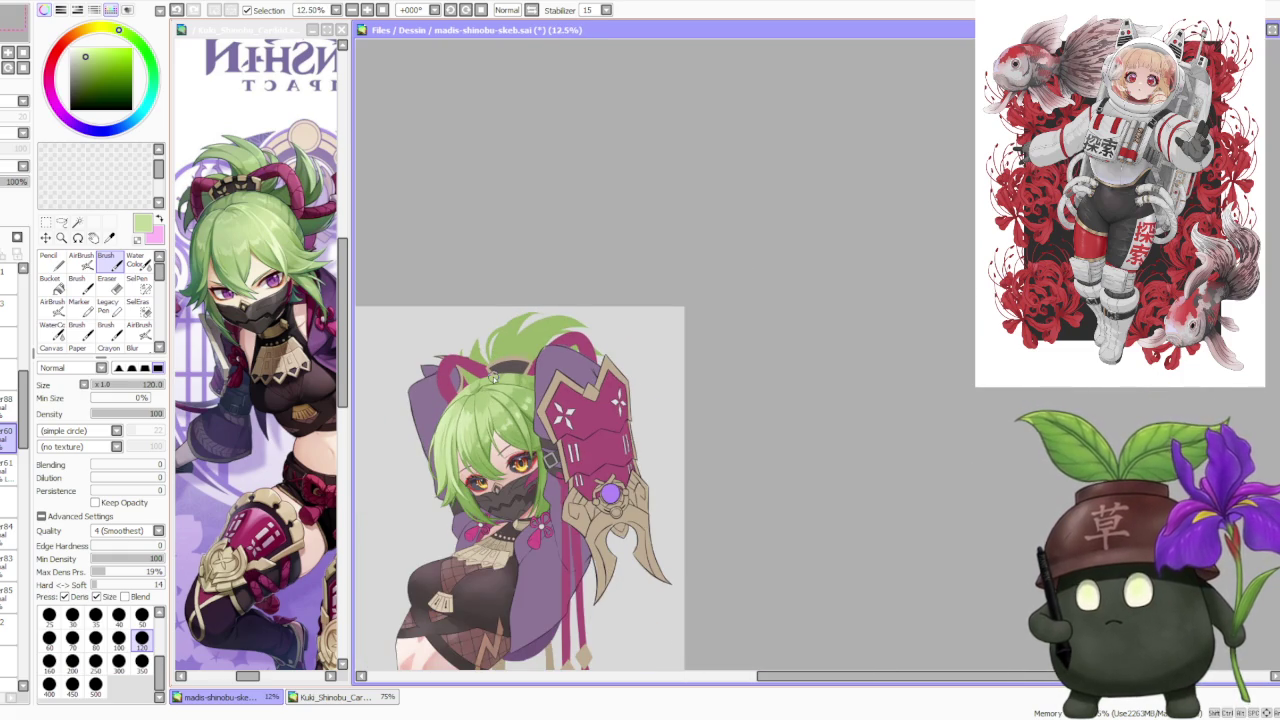
{"action": "scroll", "coordinate": [494, 372], "scroll_direction": "down", "scroll_amount": 1}
{"action": "scroll", "coordinate": [492, 368], "scroll_direction": "up", "scroll_amount": 2}
{"action": "scroll", "coordinate": [494, 370], "scroll_direction": "down", "scroll_amount": 1}
{"action": "scroll", "coordinate": [495, 372], "scroll_direction": "down", "scroll_amount": 2}
{"action": "scroll", "coordinate": [498, 377], "scroll_direction": "up", "scroll_amount": 3}
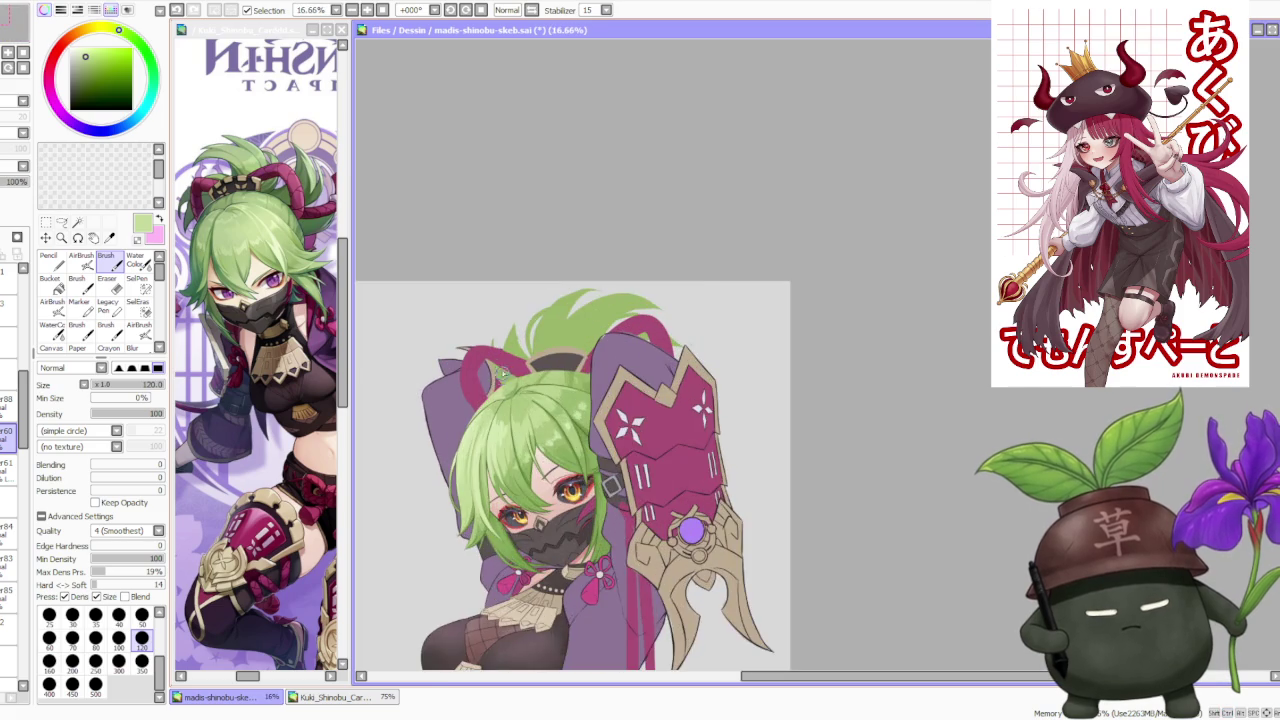
{"action": "scroll", "coordinate": [499, 376], "scroll_direction": "up", "scroll_amount": 1}
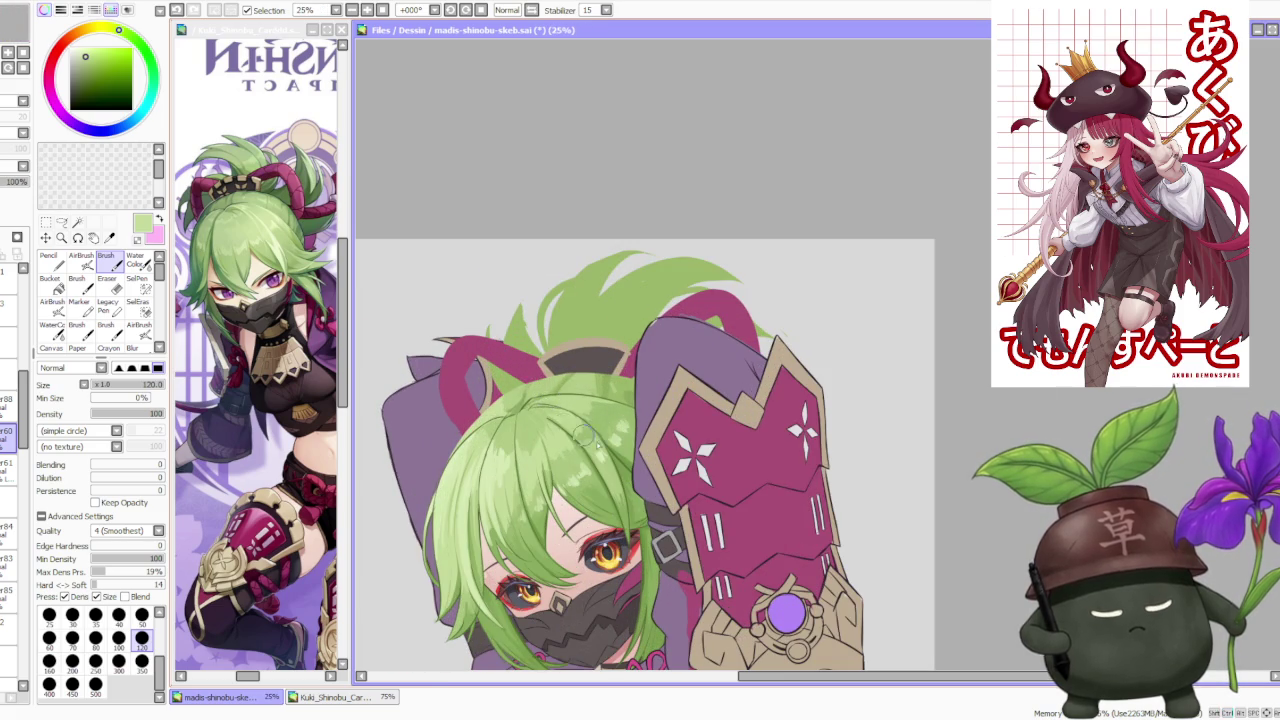
{"action": "scroll", "coordinate": [590, 425], "scroll_direction": "up", "scroll_amount": 1}
{"action": "scroll", "coordinate": [595, 365], "scroll_direction": "down", "scroll_amount": 1}
{"action": "scroll", "coordinate": [615, 305], "scroll_direction": "down", "scroll_amount": 1}
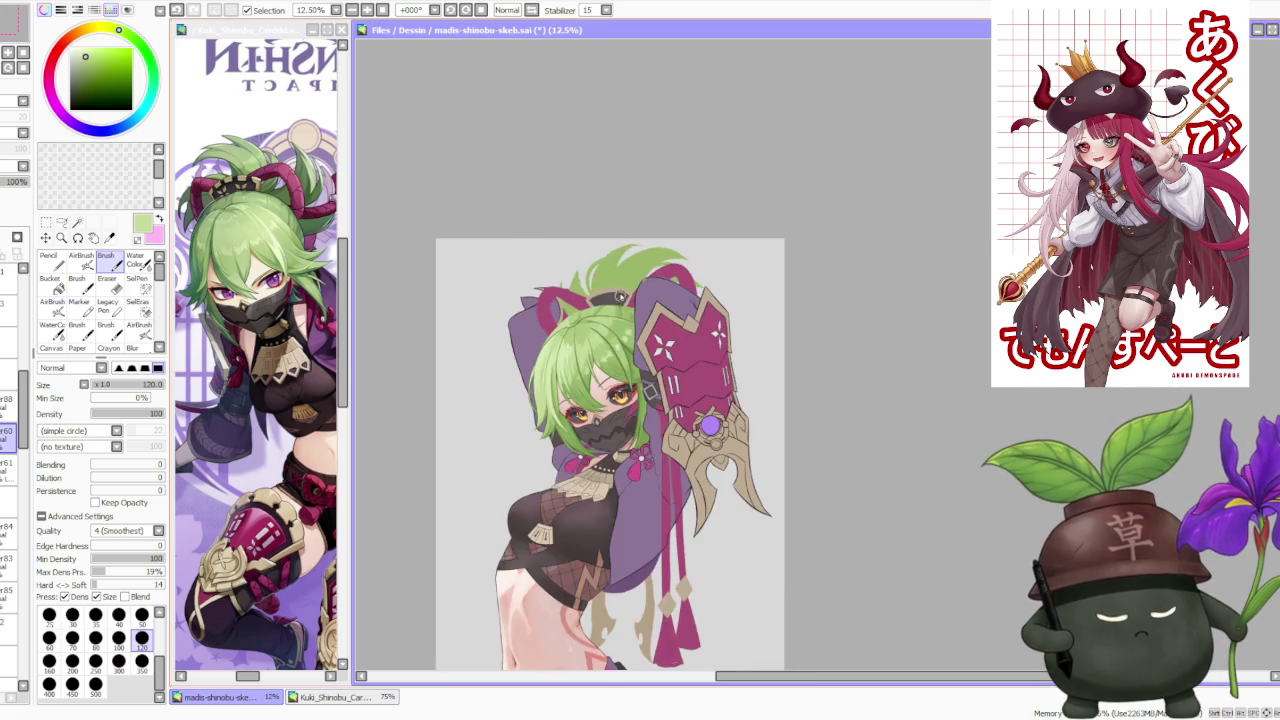
{"action": "scroll", "coordinate": [620, 297], "scroll_direction": "down", "scroll_amount": 1}
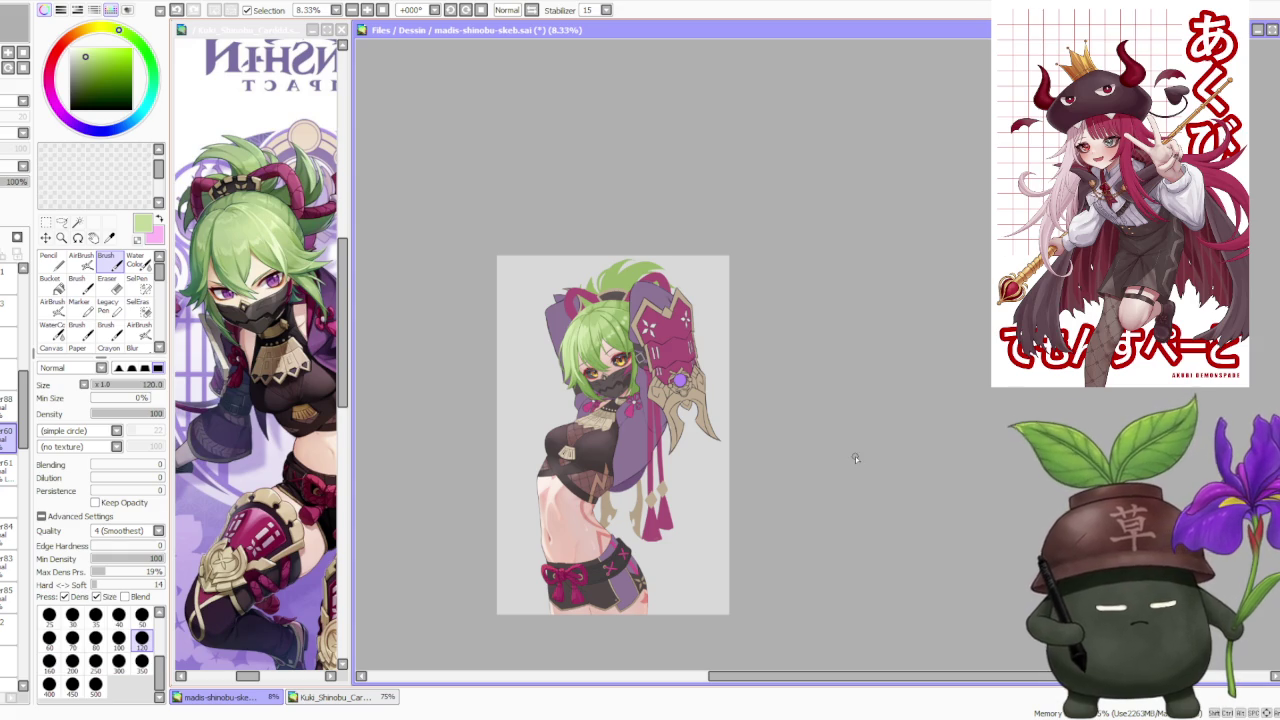
{"action": "scroll", "coordinate": [558, 358], "scroll_direction": "up", "scroll_amount": 2}
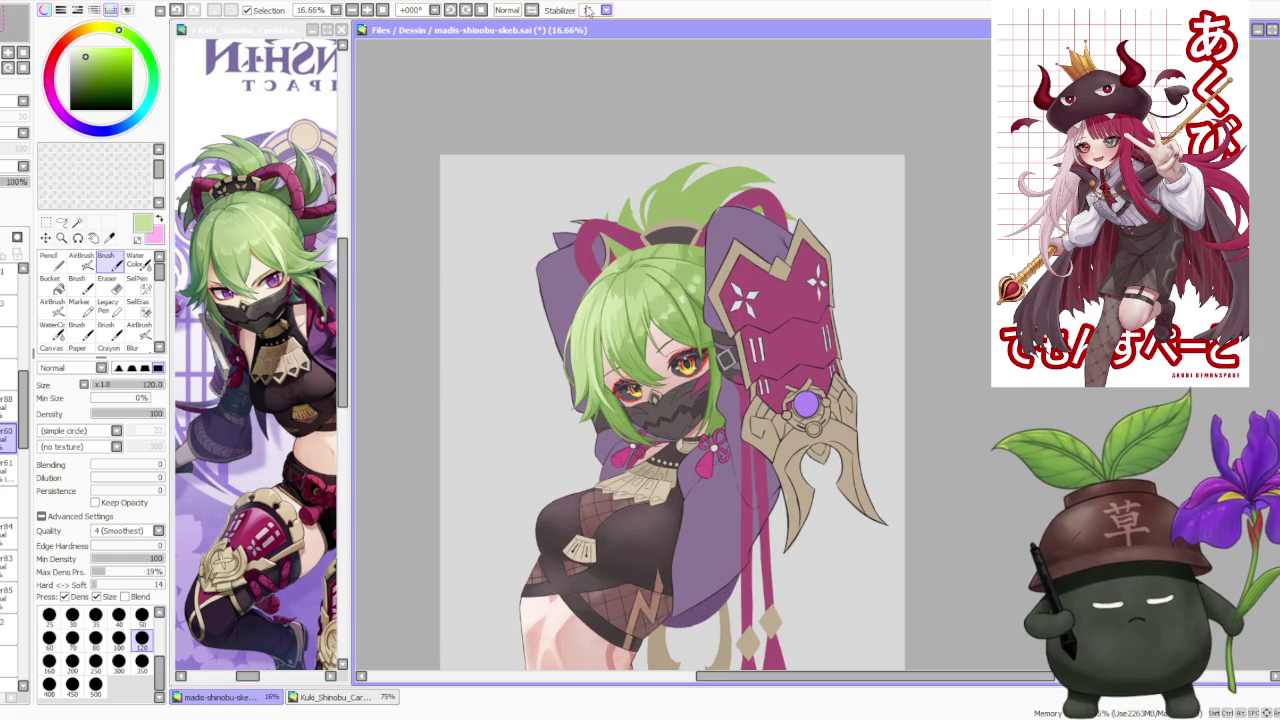
{"action": "left_click", "coordinate": [531, 10]}
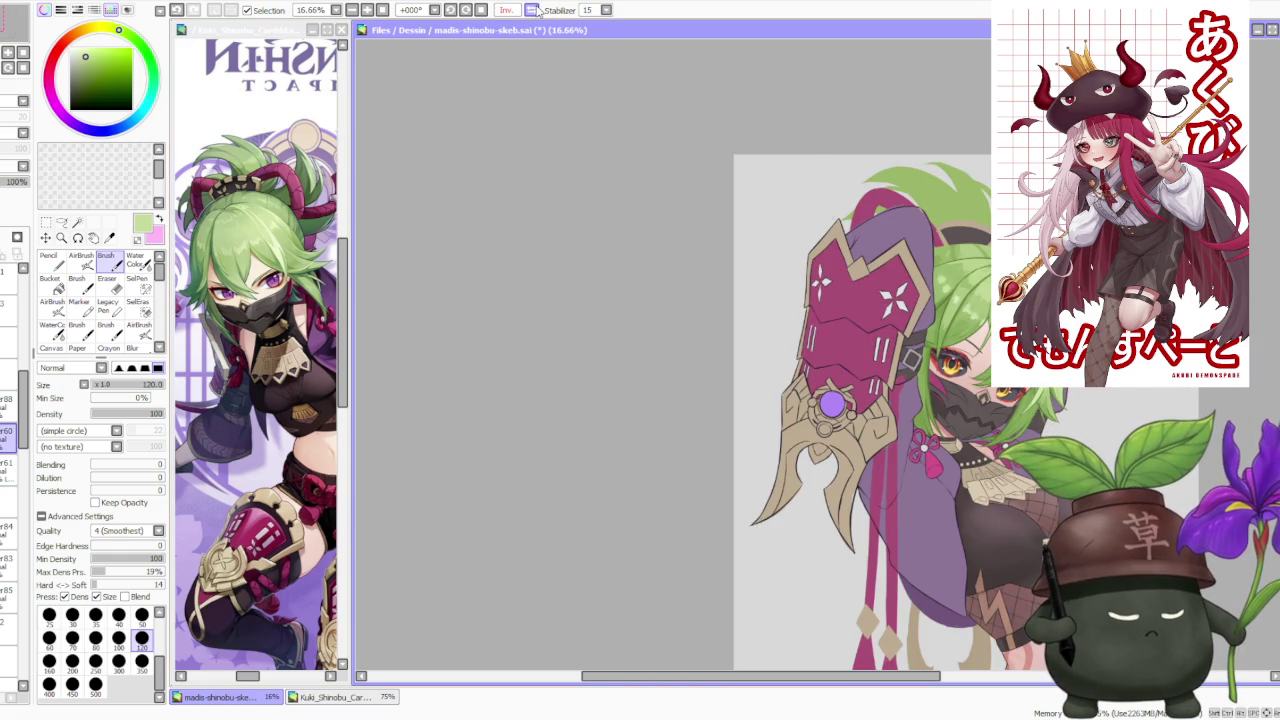
{"action": "left_click", "coordinate": [533, 10]}
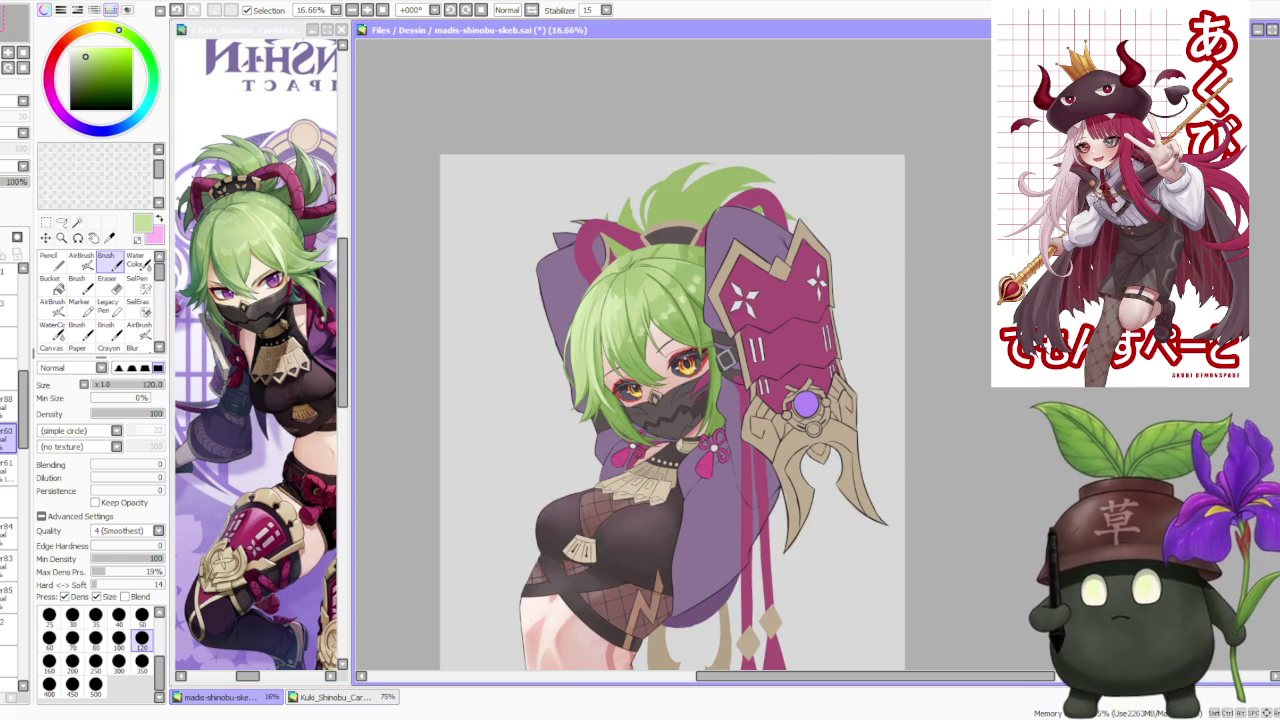
{"action": "key", "text": "alt+Tab"}
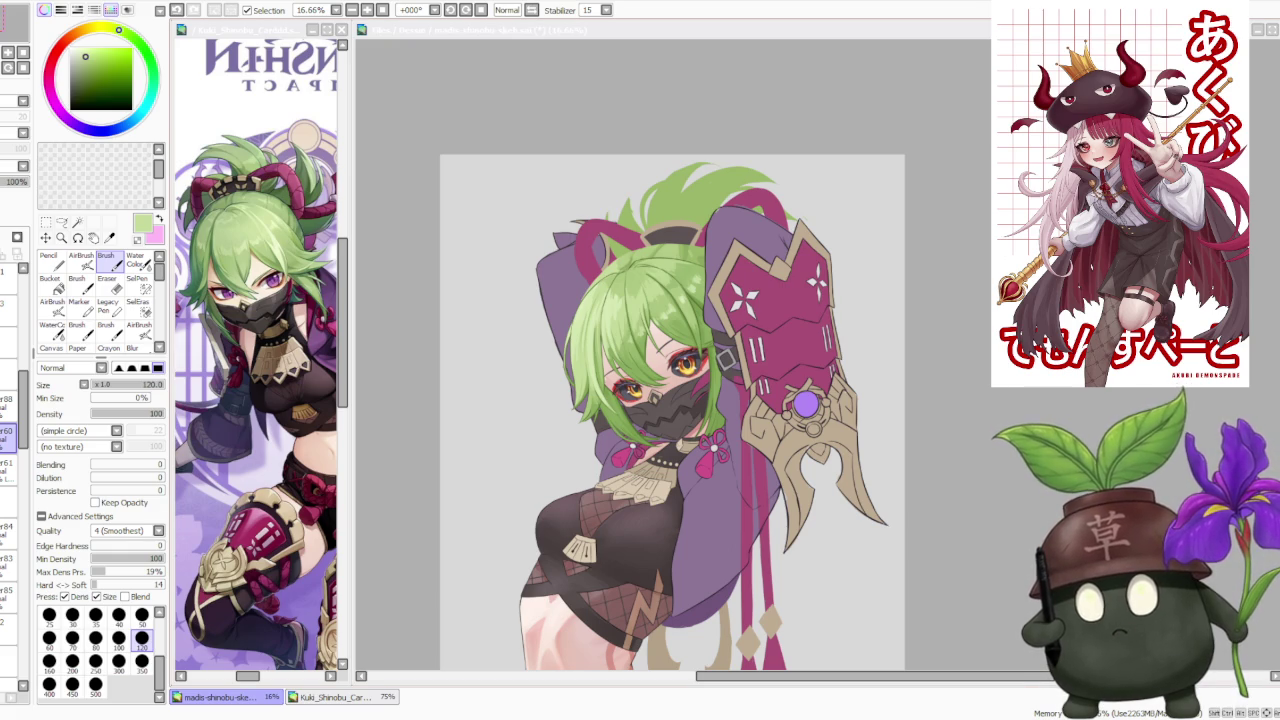
{"action": "scroll", "coordinate": [902, 308], "scroll_direction": "up", "scroll_amount": 1}
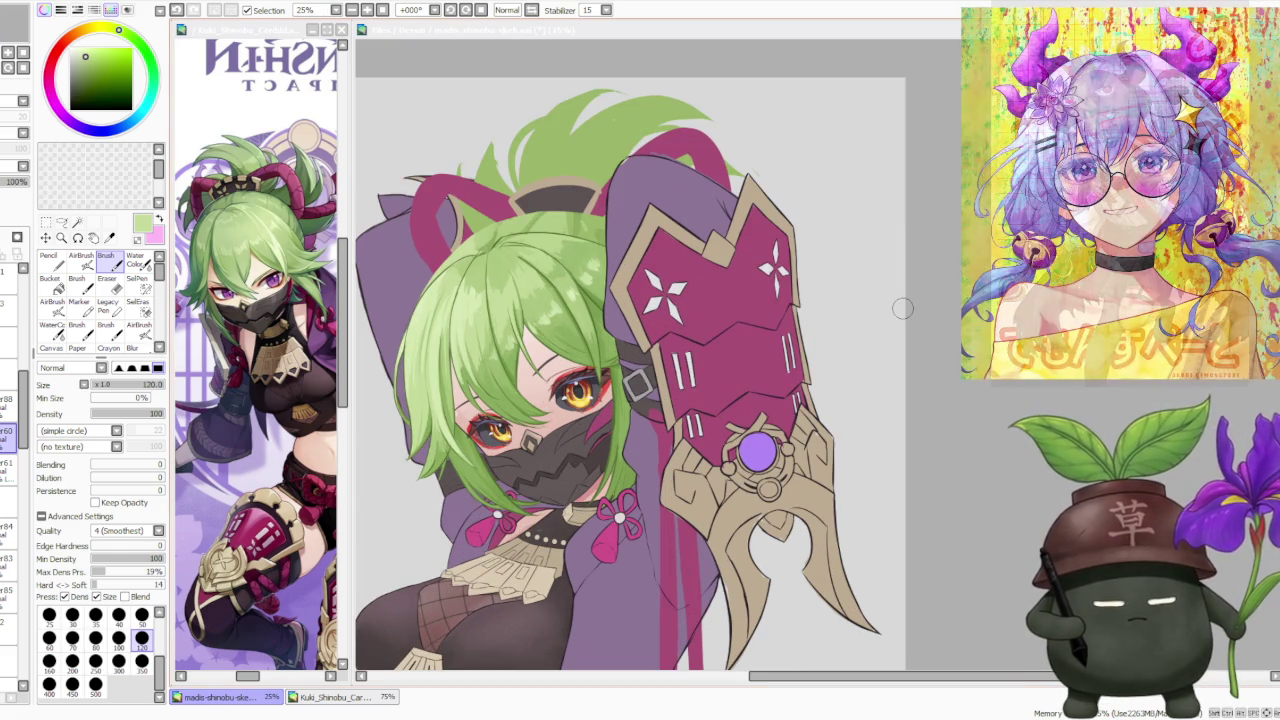
Step: Eyedrop alternating dark and light greens from the hair crown while zooming to compare
{"action": "scroll", "coordinate": [452, 352], "scroll_direction": "up", "scroll_amount": 1}
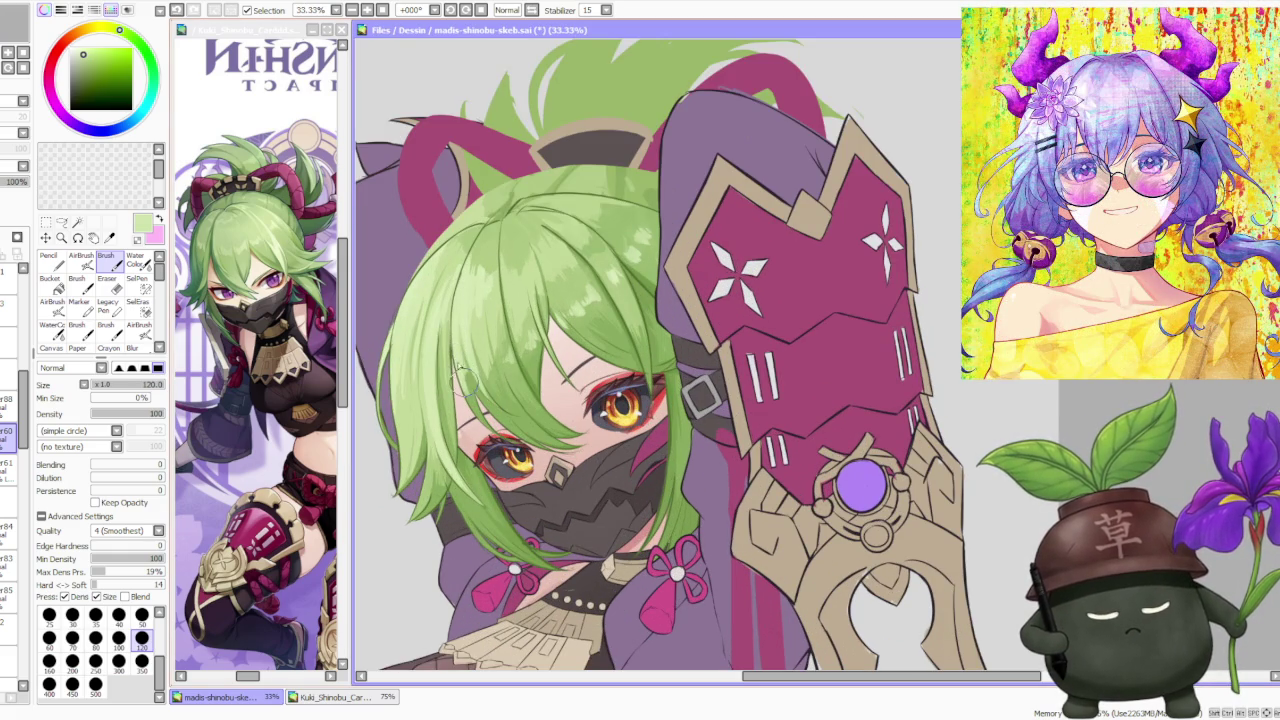
{"action": "left_click", "coordinate": [467, 392], "text": "alt"}
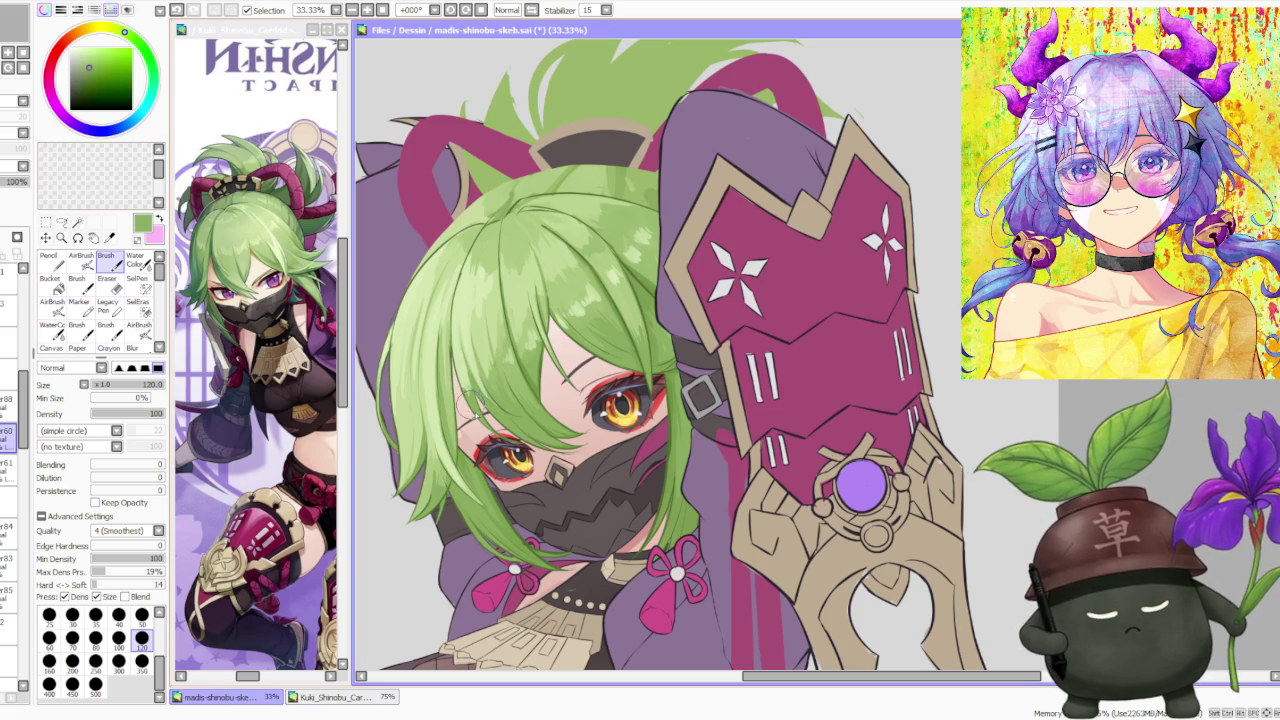
{"action": "scroll", "coordinate": [468, 398], "scroll_direction": "up", "scroll_amount": 2}
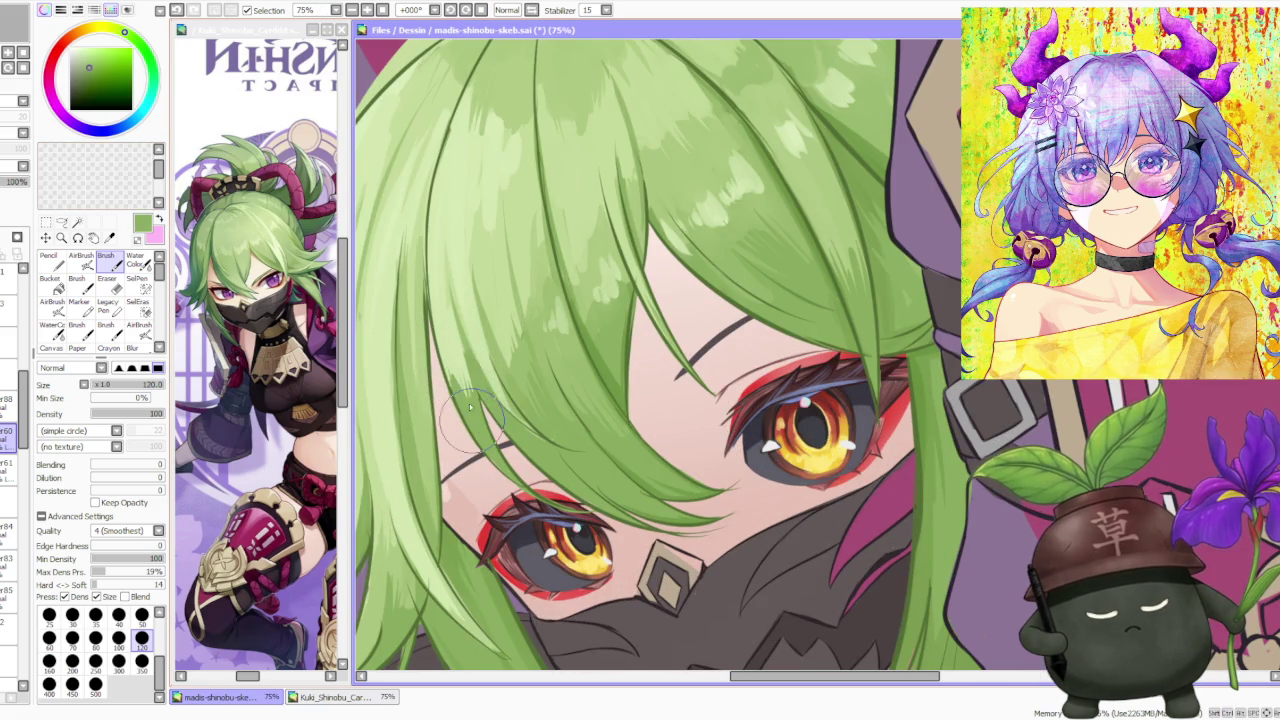
{"action": "scroll", "coordinate": [455, 400], "scroll_direction": "down", "scroll_amount": 2}
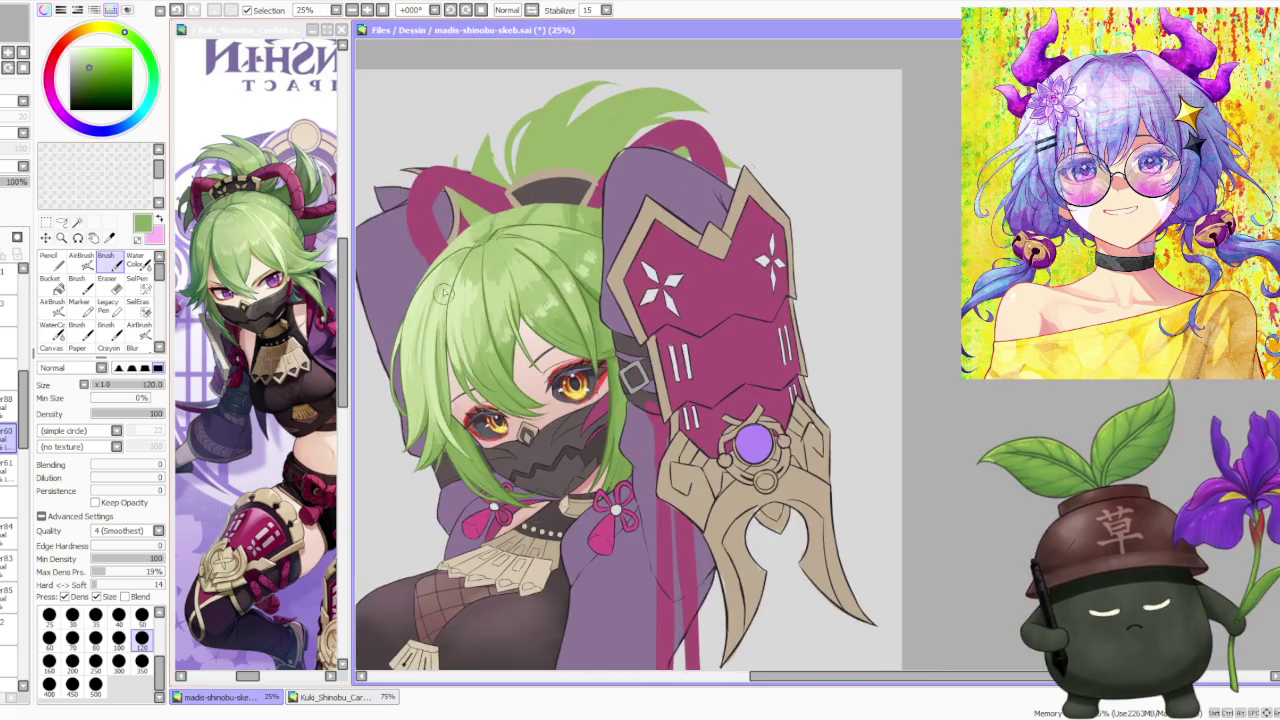
{"action": "scroll", "coordinate": [455, 300], "scroll_direction": "down", "scroll_amount": 2}
{"action": "scroll", "coordinate": [457, 287], "scroll_direction": "up", "scroll_amount": 1}
{"action": "left_click", "coordinate": [455, 320], "text": "alt"}
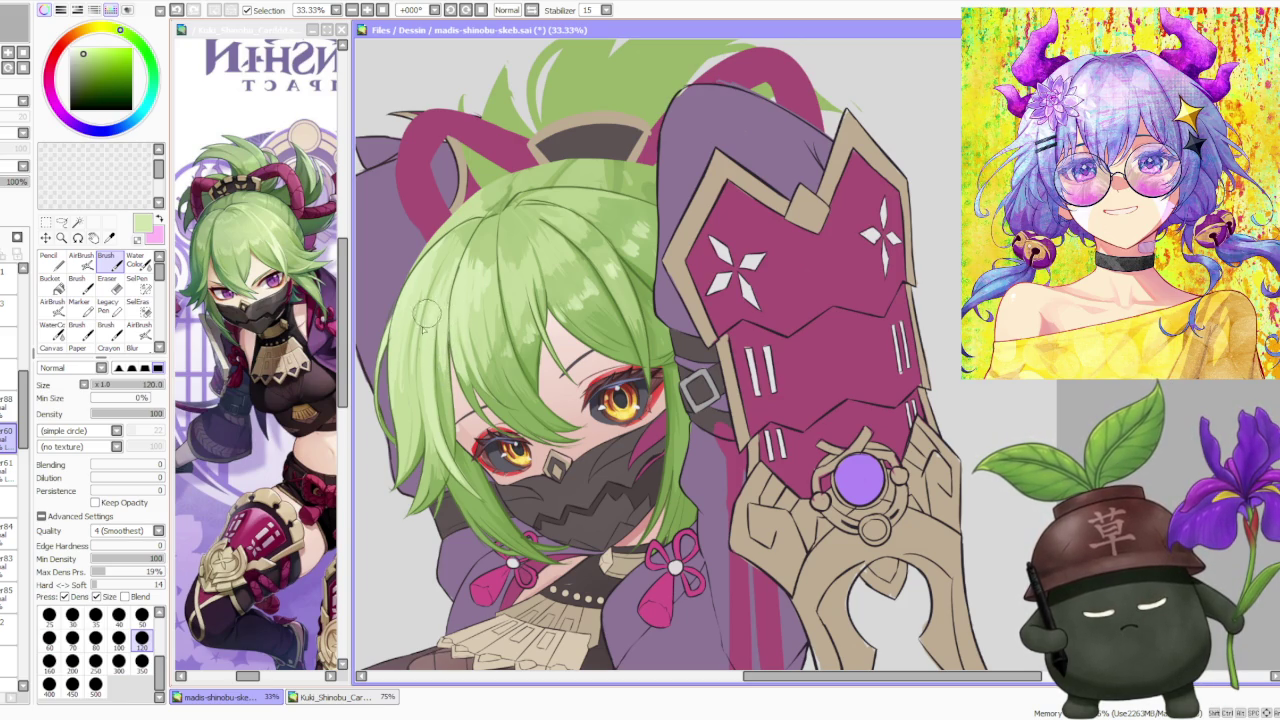
{"action": "scroll", "coordinate": [470, 255], "scroll_direction": "down", "scroll_amount": 1}
{"action": "scroll", "coordinate": [490, 340], "scroll_direction": "up", "scroll_amount": 1}
{"action": "left_click", "coordinate": [397, 355], "text": "alt"}
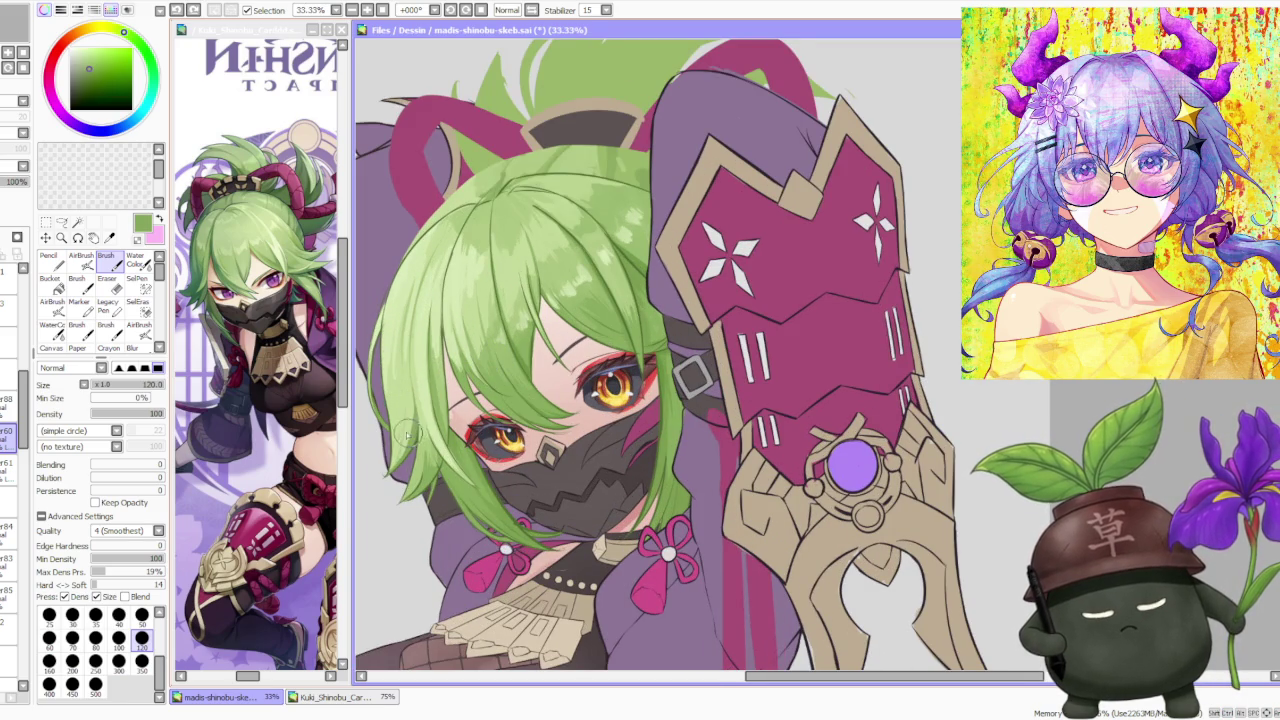
Step: Eyedrop the darker hair green, then settle on a slightly different lighter green
{"action": "scroll", "coordinate": [408, 432], "scroll_direction": "up", "scroll_amount": 2}
{"action": "scroll", "coordinate": [400, 420], "scroll_direction": "down", "scroll_amount": 2}
{"action": "scroll", "coordinate": [400, 398], "scroll_direction": "up", "scroll_amount": 1}
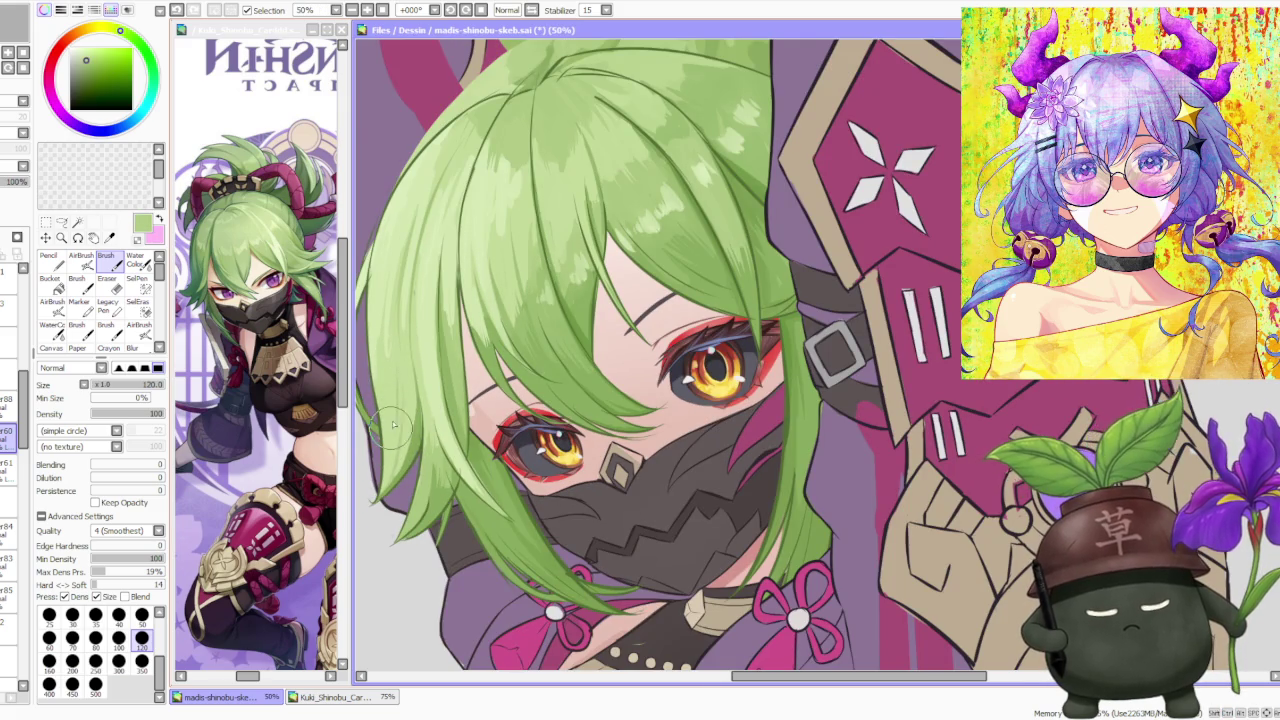
{"action": "scroll", "coordinate": [390, 430], "scroll_direction": "down", "scroll_amount": 2}
{"action": "scroll", "coordinate": [506, 280], "scroll_direction": "up", "scroll_amount": 1}
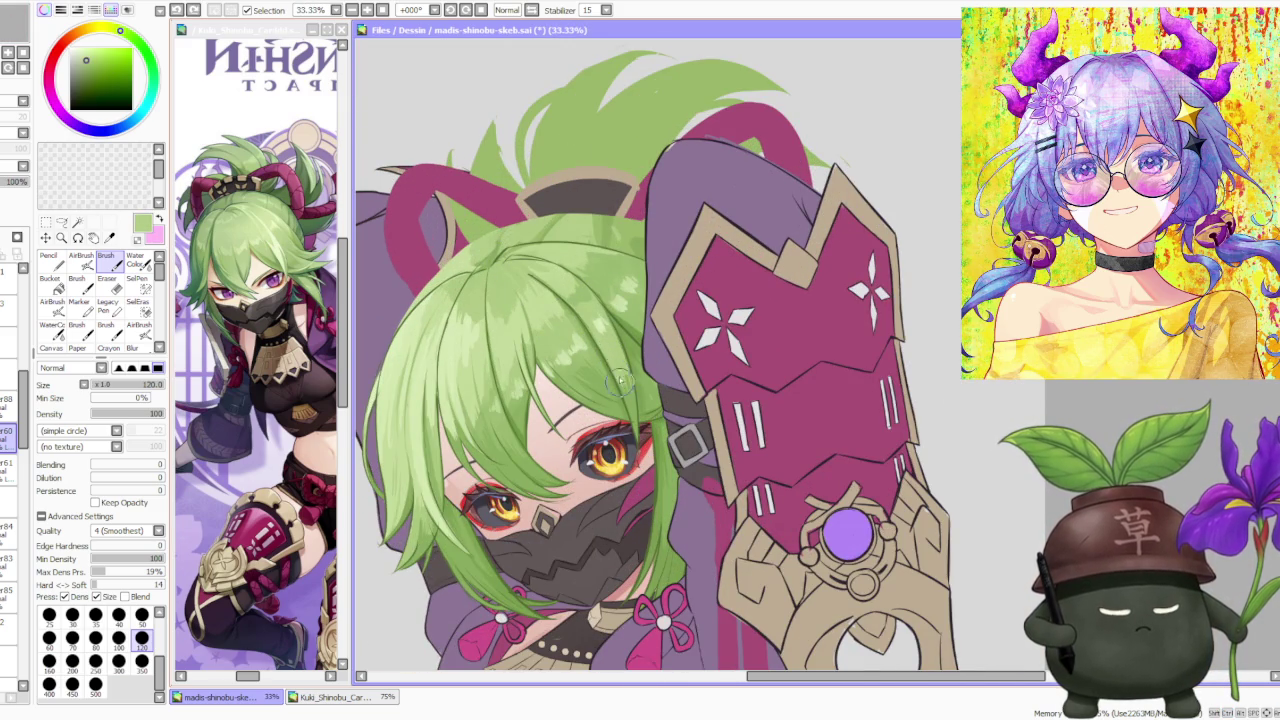
{"action": "left_click", "coordinate": [634, 330], "text": "alt"}
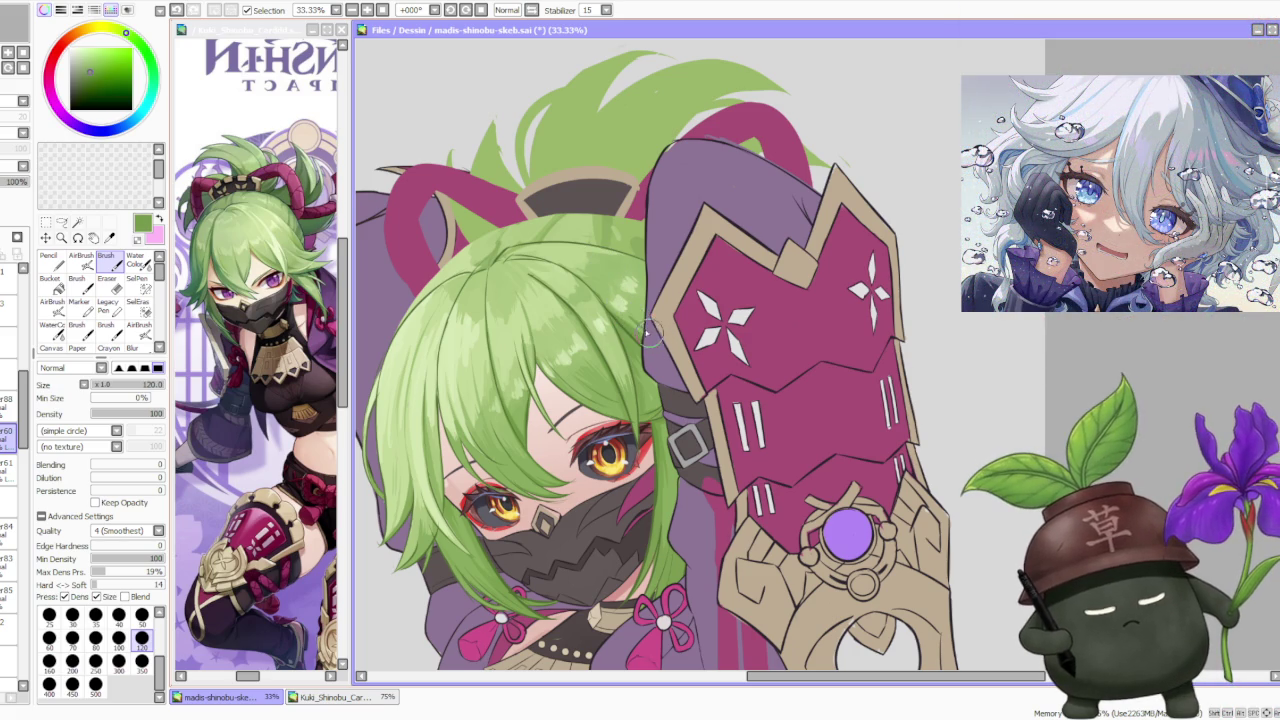
{"action": "left_click", "coordinate": [612, 288], "text": "alt"}
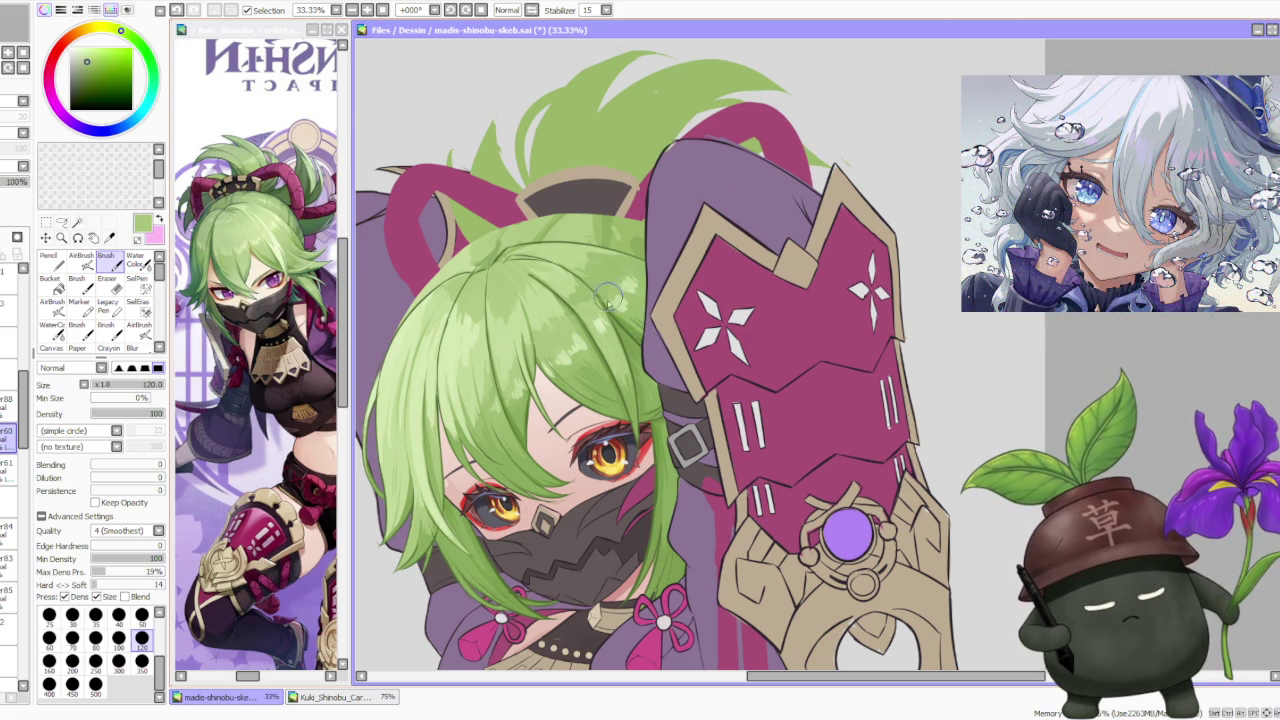
{"action": "left_click", "coordinate": [612, 290], "text": "alt"}
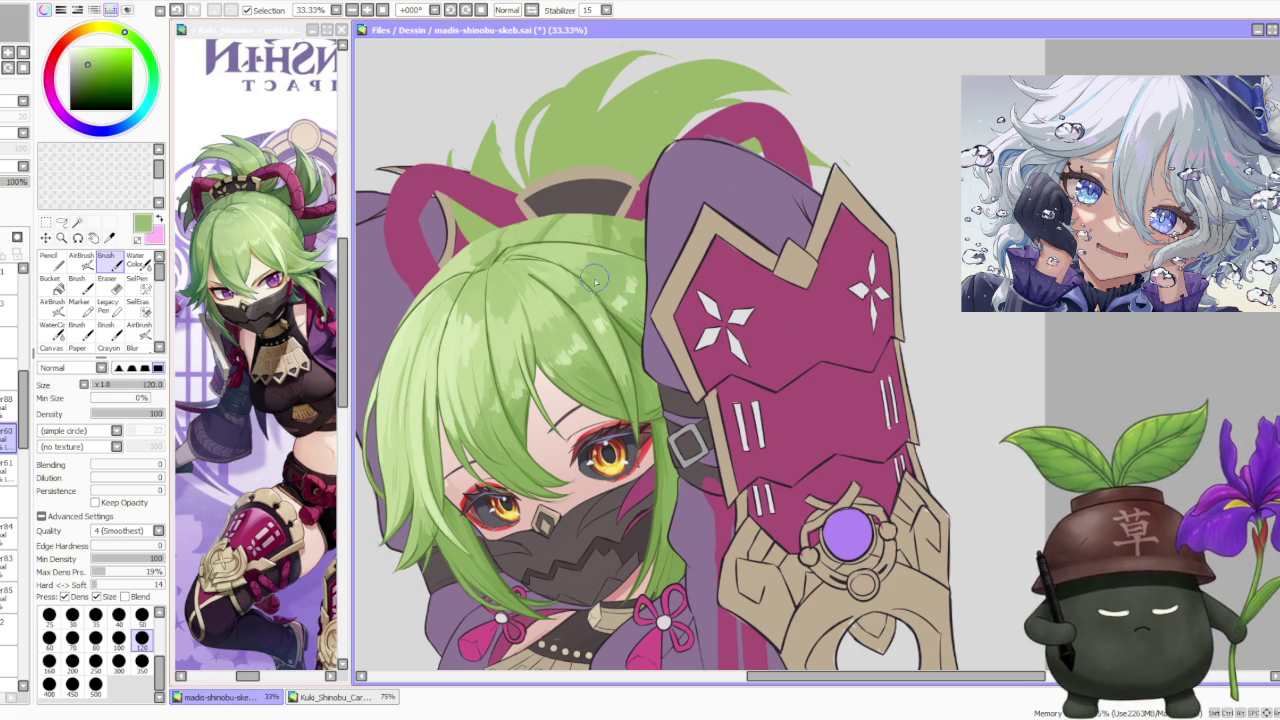
{"action": "scroll", "coordinate": [594, 290], "scroll_direction": "down", "scroll_amount": 1}
{"action": "scroll", "coordinate": [589, 284], "scroll_direction": "up", "scroll_amount": 1}
{"action": "scroll", "coordinate": [575, 255], "scroll_direction": "down", "scroll_amount": 1}
{"action": "scroll", "coordinate": [563, 228], "scroll_direction": "down", "scroll_amount": 1}
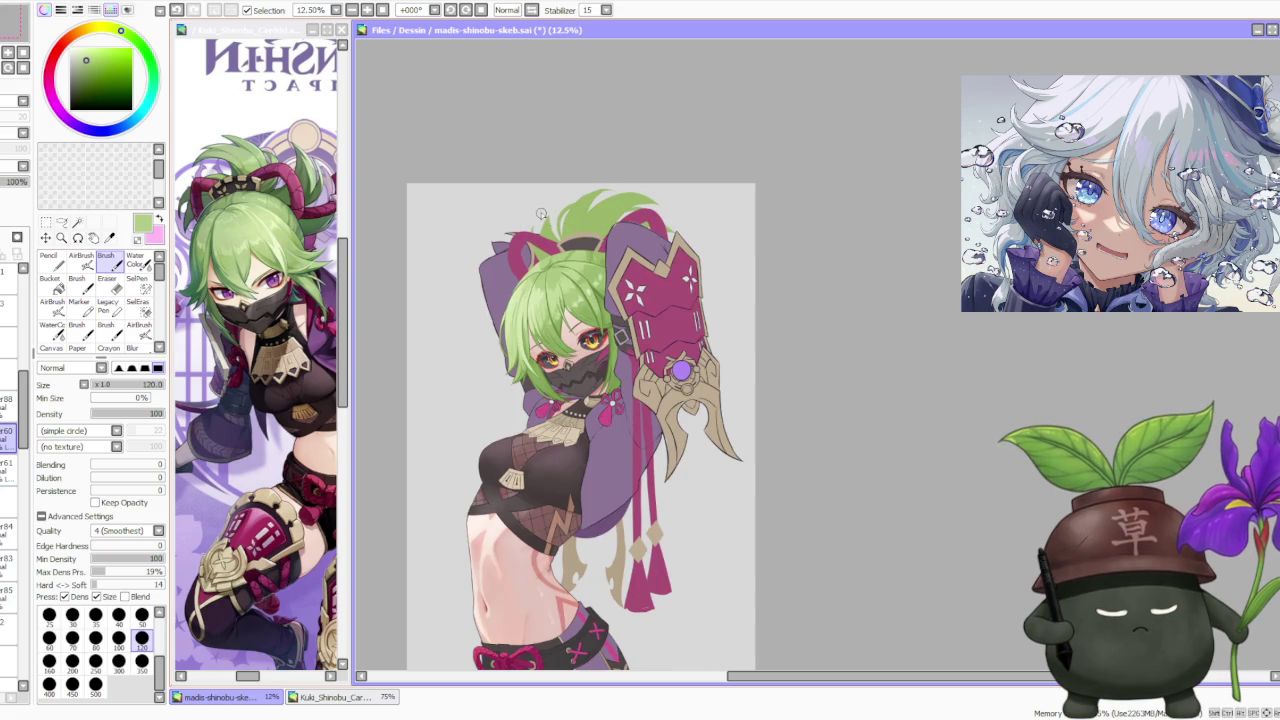
Step: Undo the last stroke and paint a light green stroke on the hair near the crown
{"action": "scroll", "coordinate": [531, 205], "scroll_direction": "up", "scroll_amount": 2}
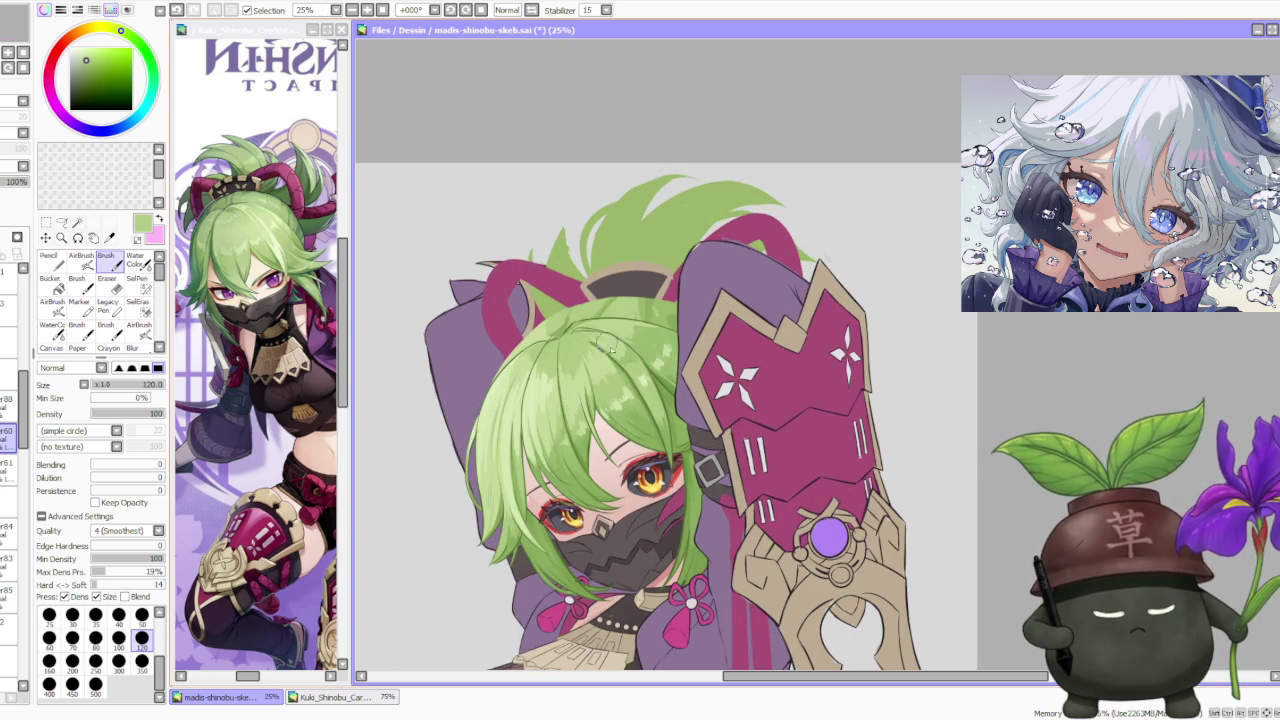
{"action": "right_click", "coordinate": [655, 380]}
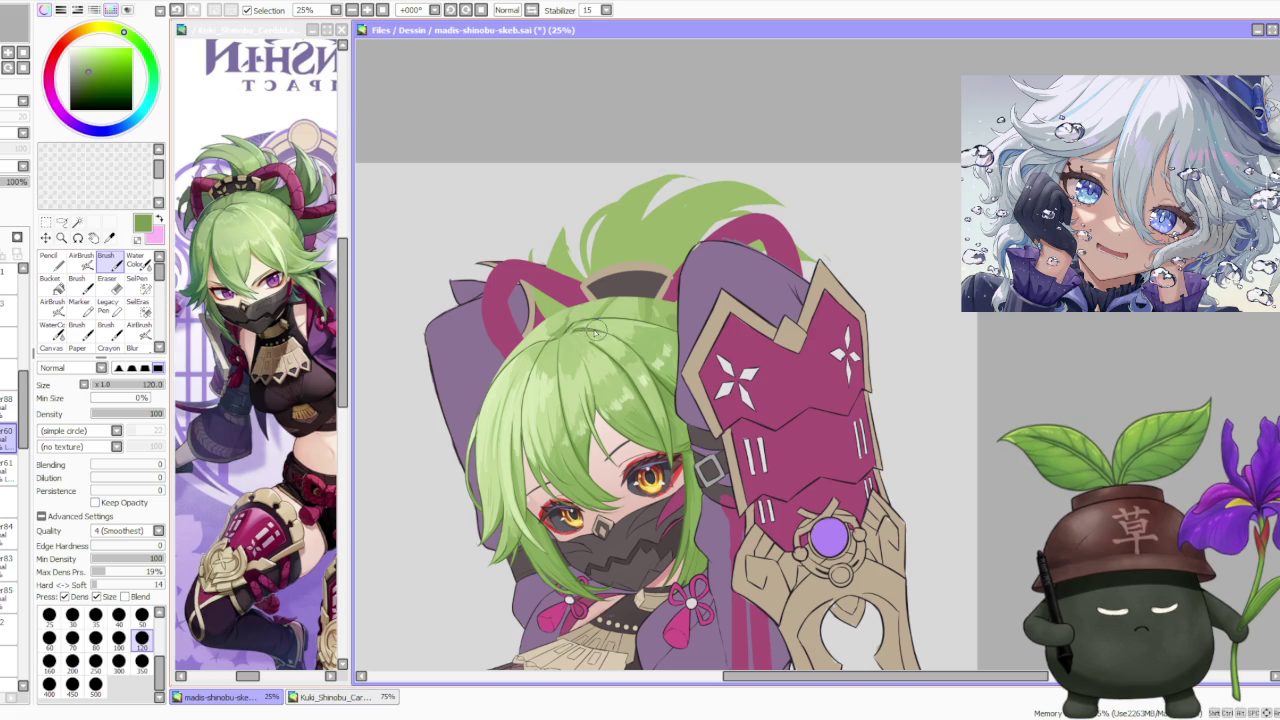
{"action": "key", "text": "ctrl+z"}
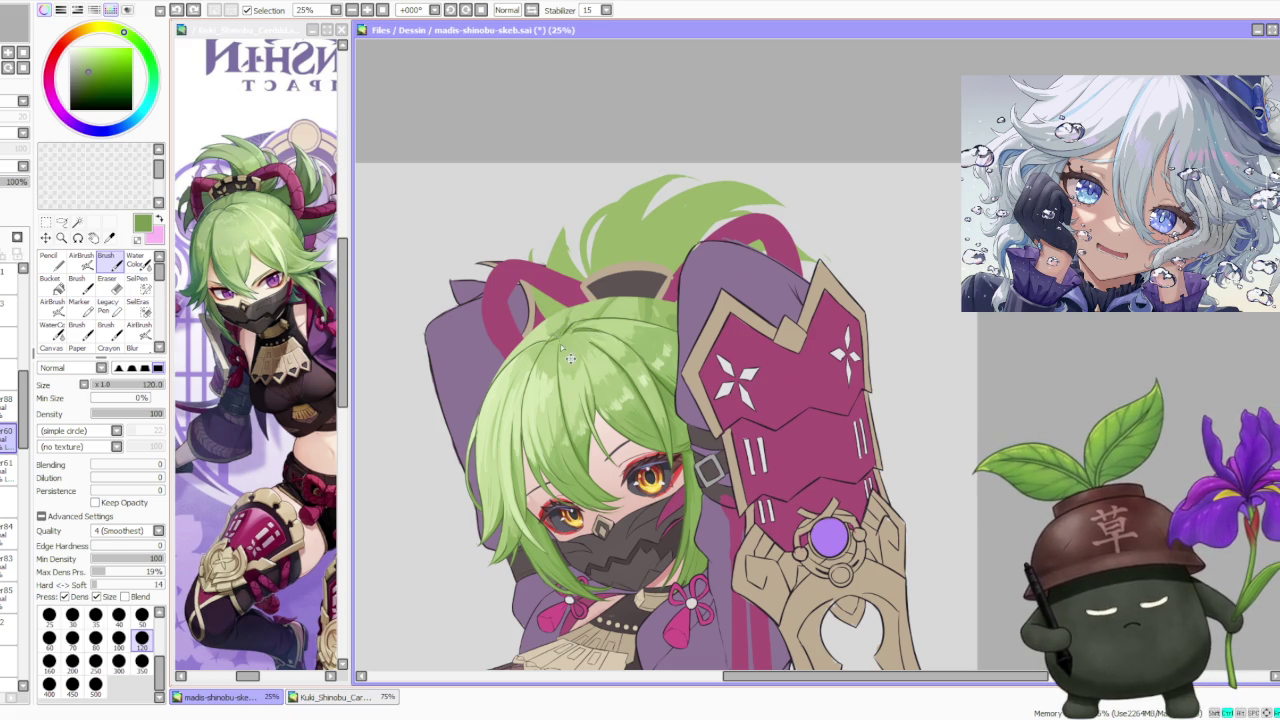
{"action": "left_click", "coordinate": [562, 338], "text": "alt"}
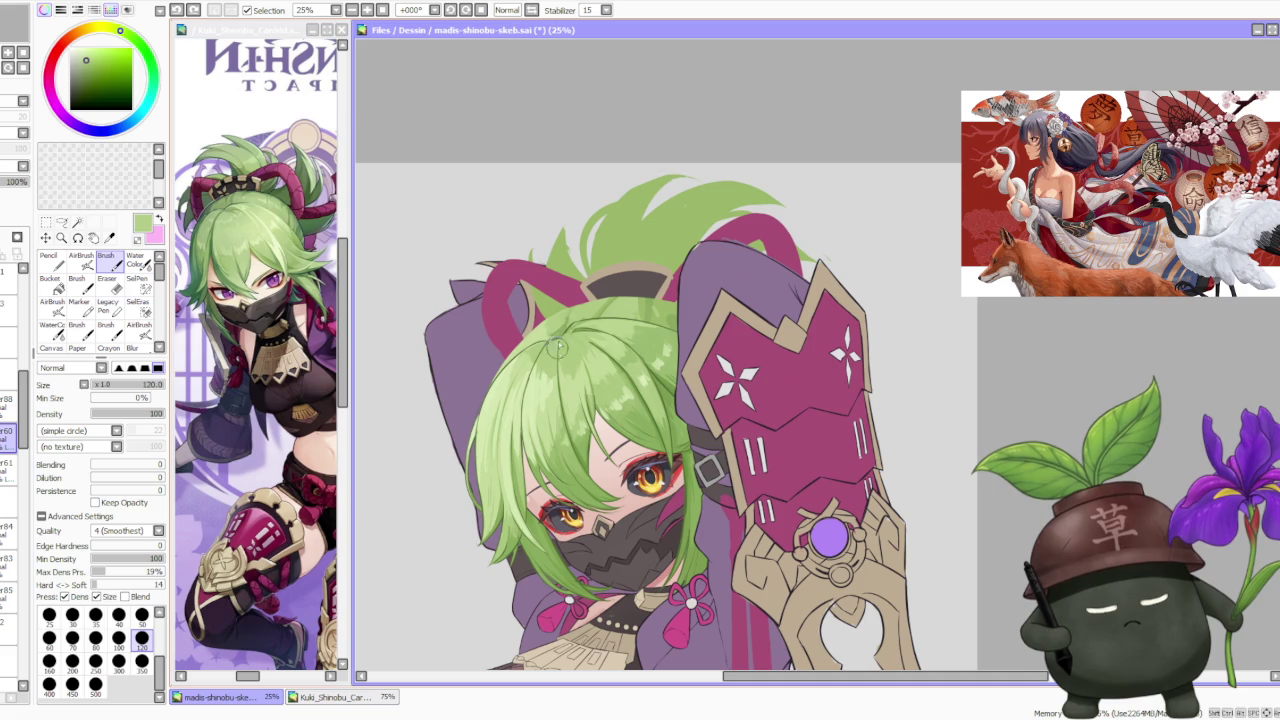
{"action": "left_click_drag", "start_coordinate": [560, 342], "coordinate": [566, 336]}
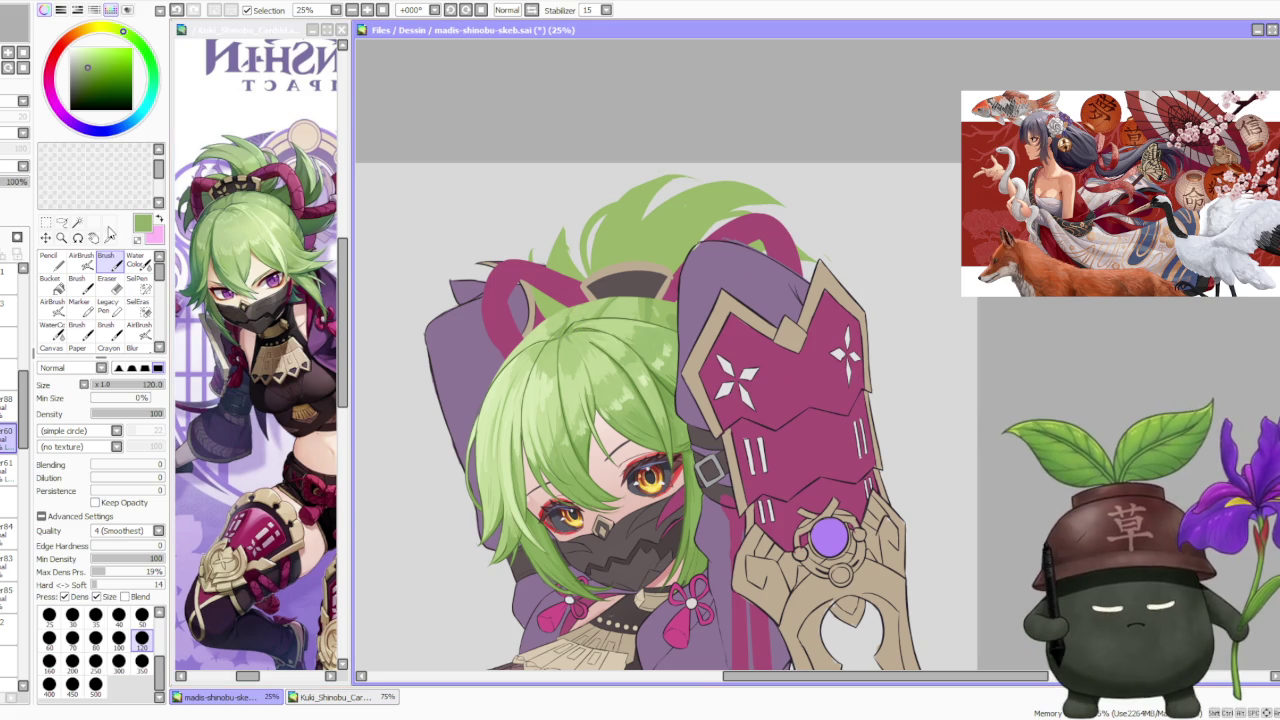
Step: Sample a lighter hair green, zoom out to review the figure, and select the layer above
{"action": "left_click", "coordinate": [598, 326], "text": "alt"}
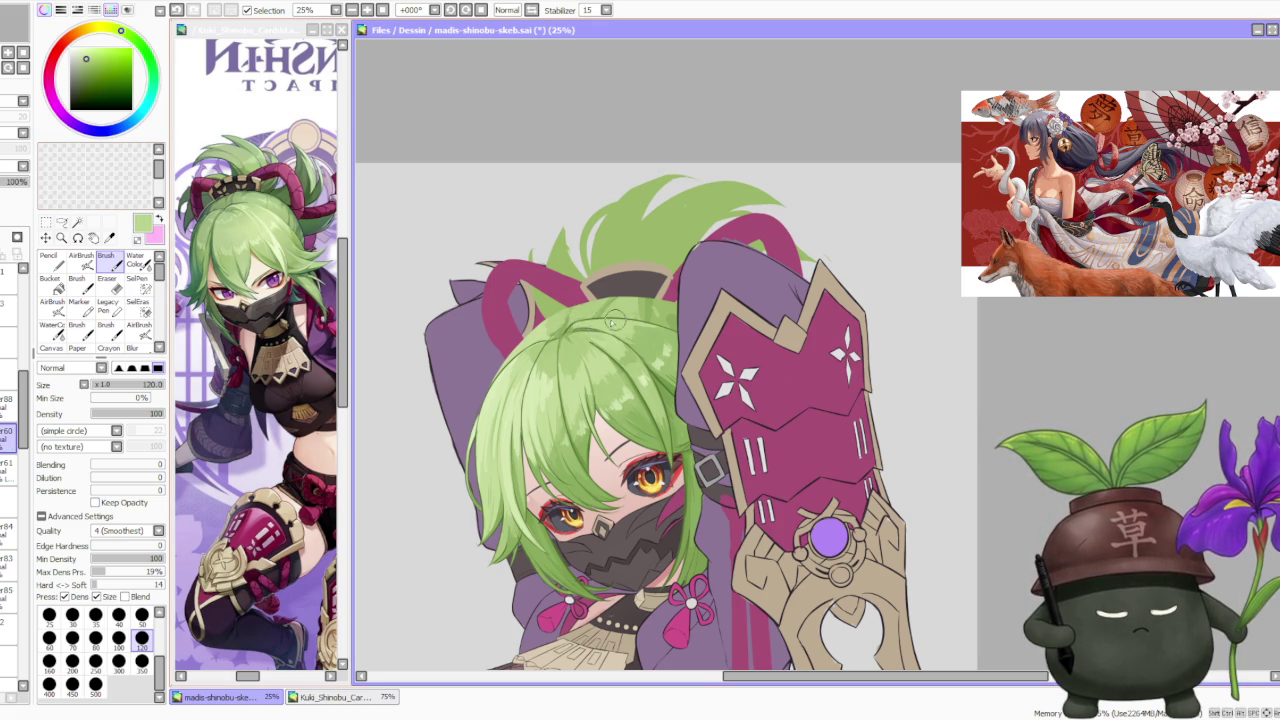
{"action": "scroll", "coordinate": [618, 322], "scroll_direction": "down", "scroll_amount": 2}
{"action": "scroll", "coordinate": [619, 268], "scroll_direction": "down", "scroll_amount": 1}
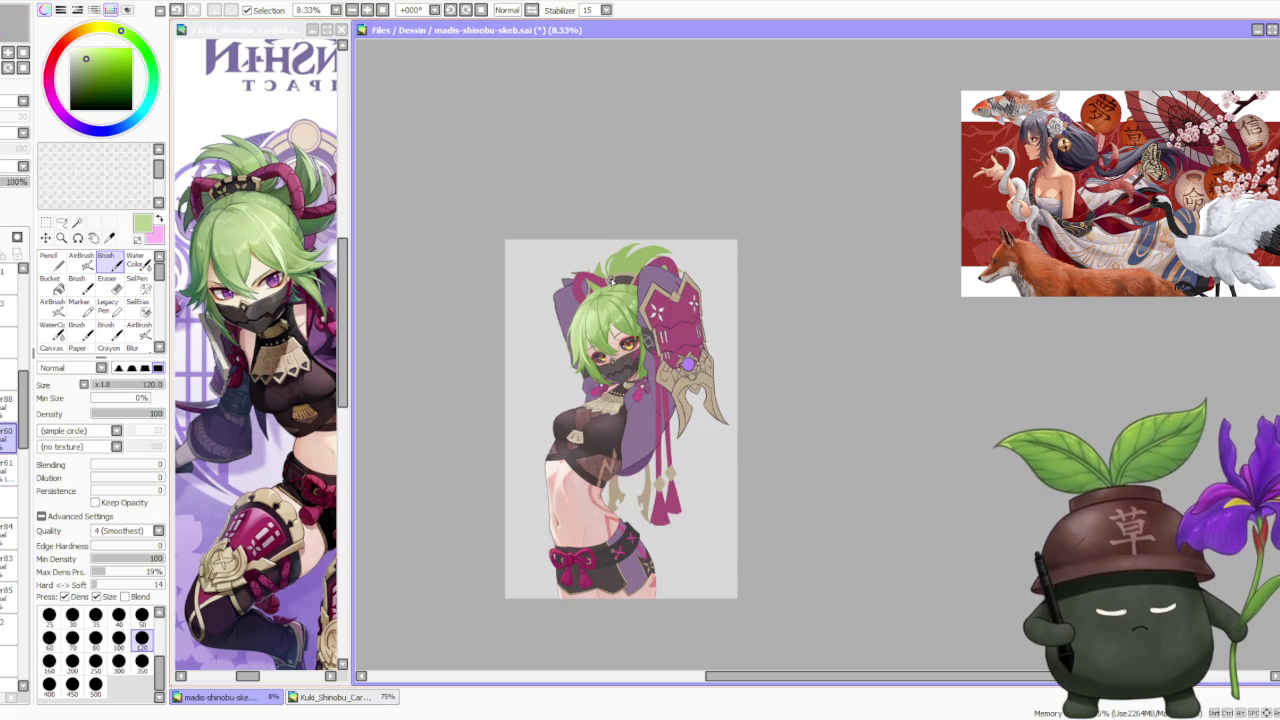
{"action": "scroll", "coordinate": [620, 294], "scroll_direction": "up", "scroll_amount": 1}
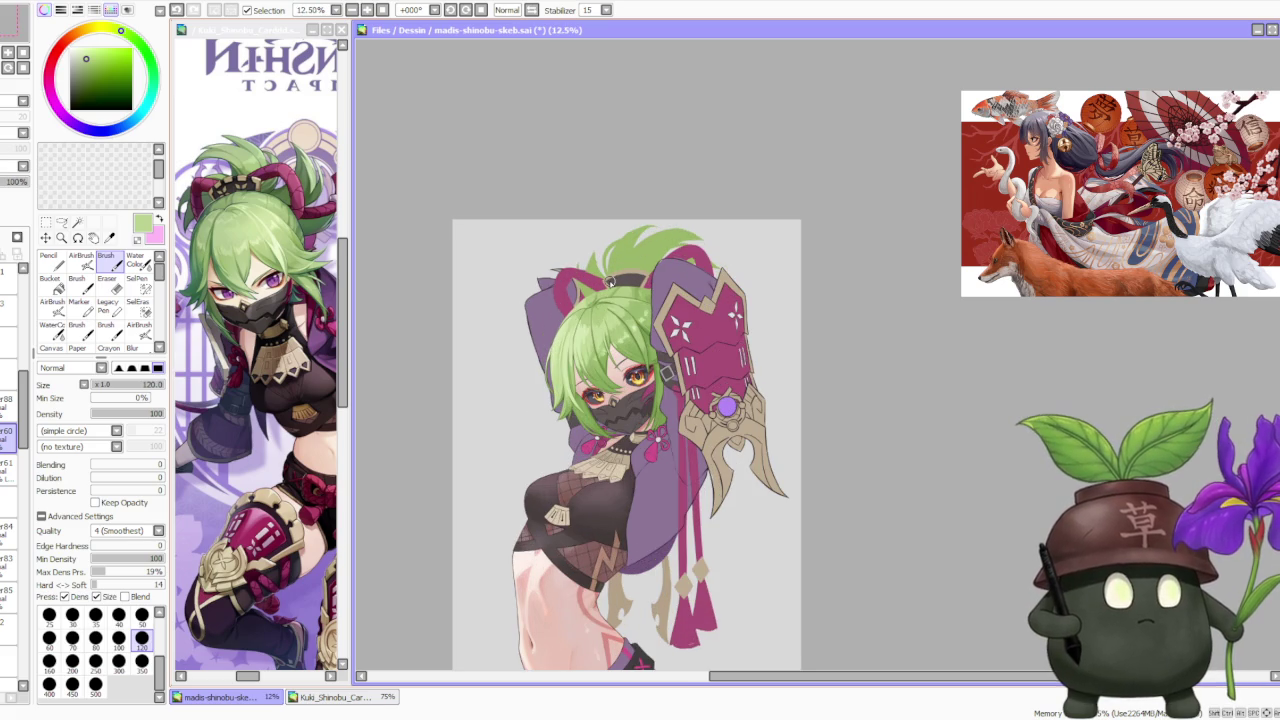
{"action": "scroll", "coordinate": [604, 275], "scroll_direction": "up", "scroll_amount": 2}
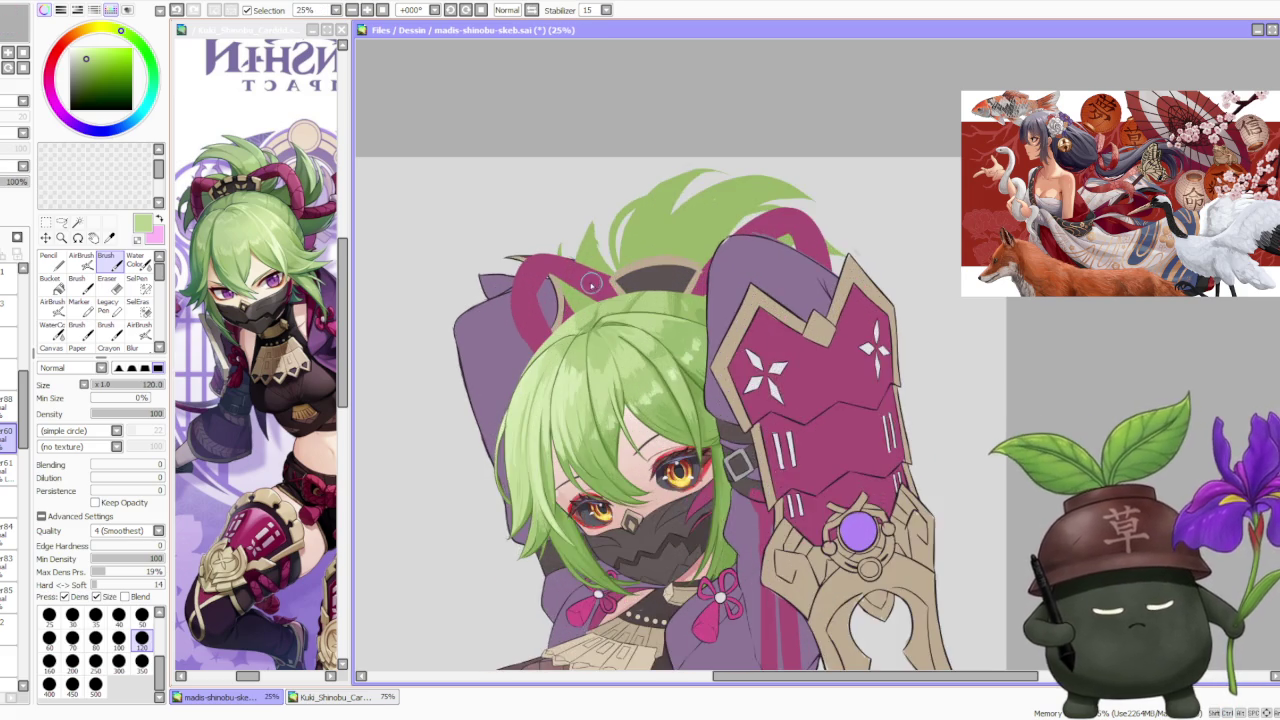
{"action": "scroll", "coordinate": [604, 275], "scroll_direction": "up", "scroll_amount": 1}
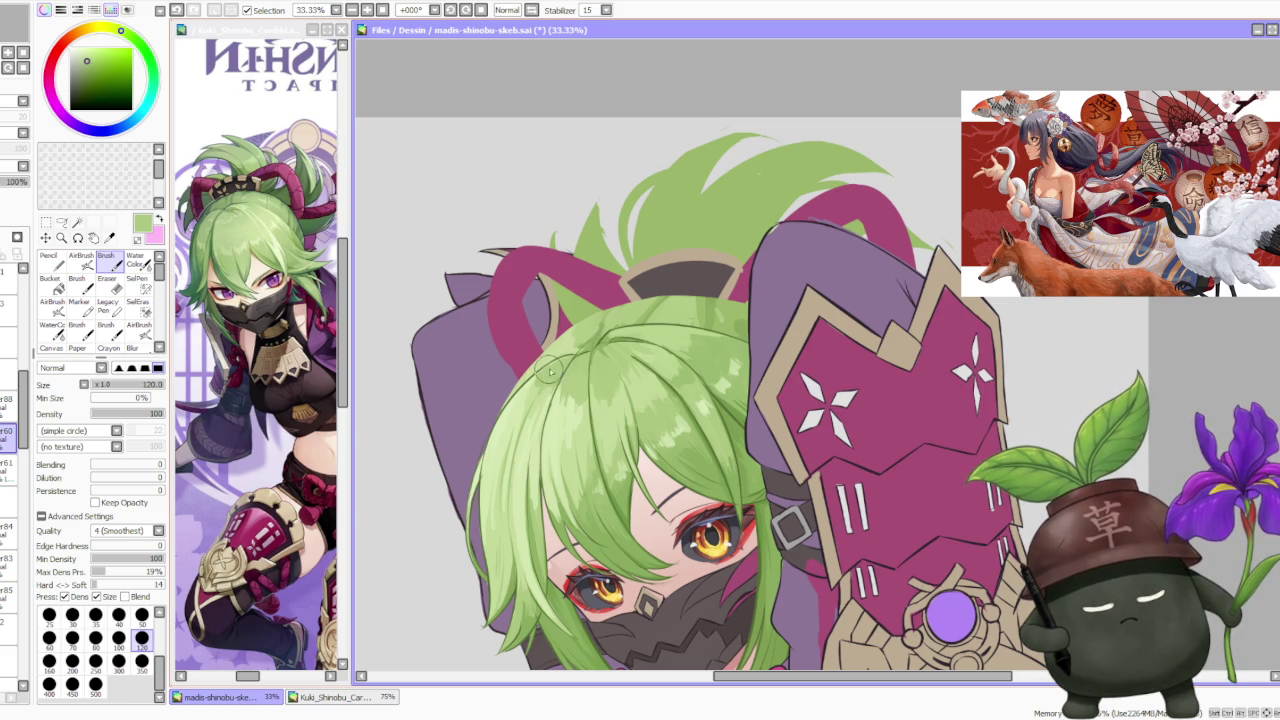
{"action": "scroll", "coordinate": [625, 290], "scroll_direction": "down", "scroll_amount": 1}
{"action": "scroll", "coordinate": [640, 270], "scroll_direction": "down", "scroll_amount": 2}
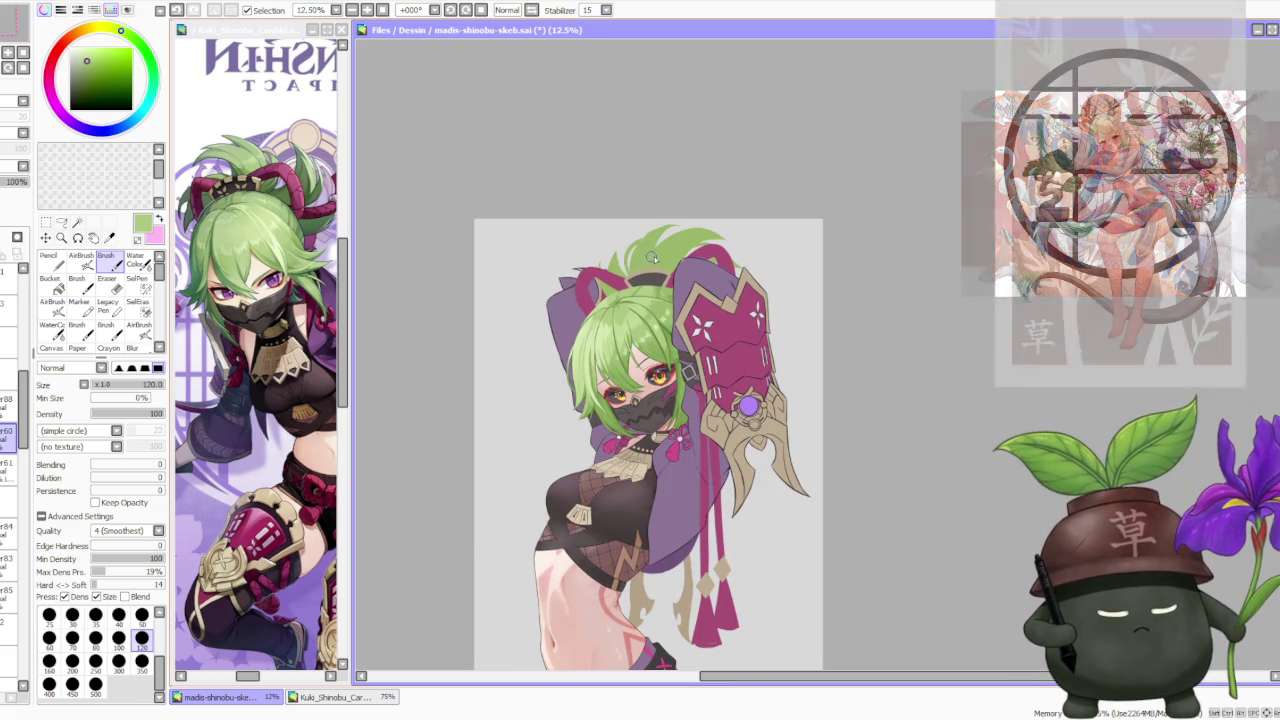
{"action": "scroll", "coordinate": [652, 264], "scroll_direction": "up", "scroll_amount": 2}
{"action": "scroll", "coordinate": [648, 264], "scroll_direction": "up", "scroll_amount": 1}
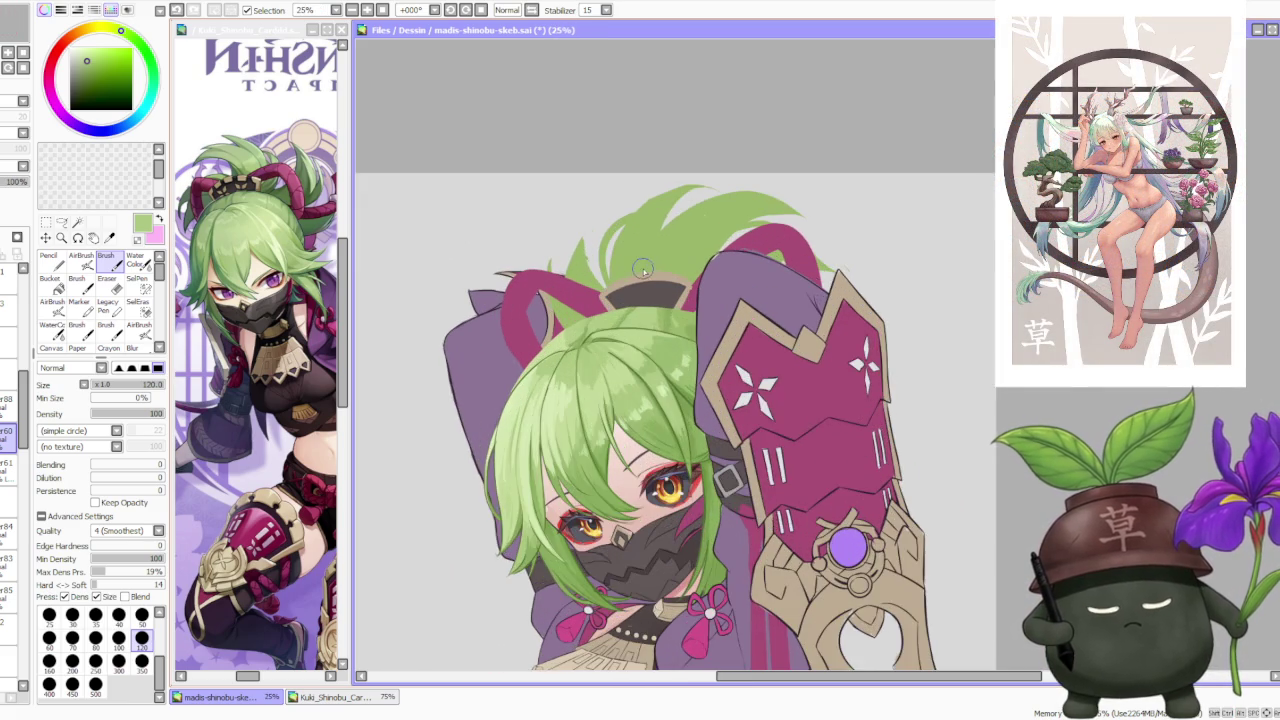
{"action": "scroll", "coordinate": [645, 272], "scroll_direction": "up", "scroll_amount": 1}
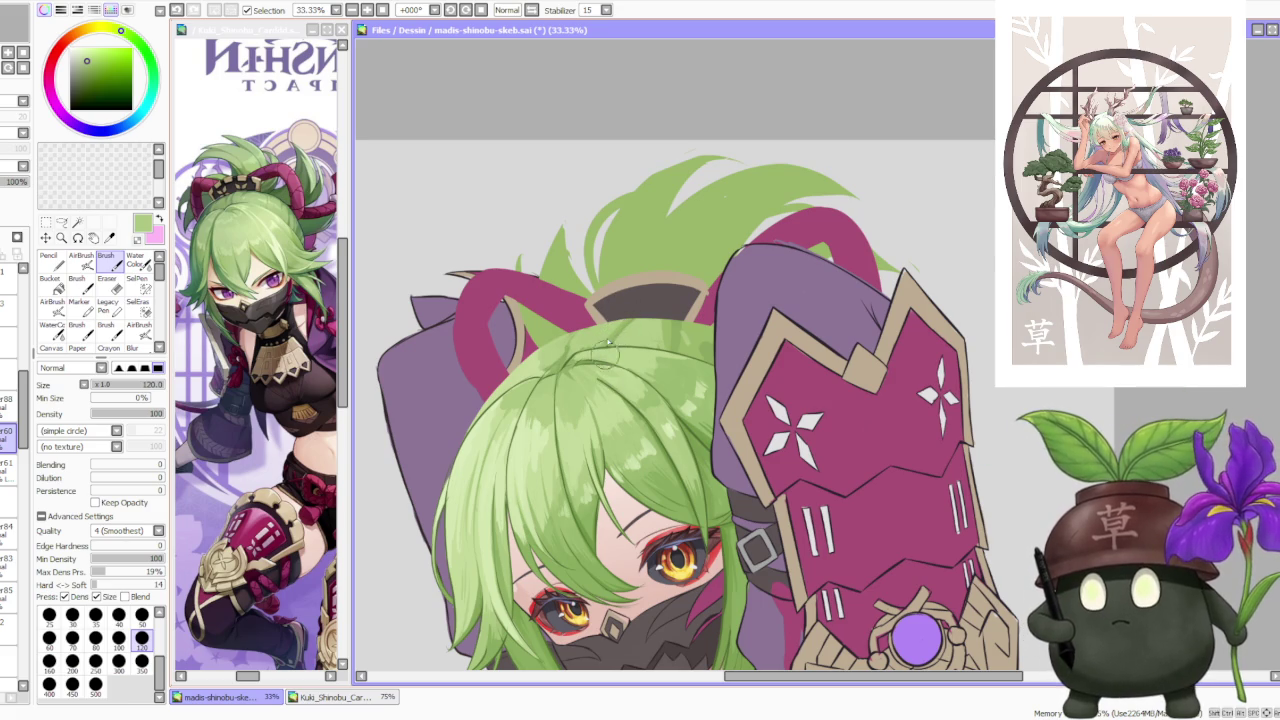
{"action": "scroll", "coordinate": [610, 348], "scroll_direction": "down", "scroll_amount": 2}
{"action": "scroll", "coordinate": [617, 352], "scroll_direction": "down", "scroll_amount": 1}
{"action": "scroll", "coordinate": [586, 325], "scroll_direction": "down", "scroll_amount": 1}
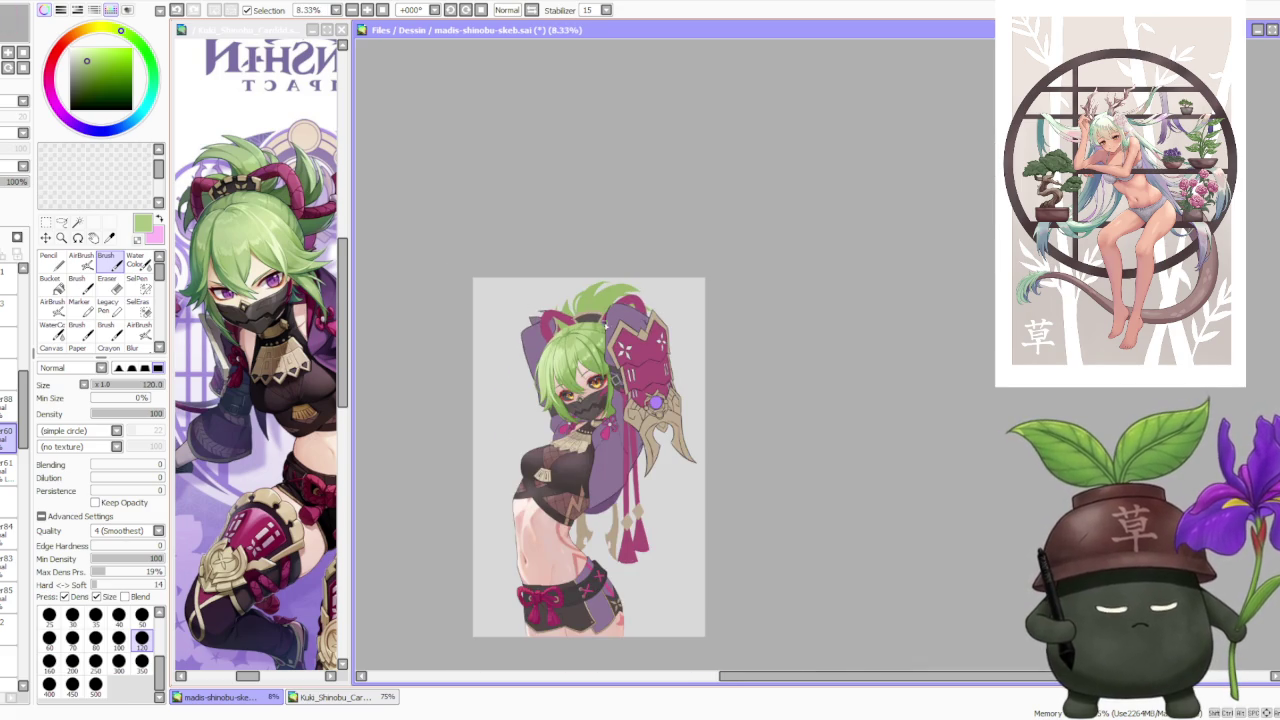
{"action": "scroll", "coordinate": [585, 385], "scroll_direction": "up", "scroll_amount": 3}
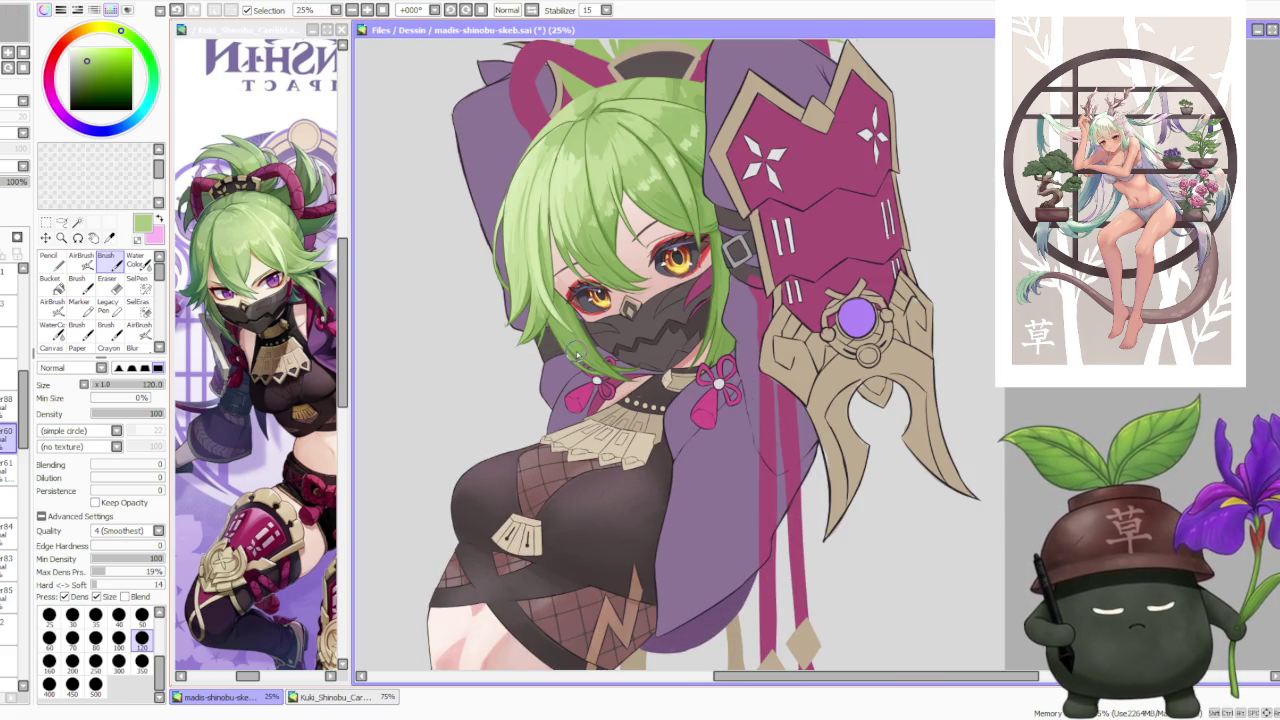
{"action": "left_click", "coordinate": [10, 420]}
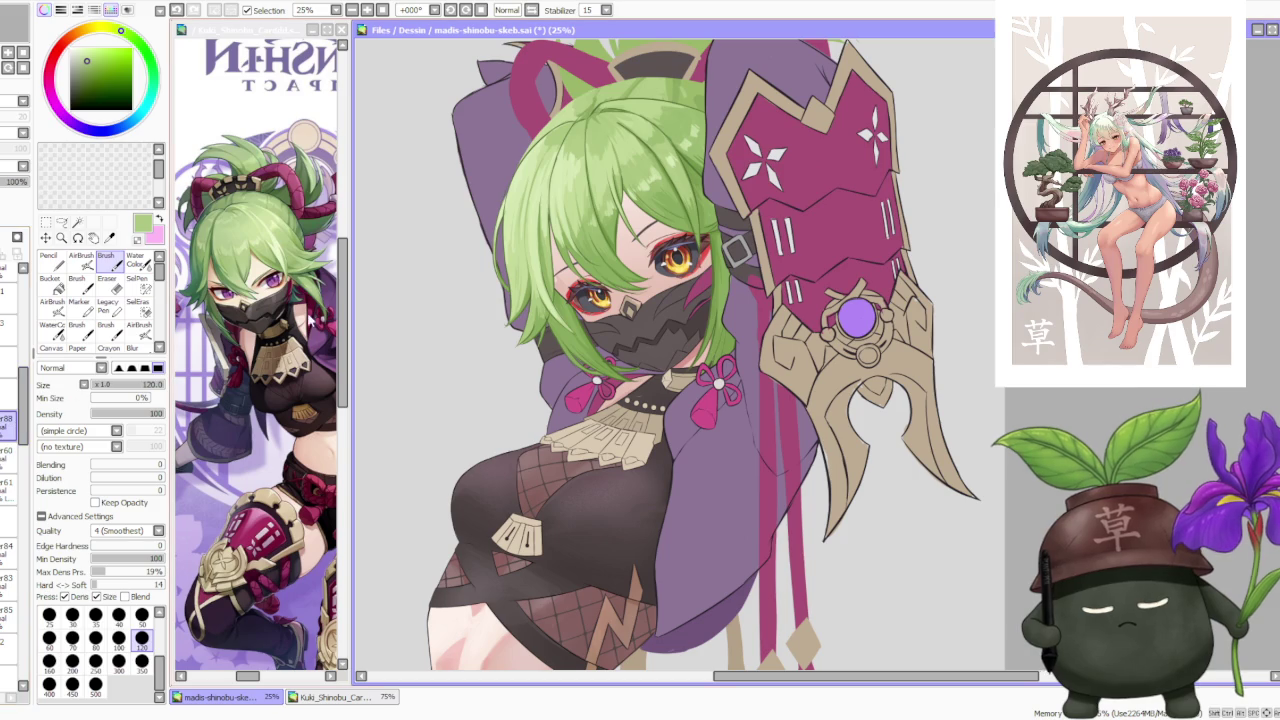
Step: Zoom in on the masked face and eyes, then switch from Brush to AirBrush with A
{"action": "scroll", "coordinate": [560, 305], "scroll_direction": "up", "scroll_amount": 2}
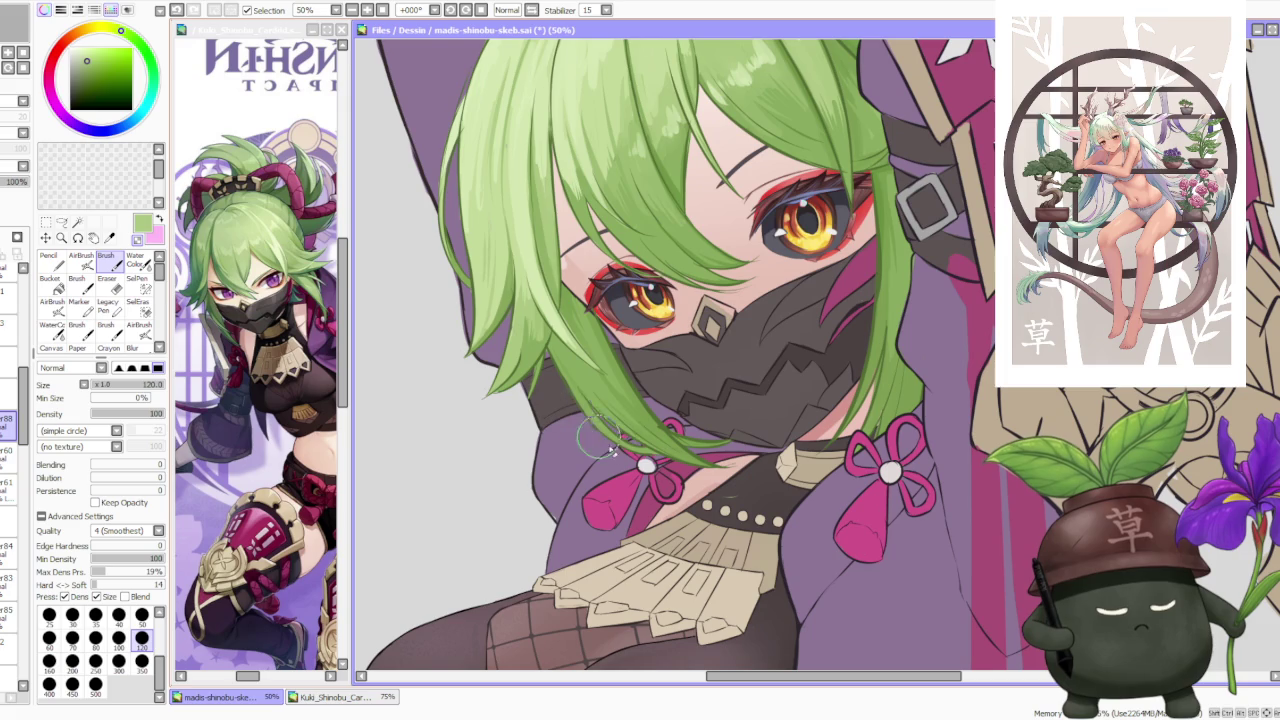
{"action": "scroll", "coordinate": [668, 405], "scroll_direction": "down", "scroll_amount": 2}
{"action": "scroll", "coordinate": [668, 405], "scroll_direction": "down", "scroll_amount": 2}
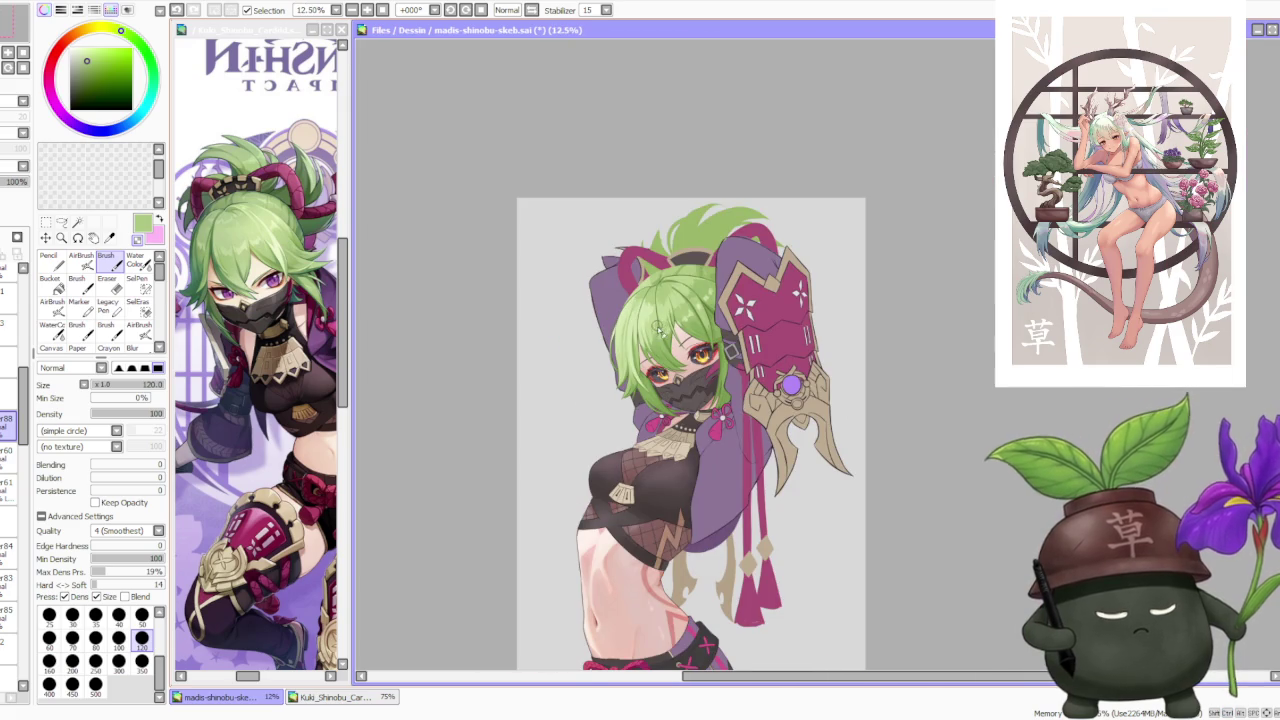
{"action": "scroll", "coordinate": [705, 385], "scroll_direction": "up", "scroll_amount": 5}
{"action": "scroll", "coordinate": [705, 385], "scroll_direction": "up", "scroll_amount": 1}
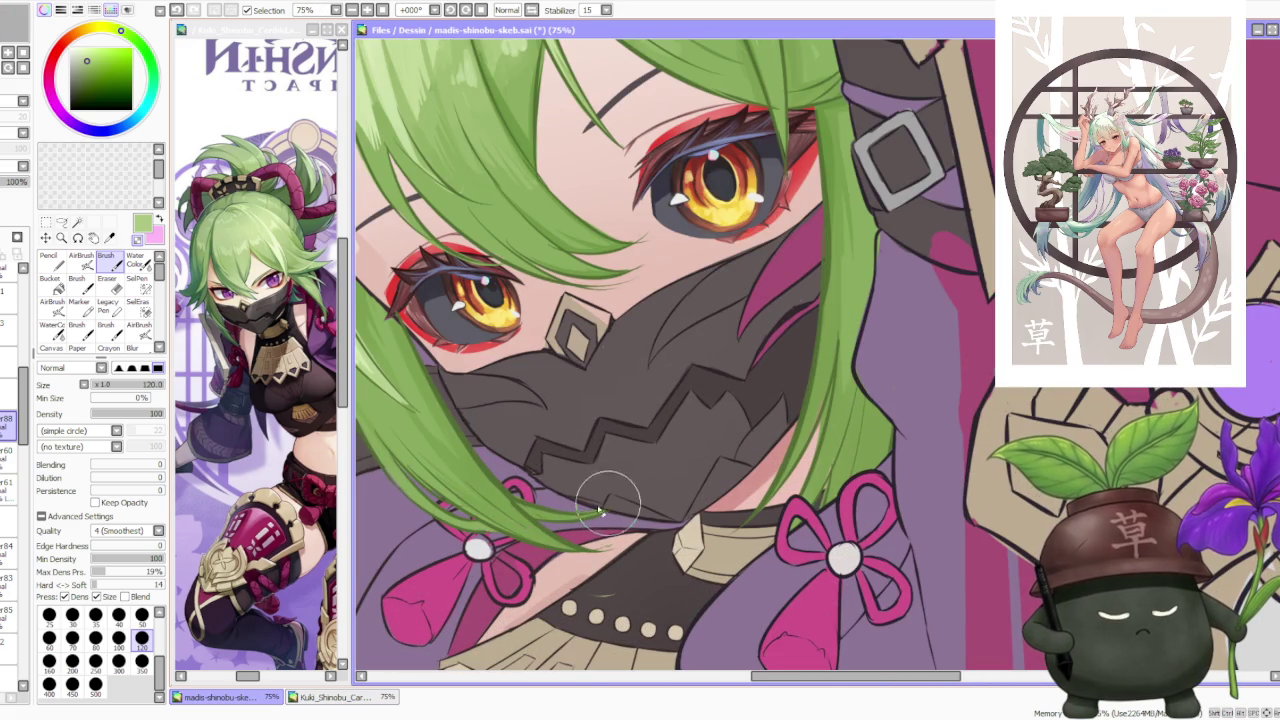
{"action": "scroll", "coordinate": [585, 515], "scroll_direction": "down", "scroll_amount": 2}
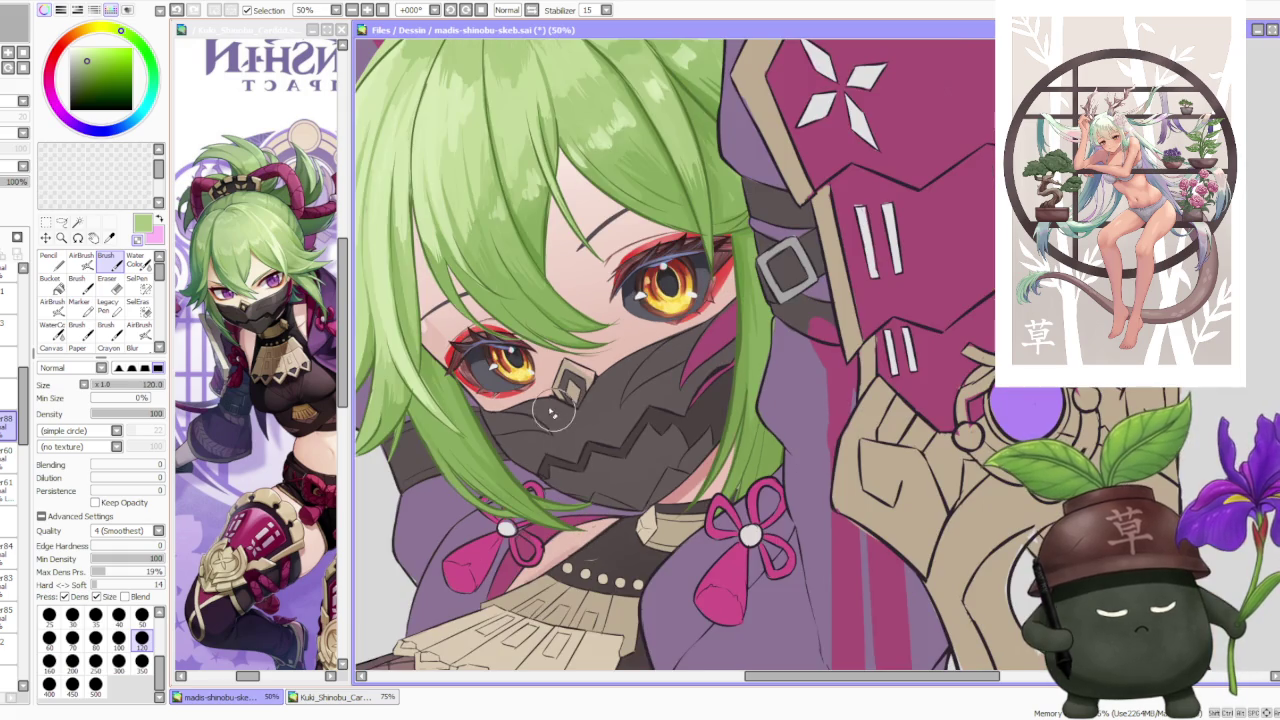
{"action": "scroll", "coordinate": [712, 495], "scroll_direction": "up", "scroll_amount": 2}
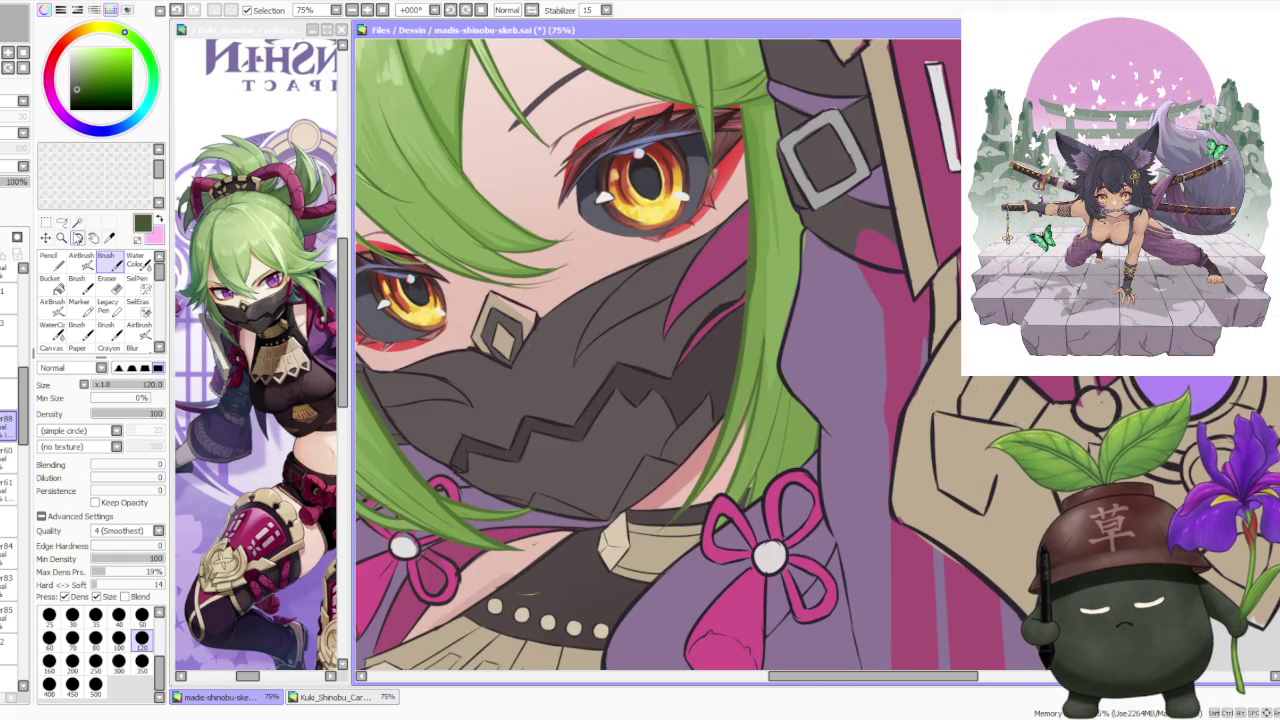
{"action": "key", "text": "a"}
{"action": "scroll", "coordinate": [640, 417], "scroll_direction": "down", "scroll_amount": 3}
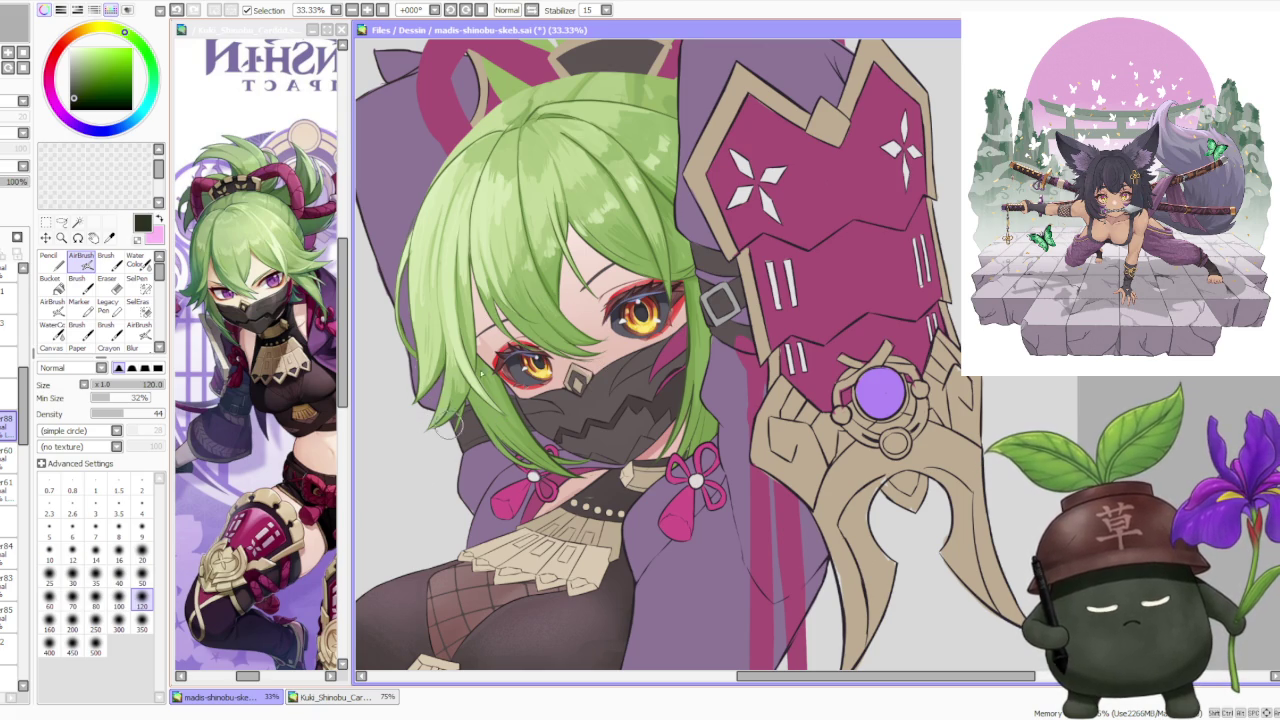
{"action": "scroll", "coordinate": [562, 254], "scroll_direction": "down", "scroll_amount": 3}
{"action": "scroll", "coordinate": [553, 175], "scroll_direction": "up", "scroll_amount": 1}
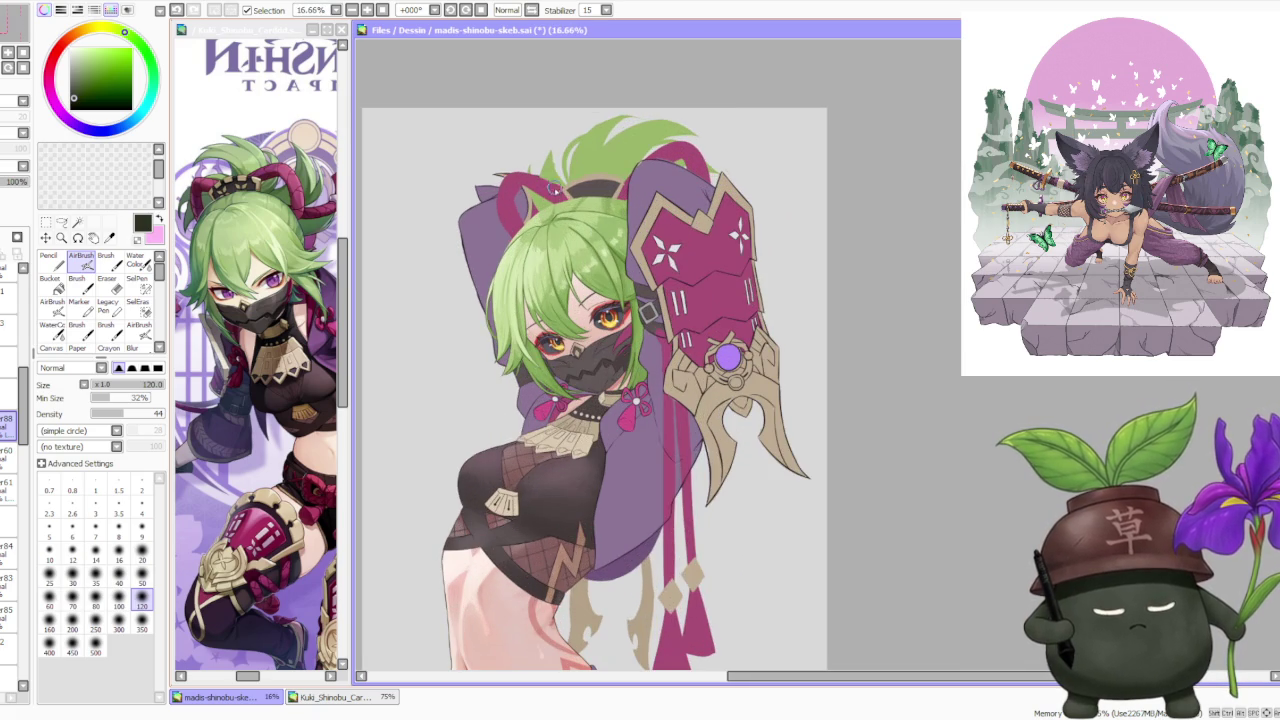
{"action": "scroll", "coordinate": [556, 208], "scroll_direction": "up", "scroll_amount": 2}
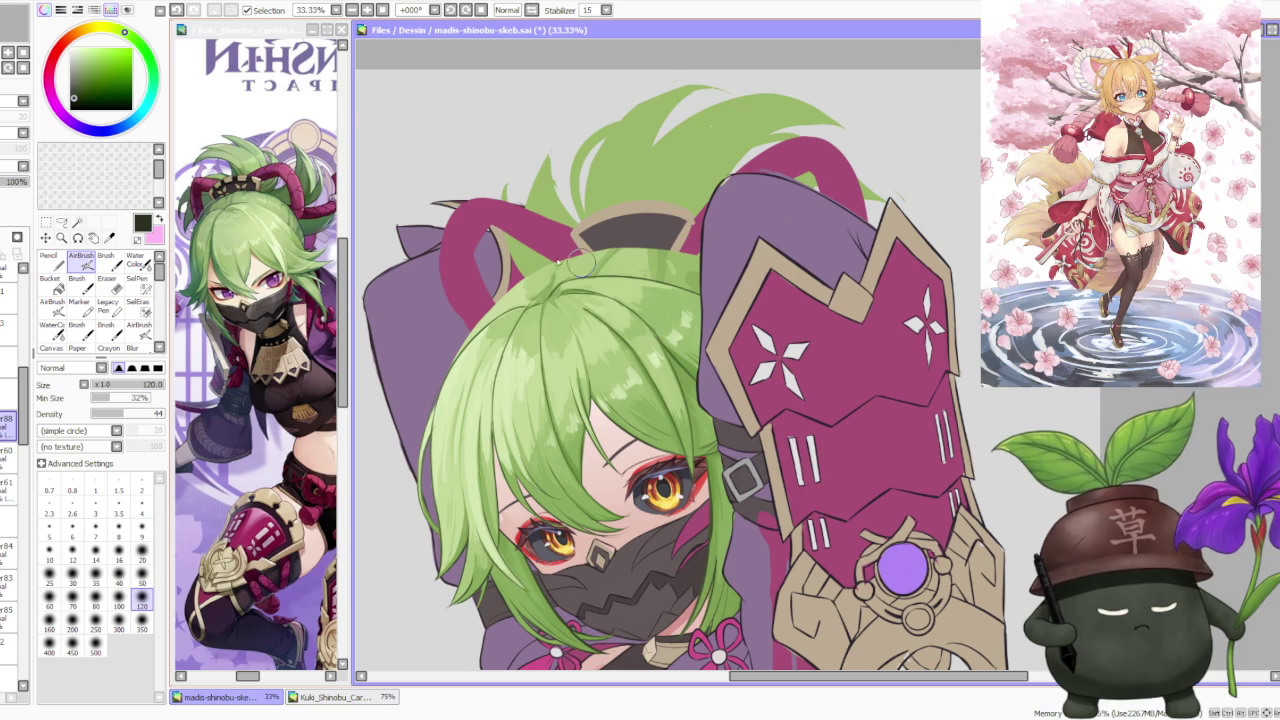
{"action": "scroll", "coordinate": [600, 223], "scroll_direction": "down", "scroll_amount": 1}
{"action": "scroll", "coordinate": [569, 219], "scroll_direction": "down", "scroll_amount": 2}
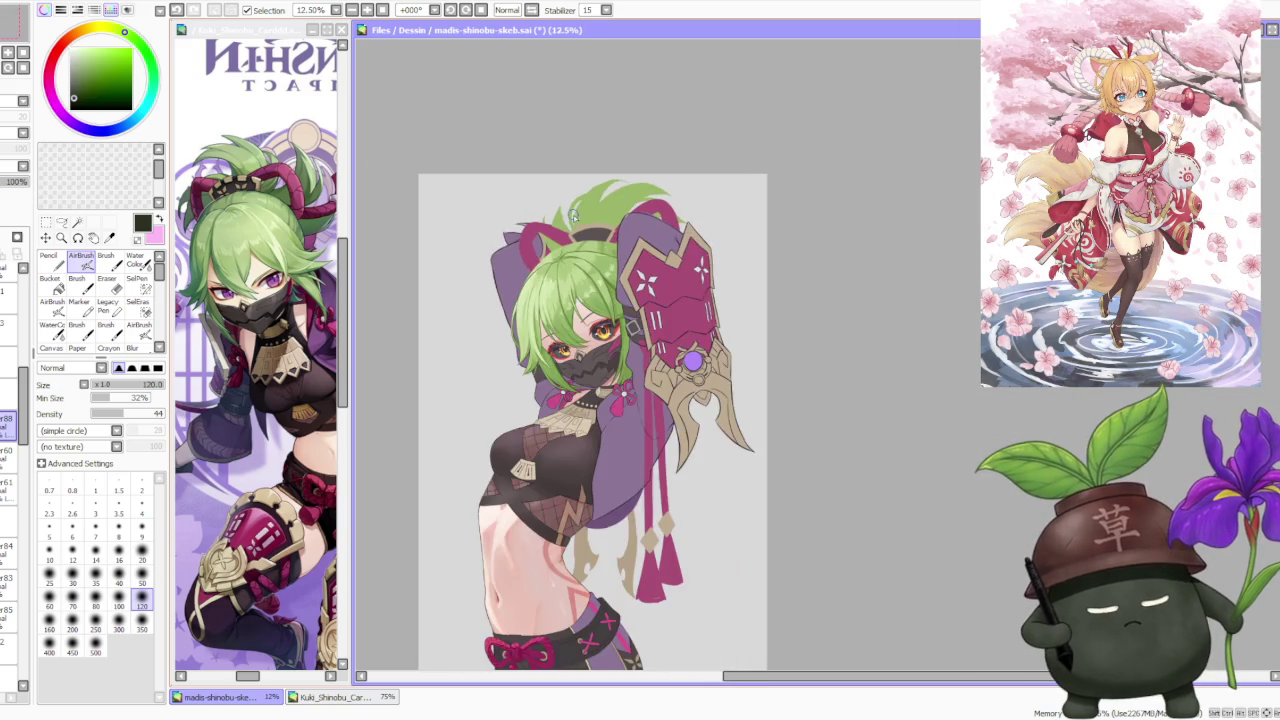
{"action": "scroll", "coordinate": [582, 227], "scroll_direction": "down", "scroll_amount": 1}
{"action": "scroll", "coordinate": [575, 235], "scroll_direction": "down", "scroll_amount": 1}
{"action": "scroll", "coordinate": [575, 235], "scroll_direction": "up", "scroll_amount": 3}
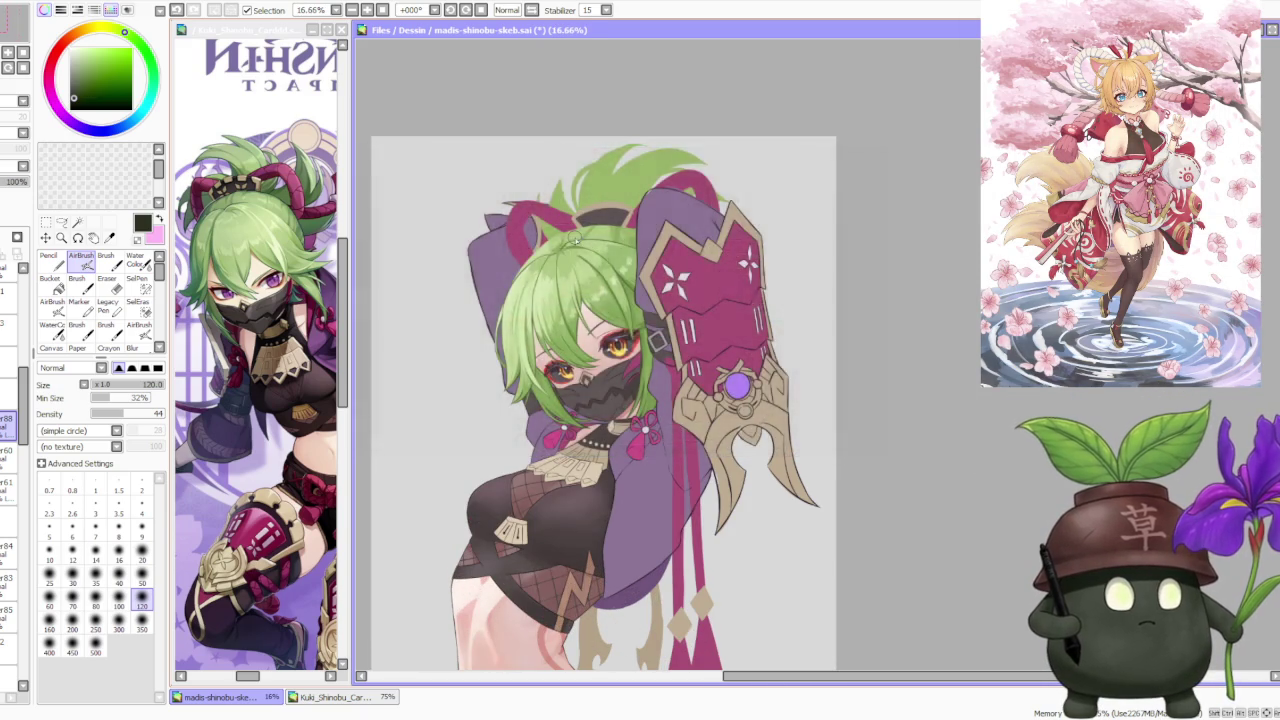
{"action": "scroll", "coordinate": [575, 238], "scroll_direction": "down", "scroll_amount": 1}
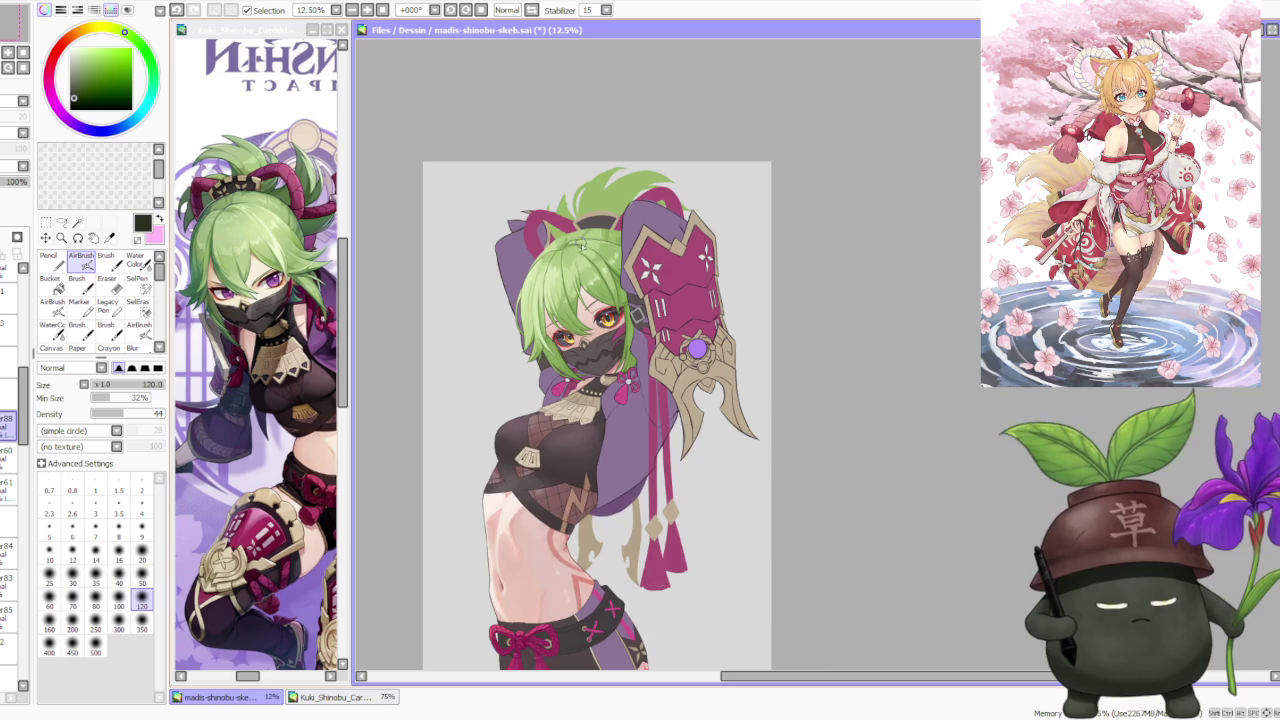
{"action": "scroll", "coordinate": [580, 244], "scroll_direction": "up", "scroll_amount": 1}
{"action": "scroll", "coordinate": [580, 251], "scroll_direction": "down", "scroll_amount": 1}
{"action": "scroll", "coordinate": [578, 258], "scroll_direction": "down", "scroll_amount": 1}
{"action": "scroll", "coordinate": [577, 265], "scroll_direction": "up", "scroll_amount": 1}
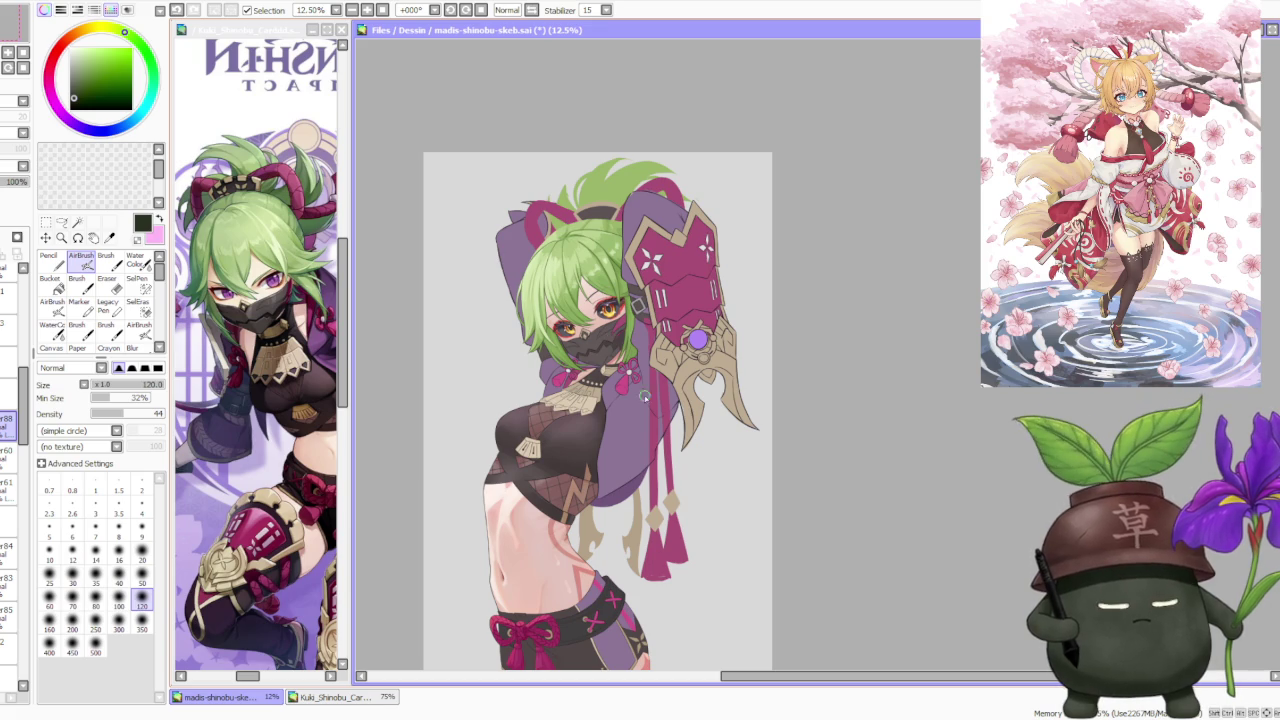
{"action": "scroll", "coordinate": [606, 229], "scroll_direction": "down", "scroll_amount": 1}
{"action": "scroll", "coordinate": [606, 229], "scroll_direction": "up", "scroll_amount": 2}
{"action": "scroll", "coordinate": [606, 229], "scroll_direction": "up", "scroll_amount": 1}
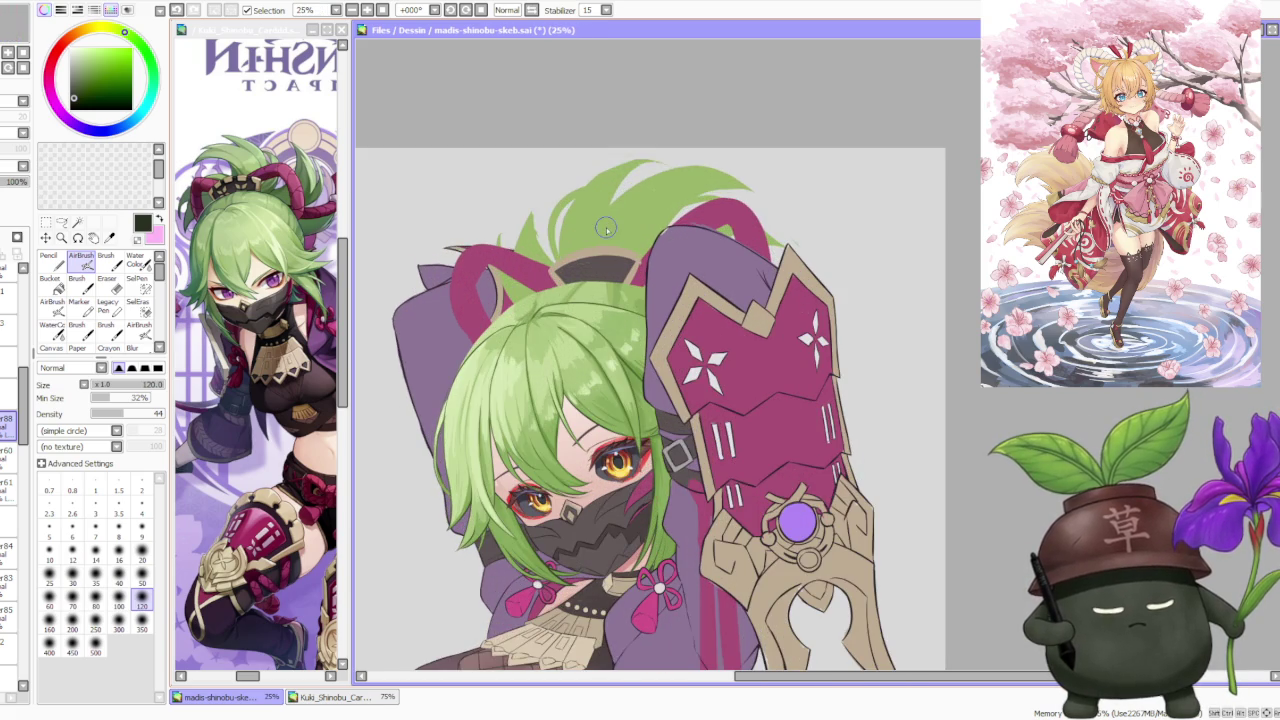
{"action": "left_click", "coordinate": [9, 457]}
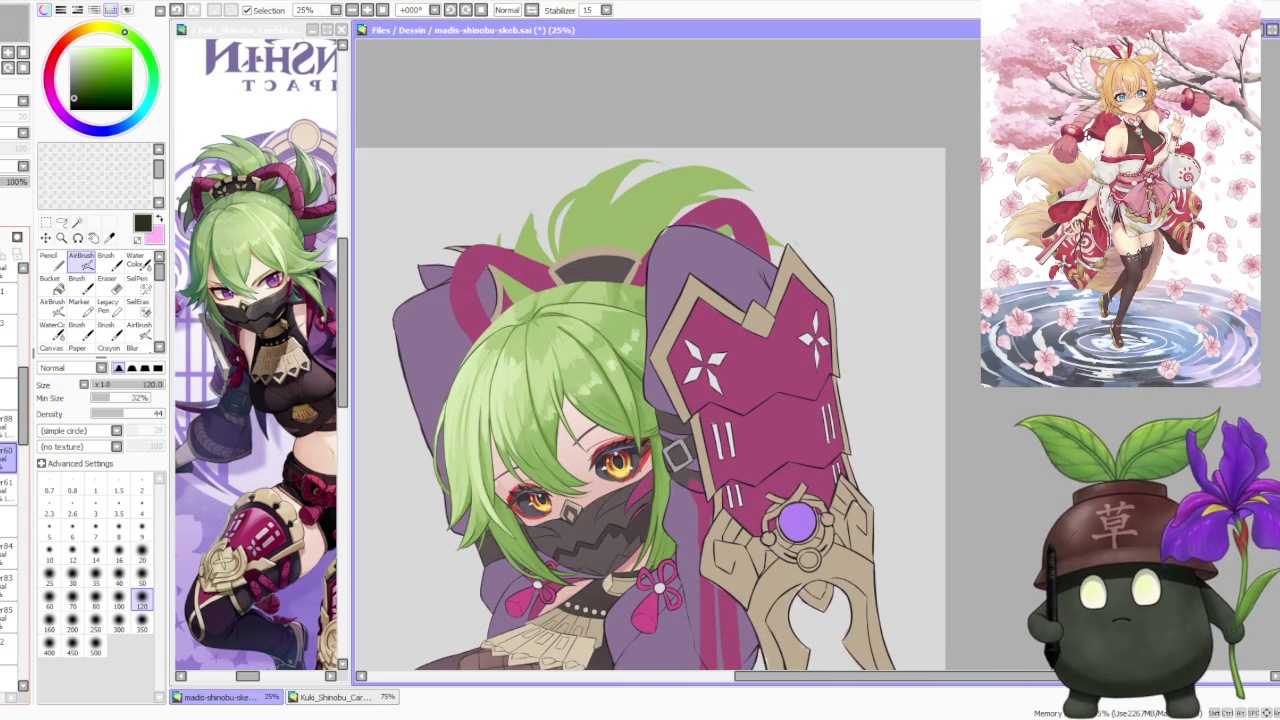
Step: Pick the hair's light green, enlarge the brush to 300, and try a stroke, then undo it
{"action": "left_click", "coordinate": [566, 349], "text": "alt"}
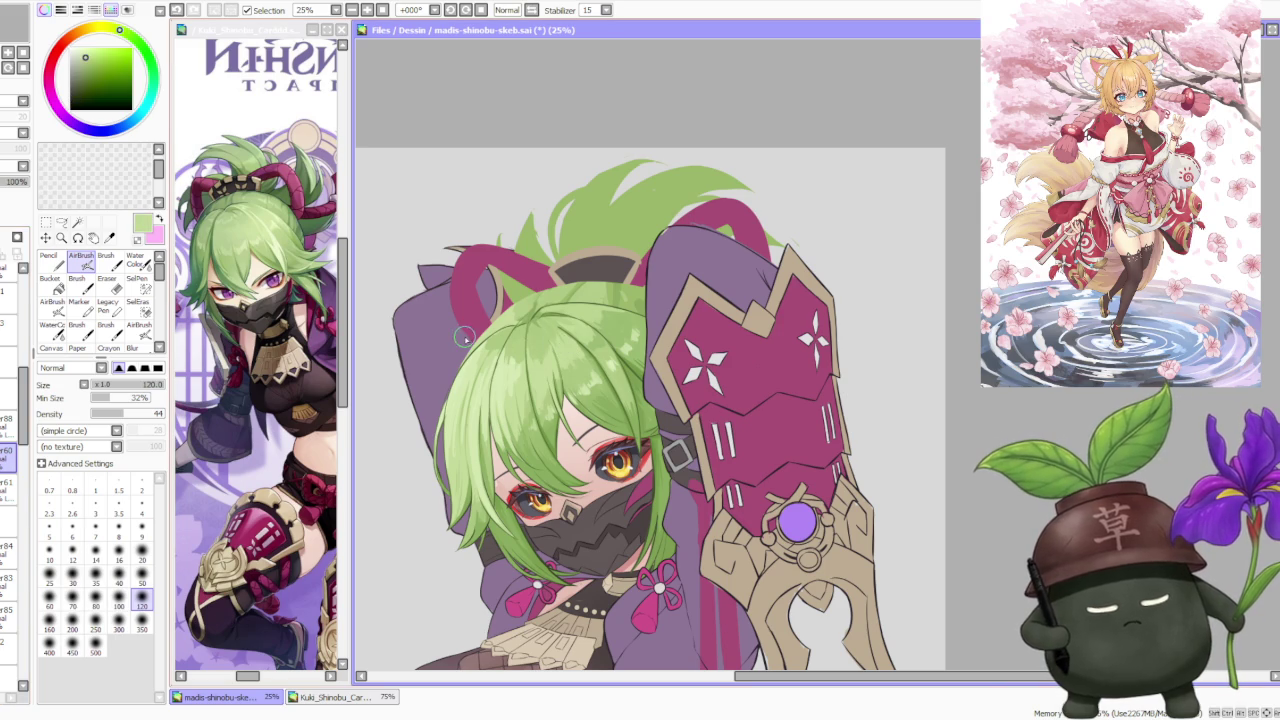
{"action": "left_click", "coordinate": [106, 258]}
{"action": "left_click", "coordinate": [118, 660]}
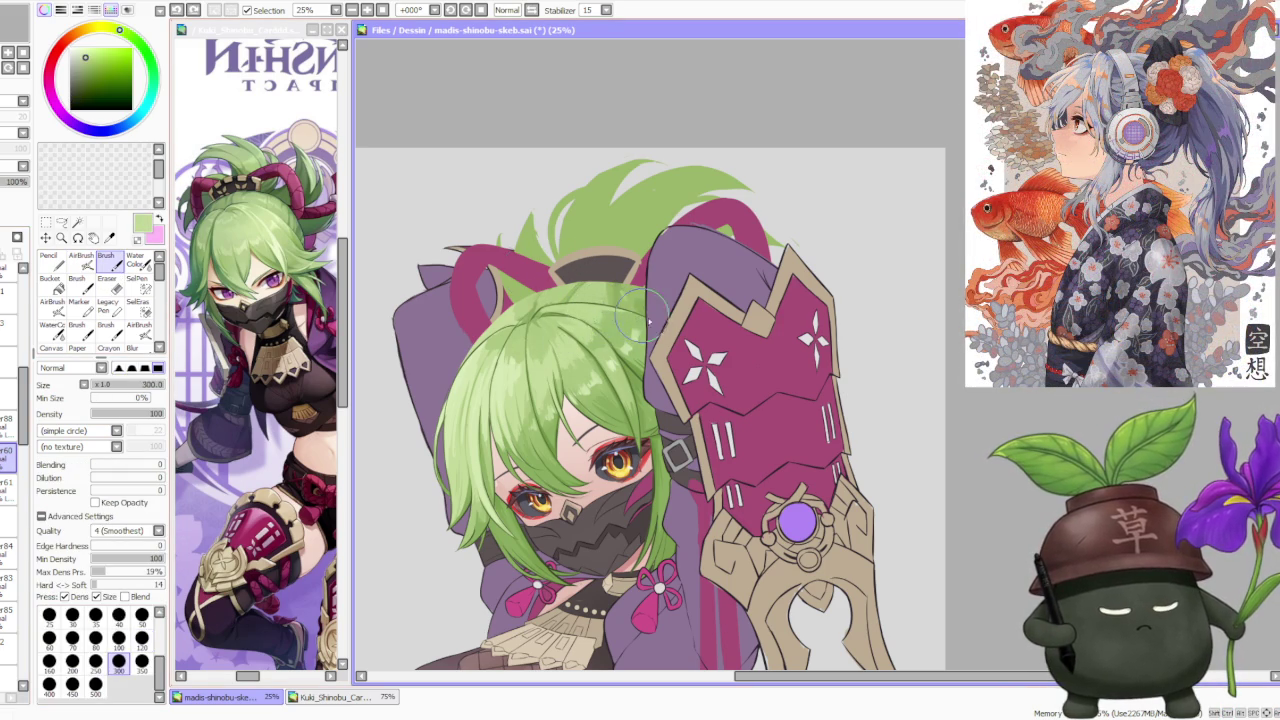
{"action": "left_click_drag", "start_coordinate": [630, 320], "coordinate": [599, 316]}
{"action": "key", "text": "ctrl+z"}
{"action": "key", "text": "ctrl+z"}
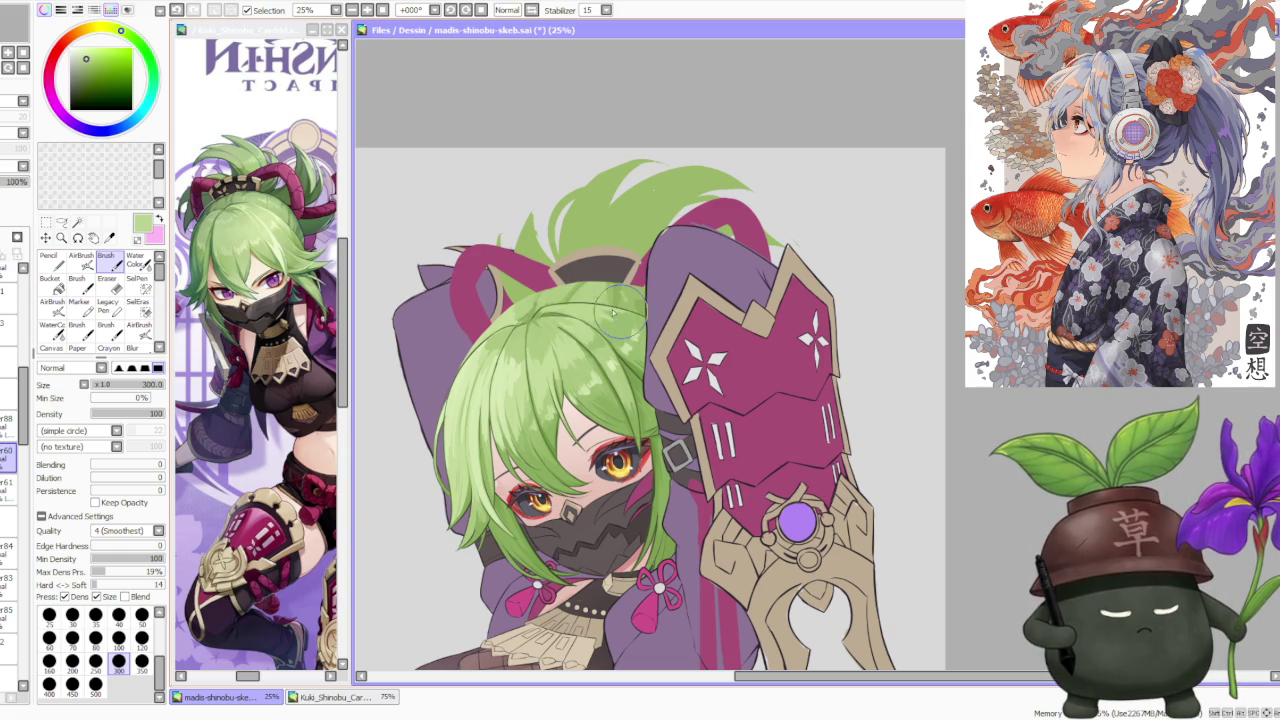
Step: Shade along the hair edge with darker greens chosen and fine-tuned on the colour wheel
{"action": "left_click", "coordinate": [595, 392], "text": "alt"}
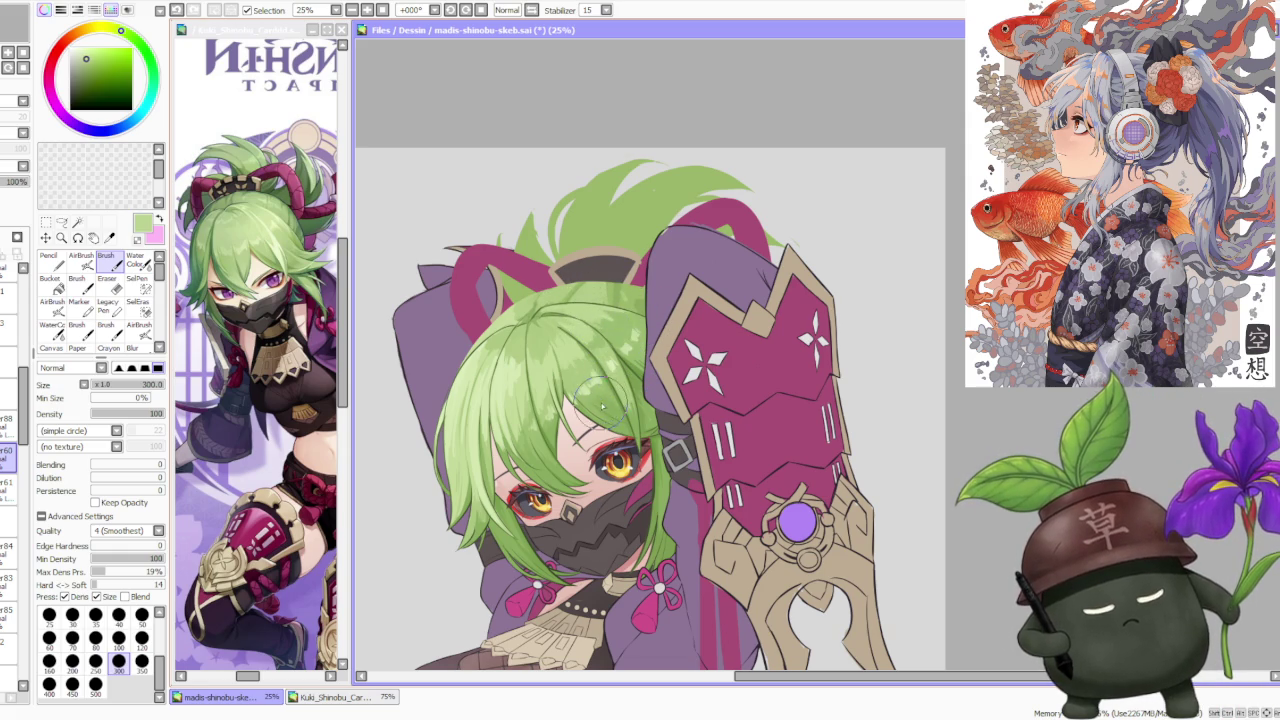
{"action": "left_click", "coordinate": [655, 345], "text": "alt"}
{"action": "left_click_drag", "start_coordinate": [660, 340], "coordinate": [668, 343]}
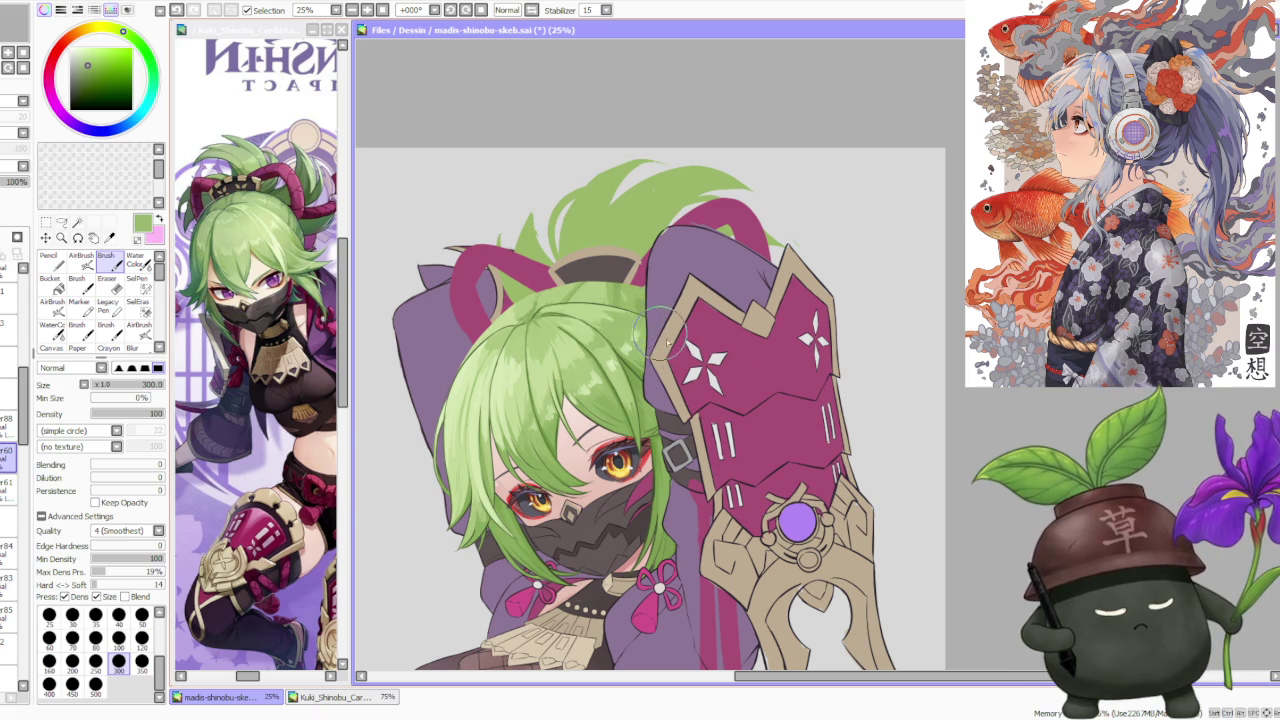
{"action": "left_click", "coordinate": [632, 385], "text": "alt"}
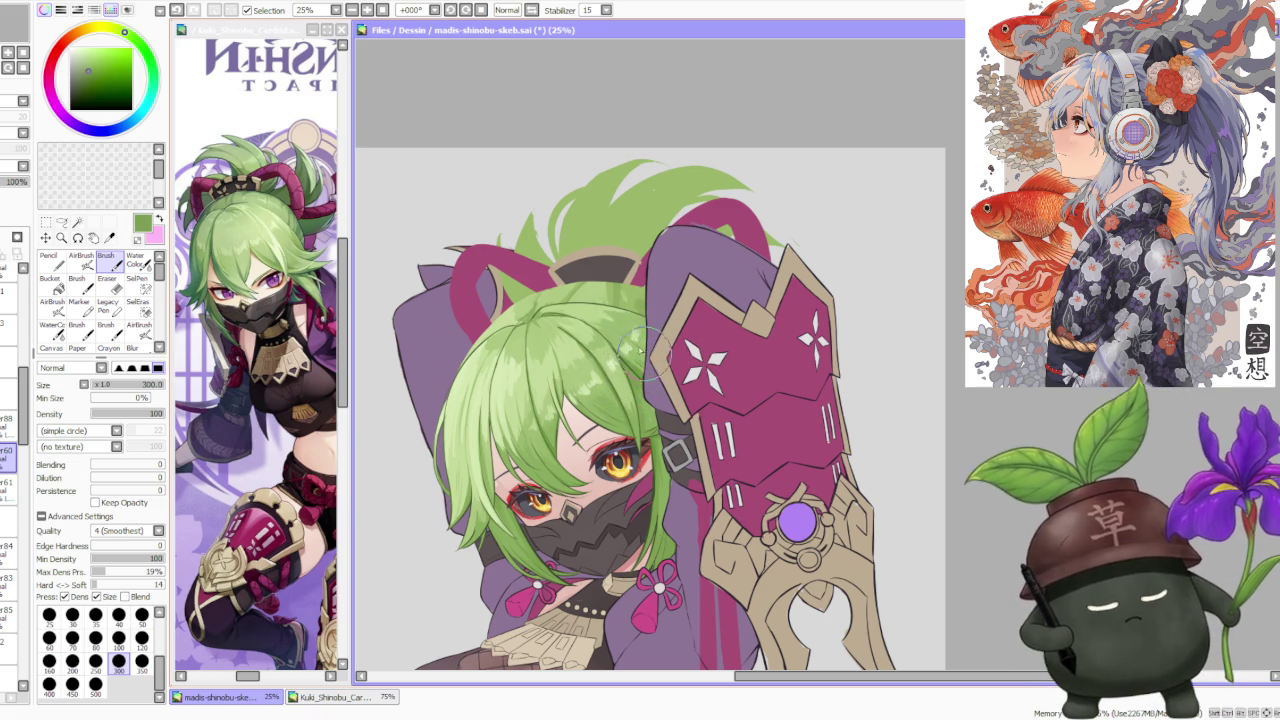
{"action": "left_click", "coordinate": [523, 454], "text": "alt"}
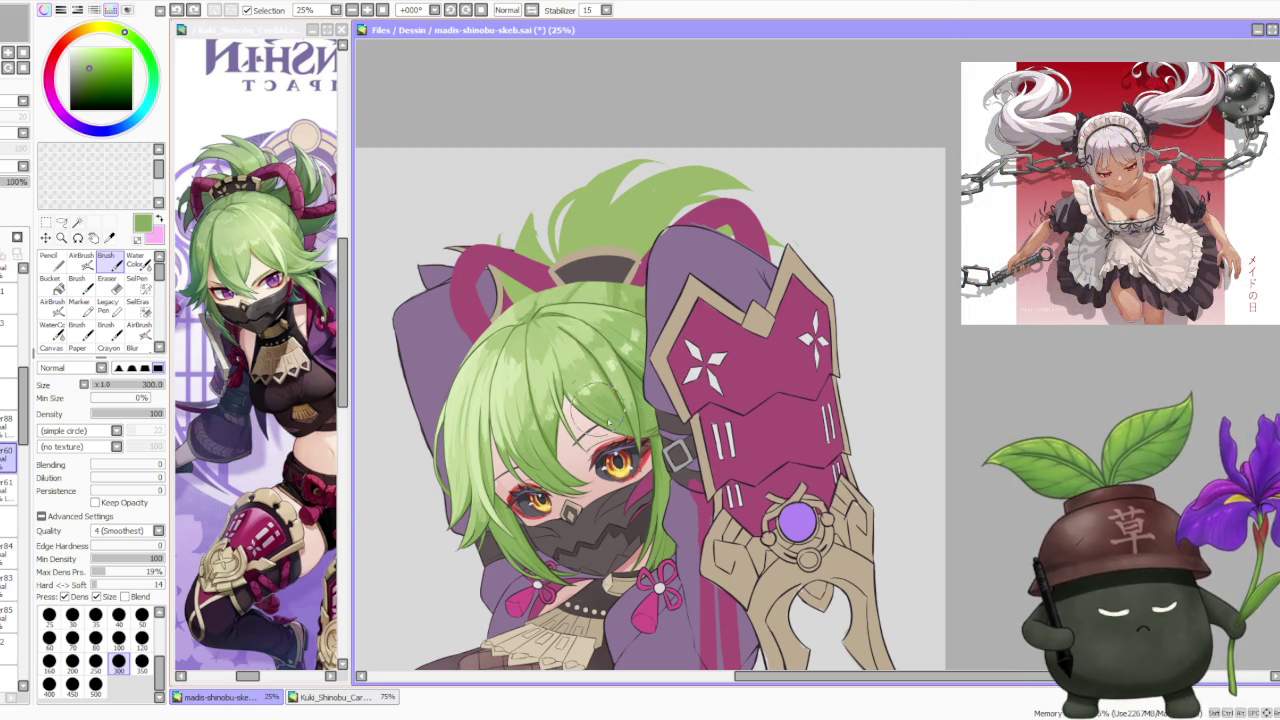
{"action": "left_click", "coordinate": [655, 435], "text": "alt"}
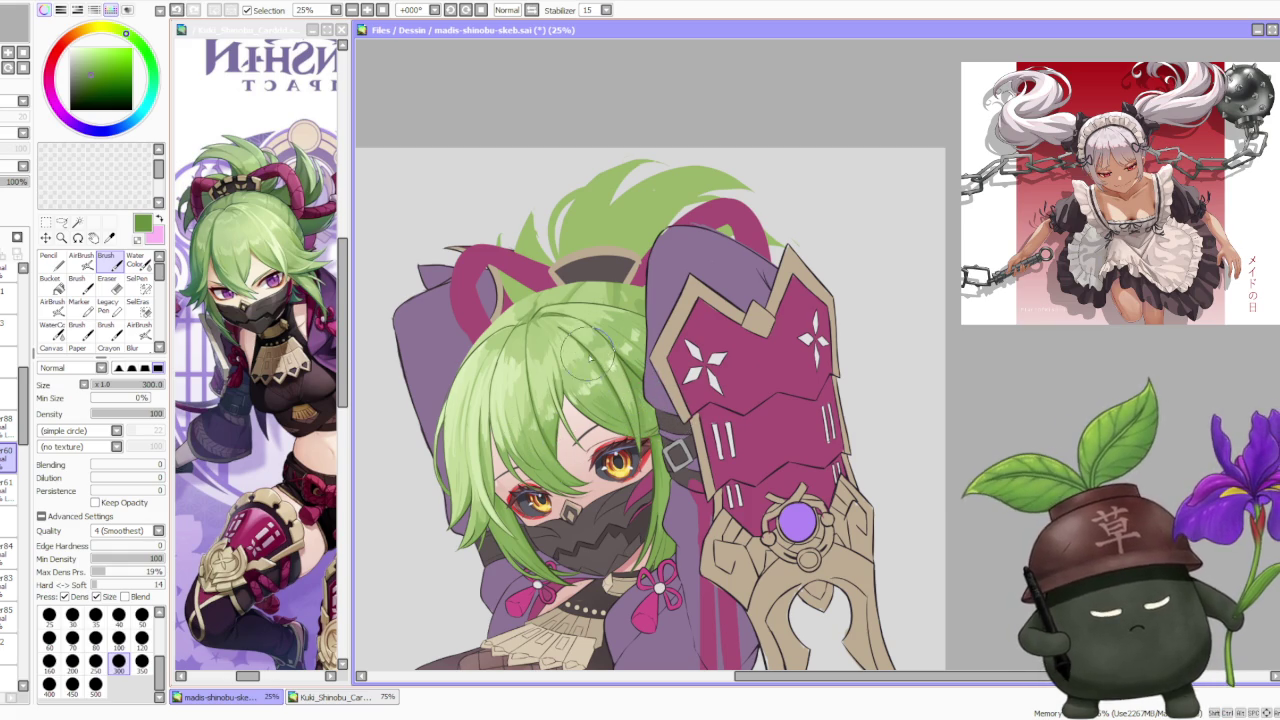
{"action": "scroll", "coordinate": [515, 530], "scroll_direction": "up", "scroll_amount": 1}
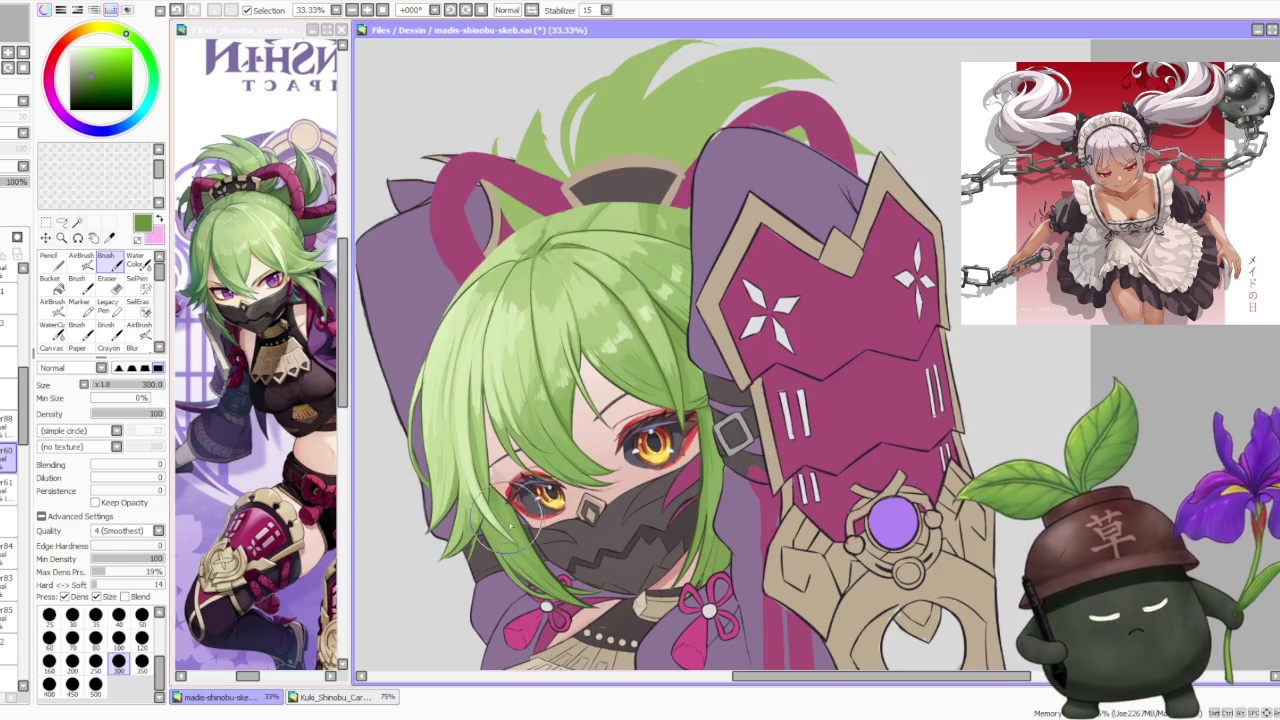
Step: Pick a lighter highlight green, switch to the layer just above, and zoom out over the full canvas
{"action": "scroll", "coordinate": [510, 520], "scroll_direction": "up", "scroll_amount": 1}
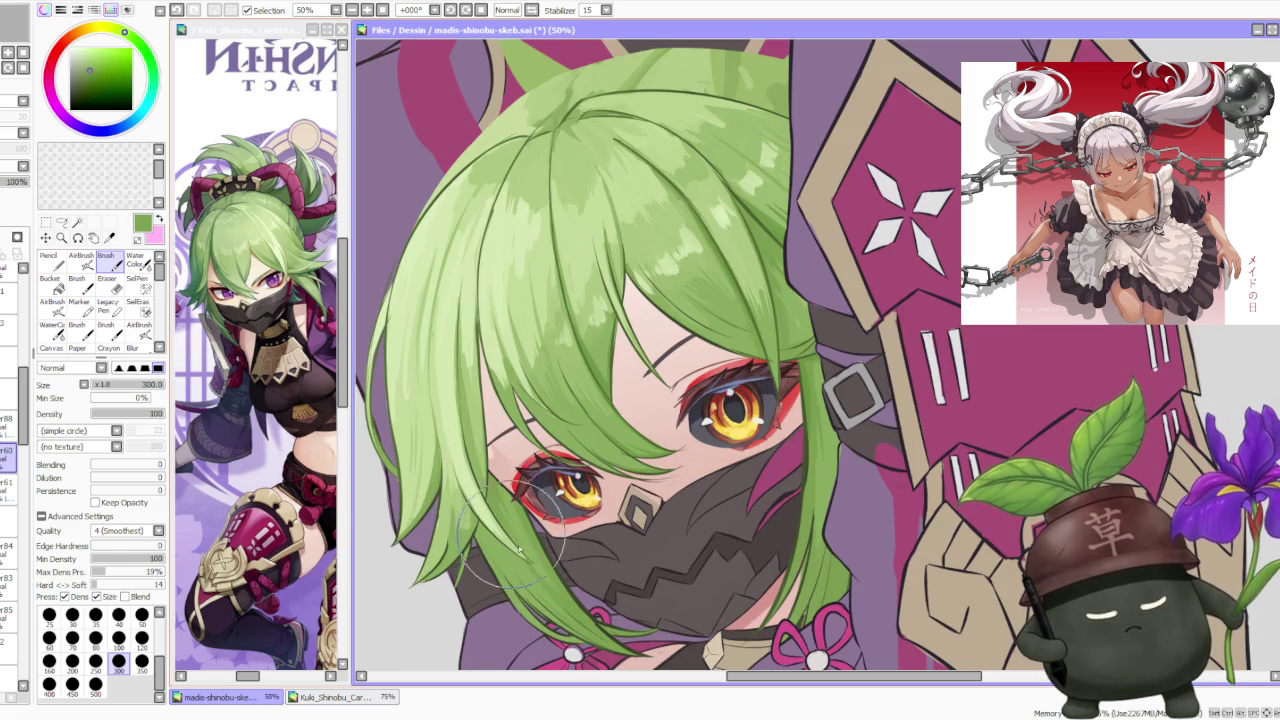
{"action": "left_click", "coordinate": [495, 520], "text": "alt"}
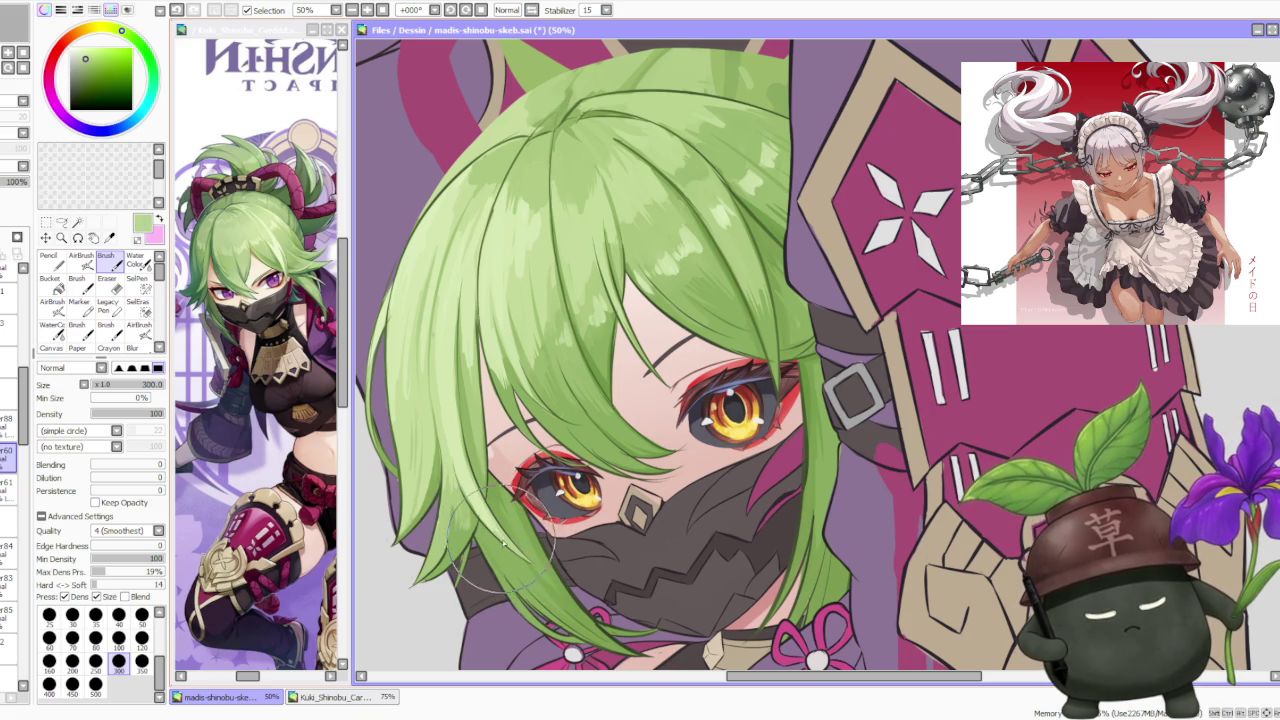
{"action": "left_click", "coordinate": [425, 490], "text": "alt"}
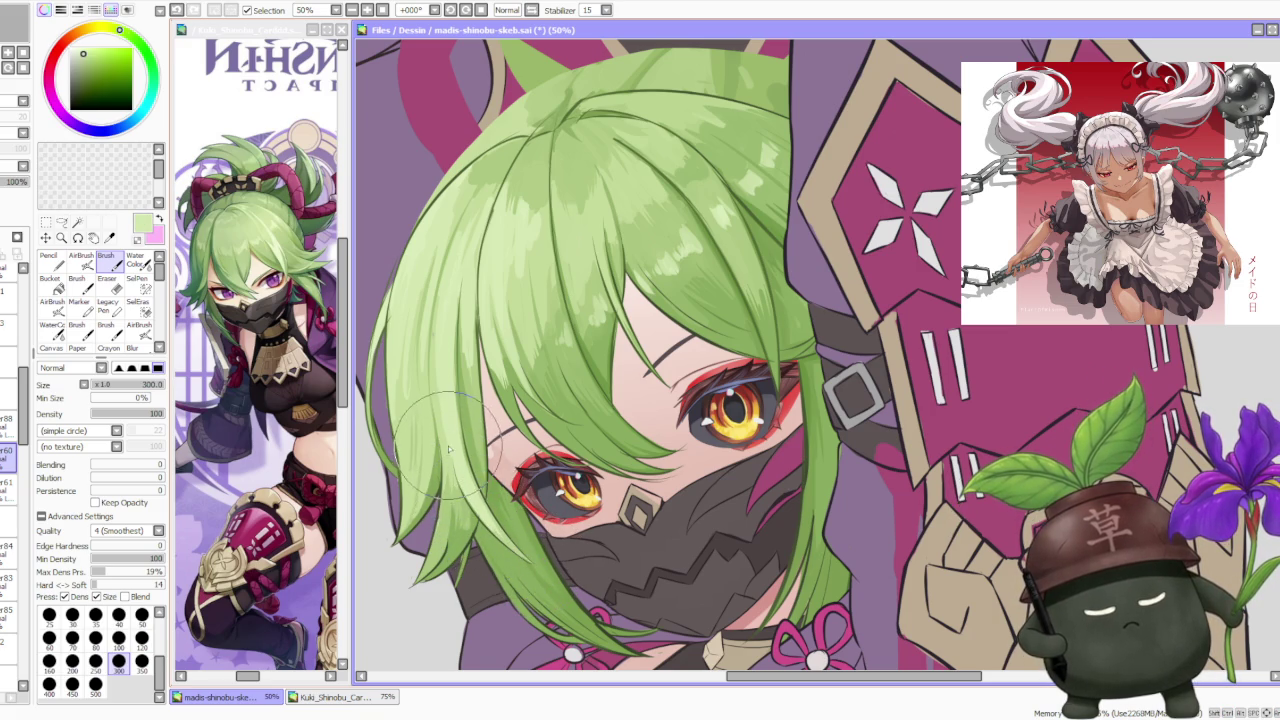
{"action": "left_click", "coordinate": [10, 422]}
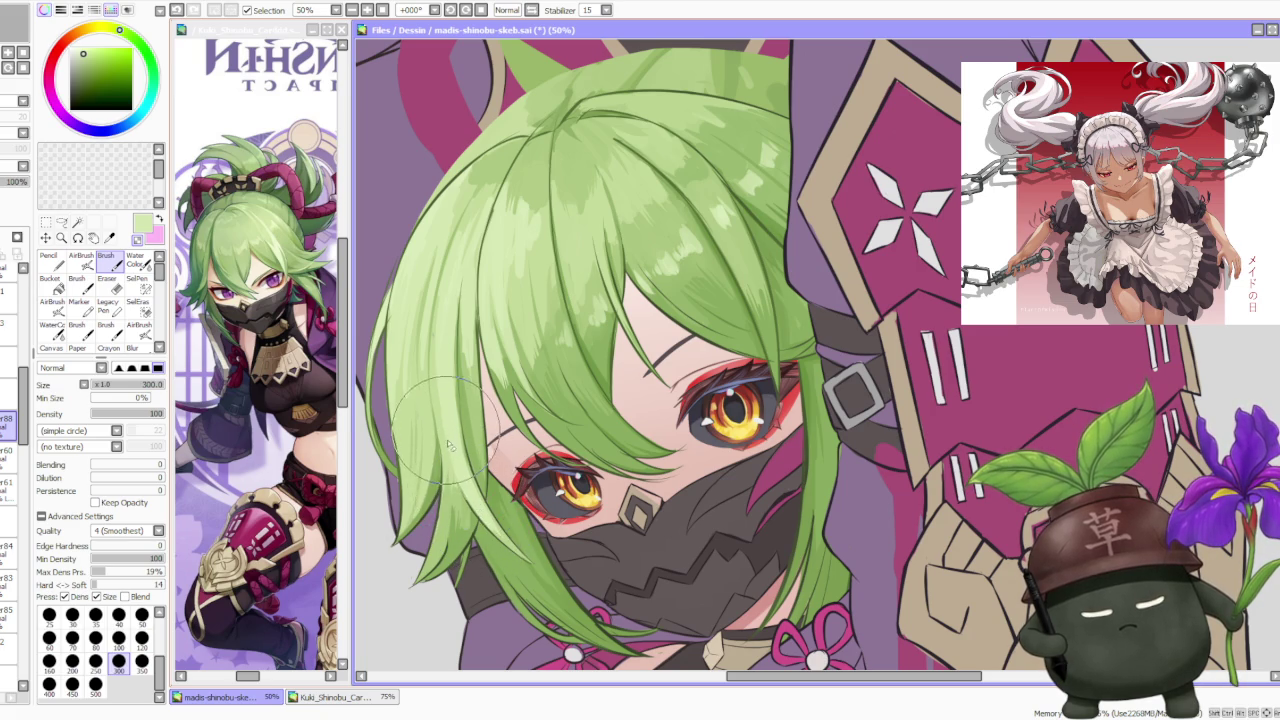
{"action": "scroll", "coordinate": [420, 420], "scroll_direction": "up", "scroll_amount": 2}
{"action": "scroll", "coordinate": [460, 480], "scroll_direction": "up", "scroll_amount": 2}
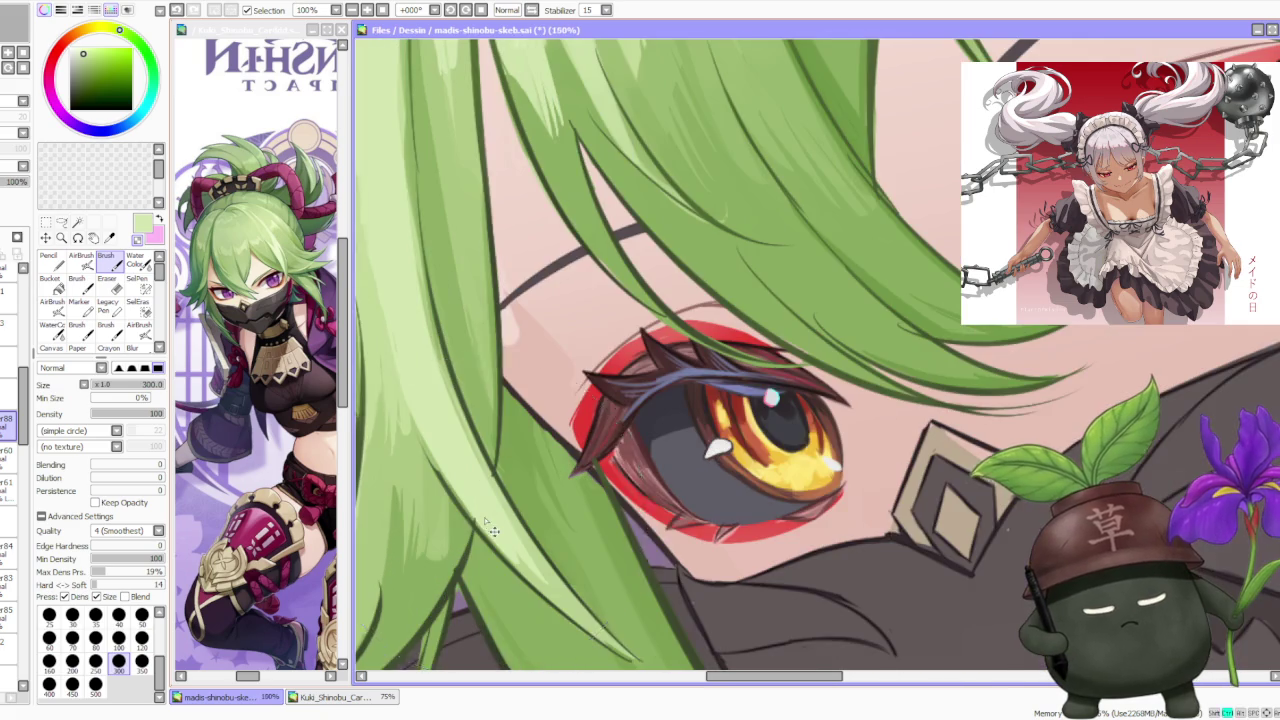
{"action": "scroll", "coordinate": [494, 537], "scroll_direction": "down", "scroll_amount": 3}
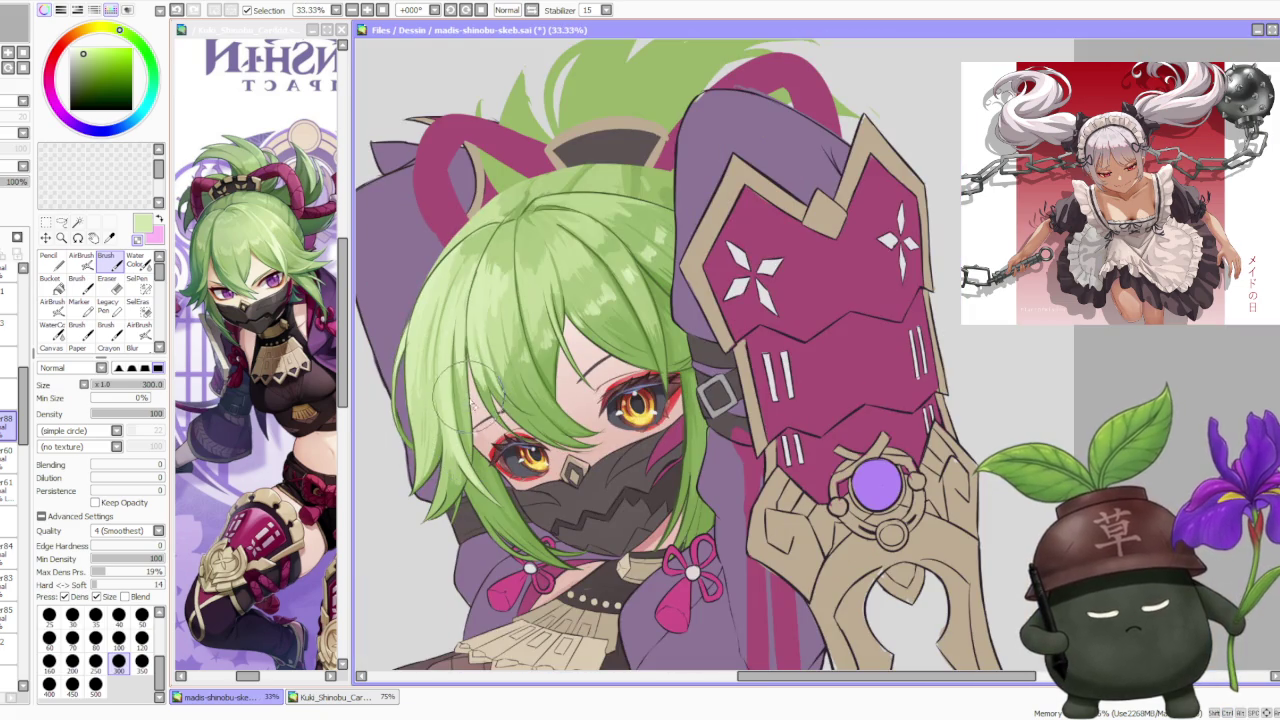
{"action": "scroll", "coordinate": [460, 540], "scroll_direction": "up", "scroll_amount": 1}
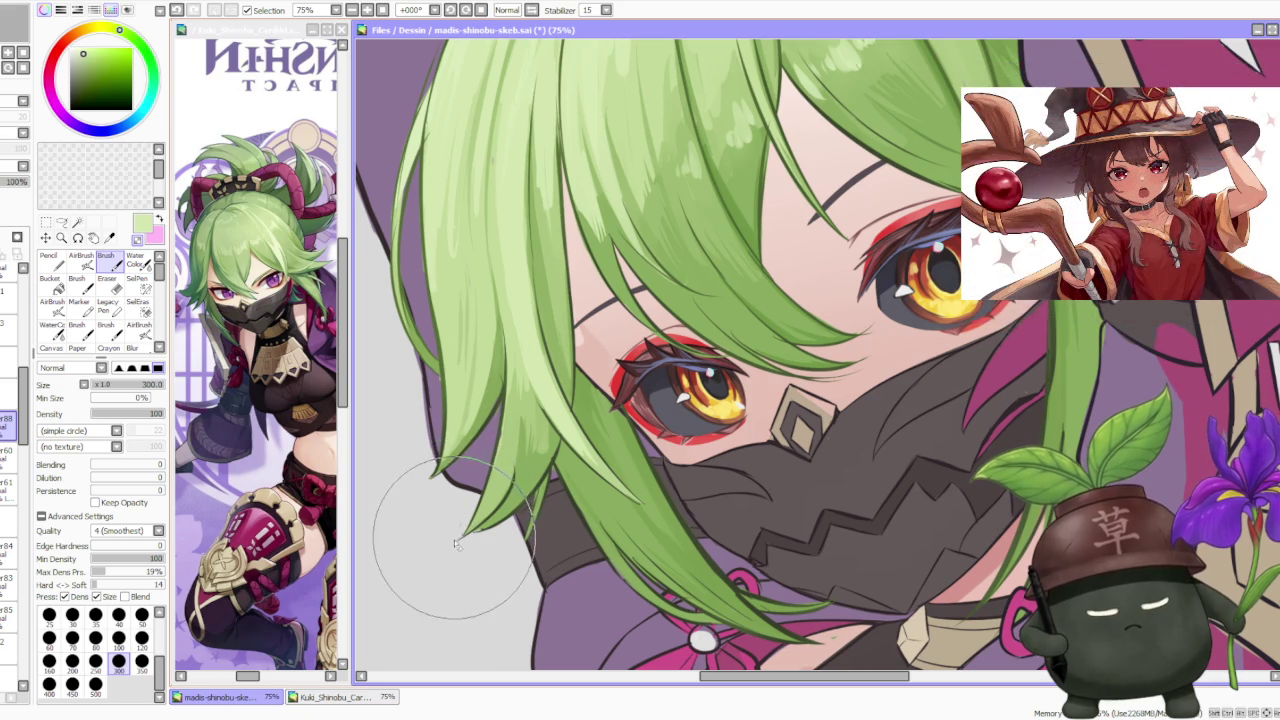
{"action": "scroll", "coordinate": [470, 500], "scroll_direction": "down", "scroll_amount": 4}
{"action": "scroll", "coordinate": [500, 378], "scroll_direction": "down", "scroll_amount": 1}
{"action": "scroll", "coordinate": [502, 320], "scroll_direction": "down", "scroll_amount": 1}
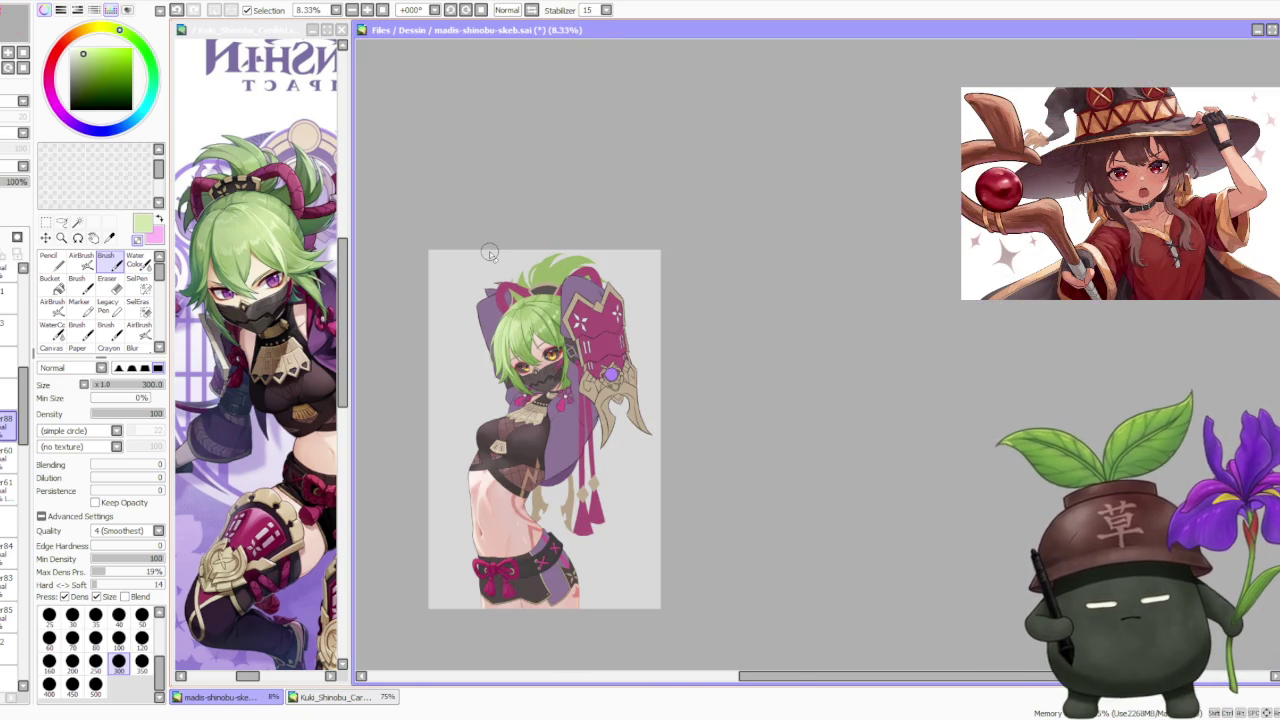
Step: Rotate the canvas view counter-clockwise and set the brush size to 120, zoomed in on the hair crown
{"action": "scroll", "coordinate": [580, 266], "scroll_direction": "up", "scroll_amount": 2}
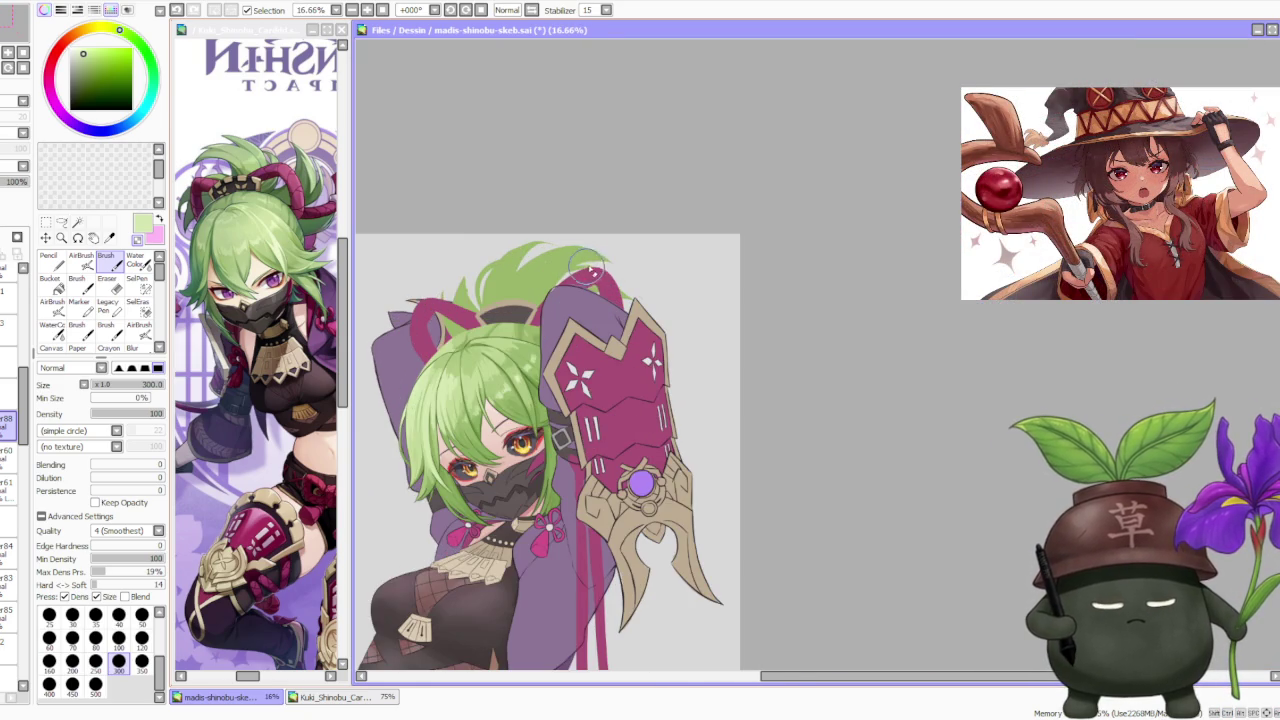
{"action": "left_click", "coordinate": [450, 10]}
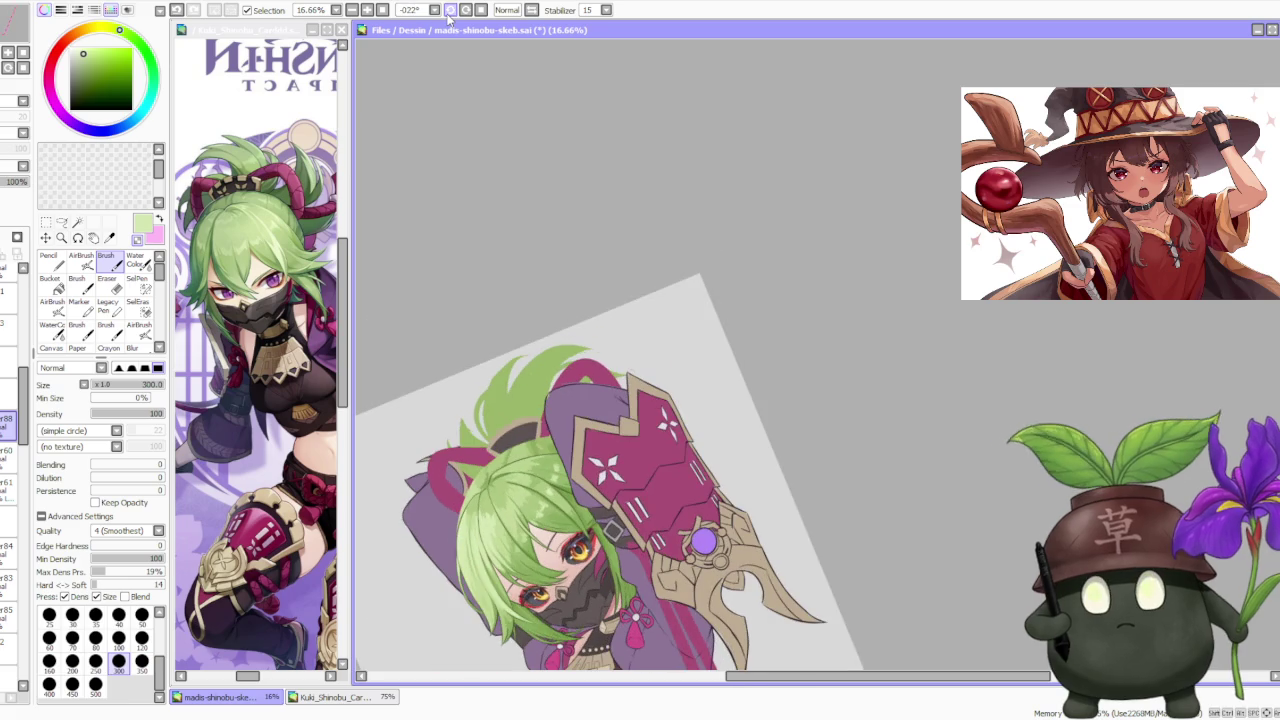
{"action": "scroll", "coordinate": [545, 297], "scroll_direction": "down", "scroll_amount": 1}
{"action": "scroll", "coordinate": [480, 405], "scroll_direction": "up", "scroll_amount": 1}
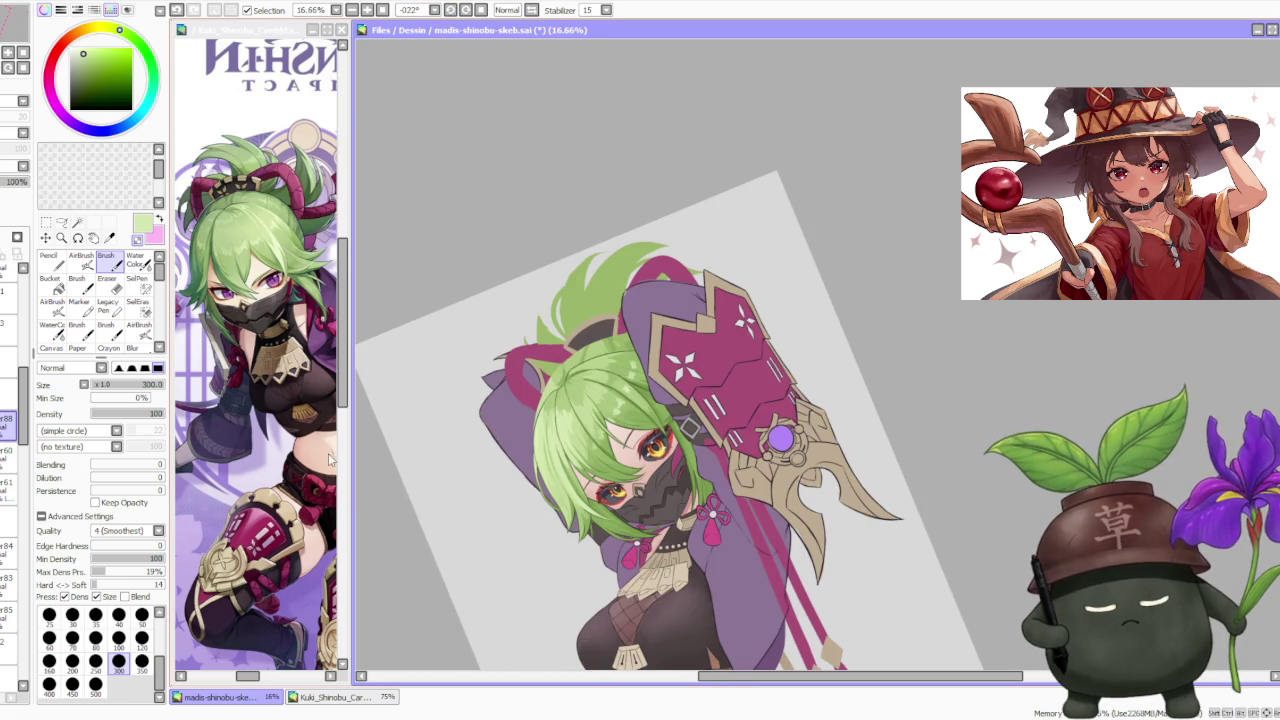
{"action": "left_click", "coordinate": [141, 637]}
{"action": "scroll", "coordinate": [595, 430], "scroll_direction": "up", "scroll_amount": 4}
{"action": "scroll", "coordinate": [595, 430], "scroll_direction": "up", "scroll_amount": 1}
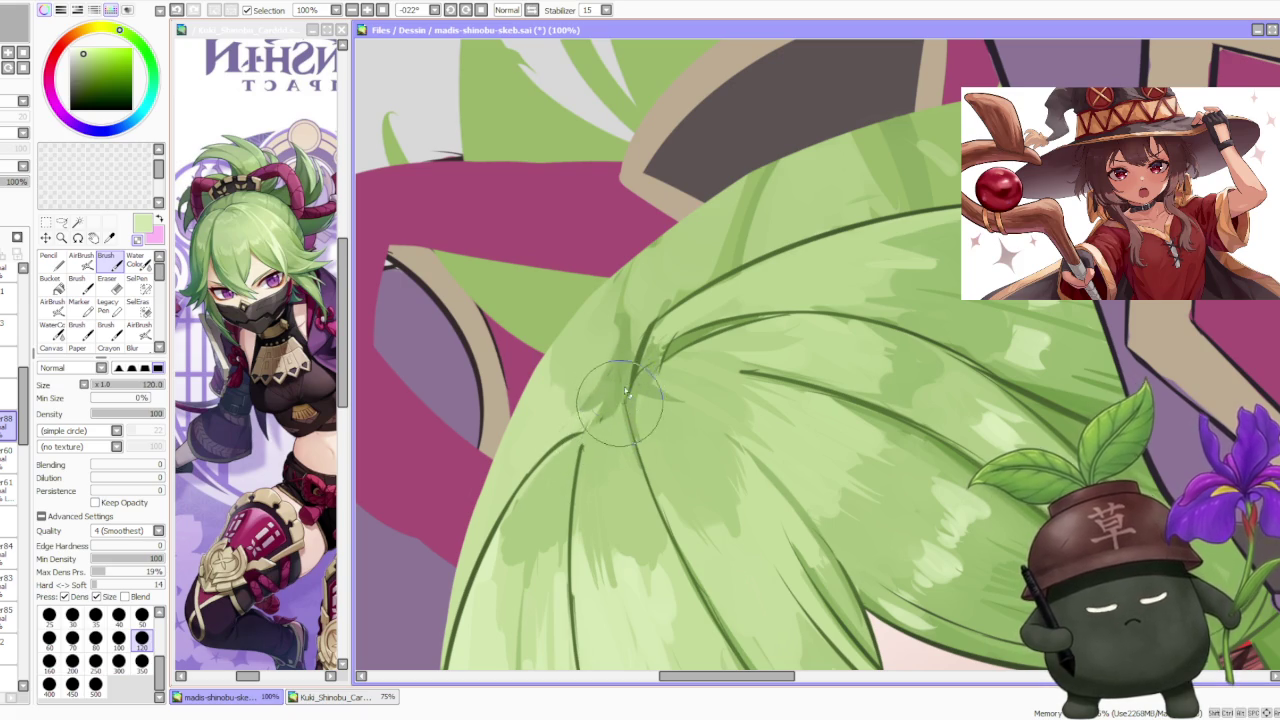
Step: Pick a dark green and shade the strands at the crown parting, checking the result at 50% zoom
{"action": "left_click", "coordinate": [630, 345], "text": "alt"}
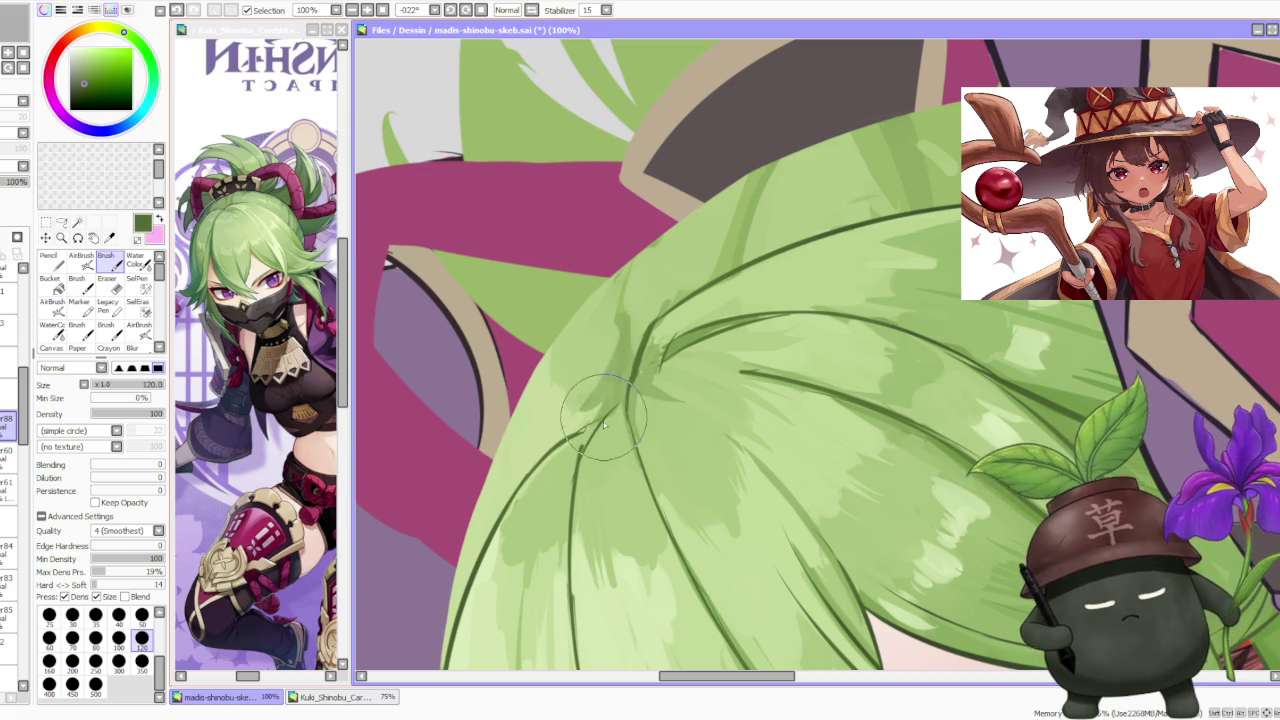
{"action": "scroll", "coordinate": [618, 403], "scroll_direction": "down", "scroll_amount": 3}
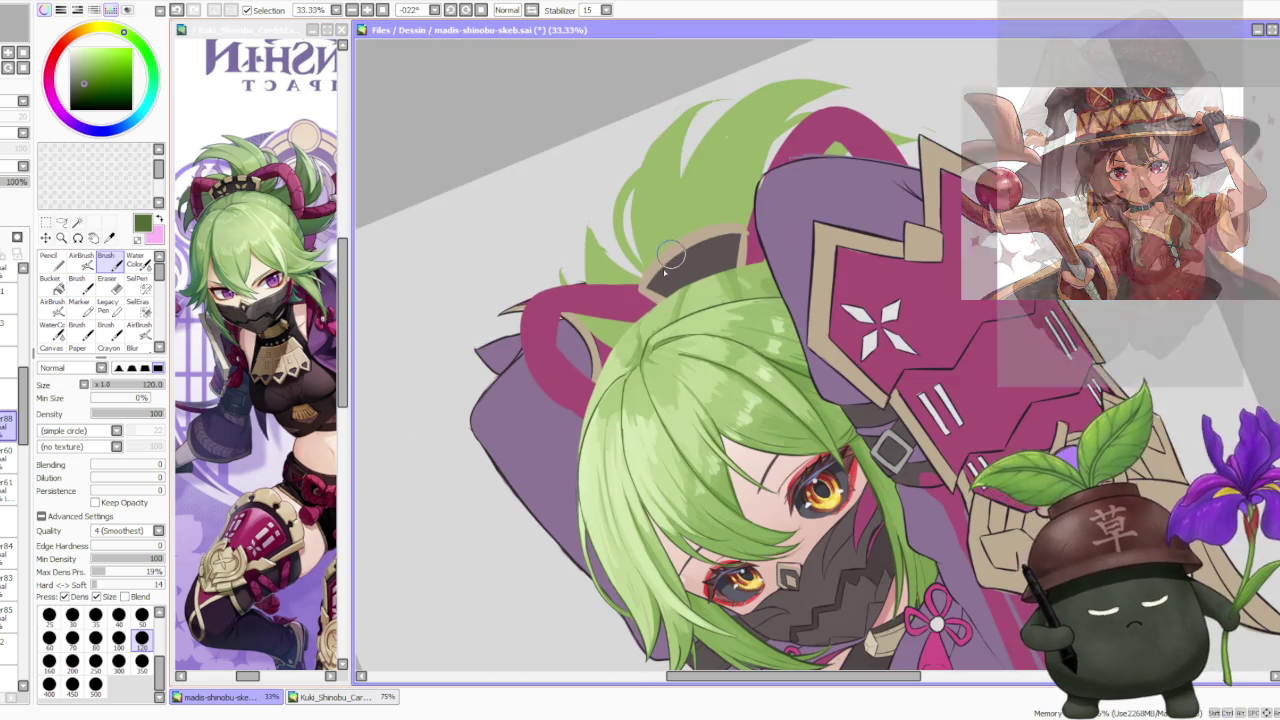
{"action": "scroll", "coordinate": [620, 408], "scroll_direction": "up", "scroll_amount": 2}
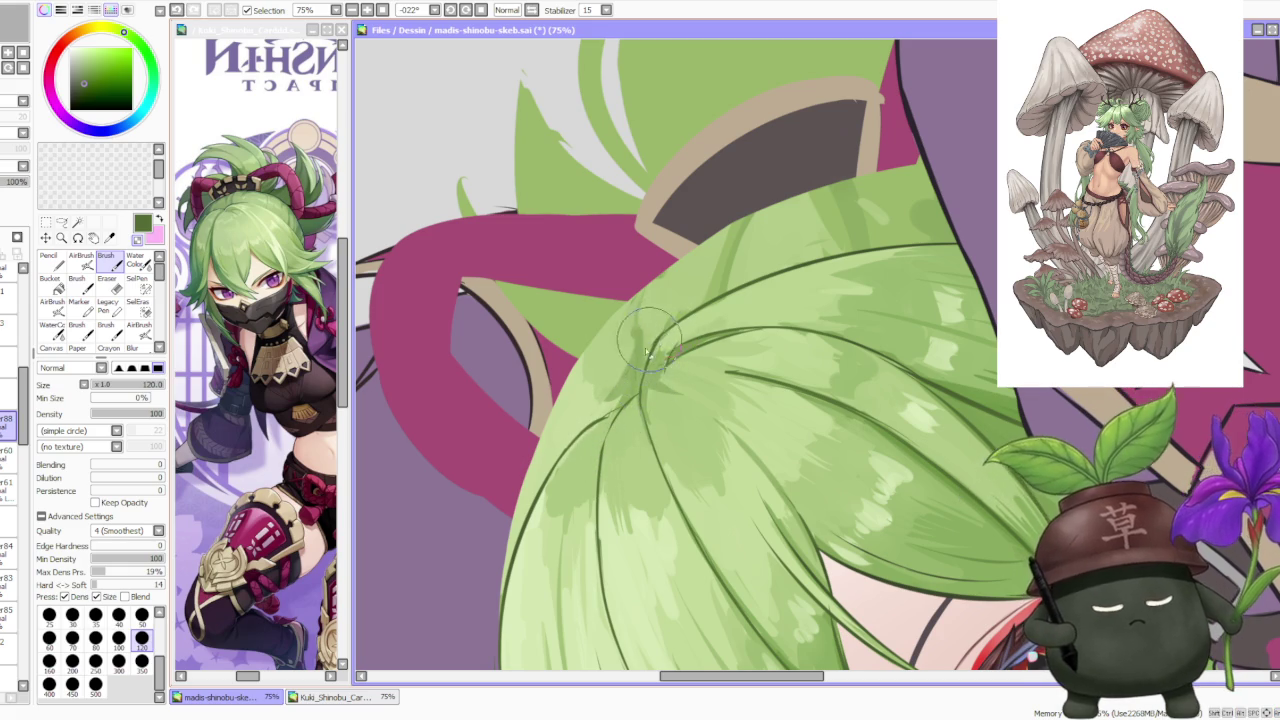
{"action": "scroll", "coordinate": [620, 400], "scroll_direction": "down", "scroll_amount": 2}
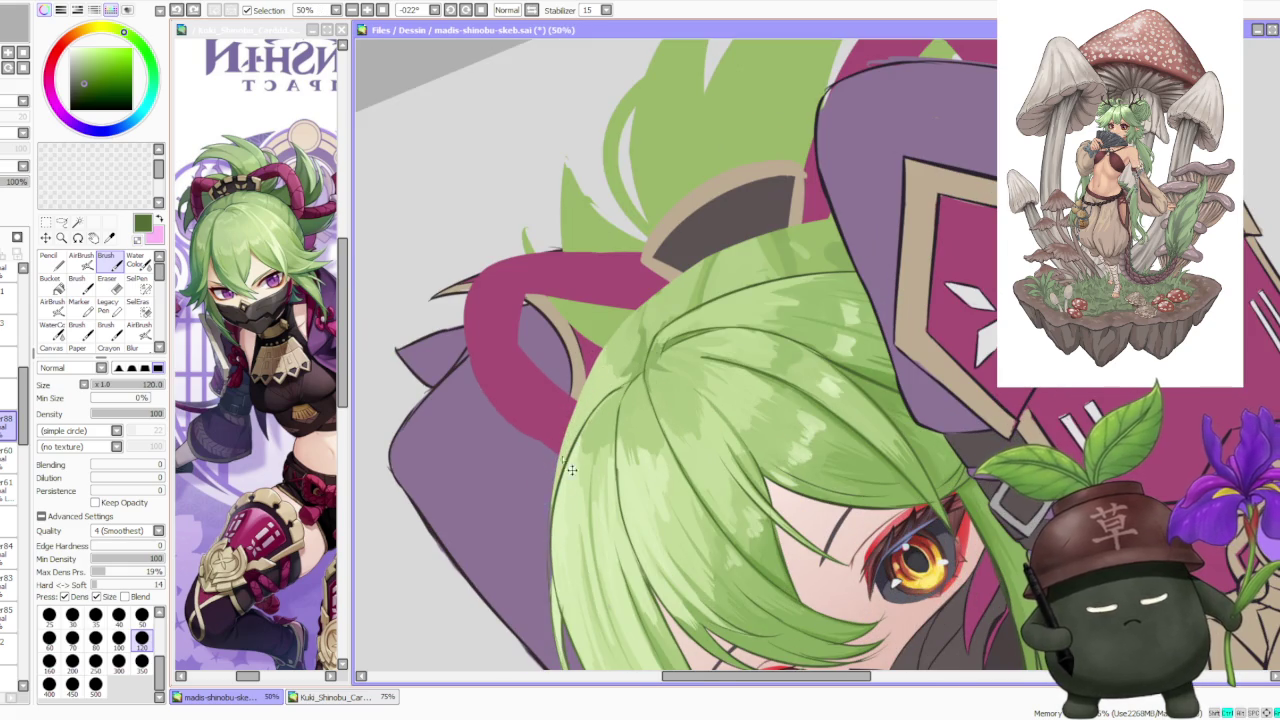